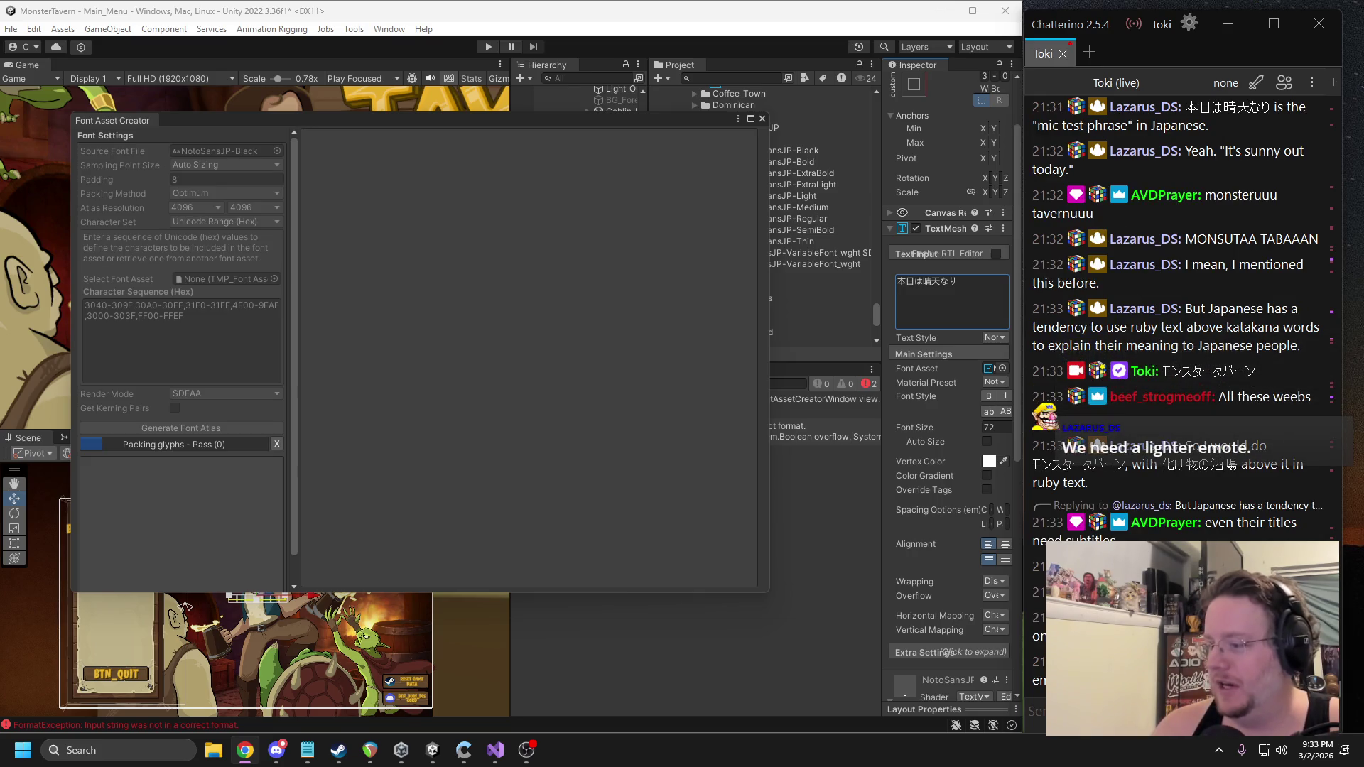
Move the Font Asset Creator aside and clear the Console errors.
key("alt+Tab")
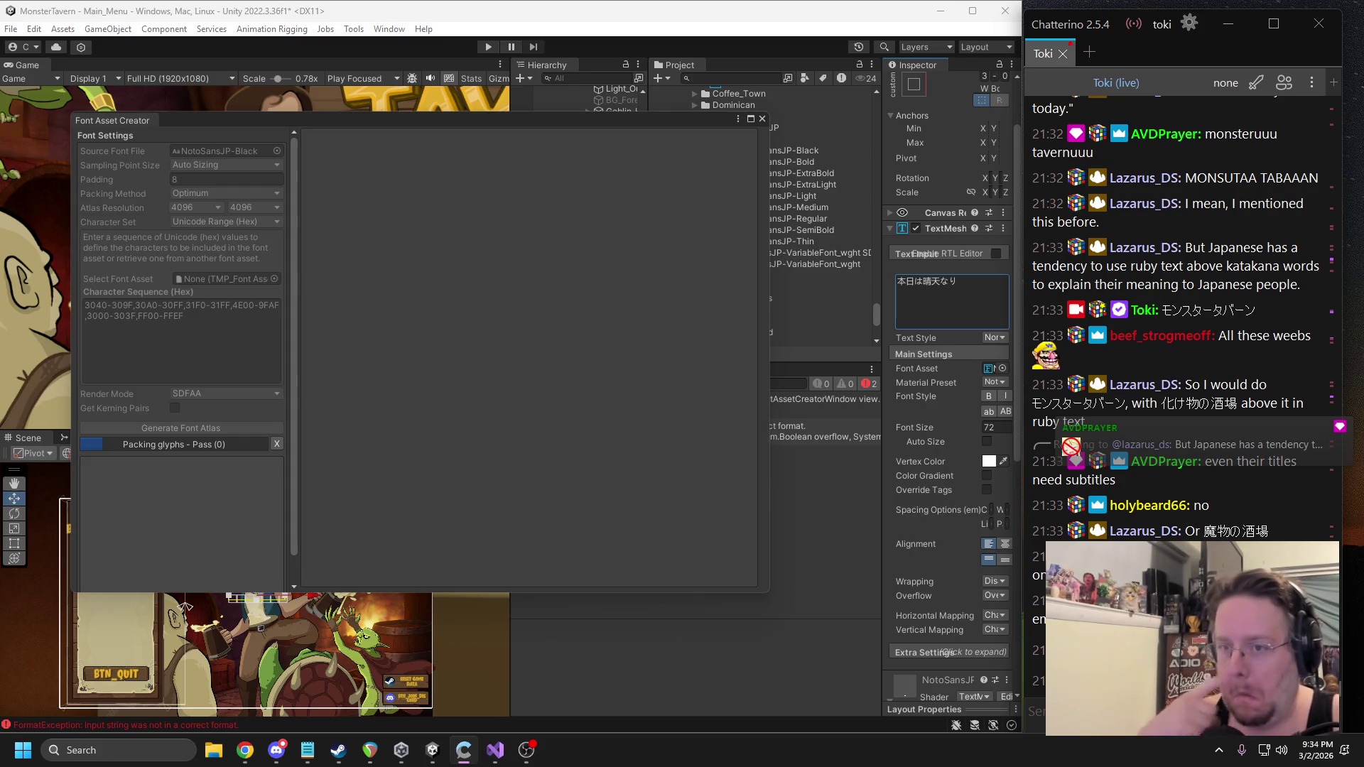
mouse_move(234, 117)
left_mouse_down()
mouse_move(537, 167)
mouse_move(1363, 161)
left_mouse_up()
left_click(523, 385)
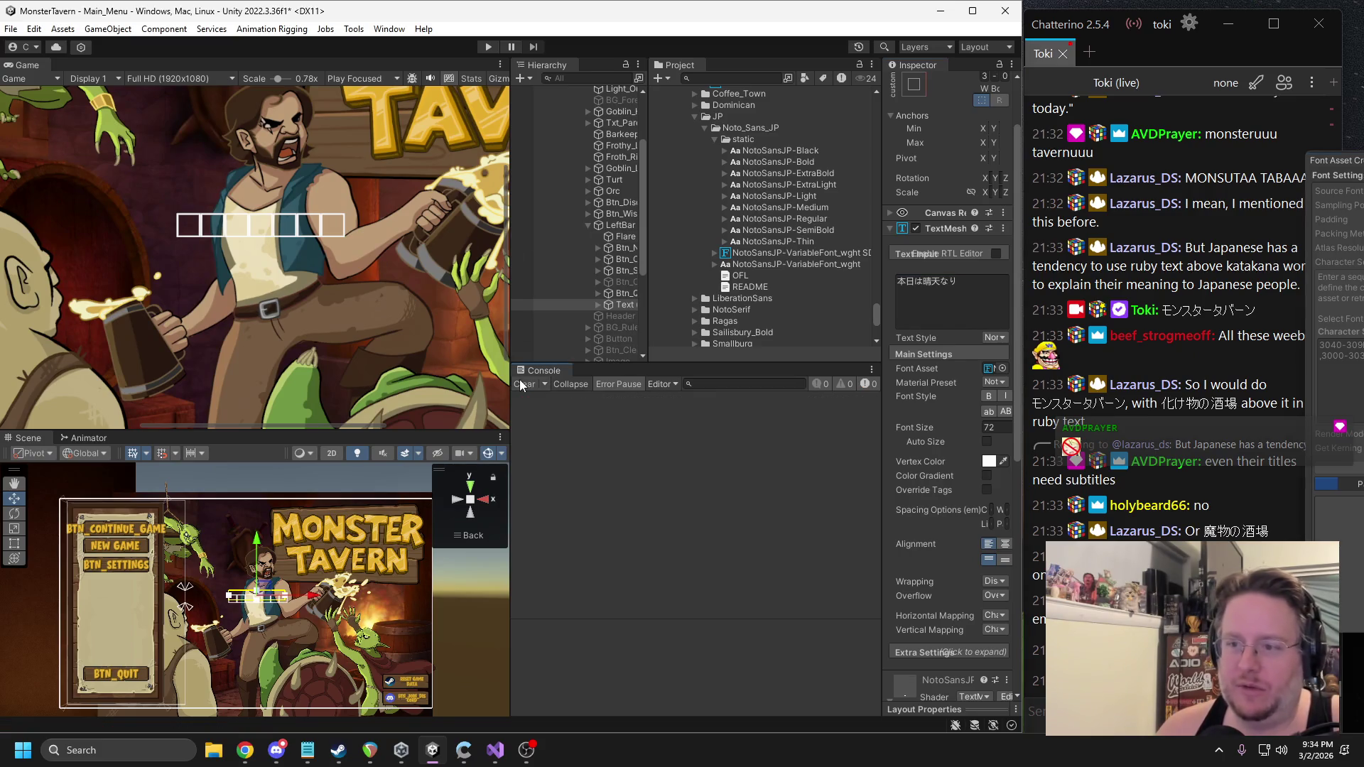
Narrow the Inspector, widen the Hierarchy, set Game Scale to 0.37x, and restore the Font Asset Creator.
left_click_drag(886, 270, 931, 270)
mouse_move(651, 241)
left_mouse_down()
mouse_move(754, 249)
mouse_move(743, 277)
left_mouse_up()
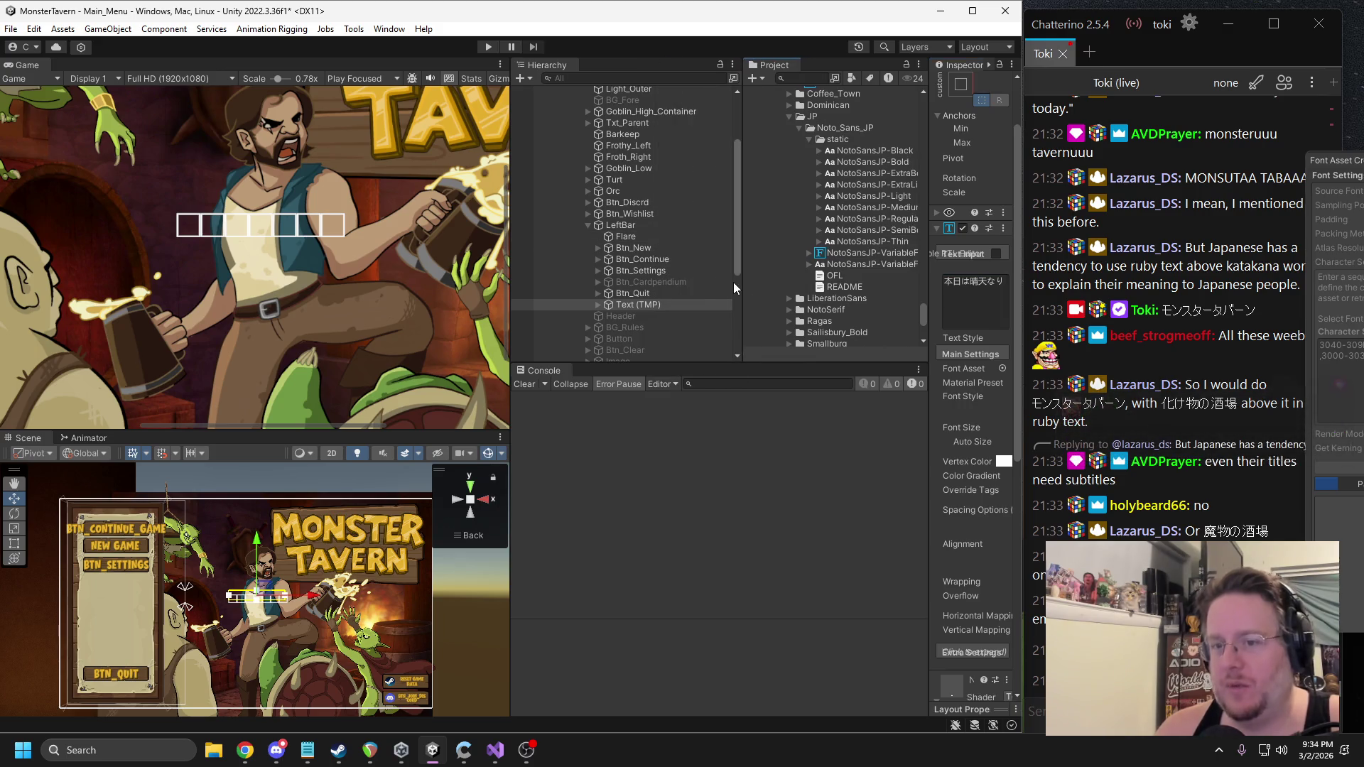
left_click_drag(278, 81, 253, 78)
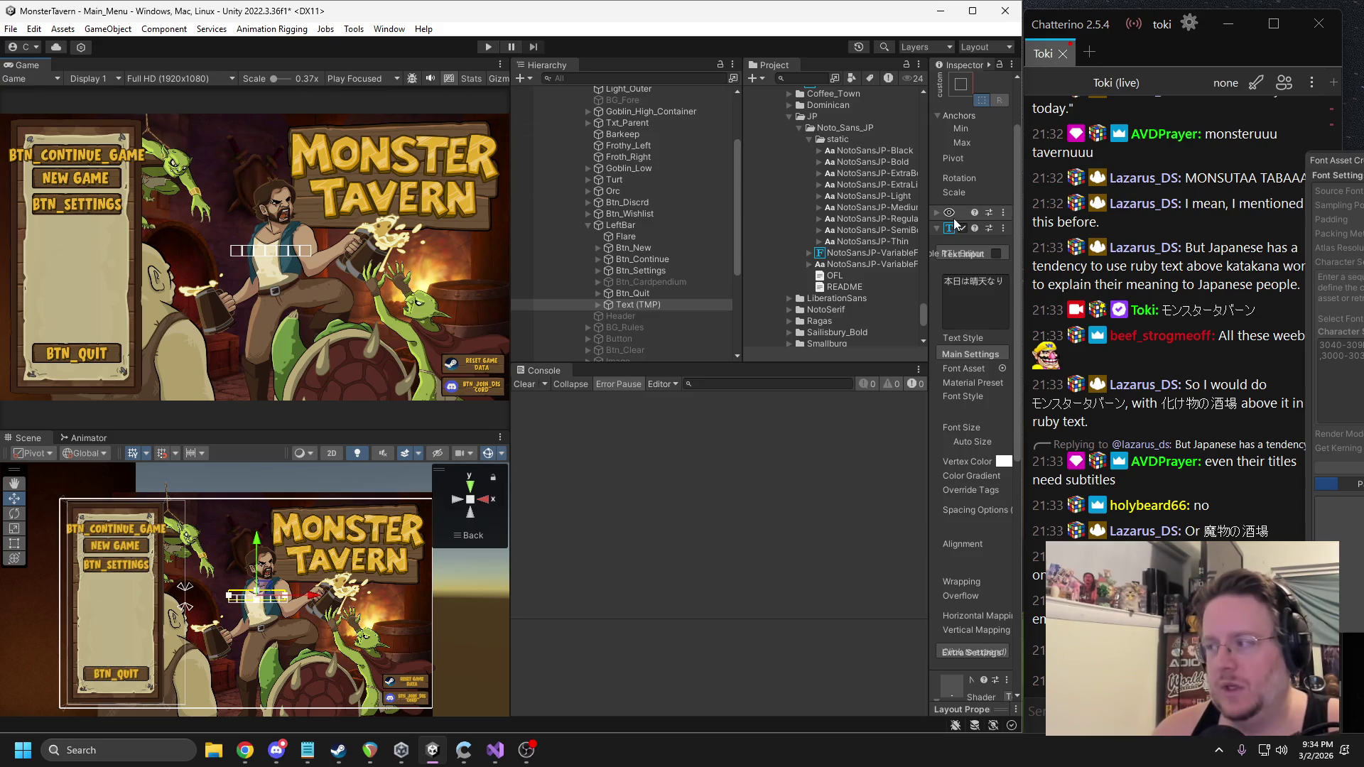
left_click_drag(1336, 160, 231, 99)
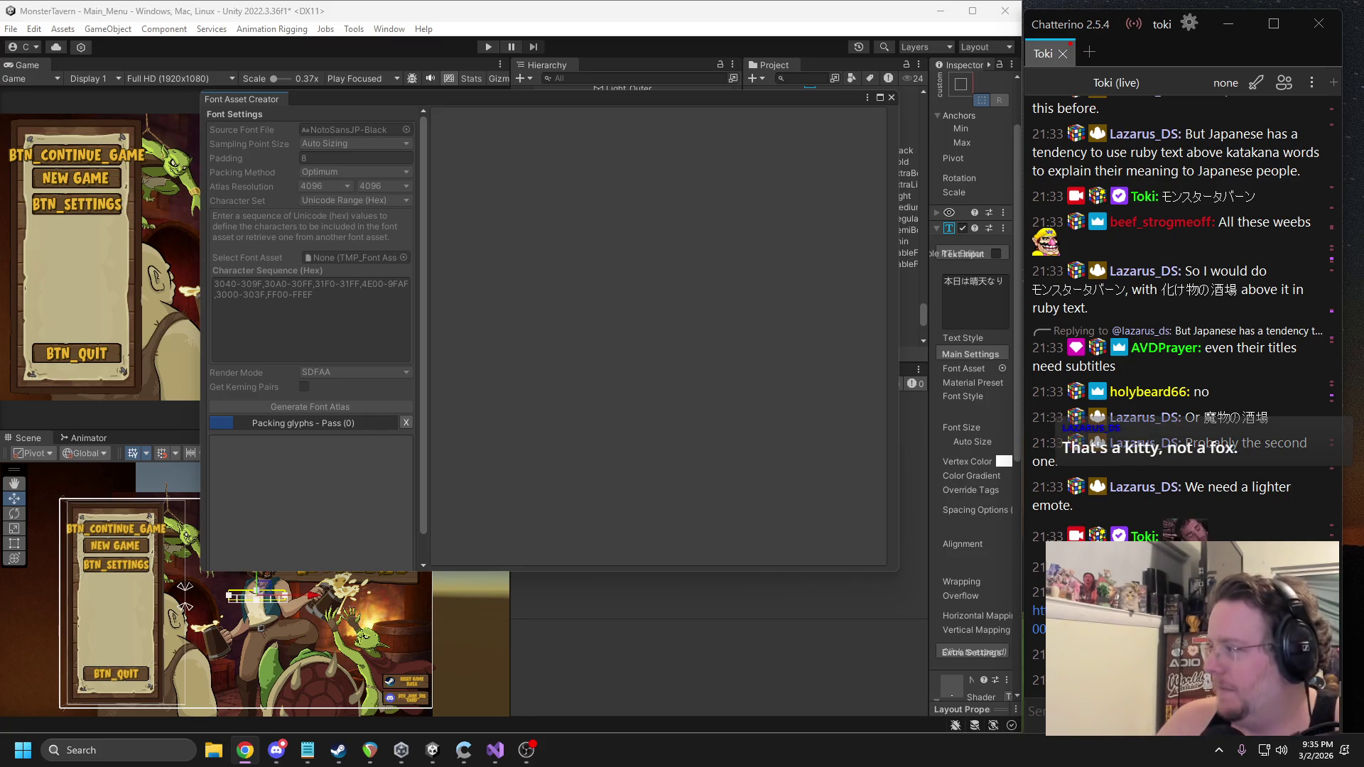
key("alt+Tab")
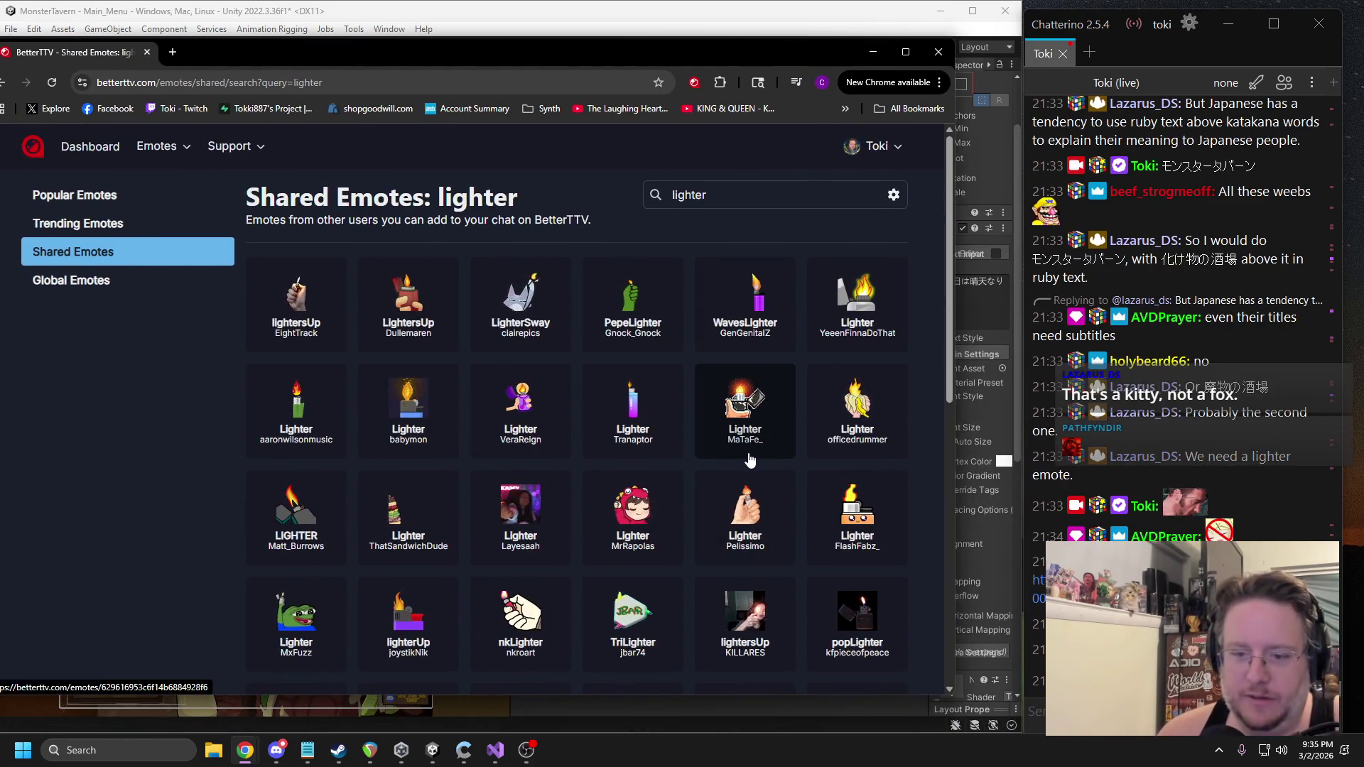
Search BetterTTV shared emotes for 'gachilighter', then for 'gachi'.
double_click(718, 195)
type("gachilit")
key("Return")
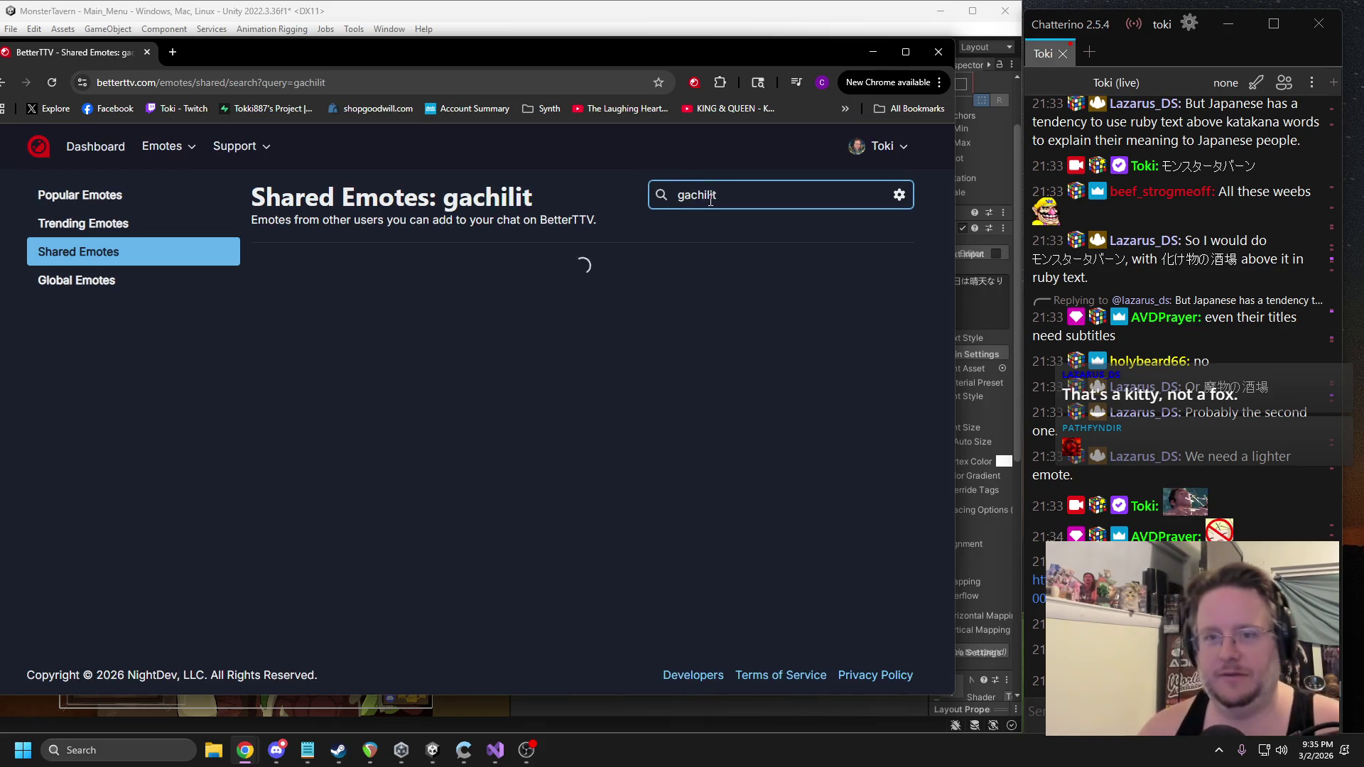
key("BackSpace")
type("ghter")
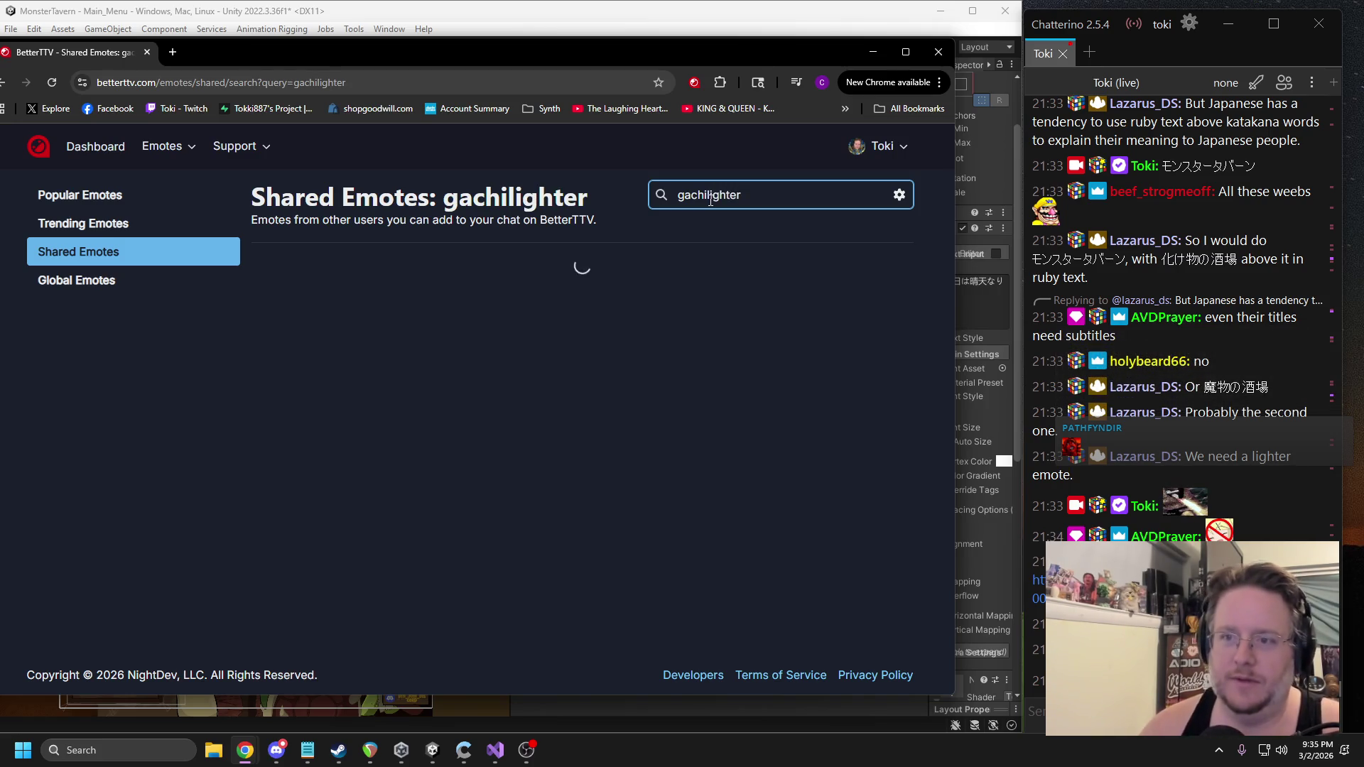
left_click_drag(761, 193, 710, 199)
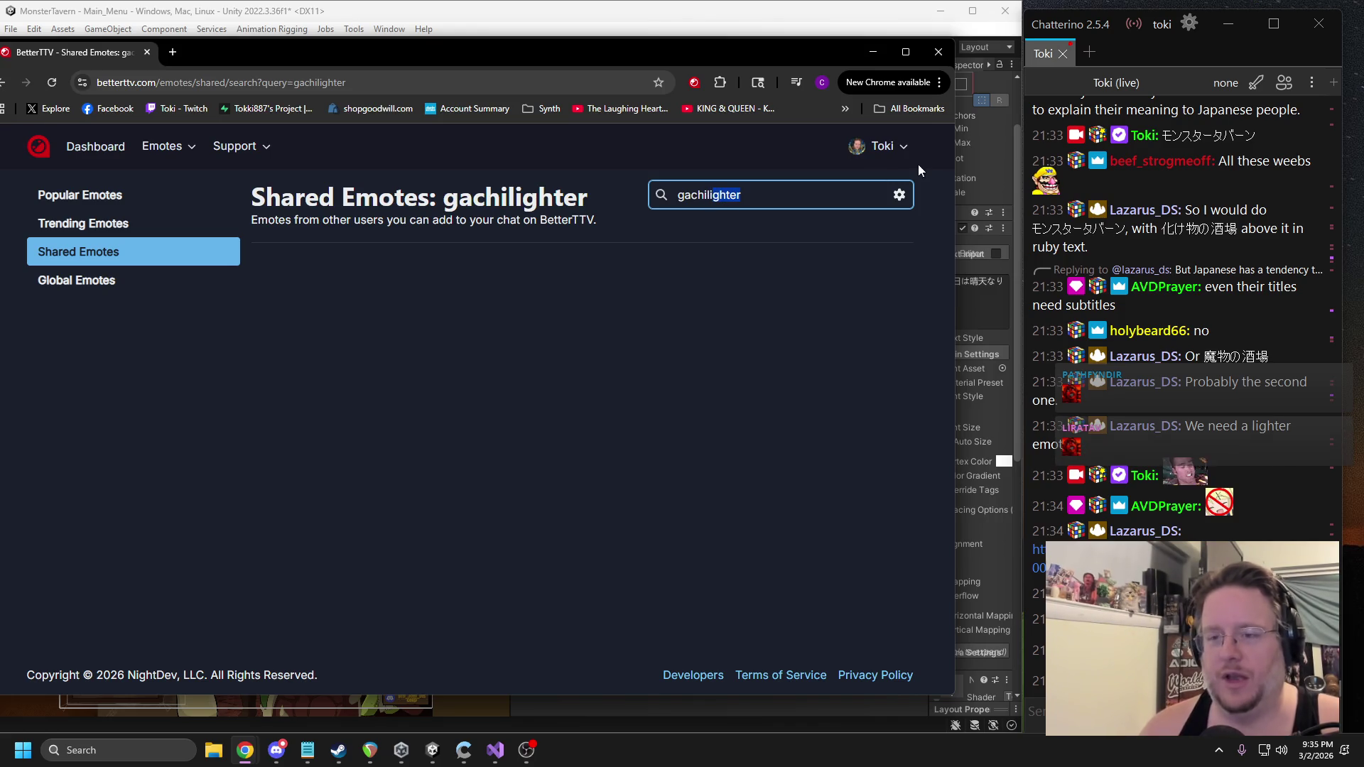
key("BackSpace")
key("Return")
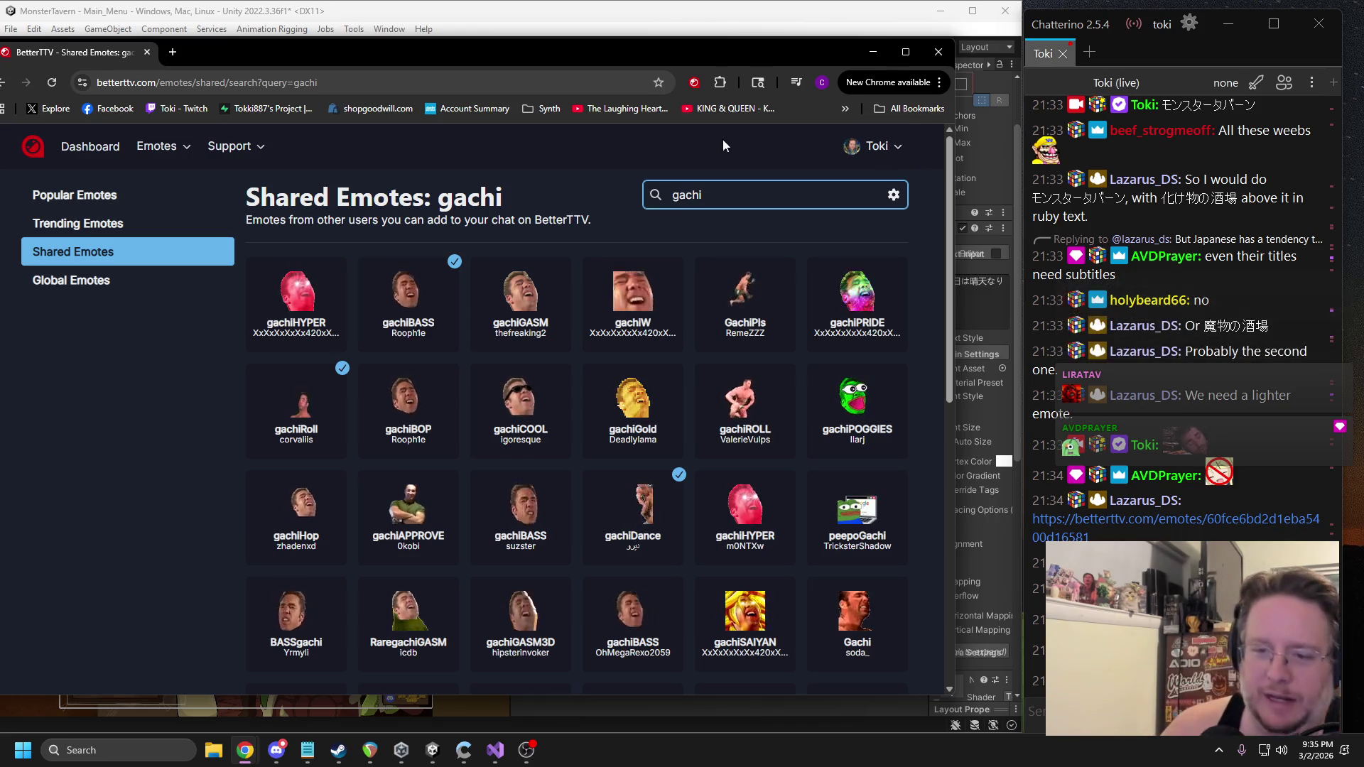
Replace the search term with 'lighter' and run the search.
double_click(687, 196)
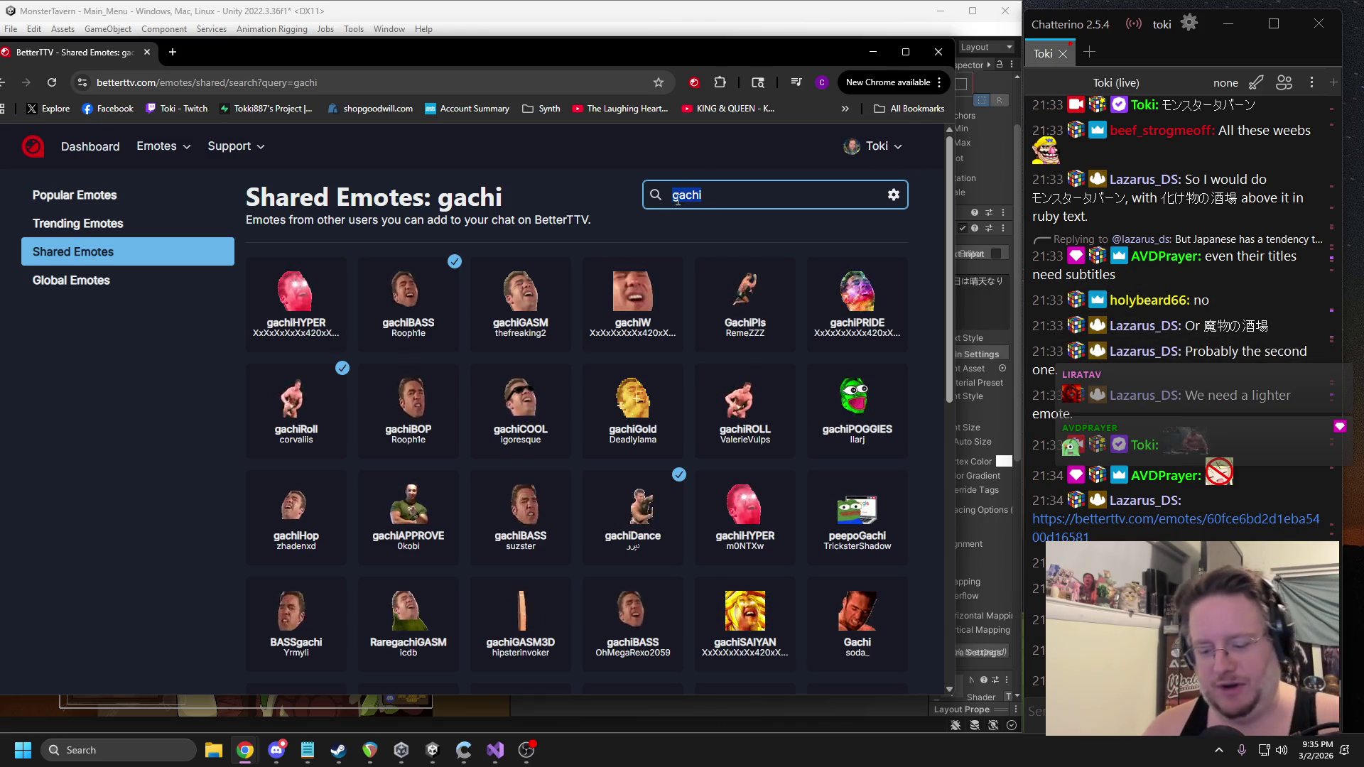
type("lighter")
key("Return")
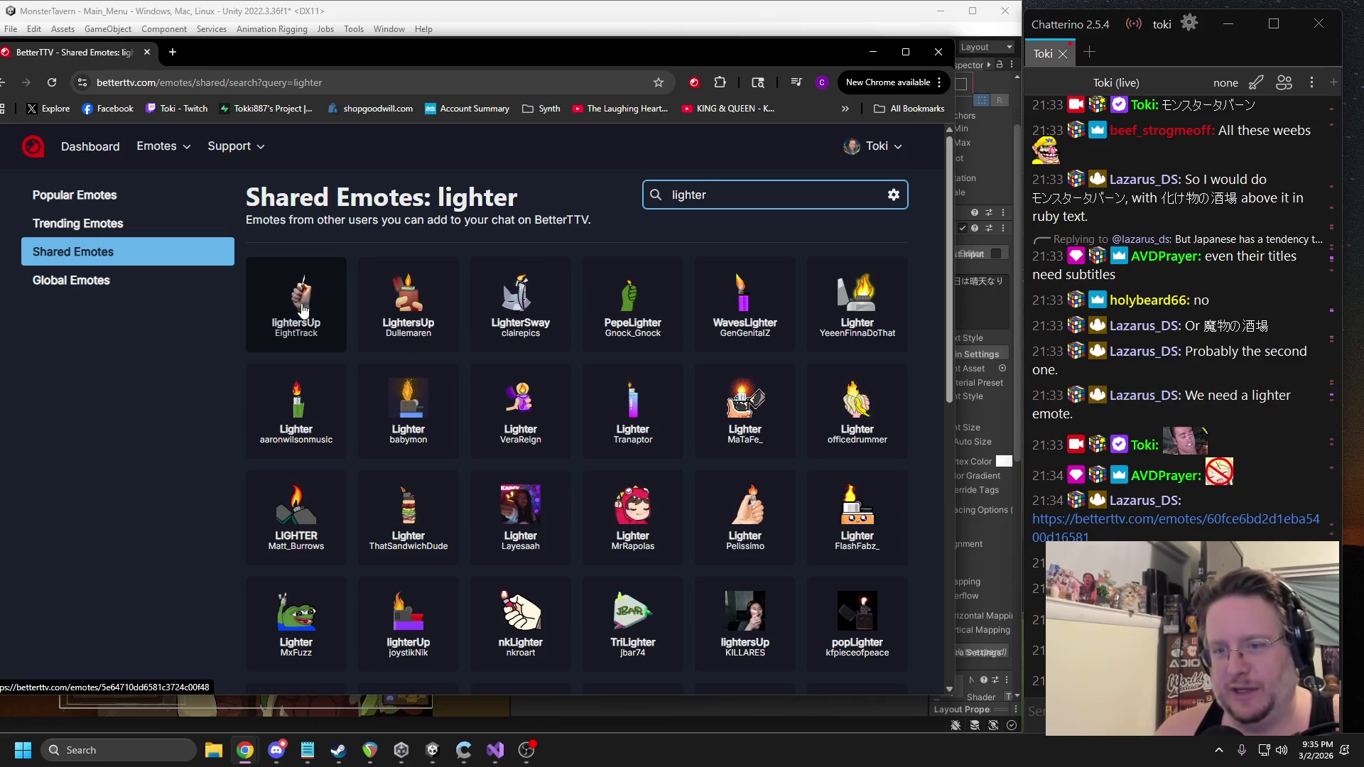
scroll(498, 355, "down", 2)
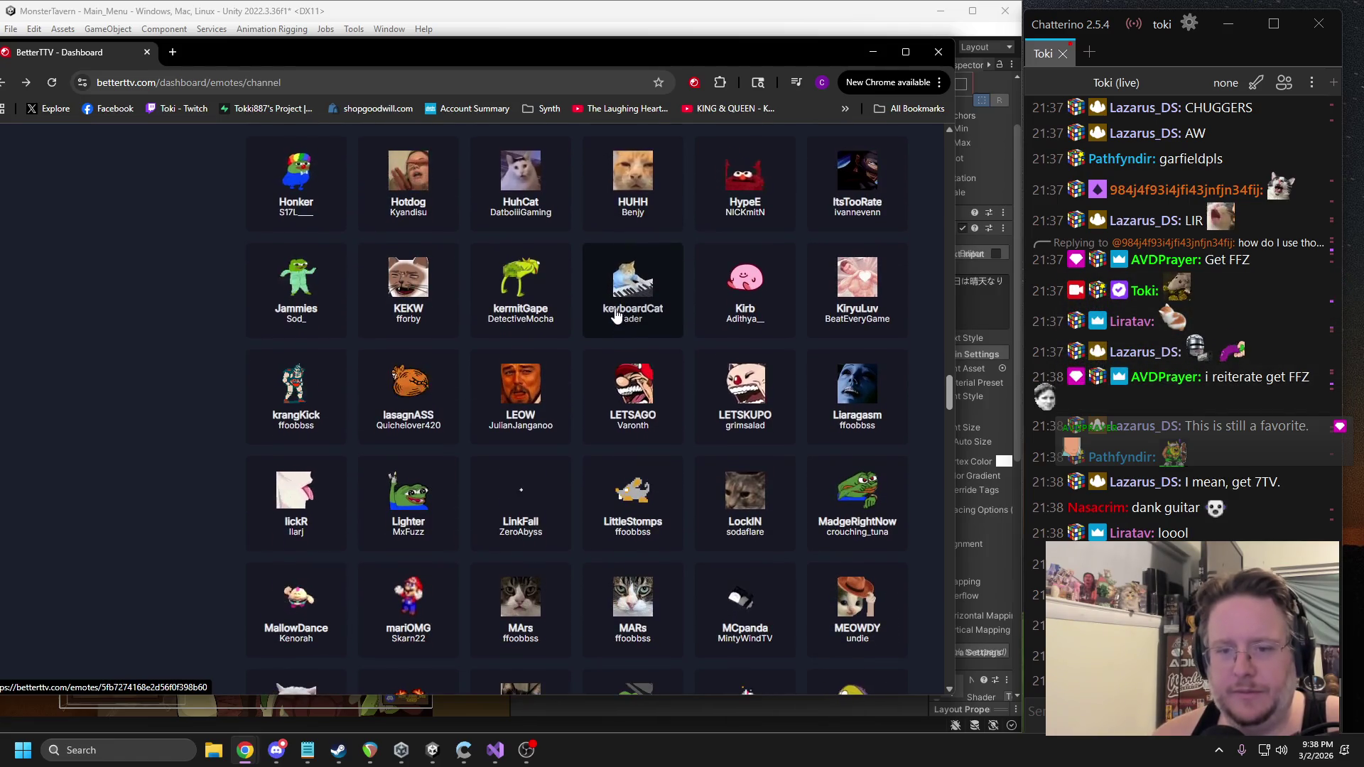
Scroll down the channel's emote grid and reposition the Chrome window.
scroll(613, 305, "down", 2)
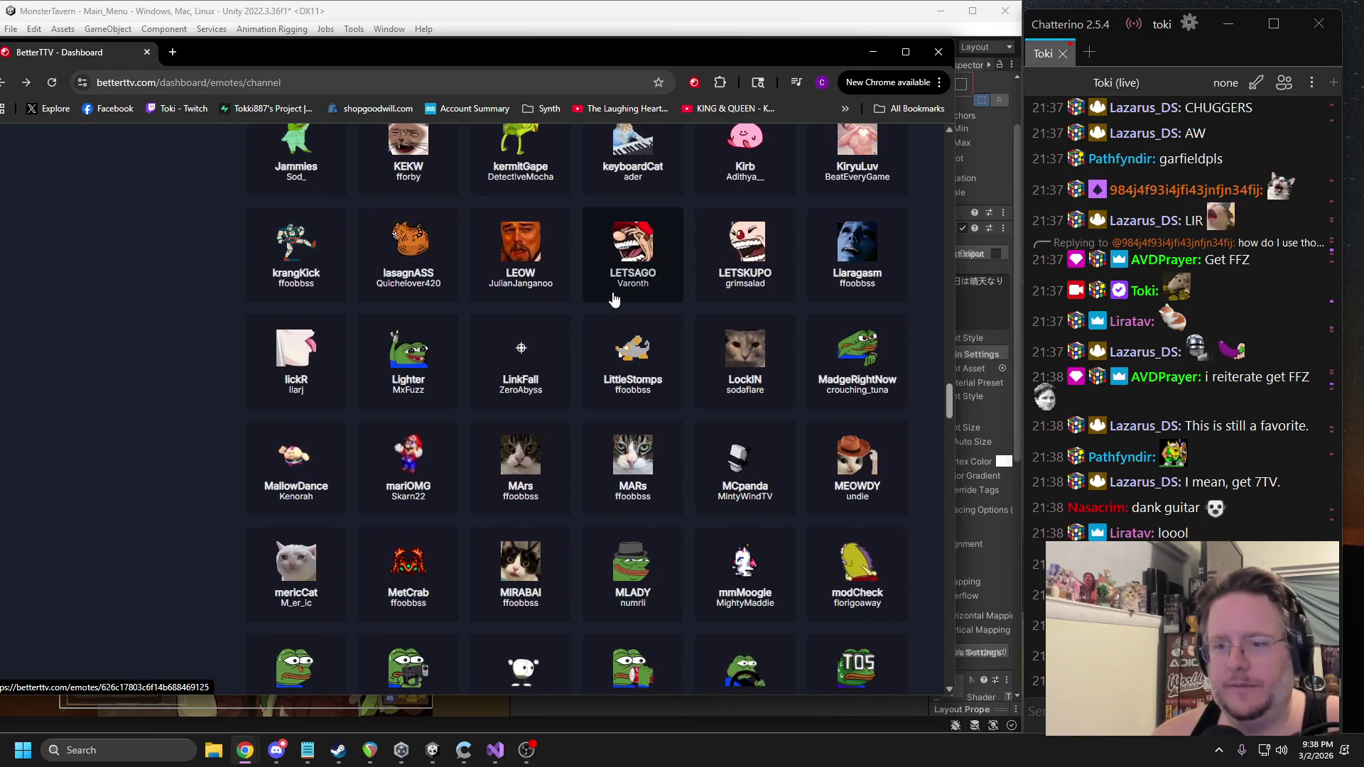
scroll(615, 301, "down", 2)
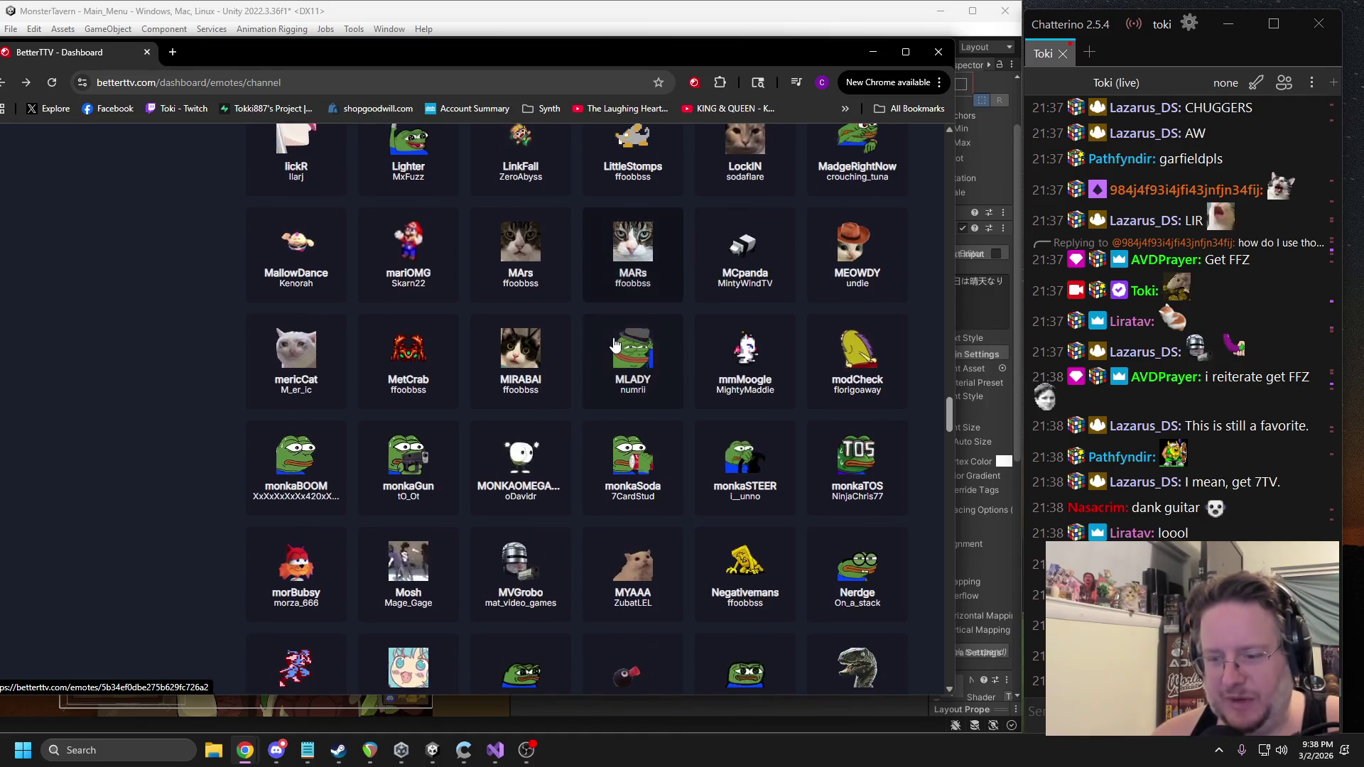
scroll(710, 398, "down", 2)
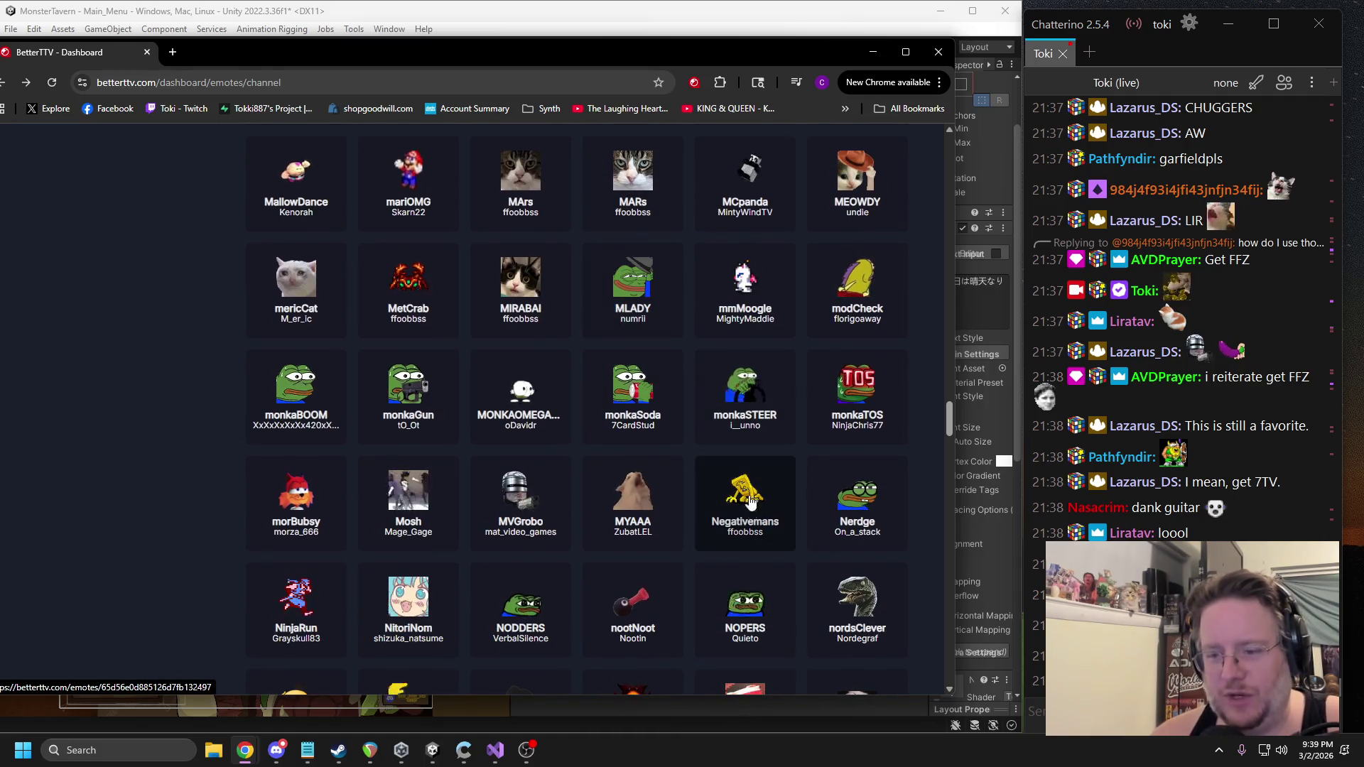
scroll(609, 446, "down", 1)
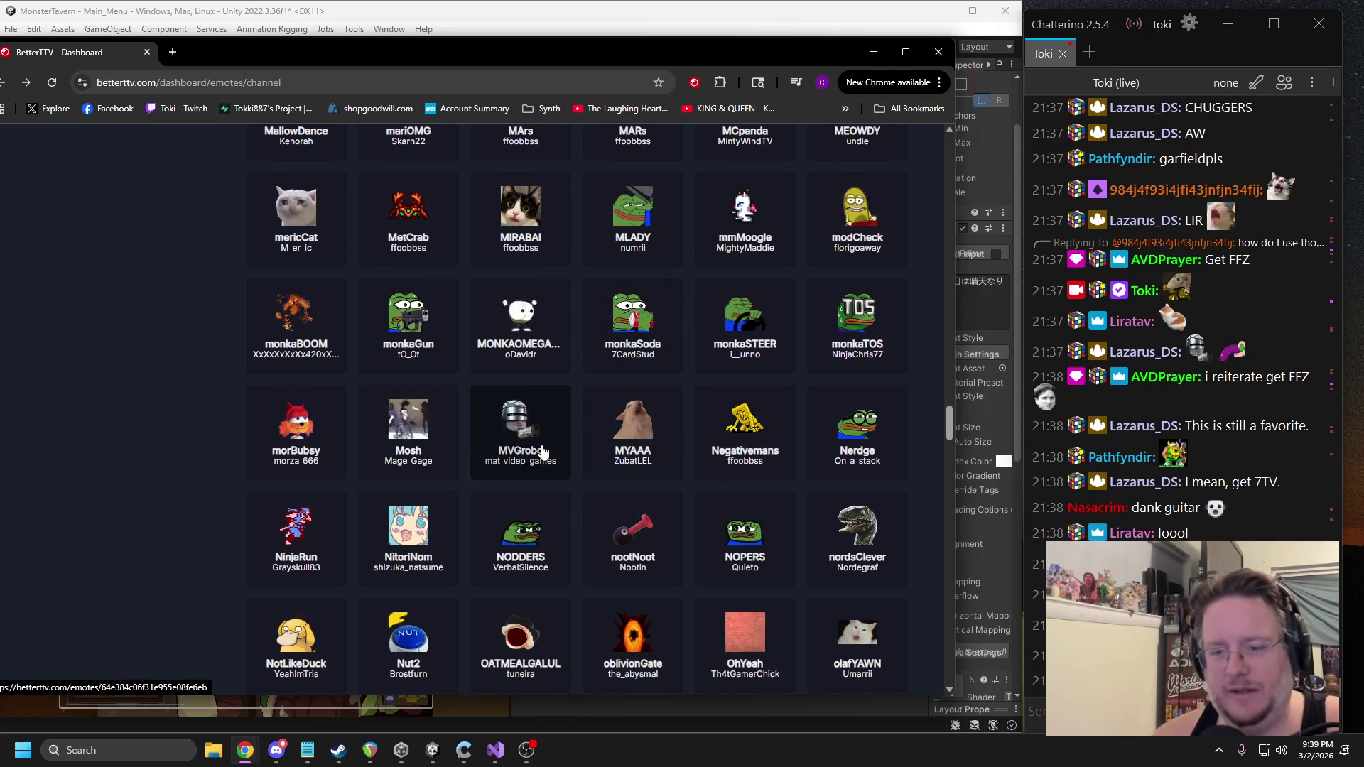
scroll(618, 465, "down", 1)
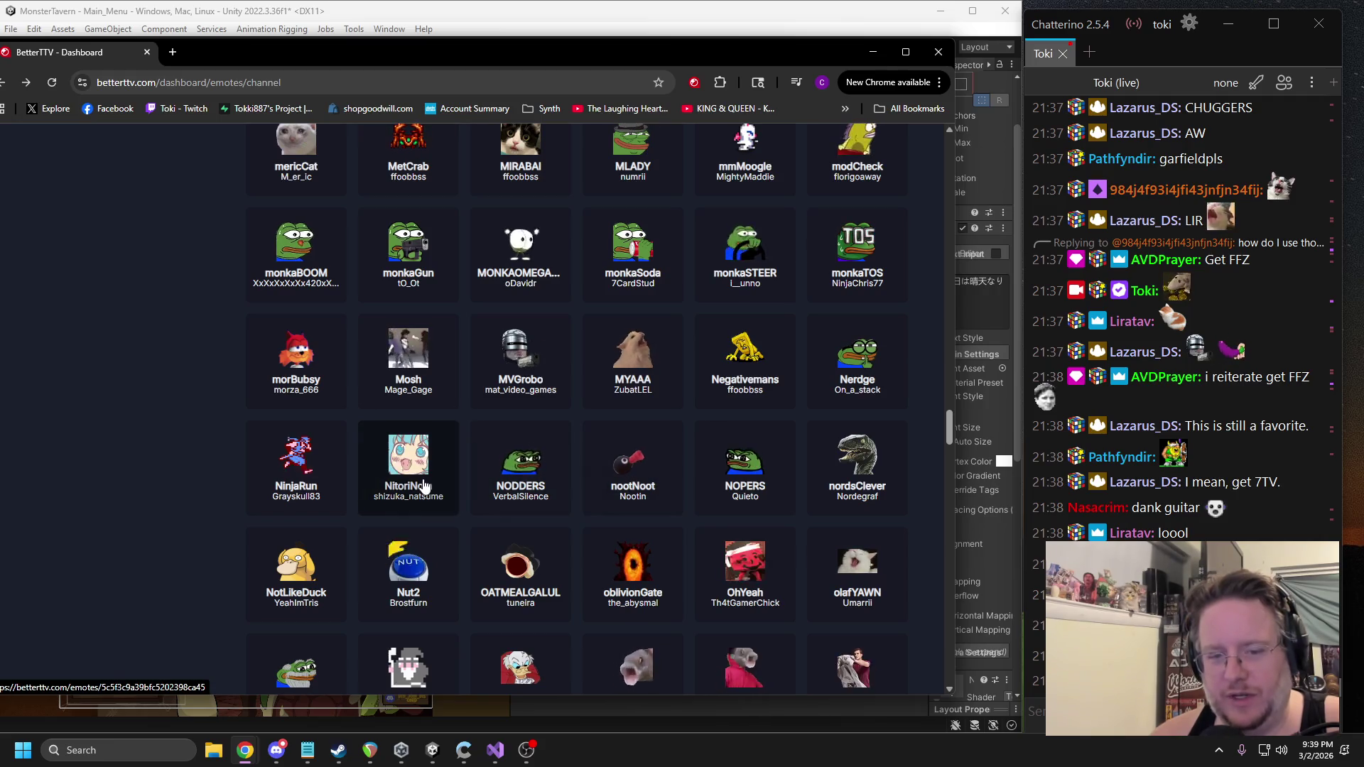
scroll(425, 485, "down", 2)
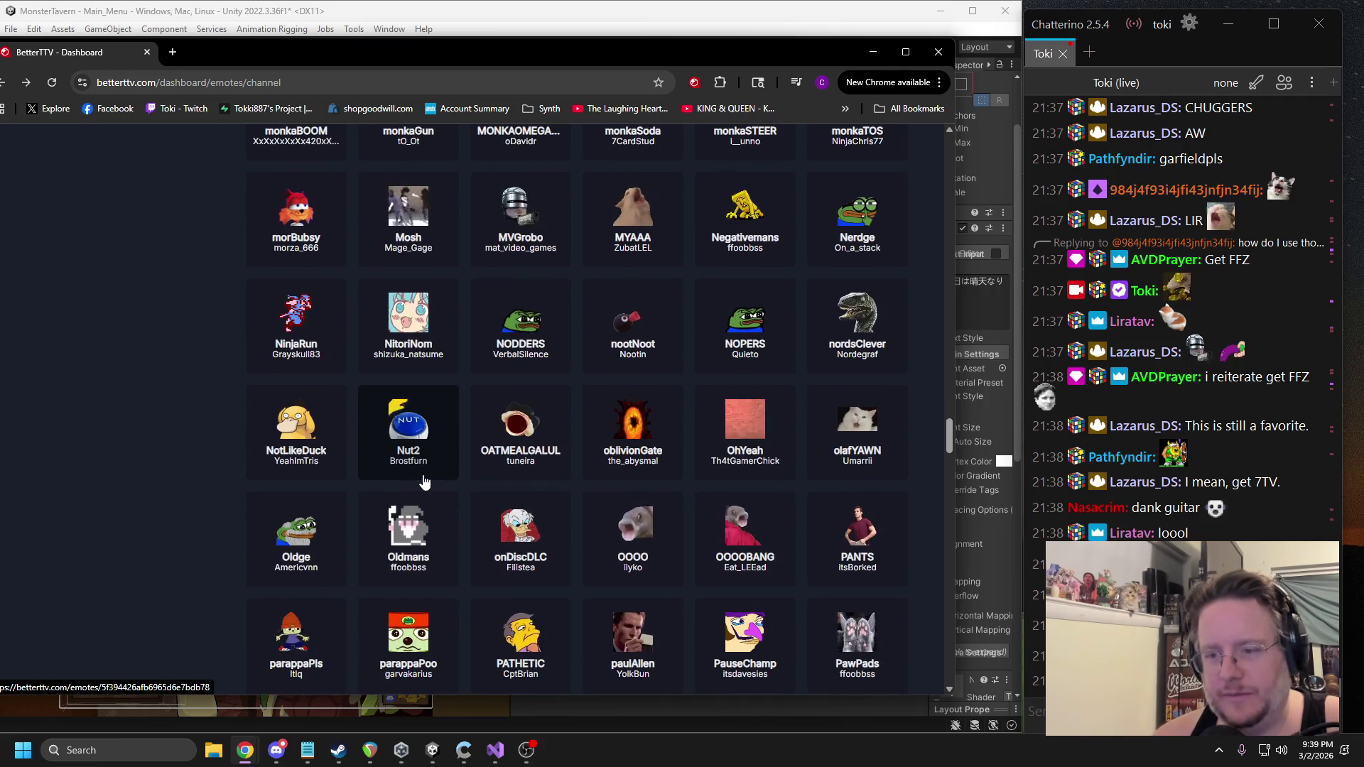
scroll(424, 482, "down", 2)
scroll(424, 478, "down", 4)
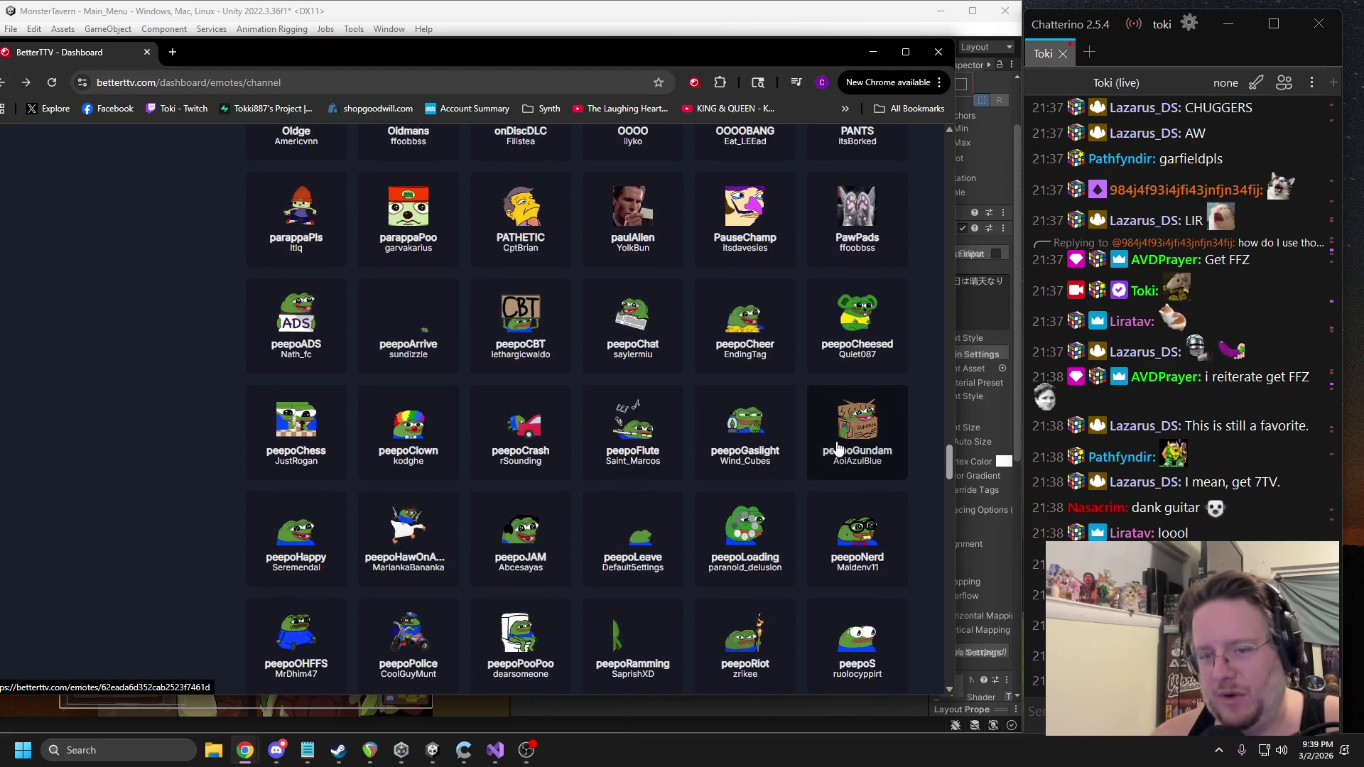
scroll(860, 436, "down", 3)
mouse_move(502, 66)
left_mouse_down()
mouse_move(1361, 106)
mouse_move(577, 47)
left_mouse_up()
scroll(795, 352, "down", 4)
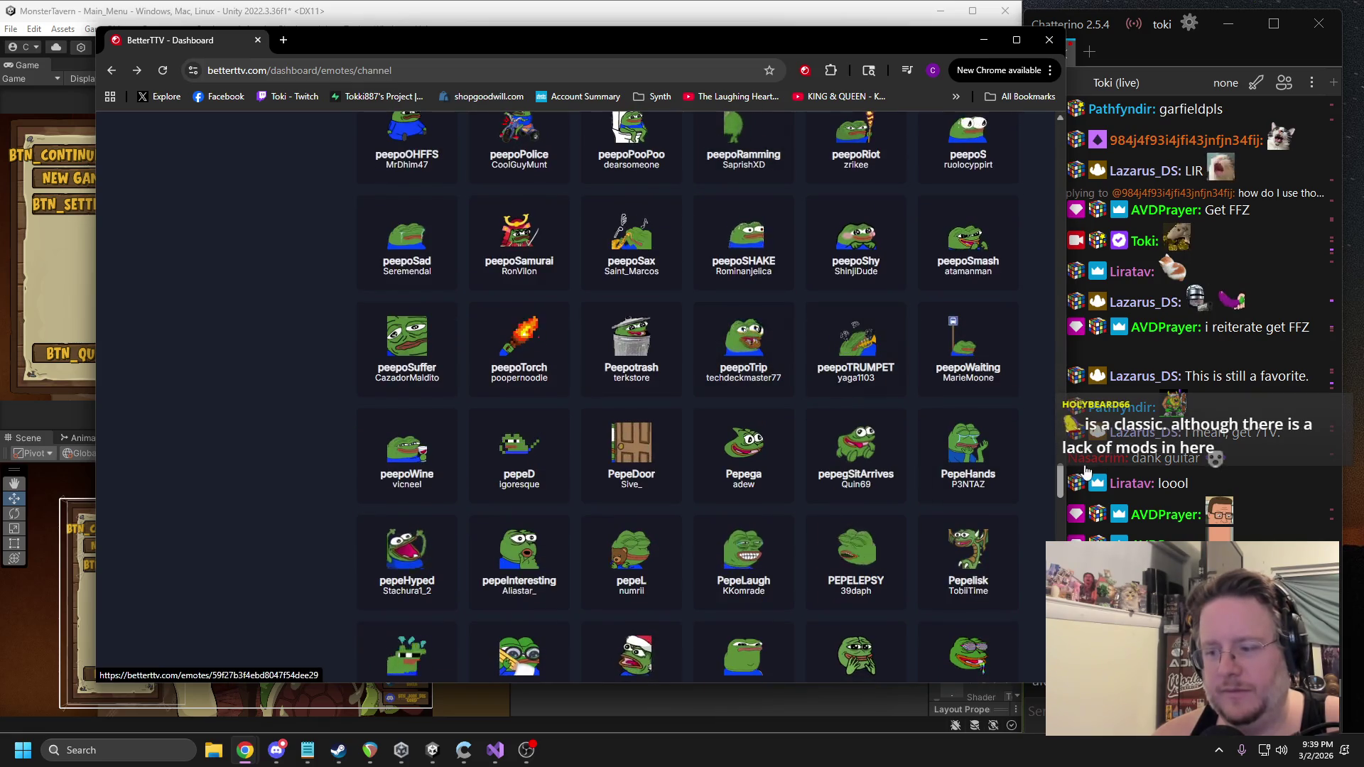
left_click_drag(1068, 462, 999, 462)
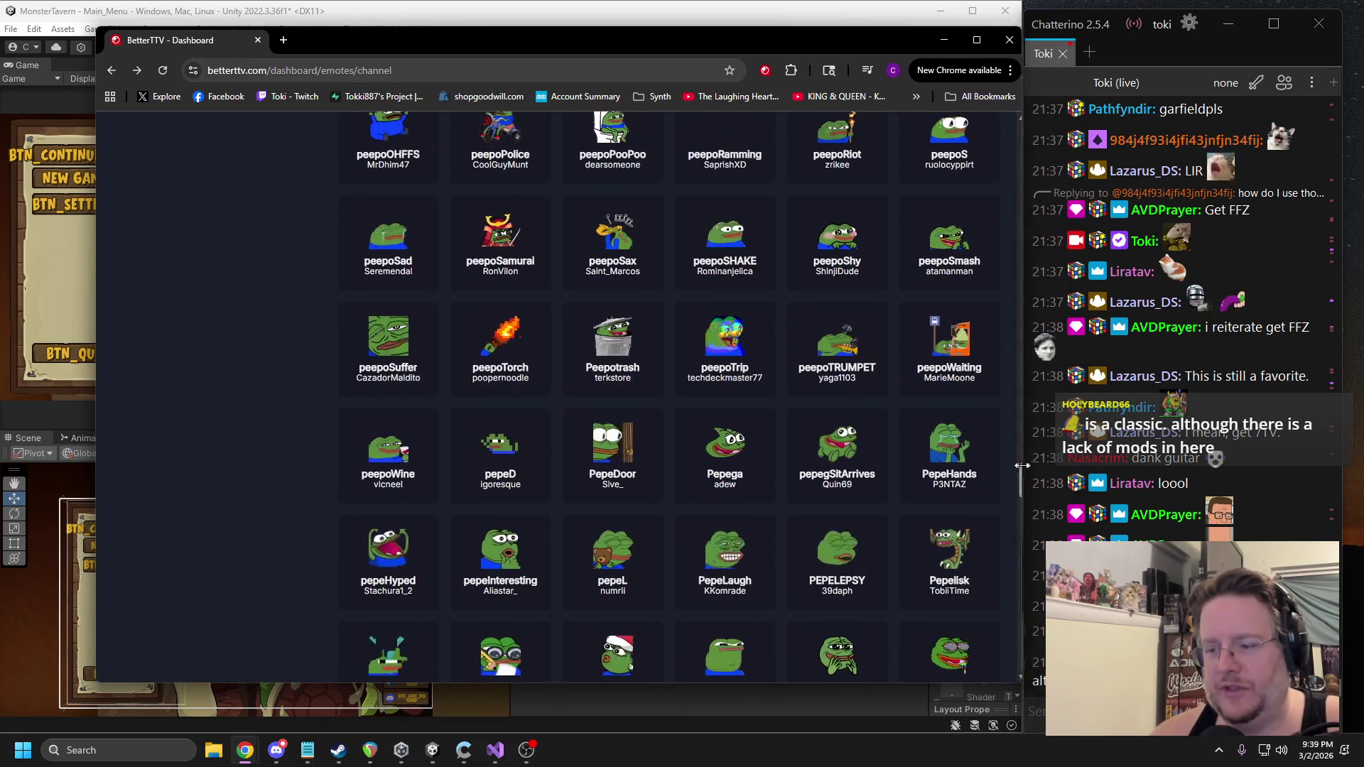
Continue scrolling past the rat emotes to the pupperYawn emote and open its page.
scroll(724, 424, "down", 3)
scroll(724, 424, "down", 2)
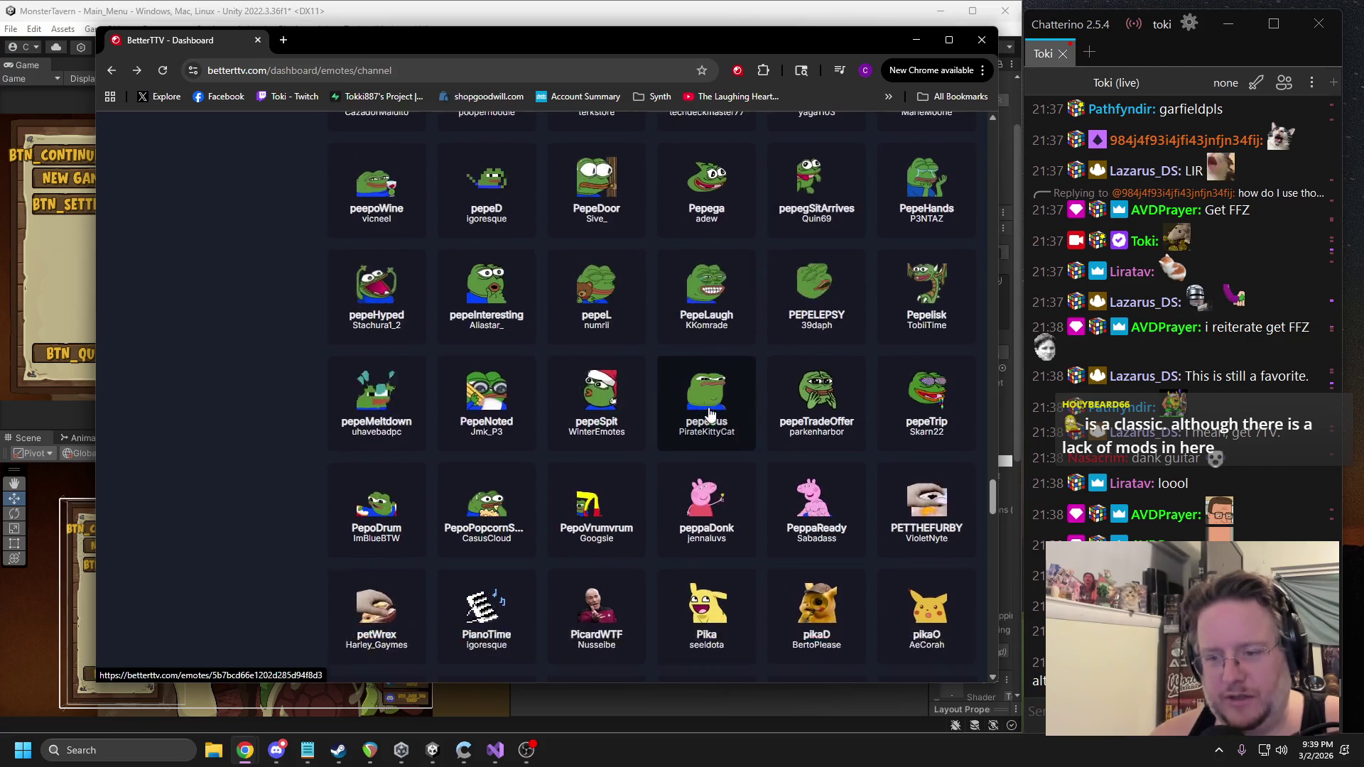
scroll(839, 495, "down", 1)
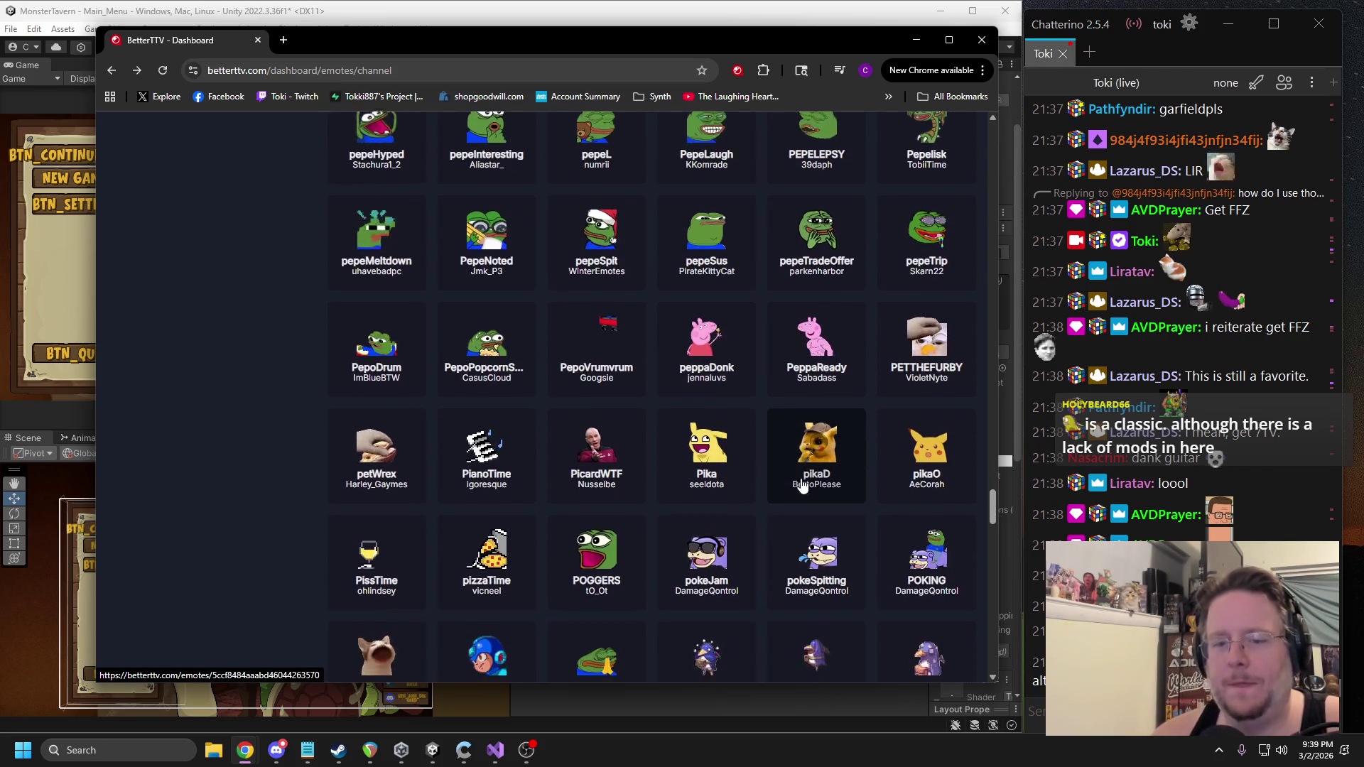
scroll(828, 489, "down", 3)
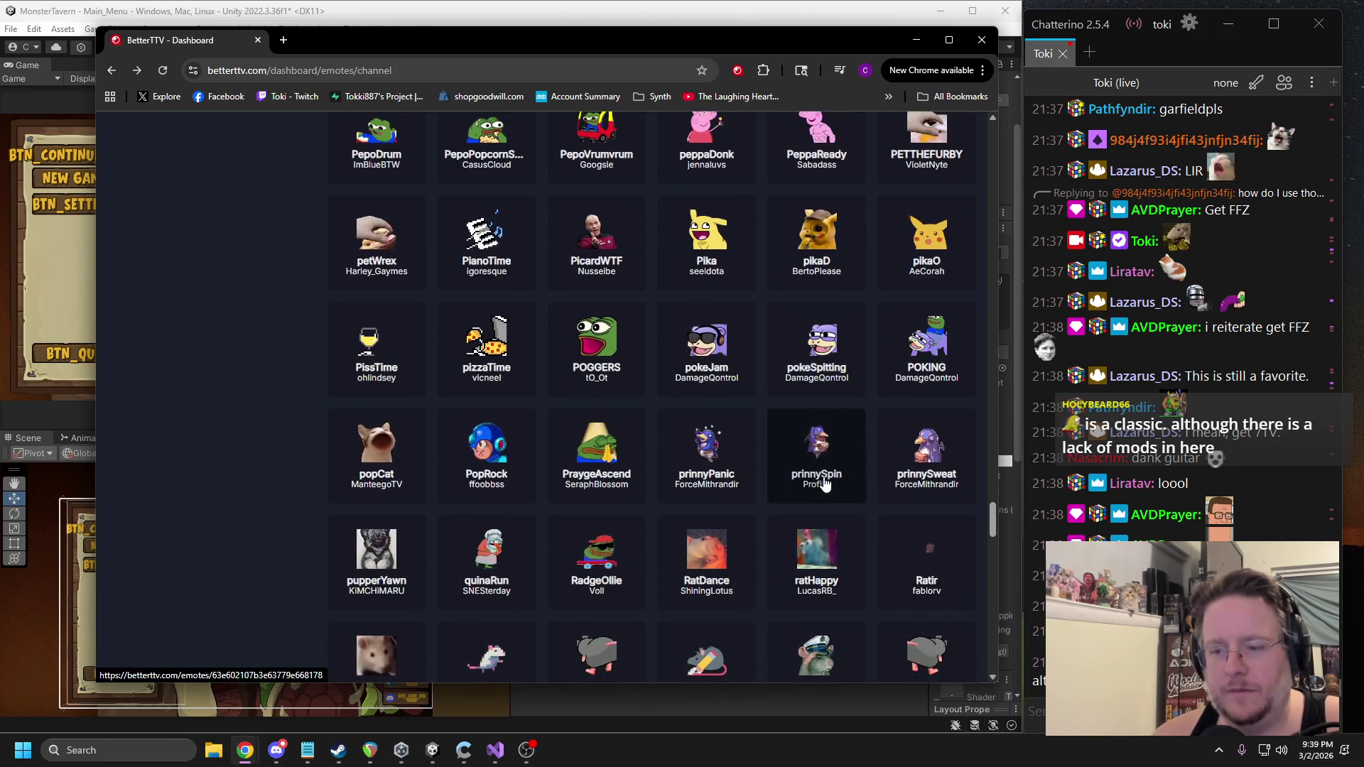
scroll(796, 465, "down", 2)
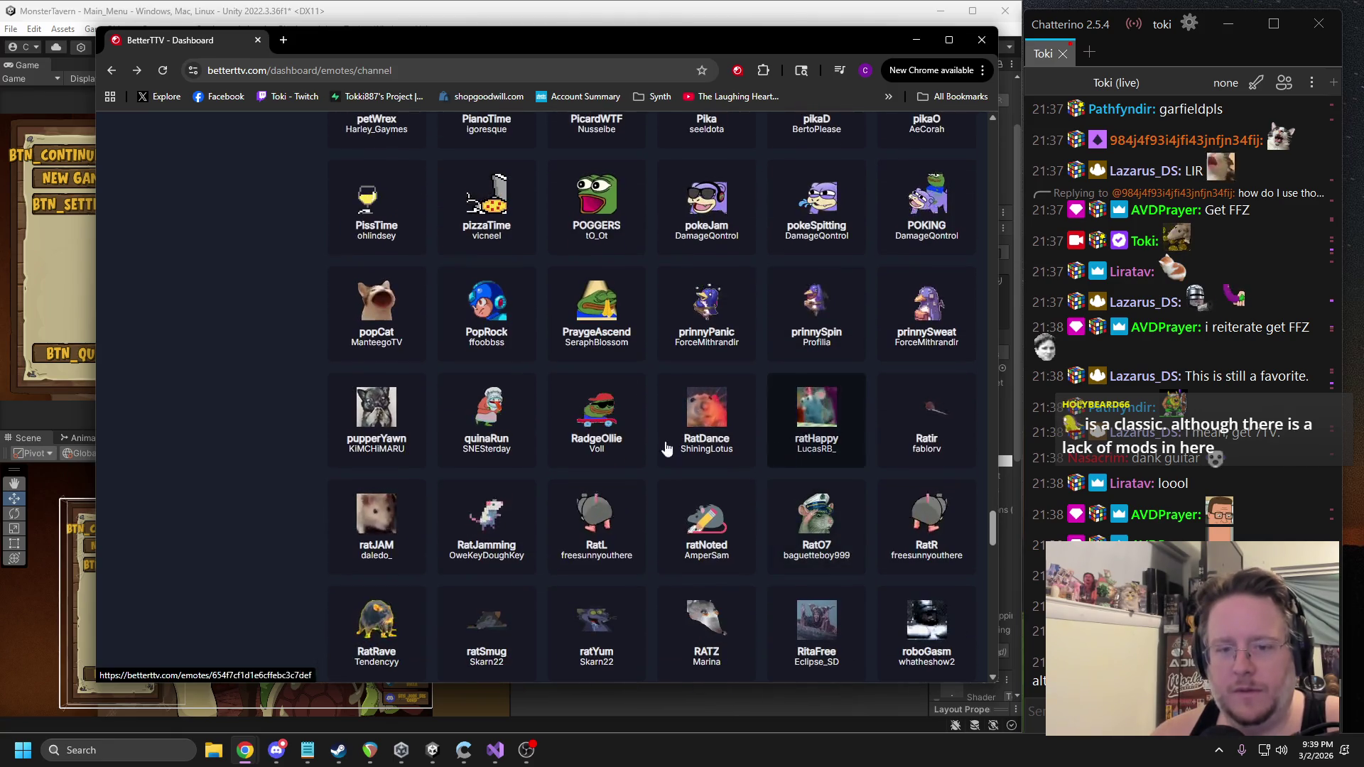
left_click(391, 412)
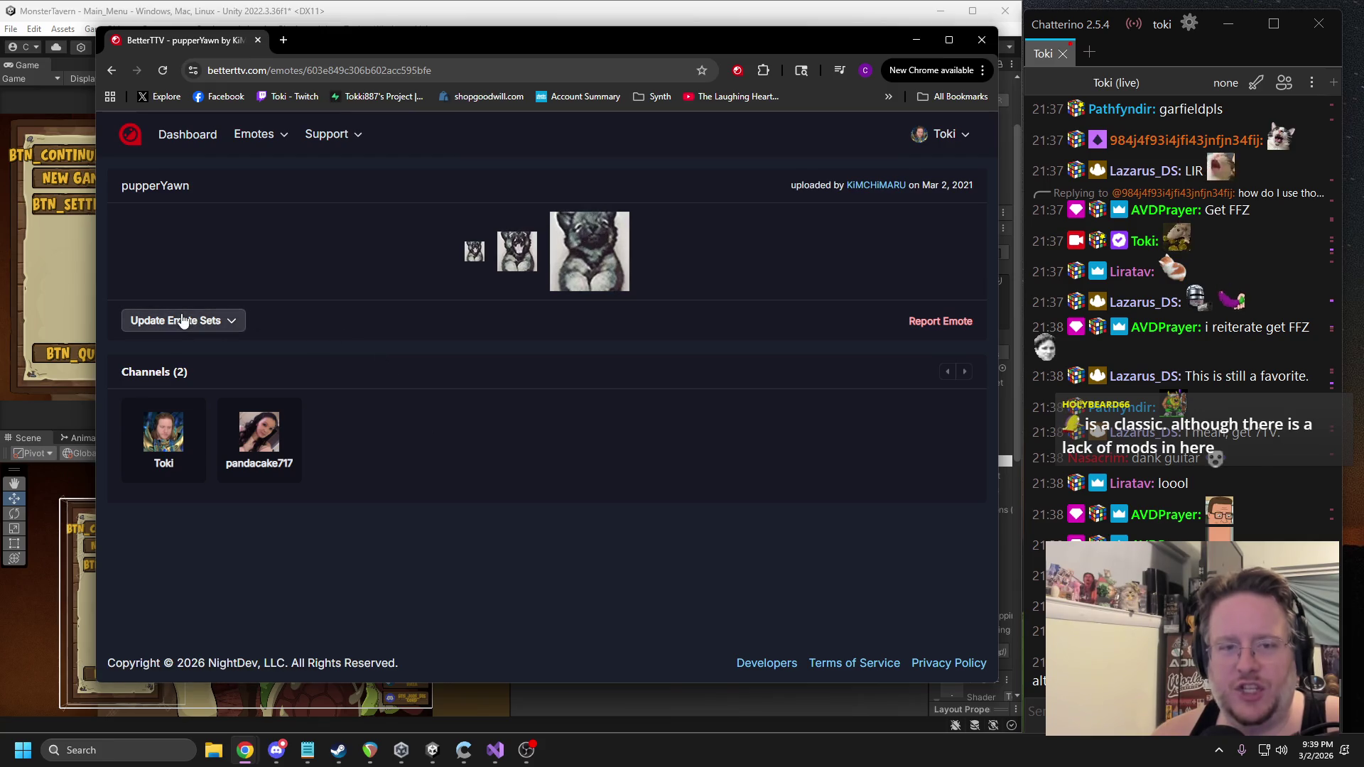
Remove pupperYawn from the channel emote set and return to the emote list.
left_click(184, 320)
left_click(113, 75)
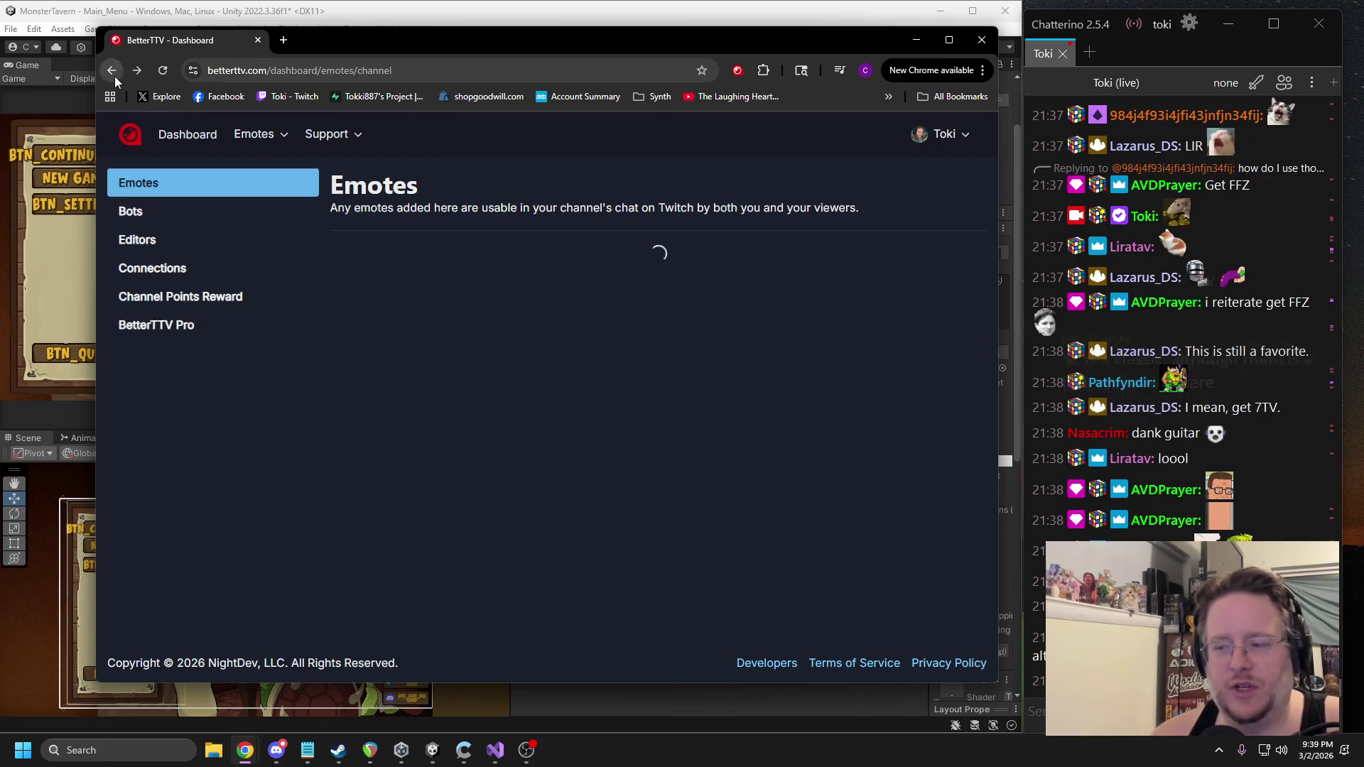
mouse_move(993, 177)
left_mouse_down()
mouse_move(1016, 543)
mouse_move(1004, 675)
left_mouse_up()
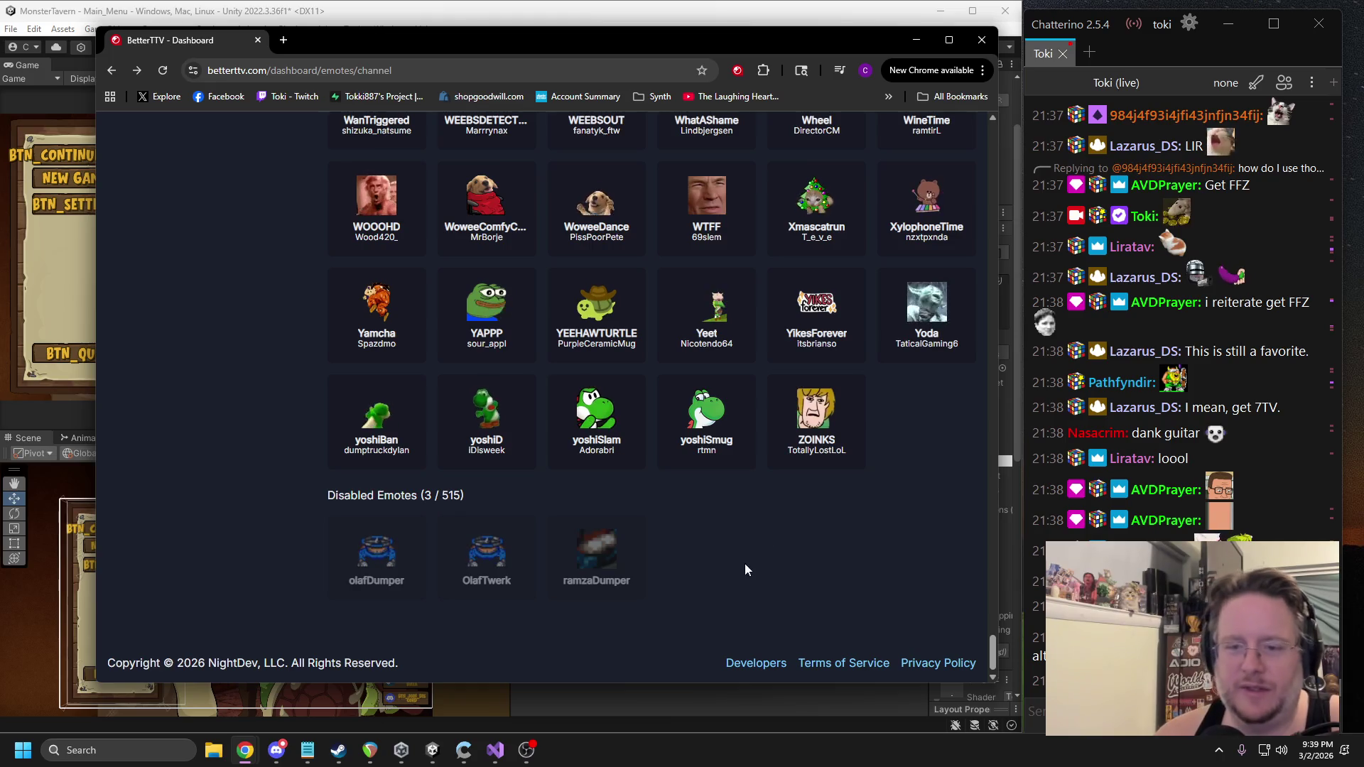
scroll(732, 543, "up", 1)
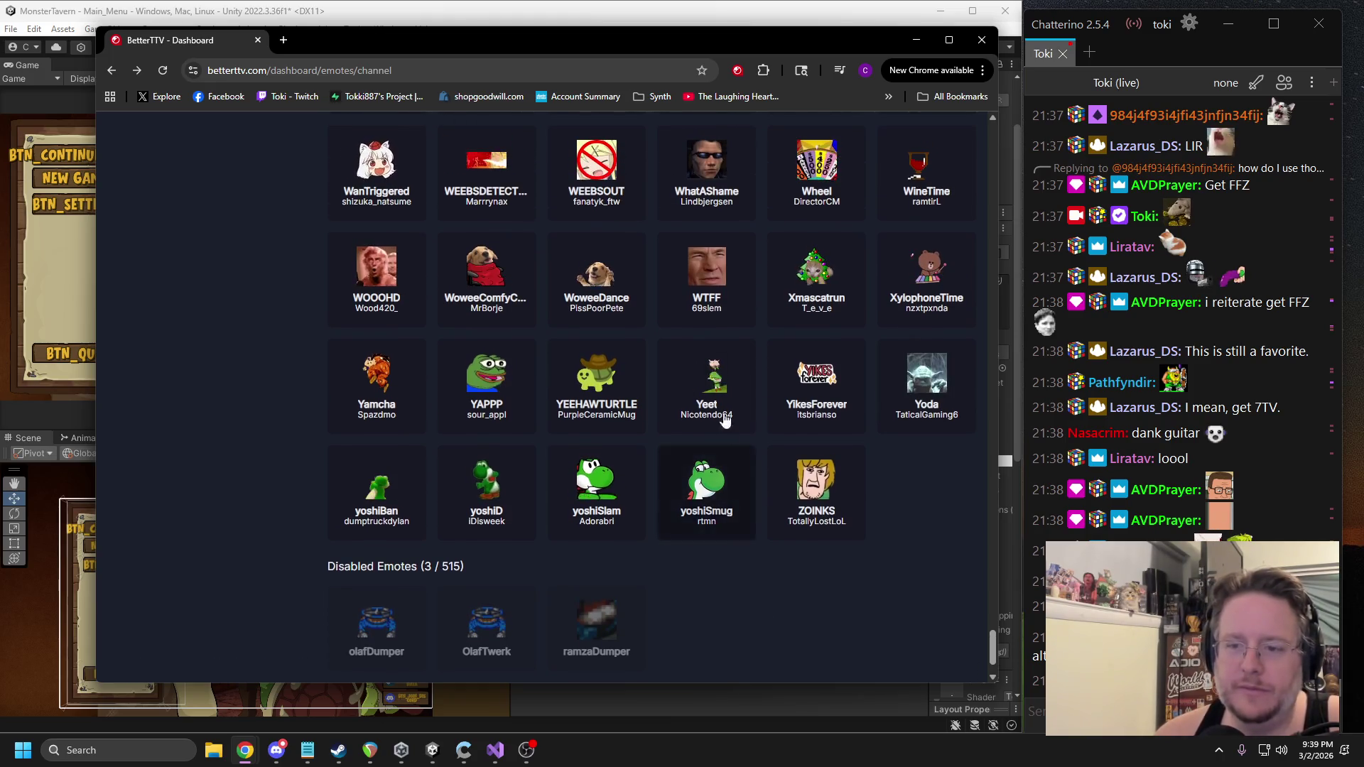
Remove the Yeet emote from the channel emote set and return to the list.
left_click(707, 381)
left_click(182, 321)
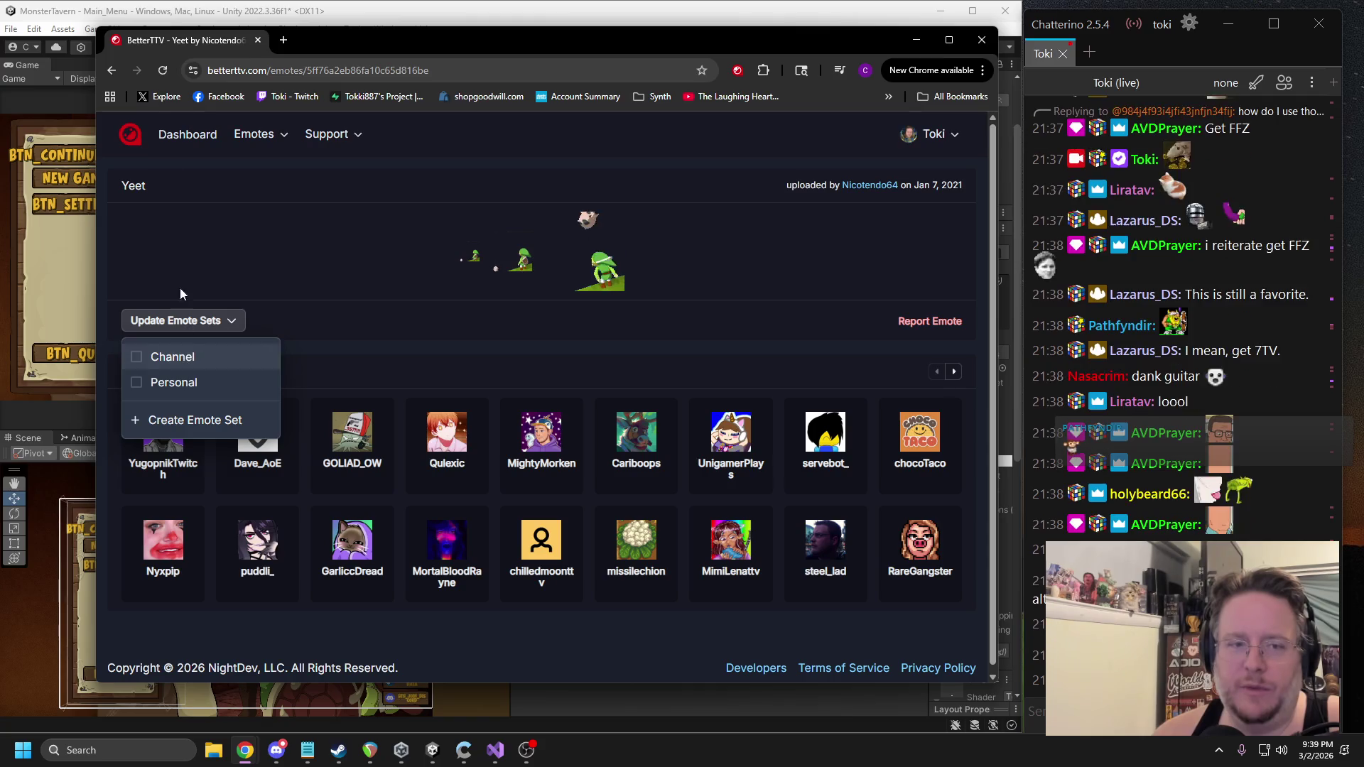
left_click(112, 71)
scroll(953, 398, "down", 3)
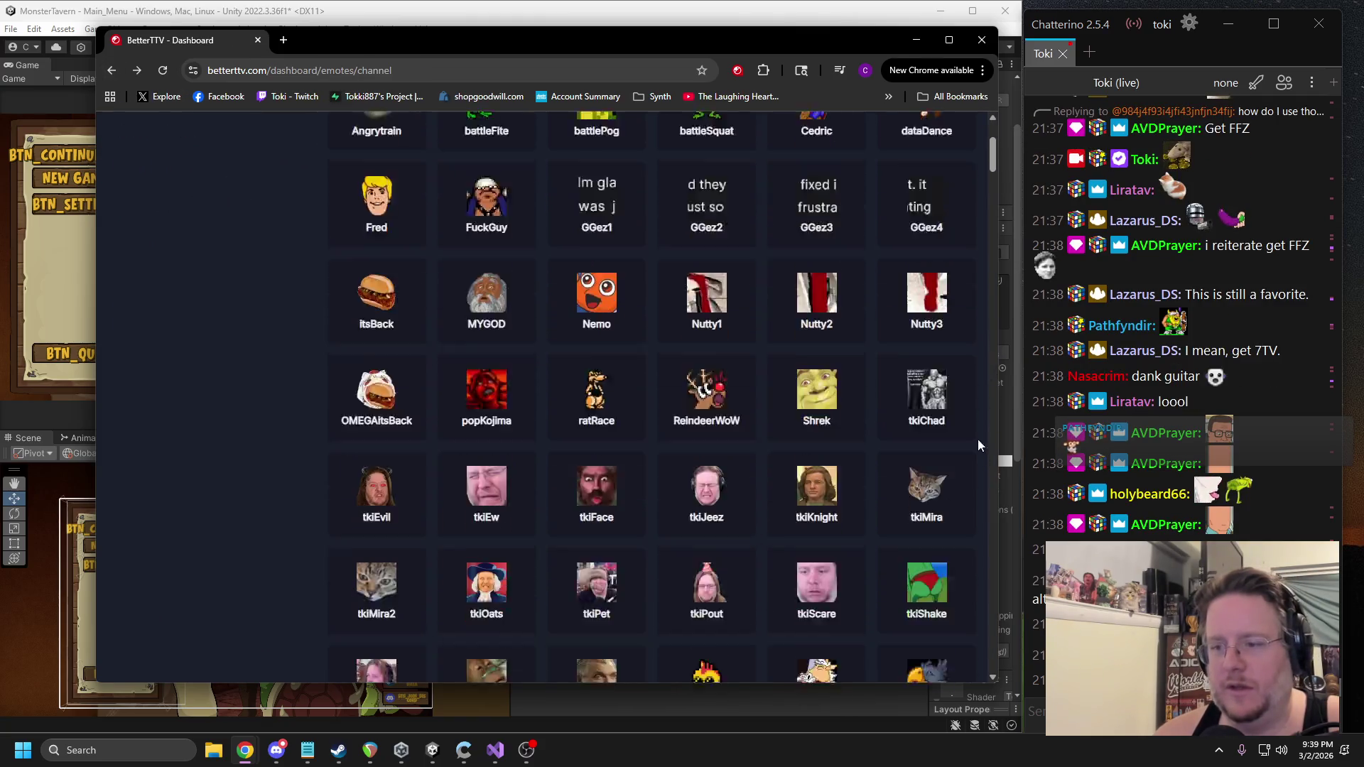
left_click_drag(994, 178, 958, 694)
scroll(859, 483, "up", 1)
scroll(839, 490, "up", 1)
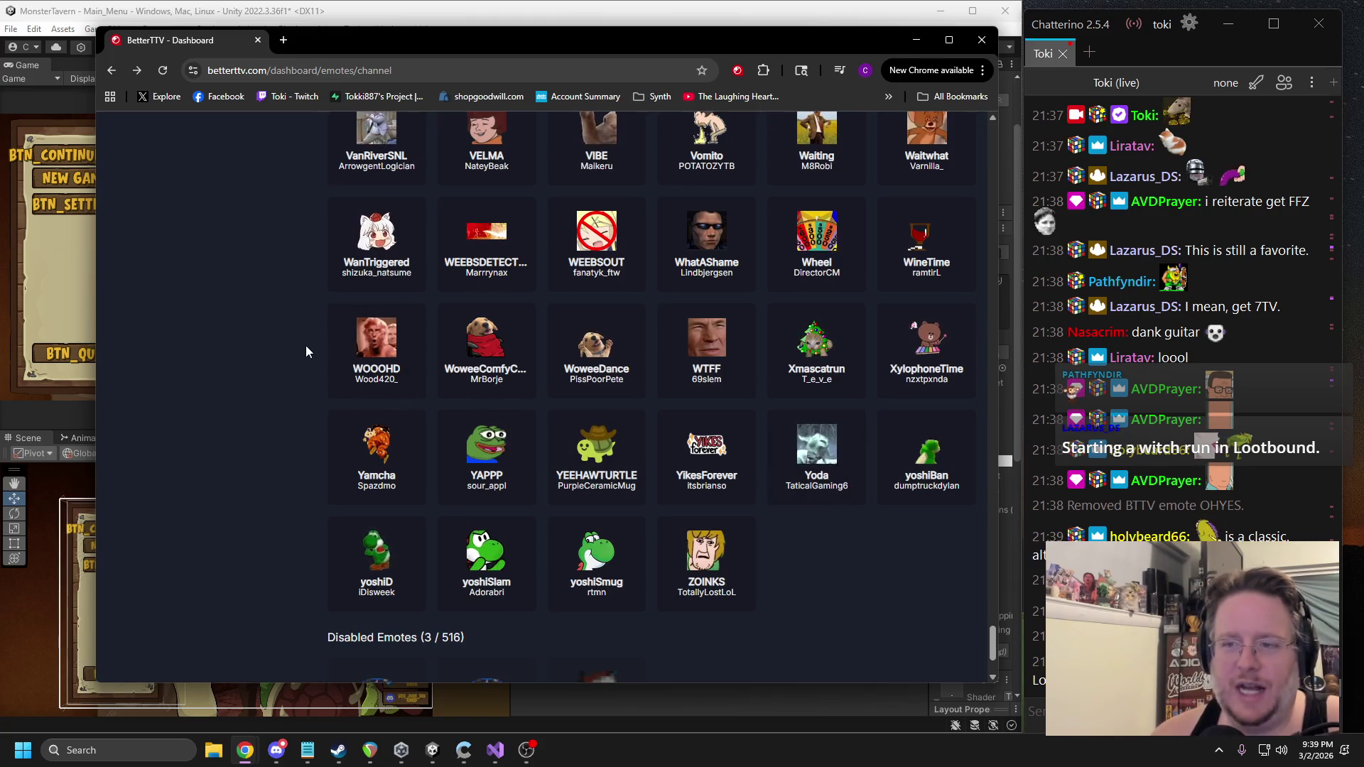
scroll(307, 351, "up", 1)
scroll(307, 348, "up", 2)
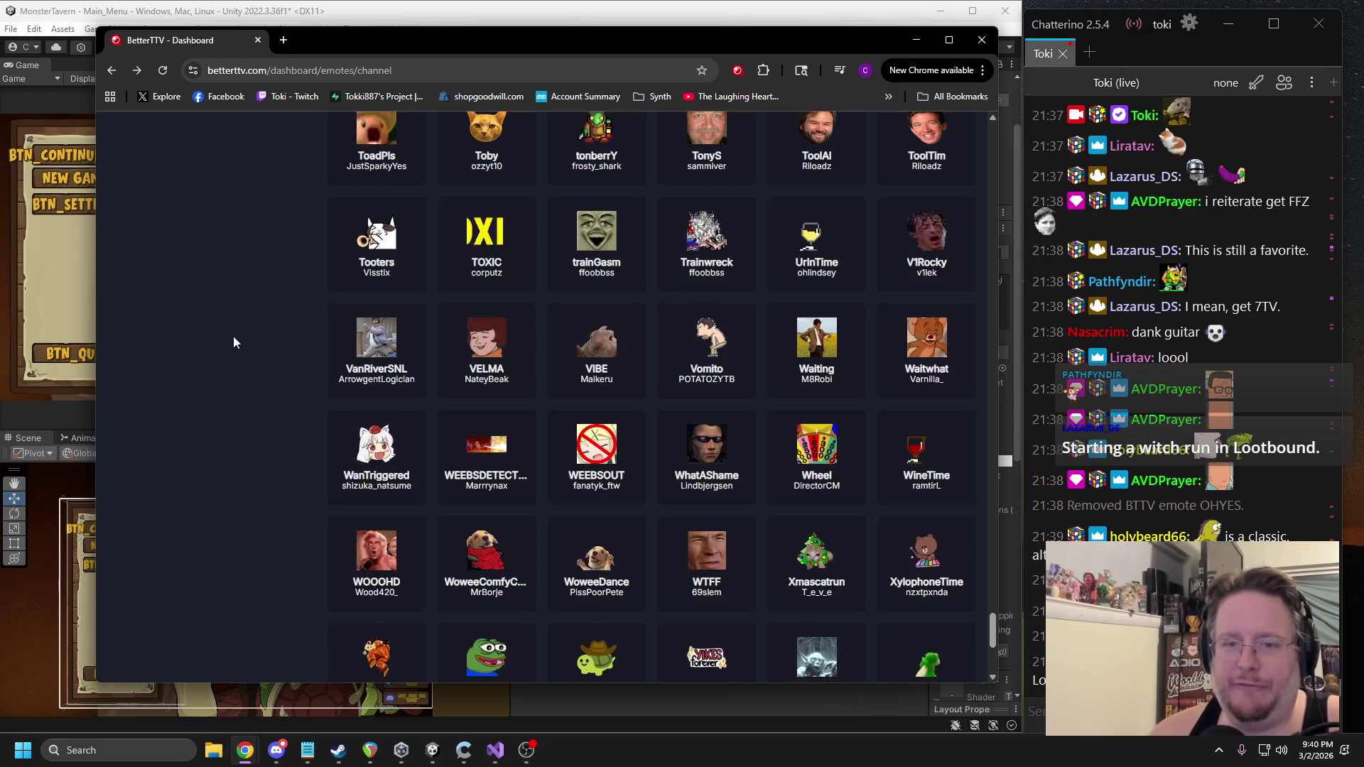
Check which emote sets include VELMA, then return to the channel emote list.
left_click(473, 340)
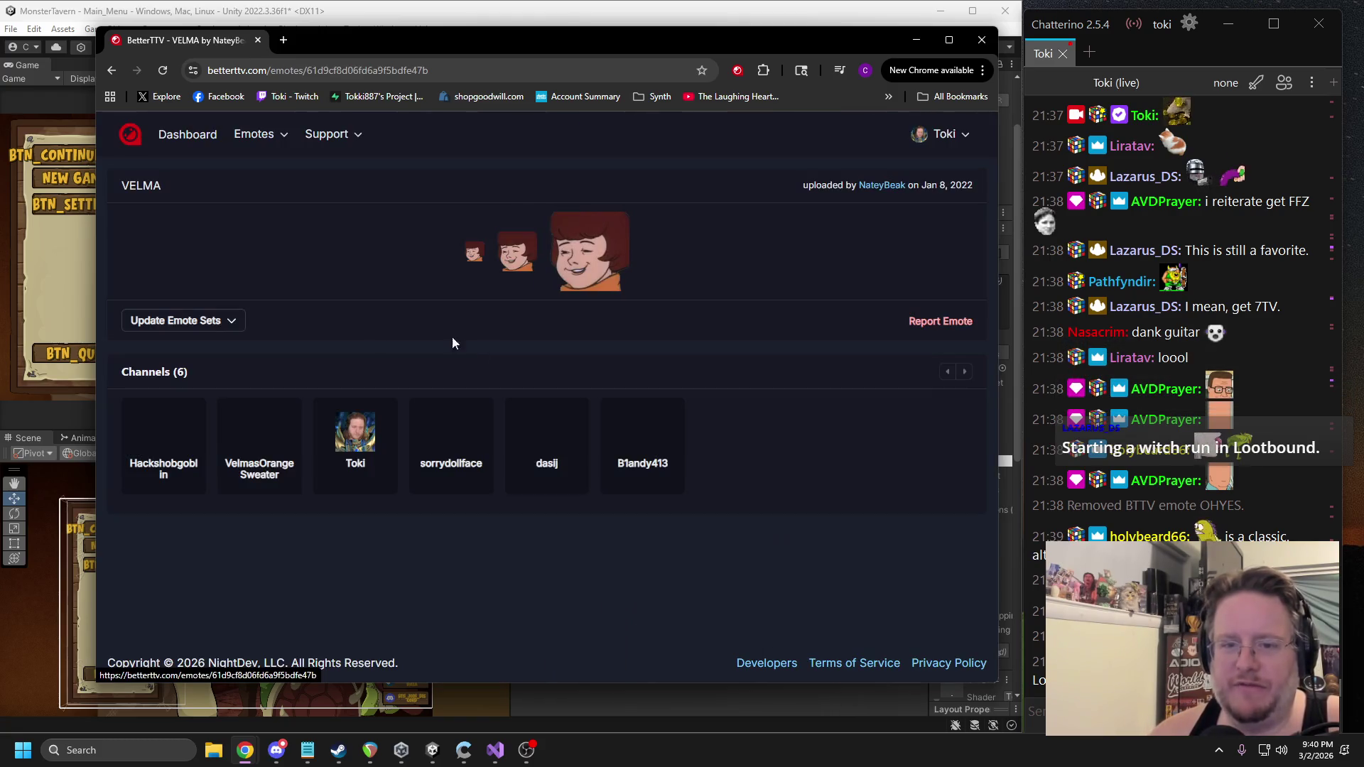
left_click(203, 322)
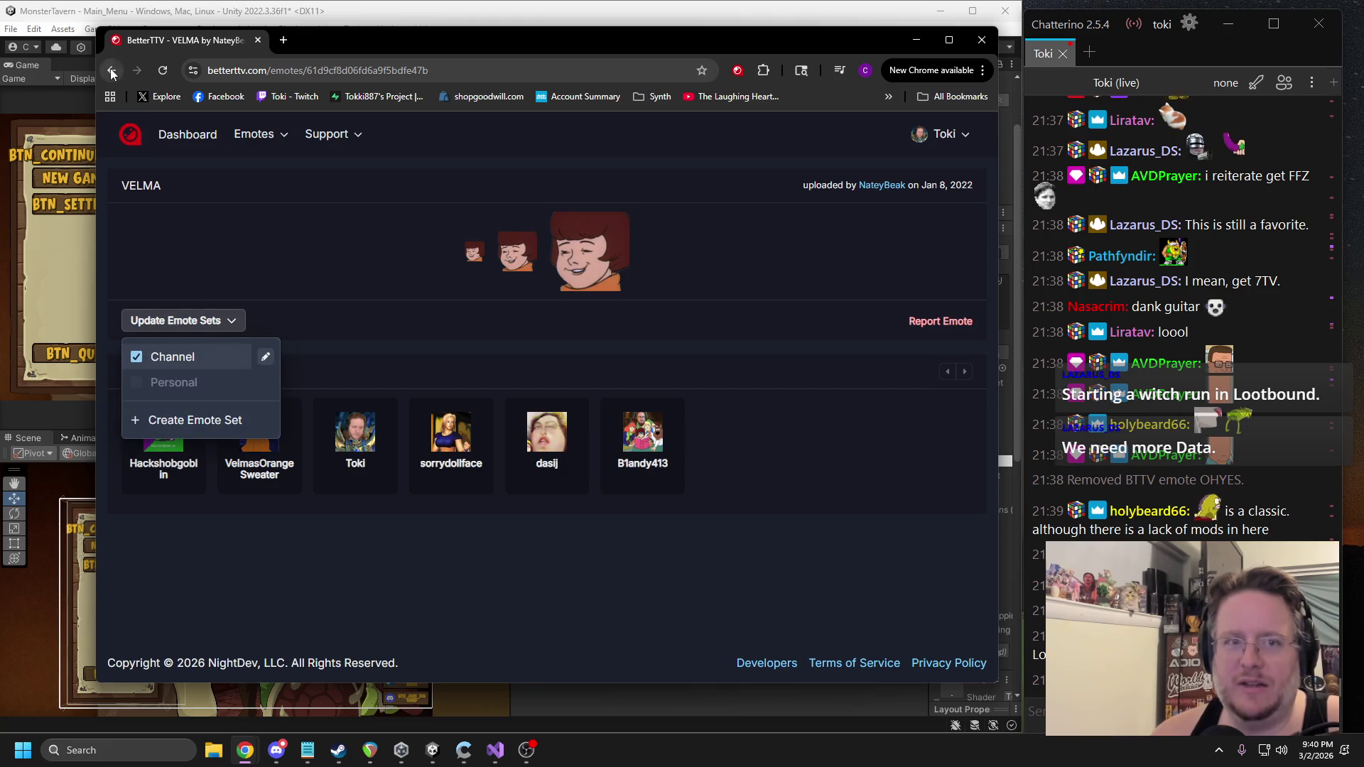
left_click(112, 71)
mouse_move(994, 162)
left_mouse_down()
mouse_move(939, 637)
mouse_move(931, 625)
left_mouse_up()
scroll(746, 525, "down", 4)
scroll(644, 465, "up", 5)
scroll(573, 453, "up", 3)
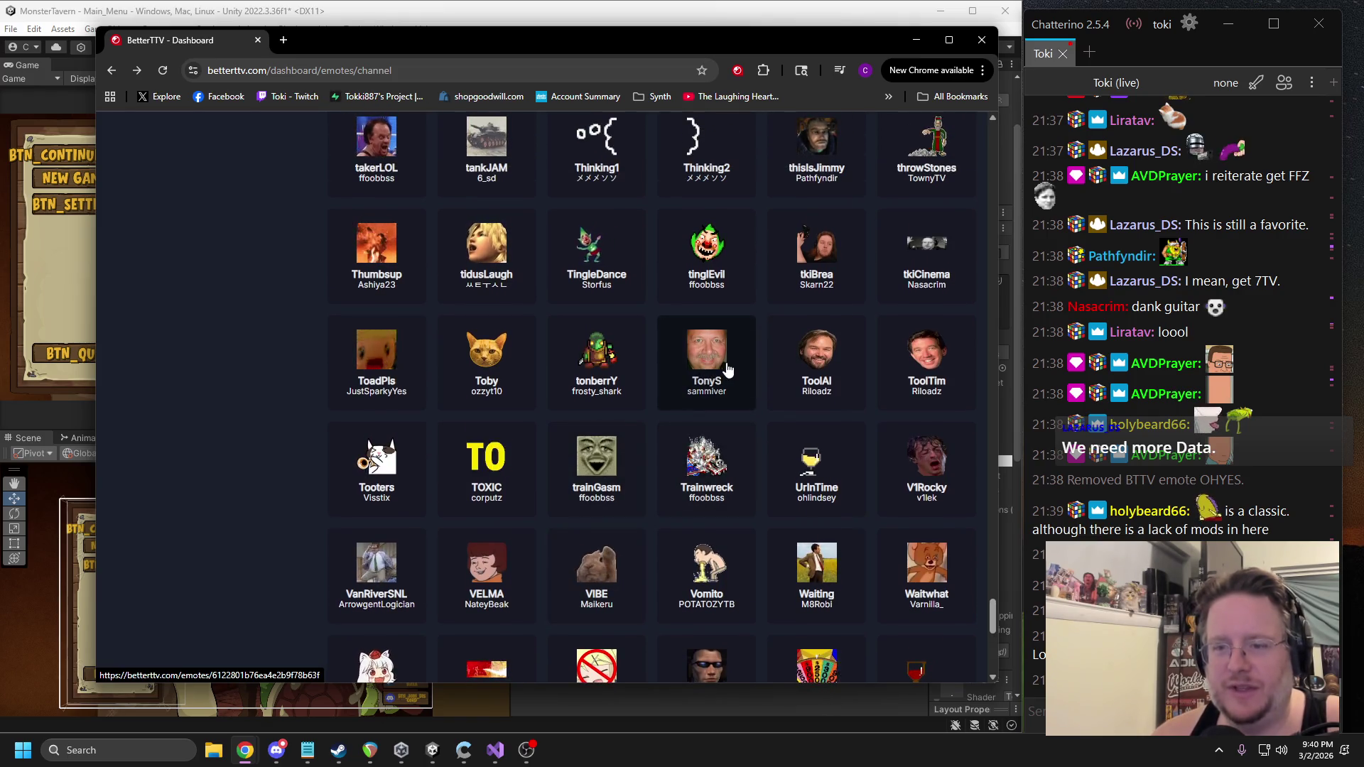
Remove the TonyS emote from the channel emote set and return to the list.
left_click(704, 370)
left_click(159, 330)
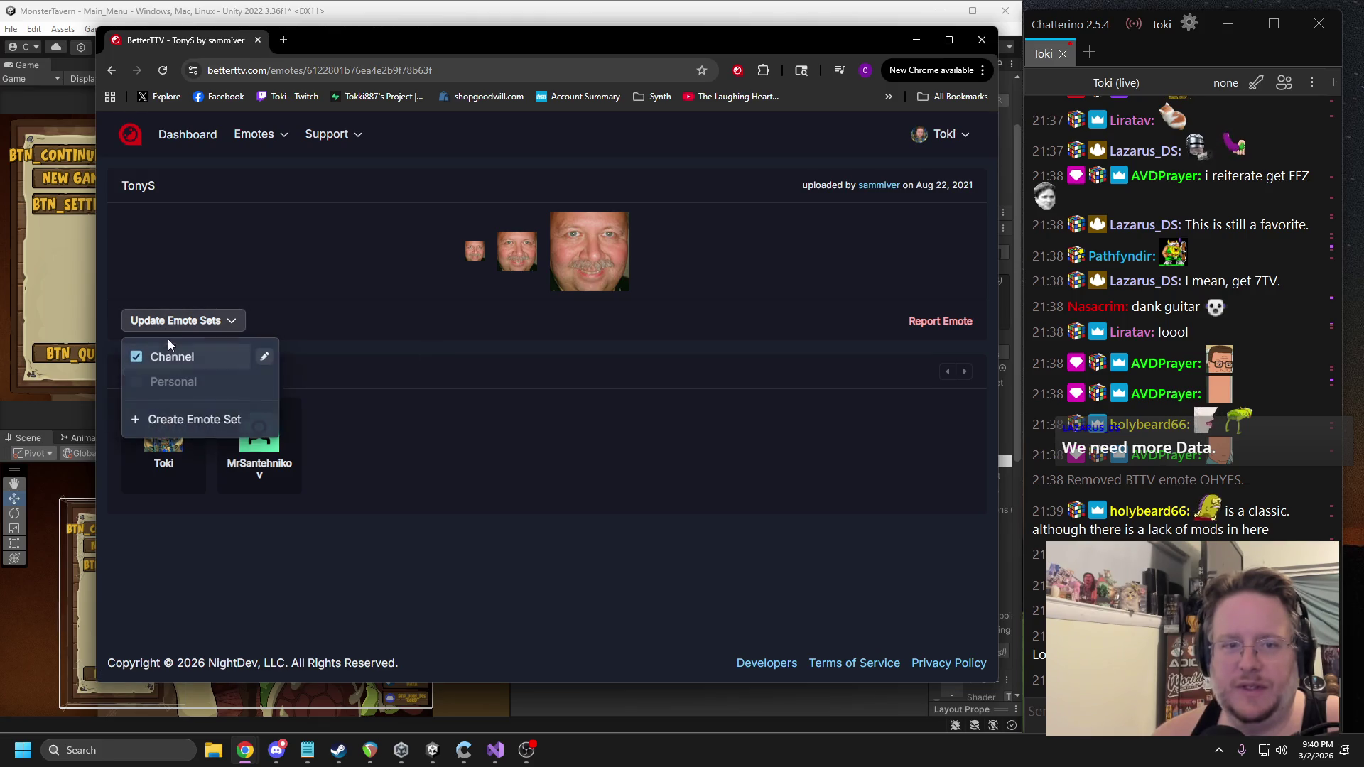
left_click(111, 71)
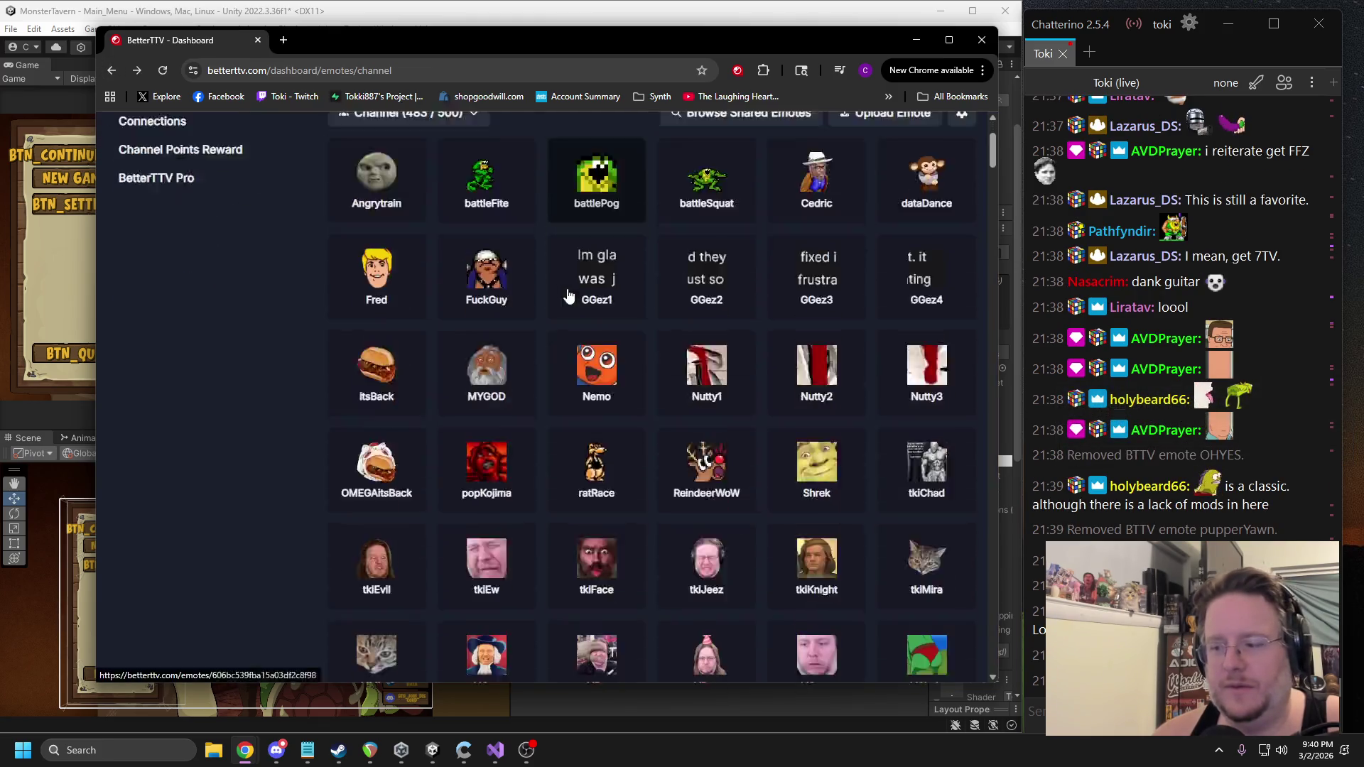
left_click_drag(998, 196, 995, 356)
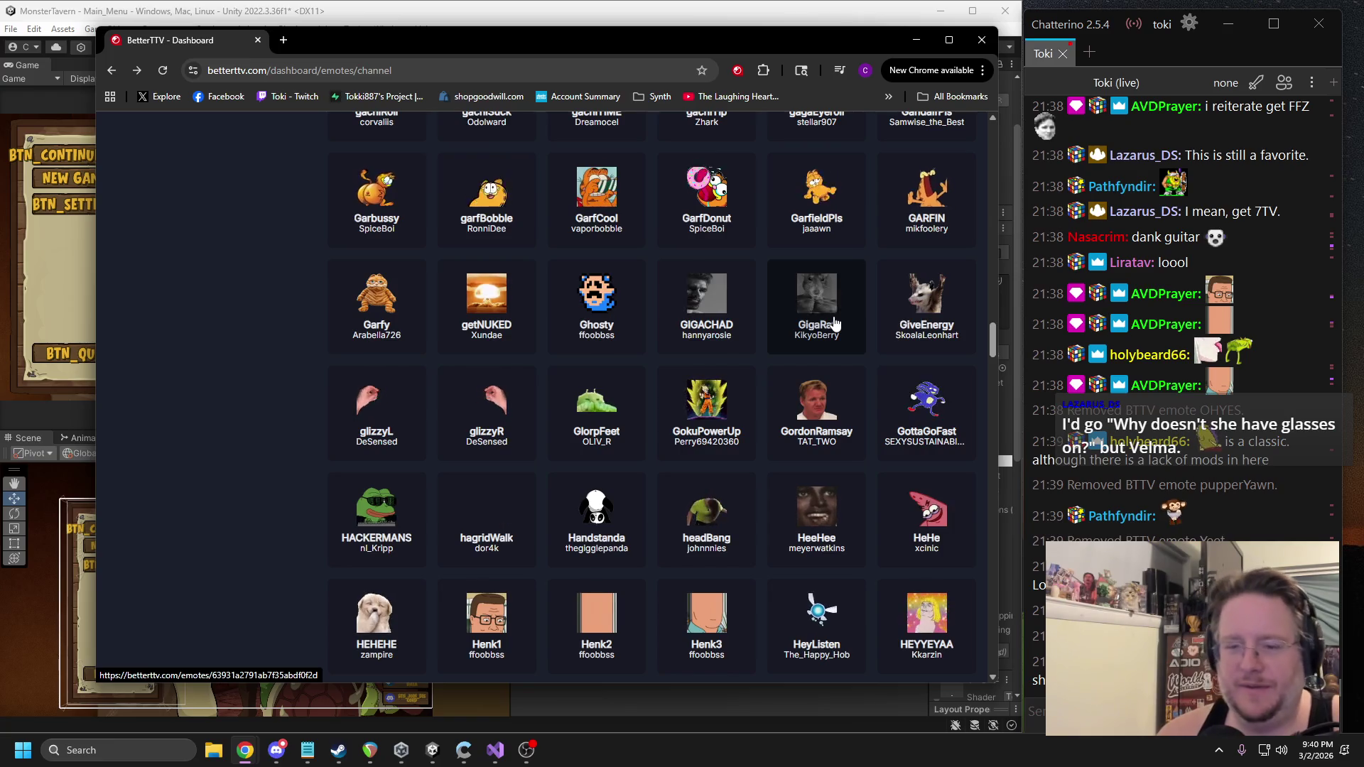
scroll(836, 324, "down", 10)
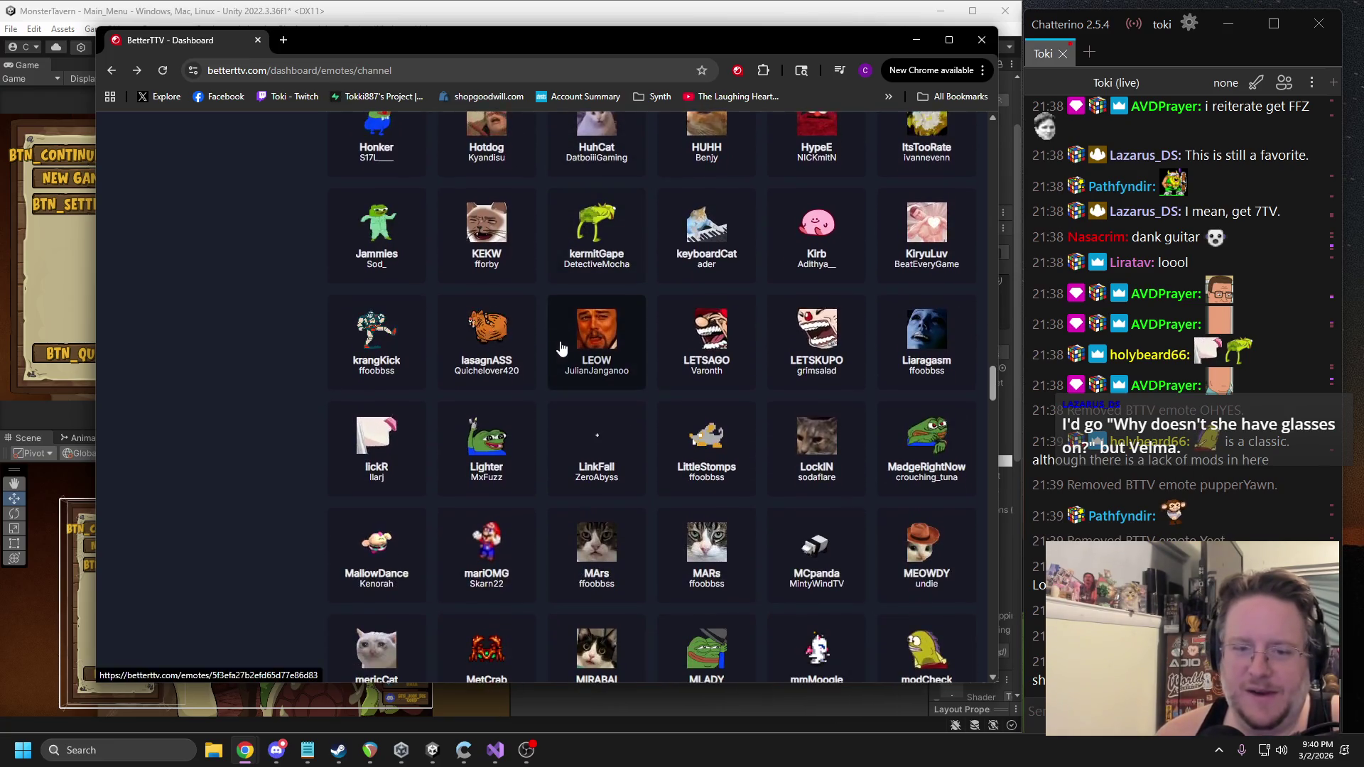
scroll(561, 346, "down", 5)
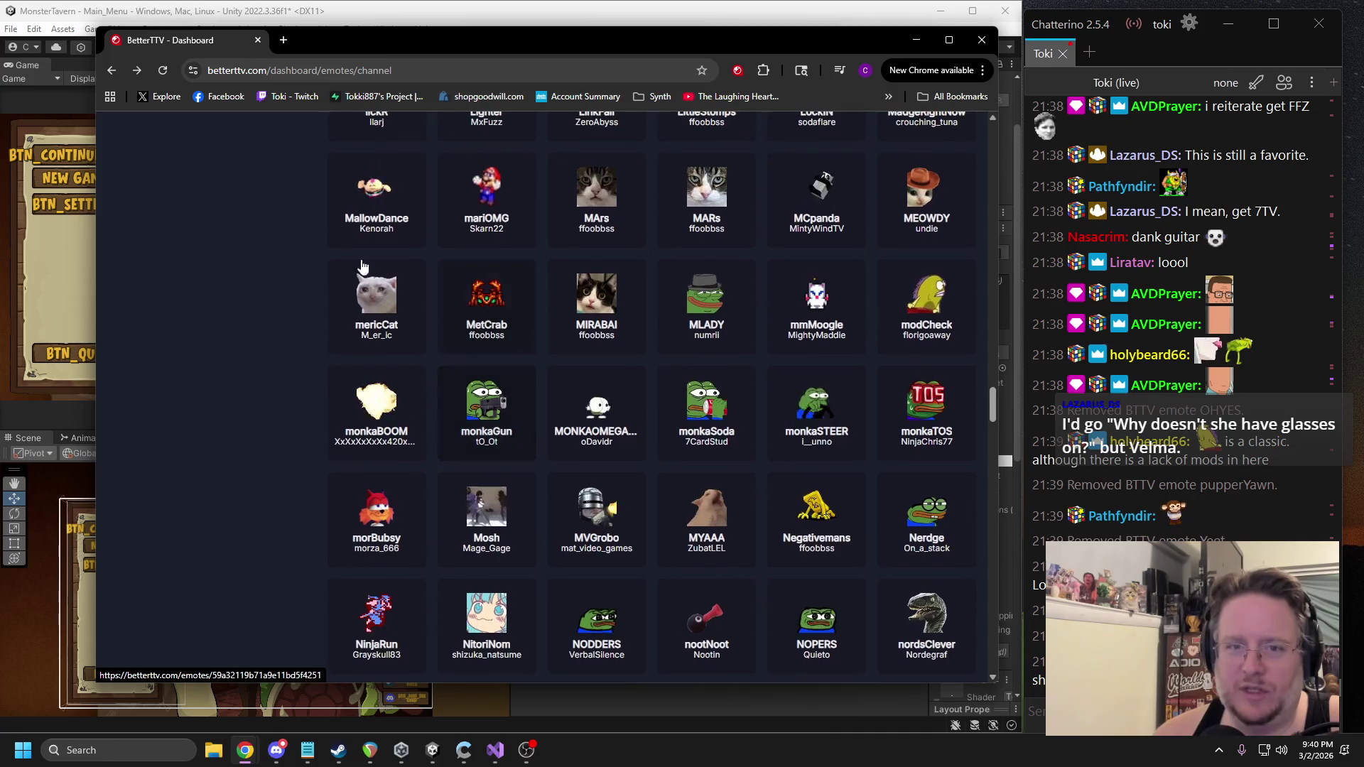
Uncheck Channel for MallowDance to remove it, then return to the emote list.
left_click(369, 199)
left_click(229, 320)
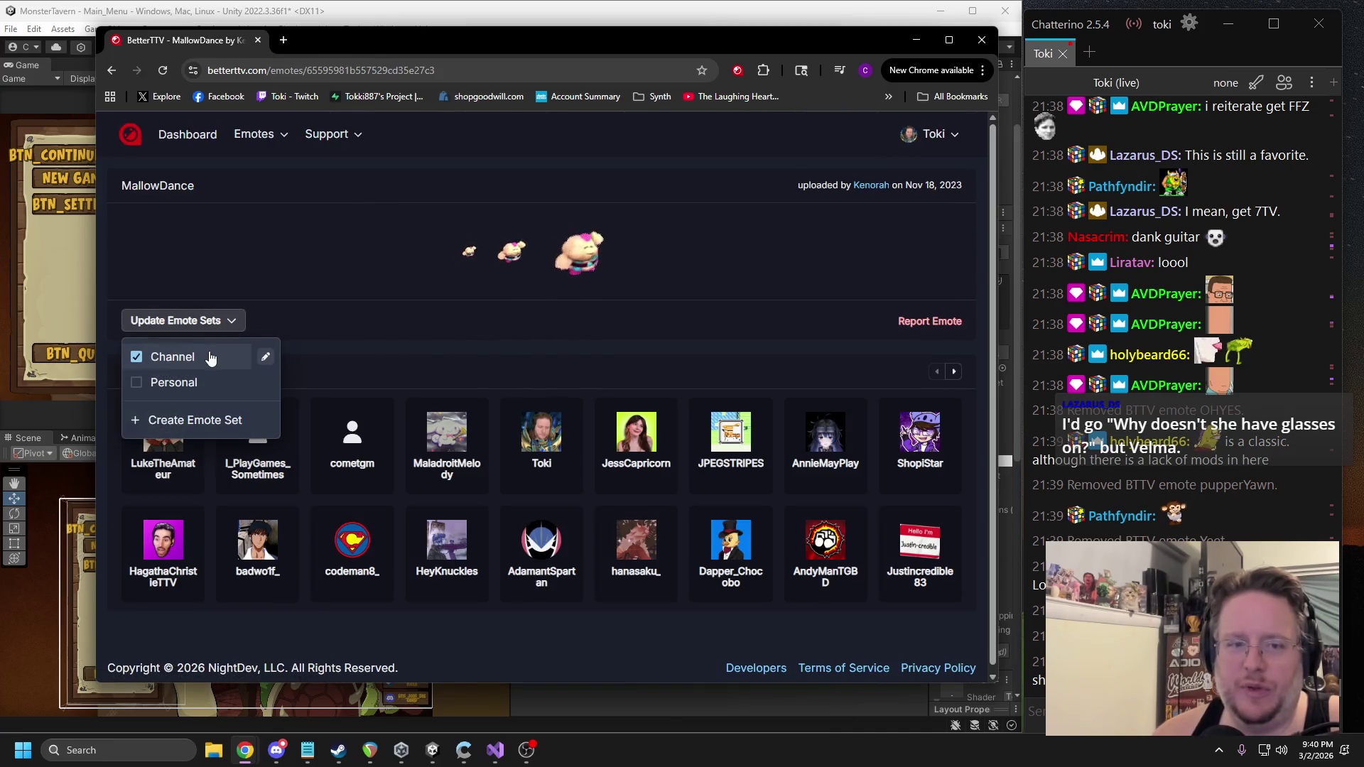
left_click(211, 357)
left_click(111, 71)
scroll(625, 263, "down", 15)
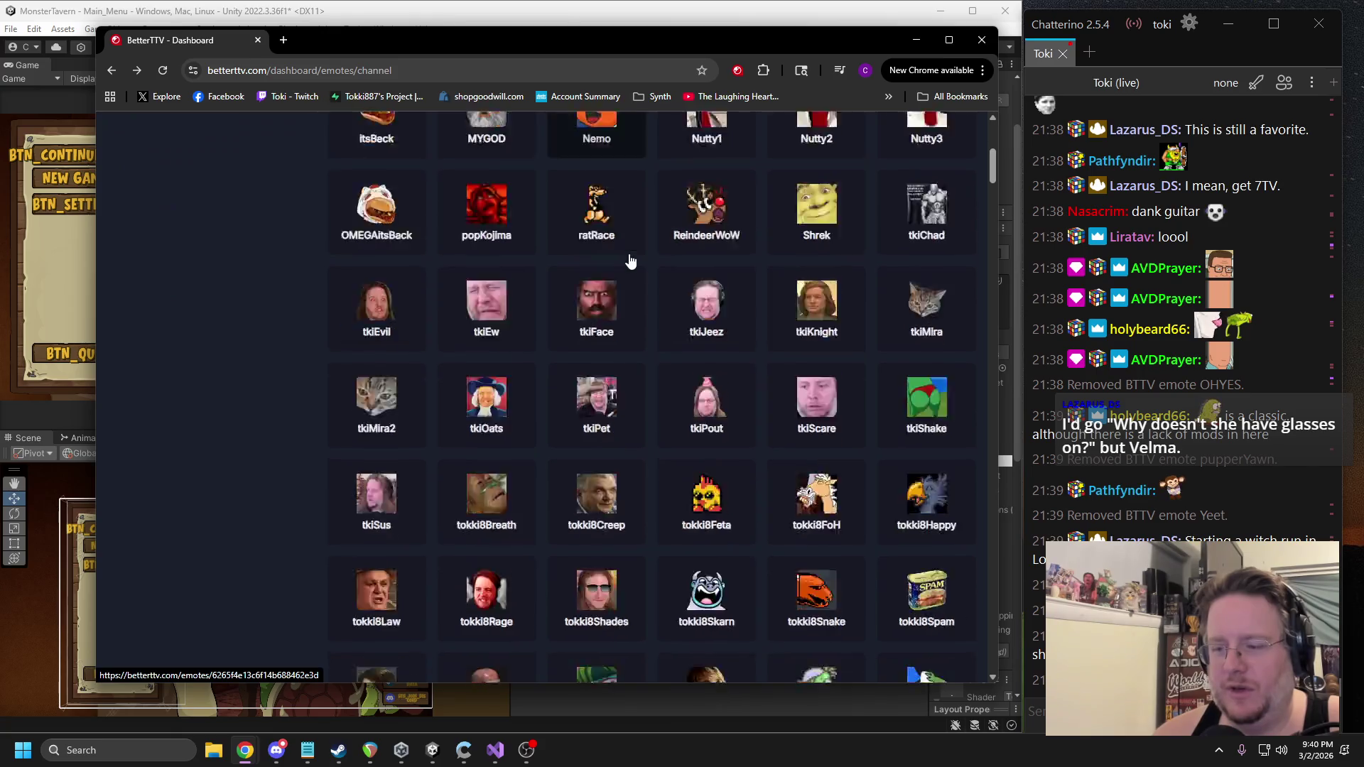
scroll(604, 285, "down", 6)
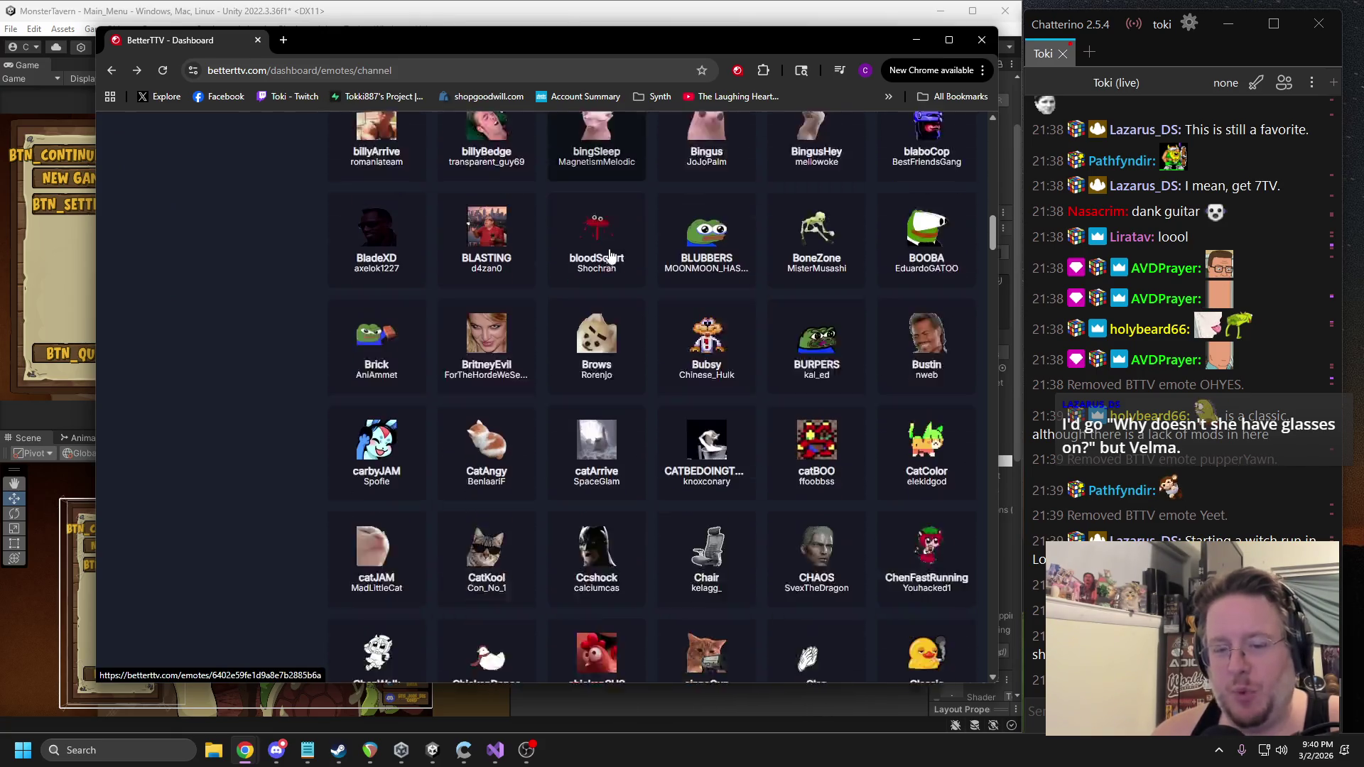
scroll(504, 288, "down", 10)
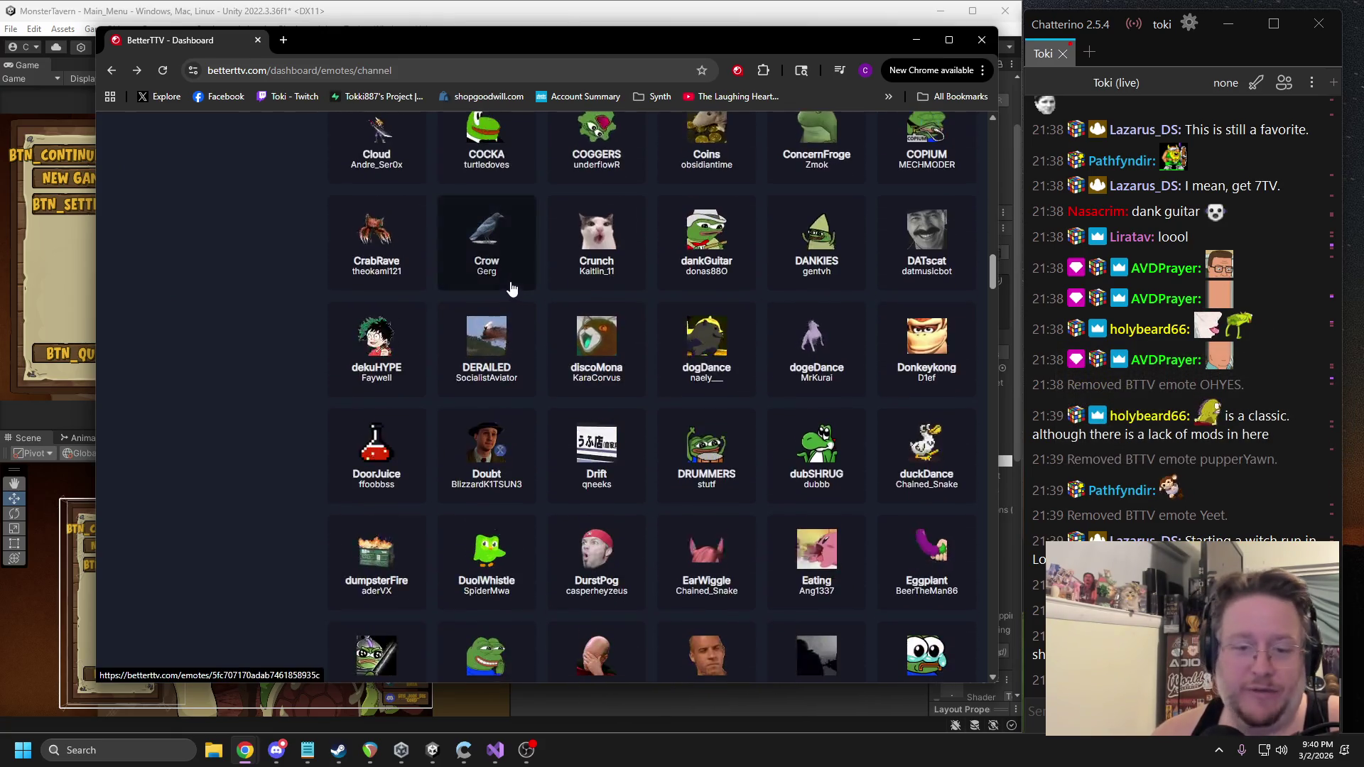
scroll(495, 284, "down", 6)
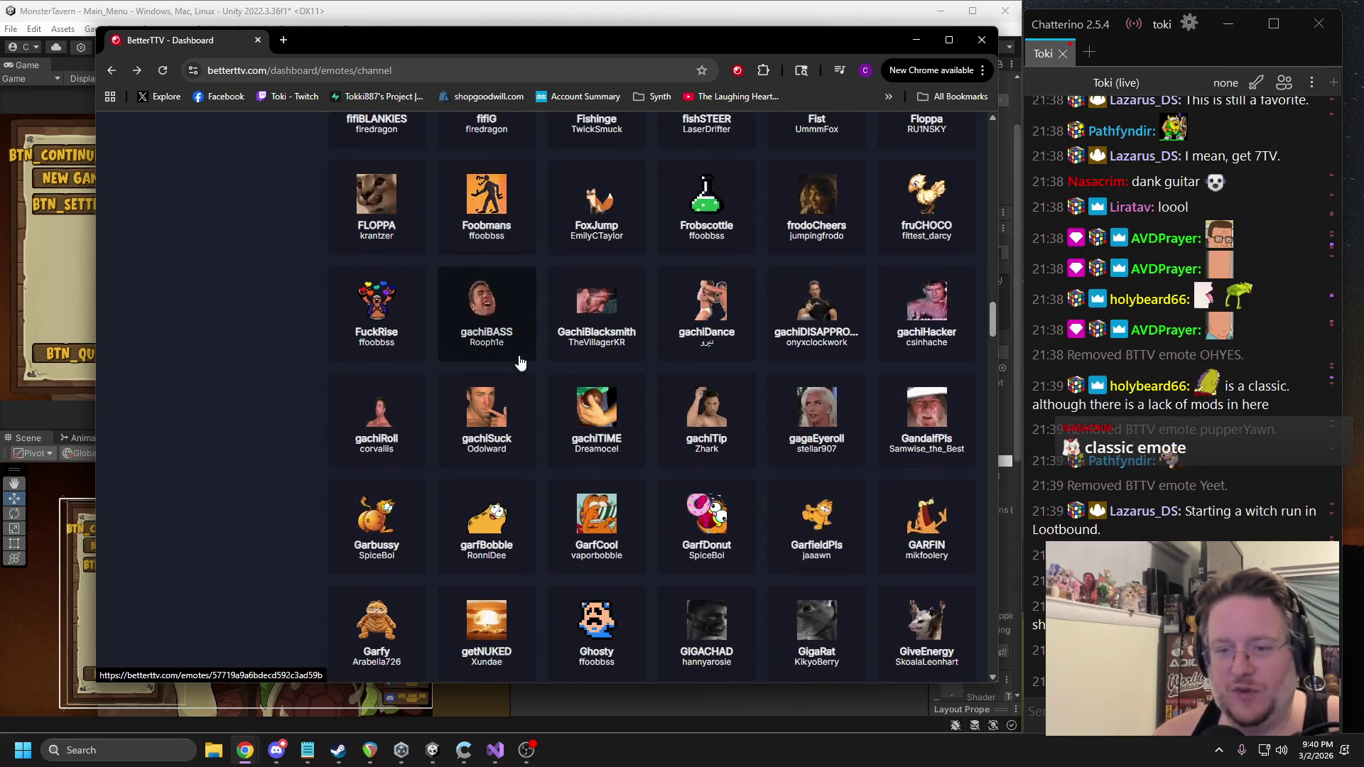
scroll(499, 402, "down", 2)
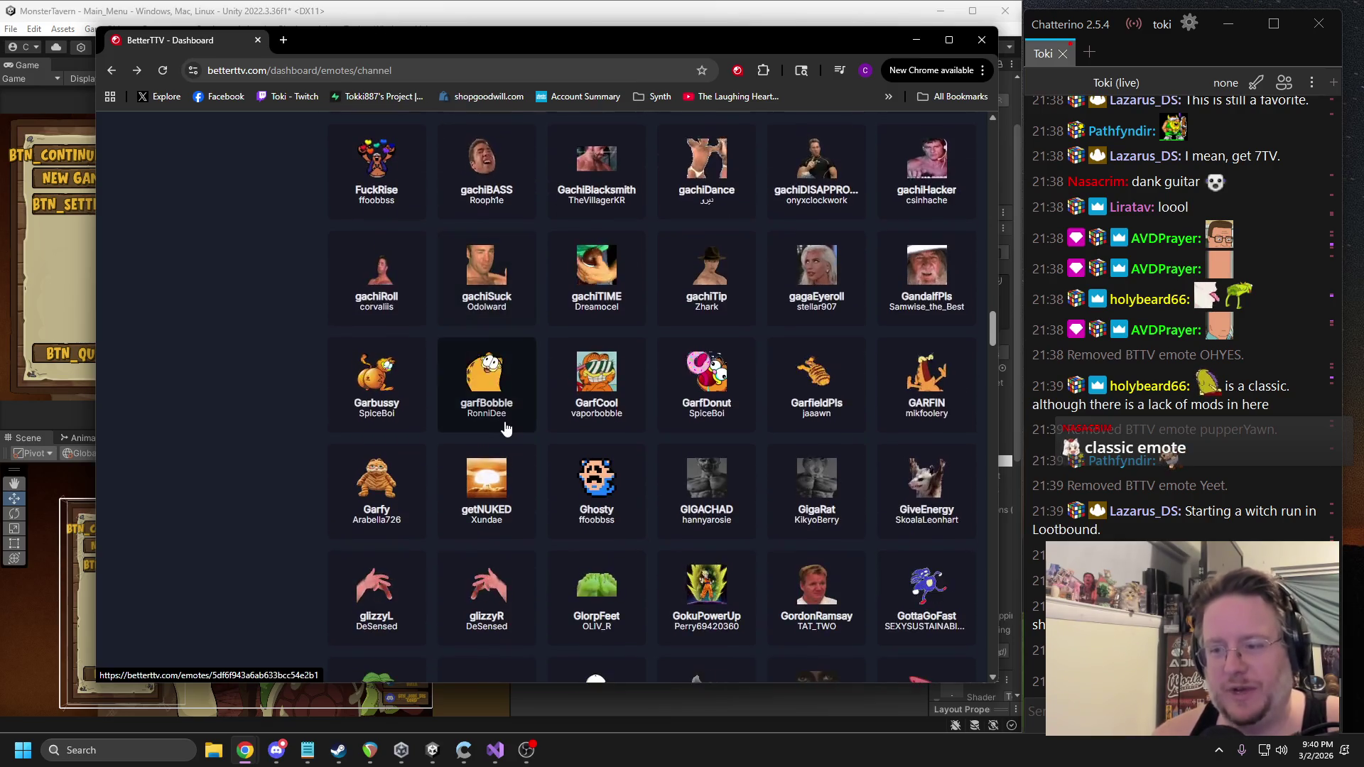
scroll(512, 395, "down", 5)
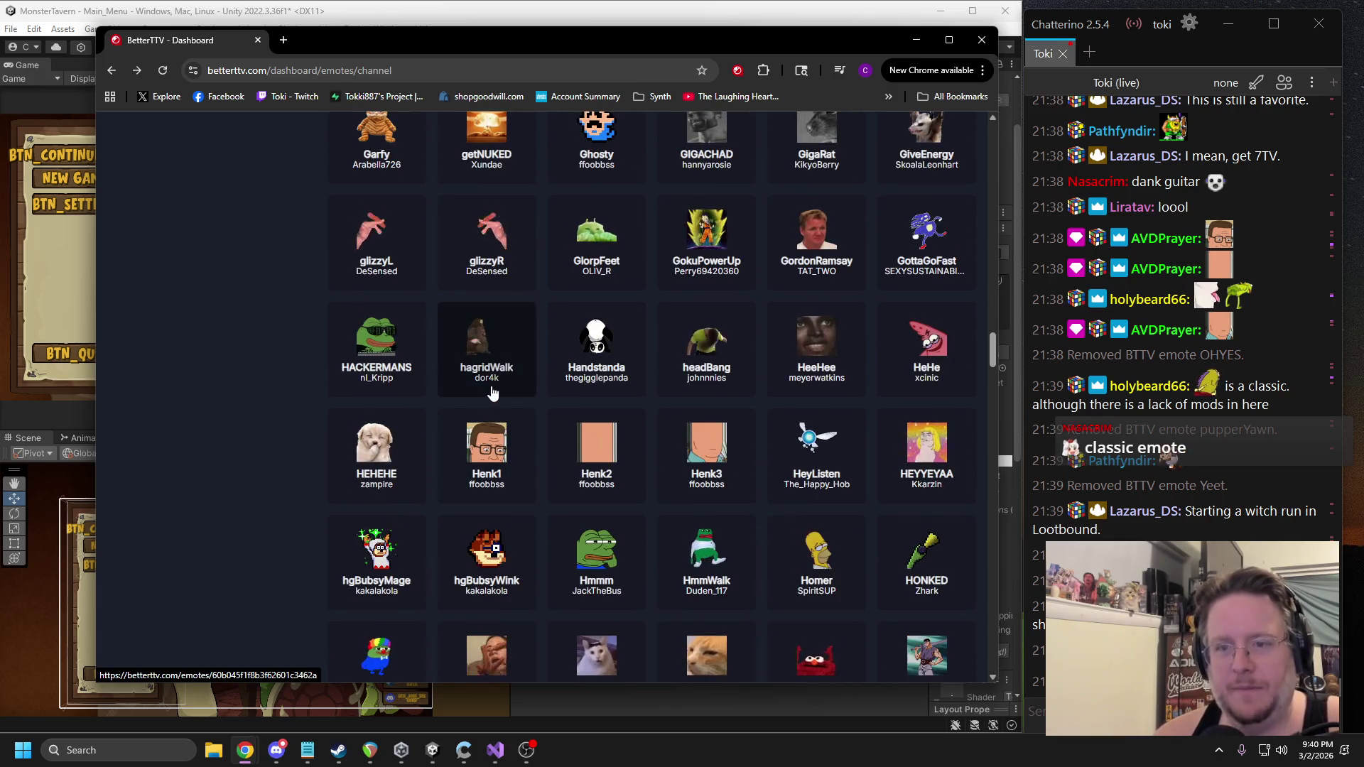
Remove the GlorpFeet emote from the channel emote set and return to the list.
left_click(596, 238)
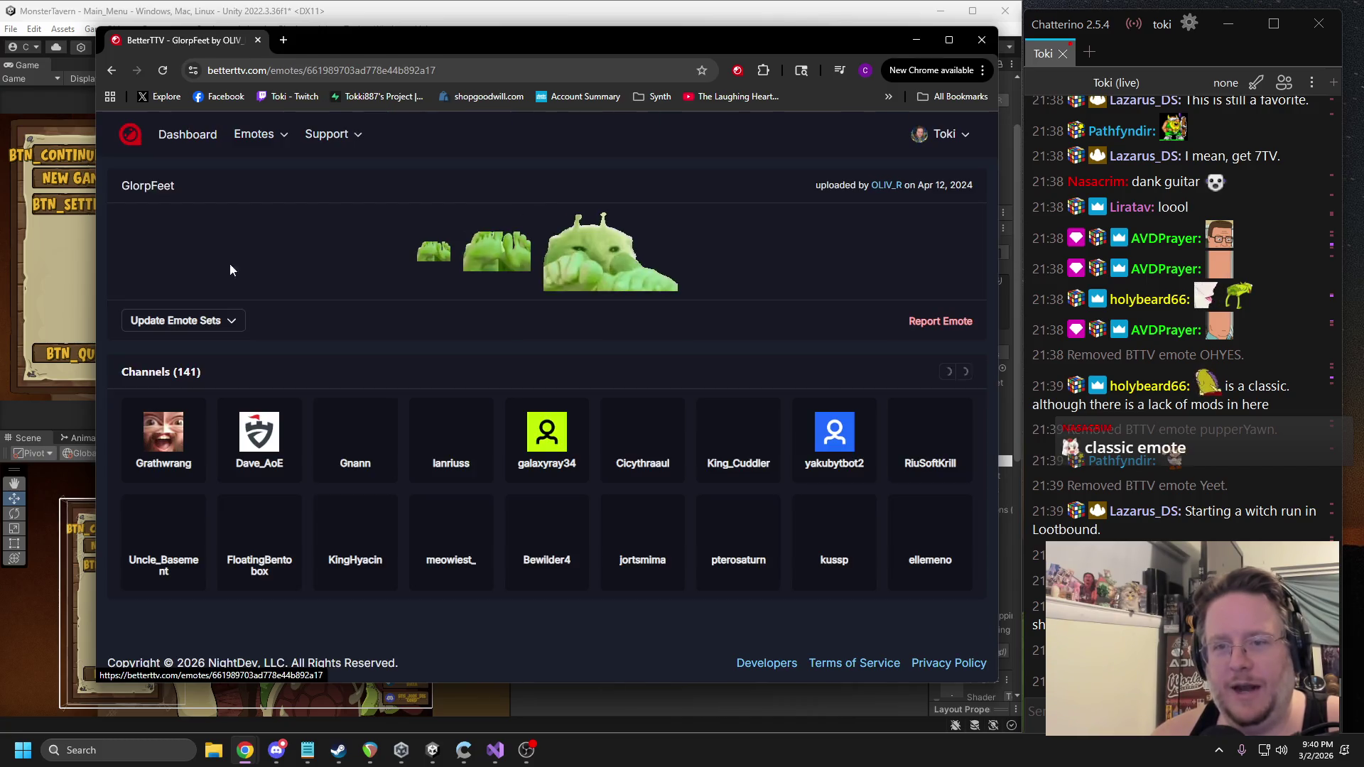
left_click(181, 321)
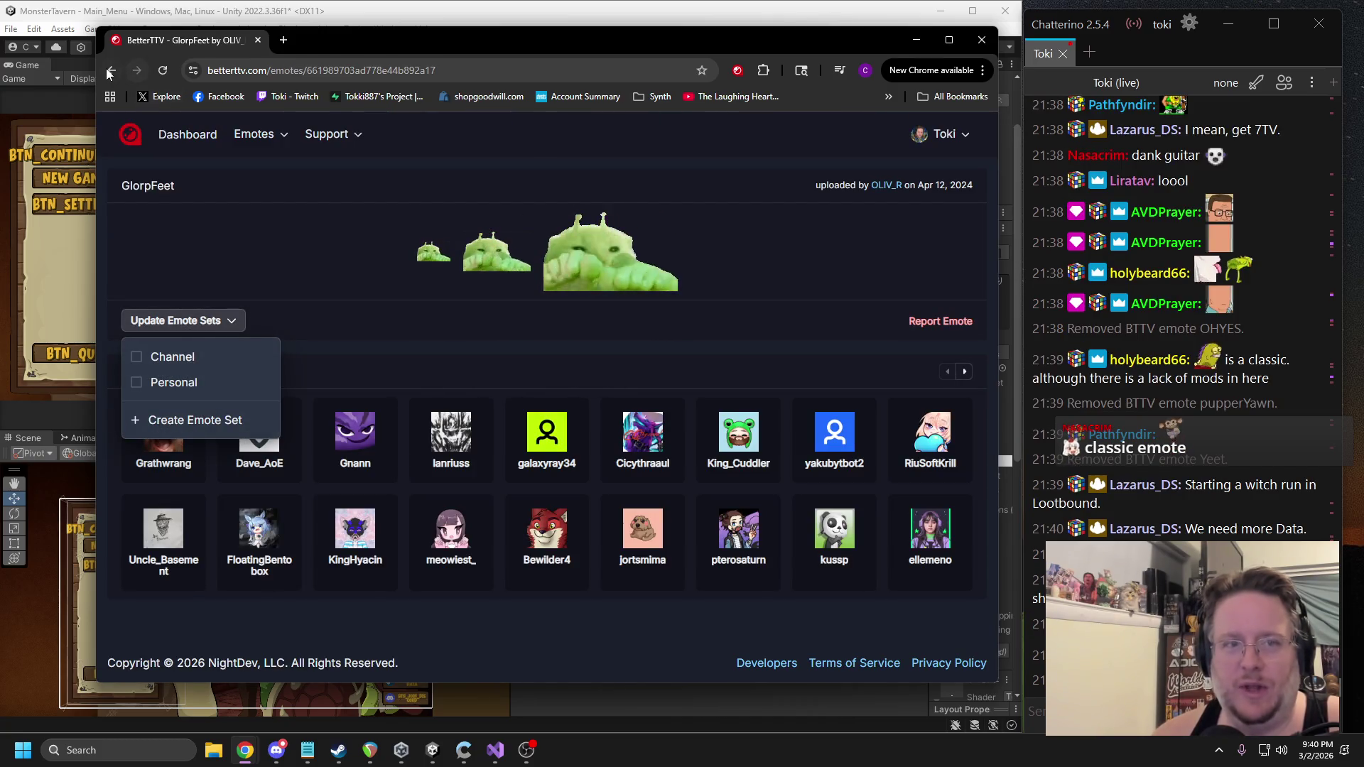
left_click(112, 71)
scroll(564, 327, "down", 6)
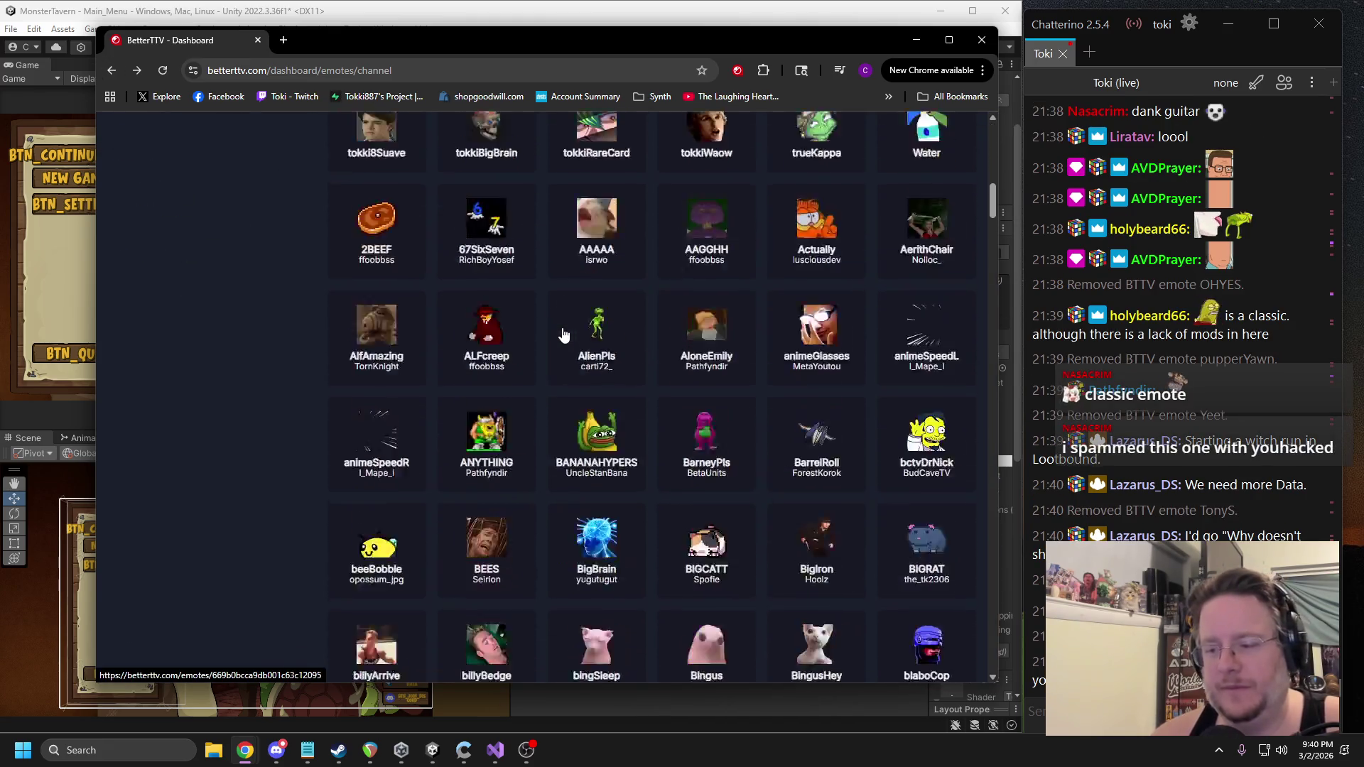
scroll(563, 334, "down", 15)
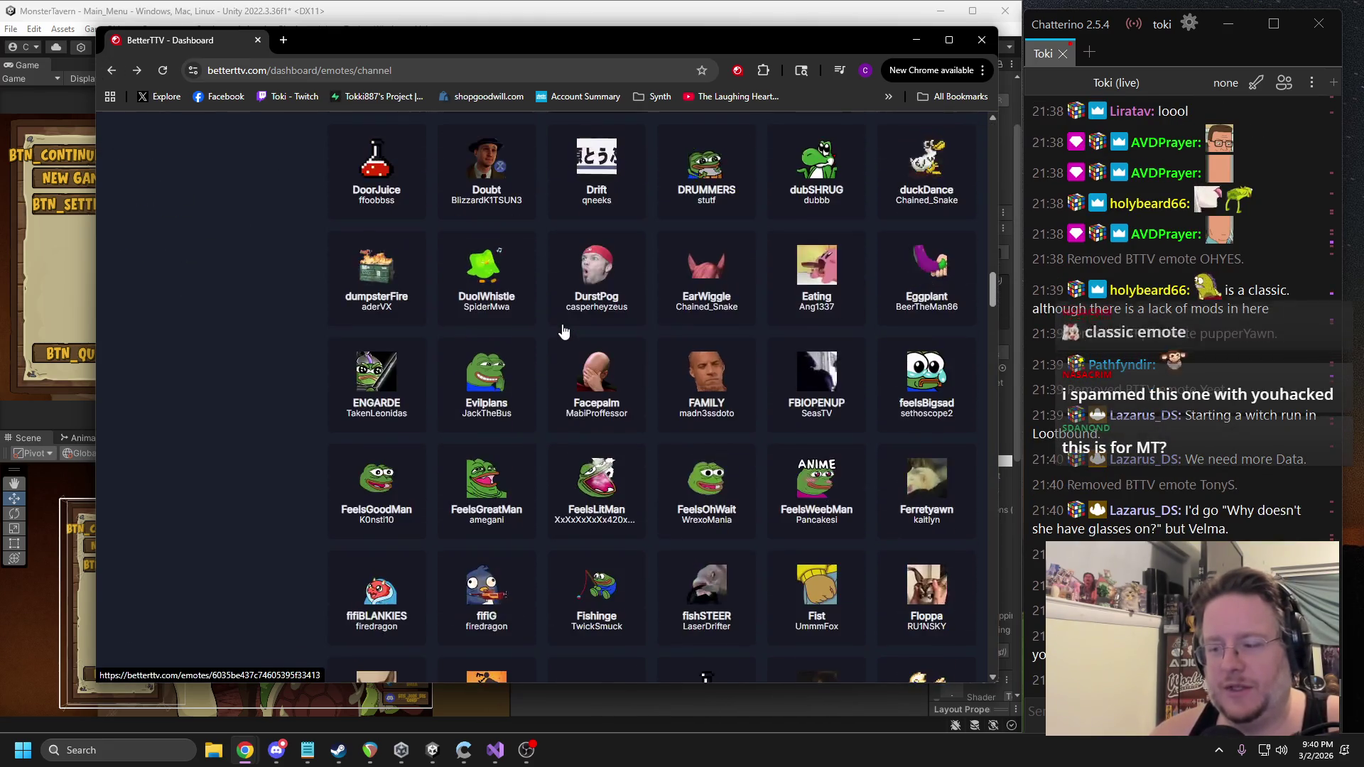
scroll(564, 331, "down", 10)
key("alt+Tab")
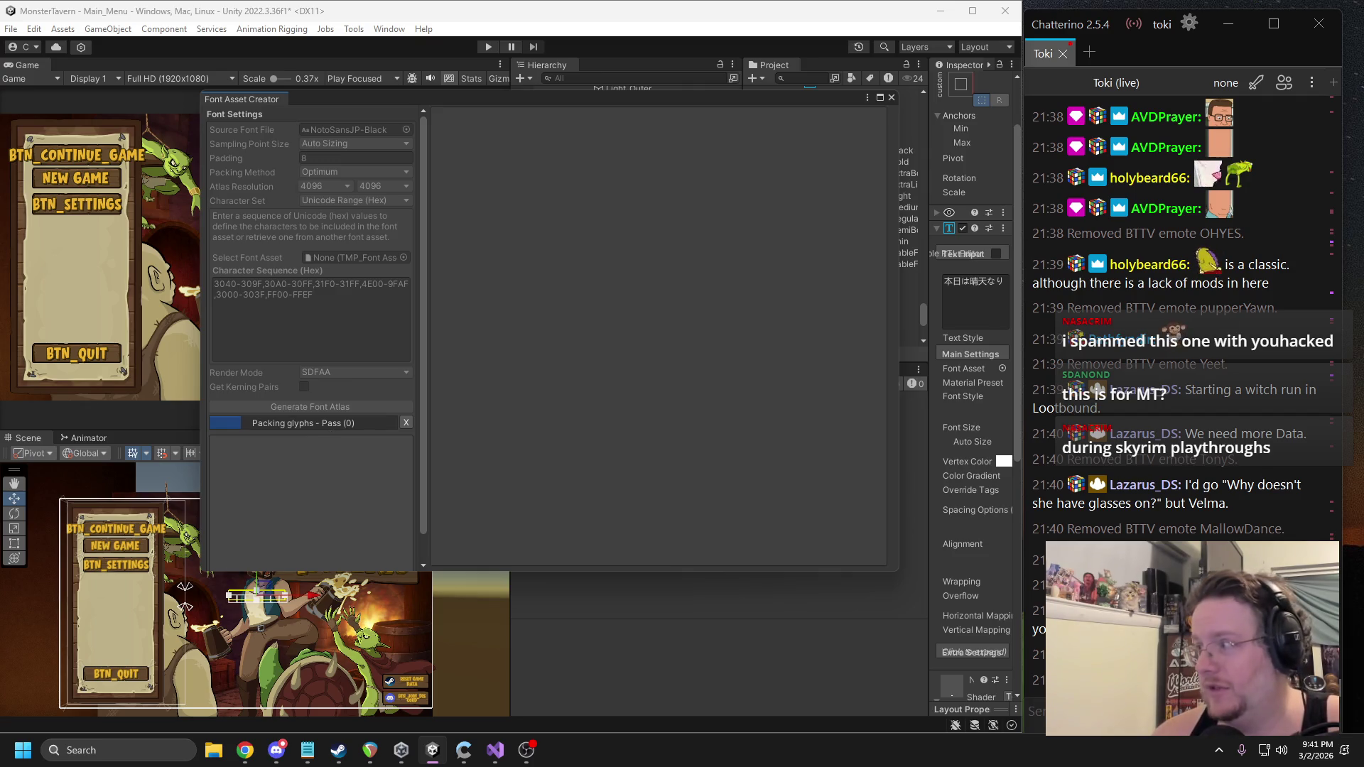
Check the NotoSansJP-Black atlas progress in Unity, still packing glyphs, then return to the browser.
left_click(244, 750)
left_click(244, 750)
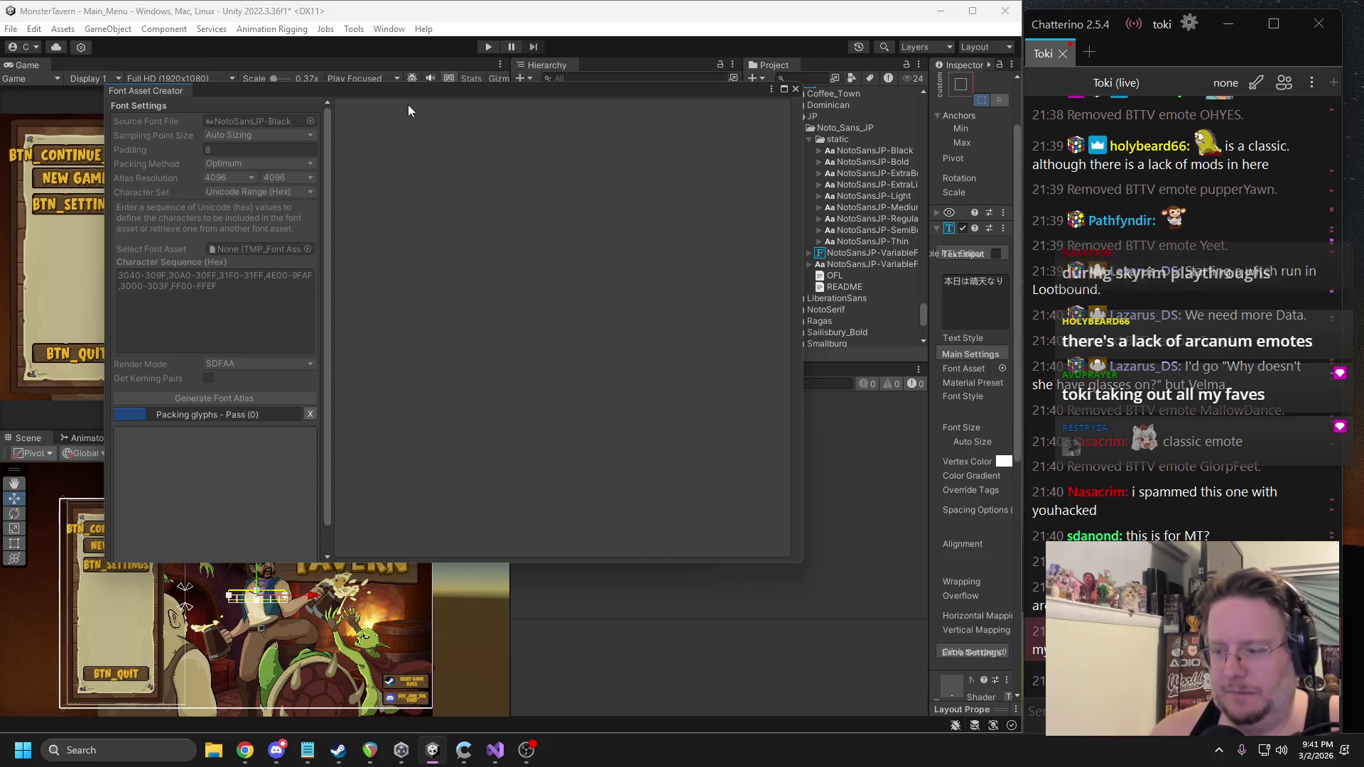
key("alt+Tab")
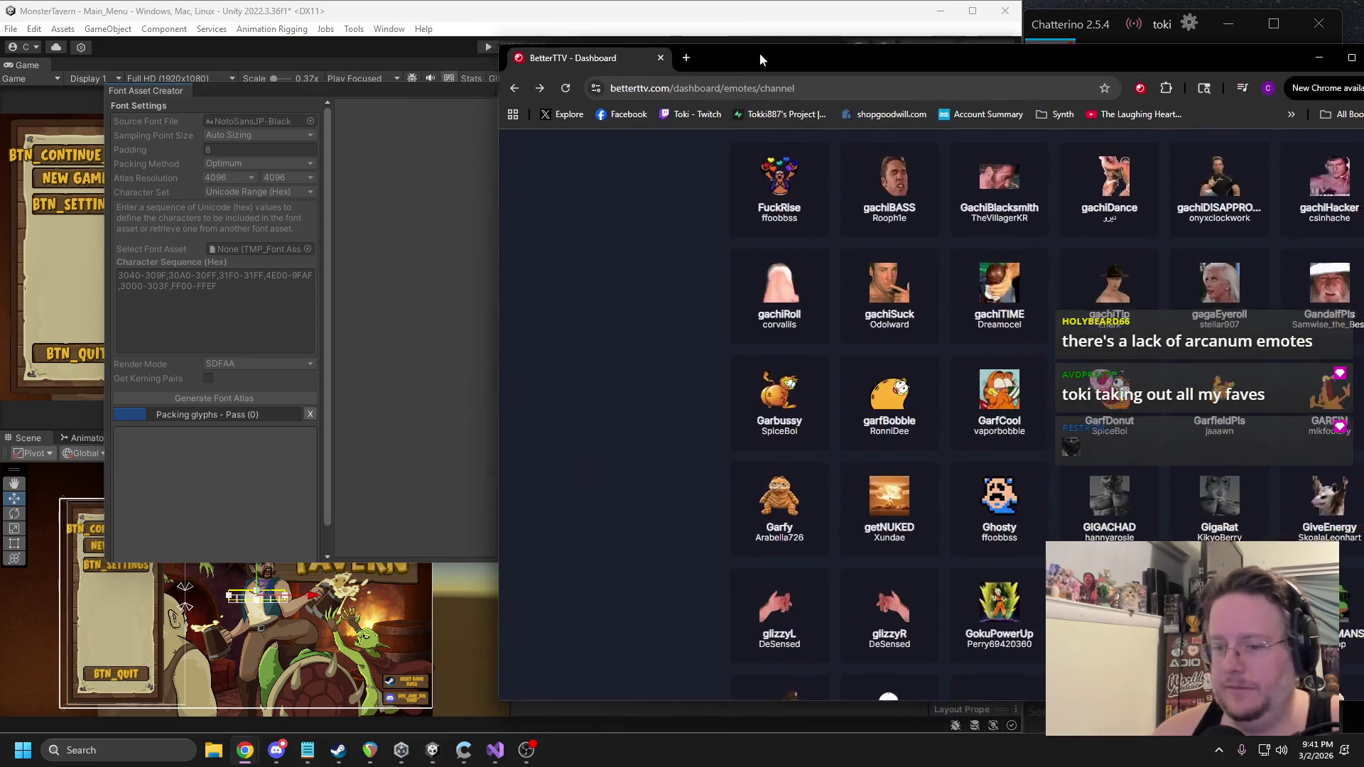
Reposition the browser over Unity, scroll the emote grid, and open the AloneEmily emote.
left_click_drag(762, 54, 434, 19)
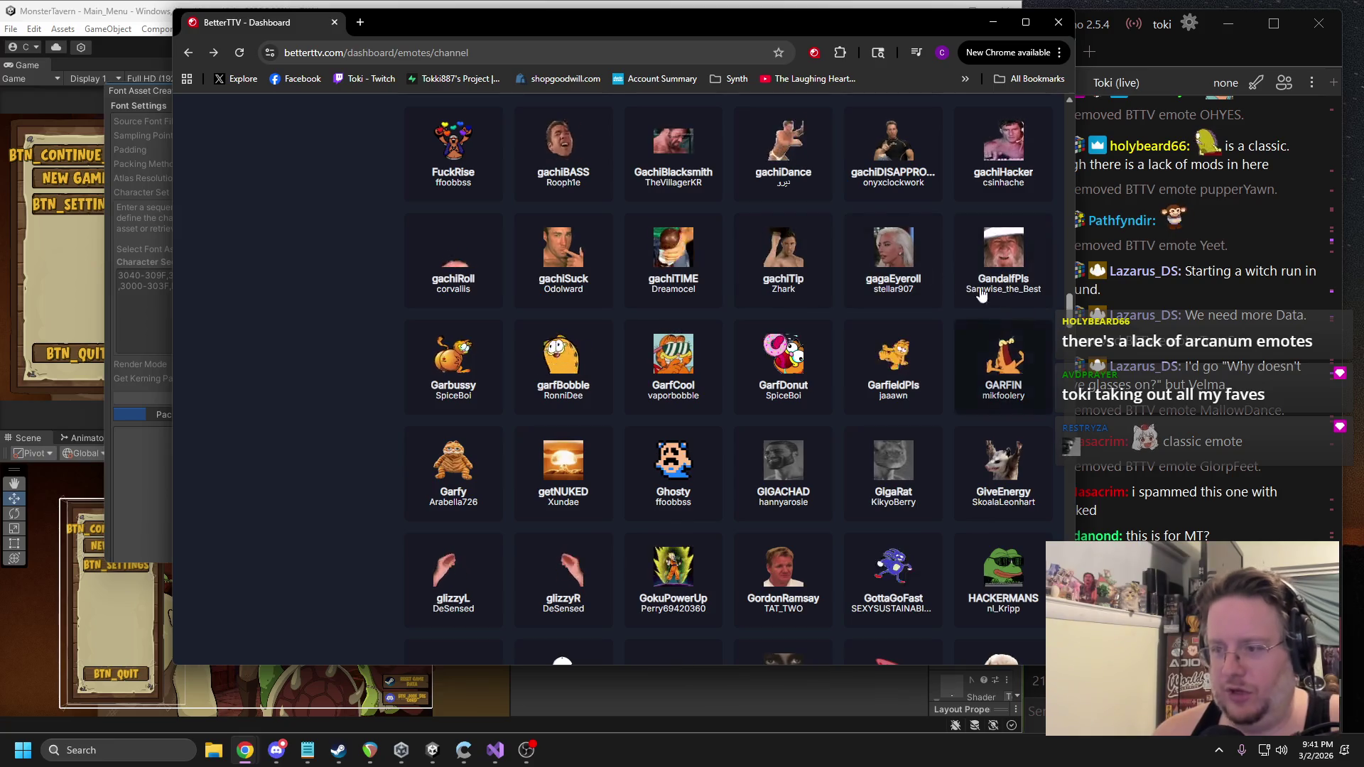
left_click_drag(1070, 304, 1087, 99)
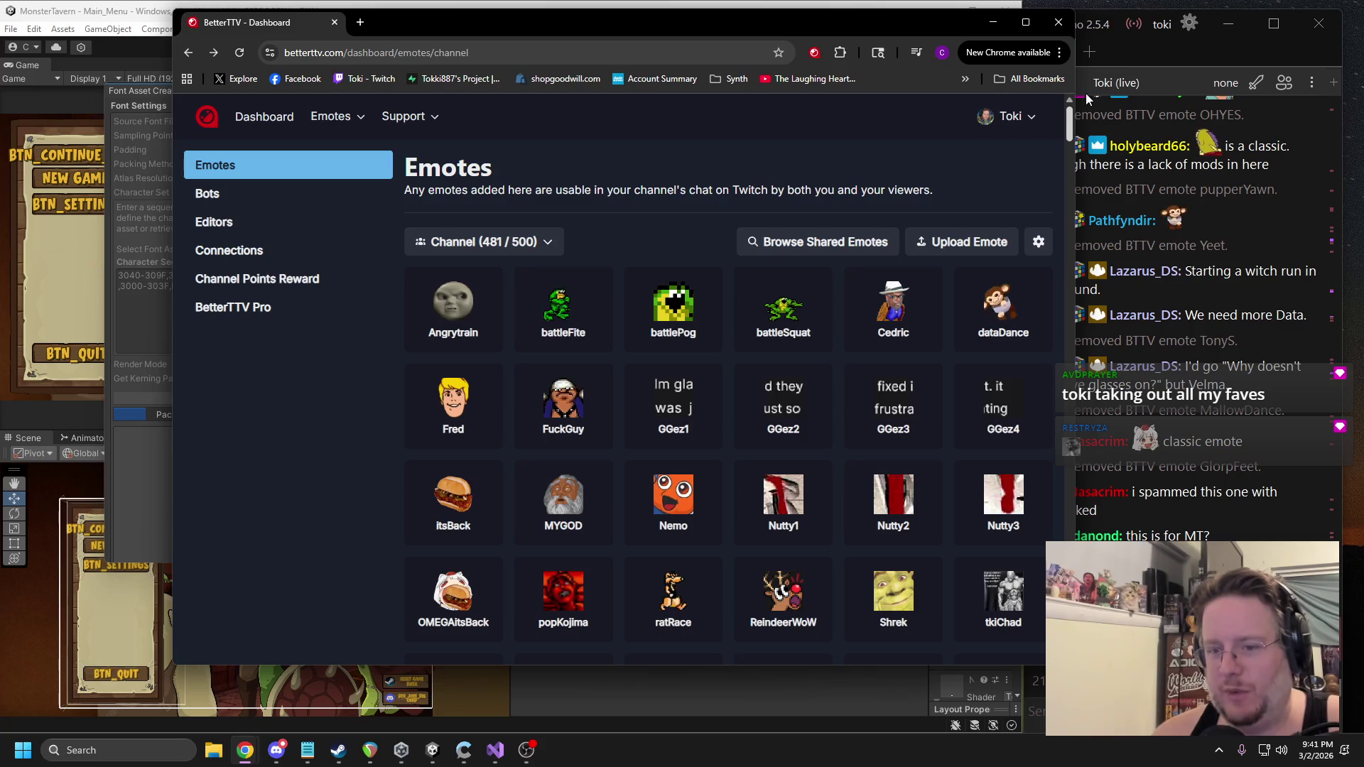
left_click_drag(1087, 102, 1095, 163)
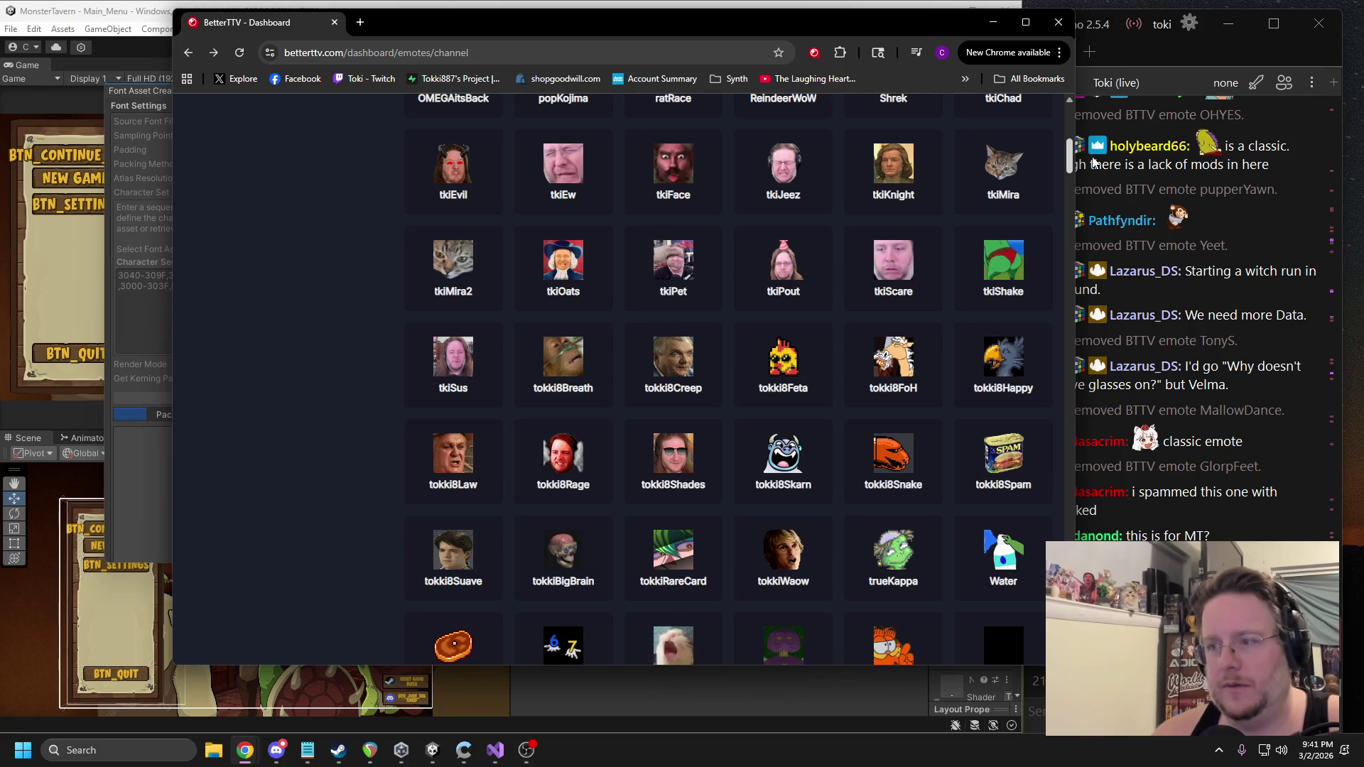
left_click_drag(907, 19, 834, 23)
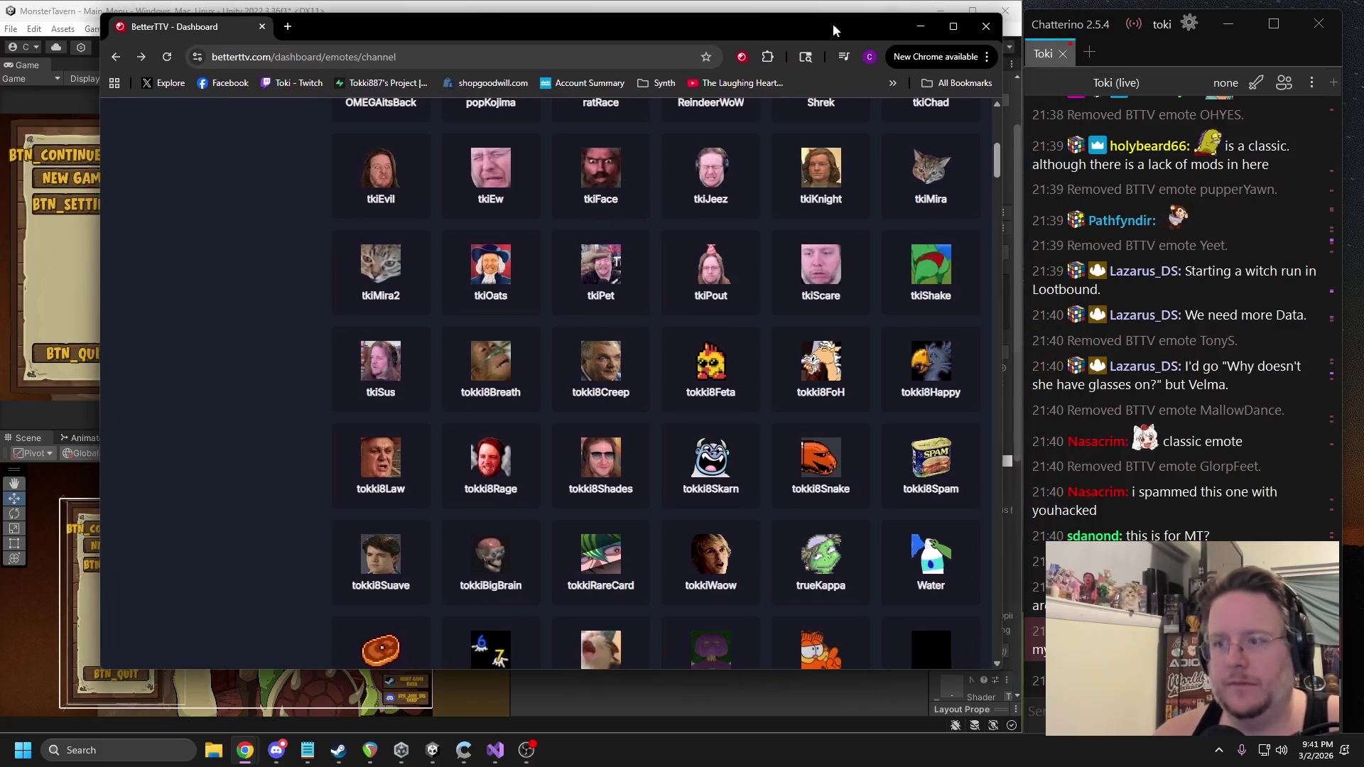
scroll(702, 203, "down", 2)
scroll(601, 270, "down", 1)
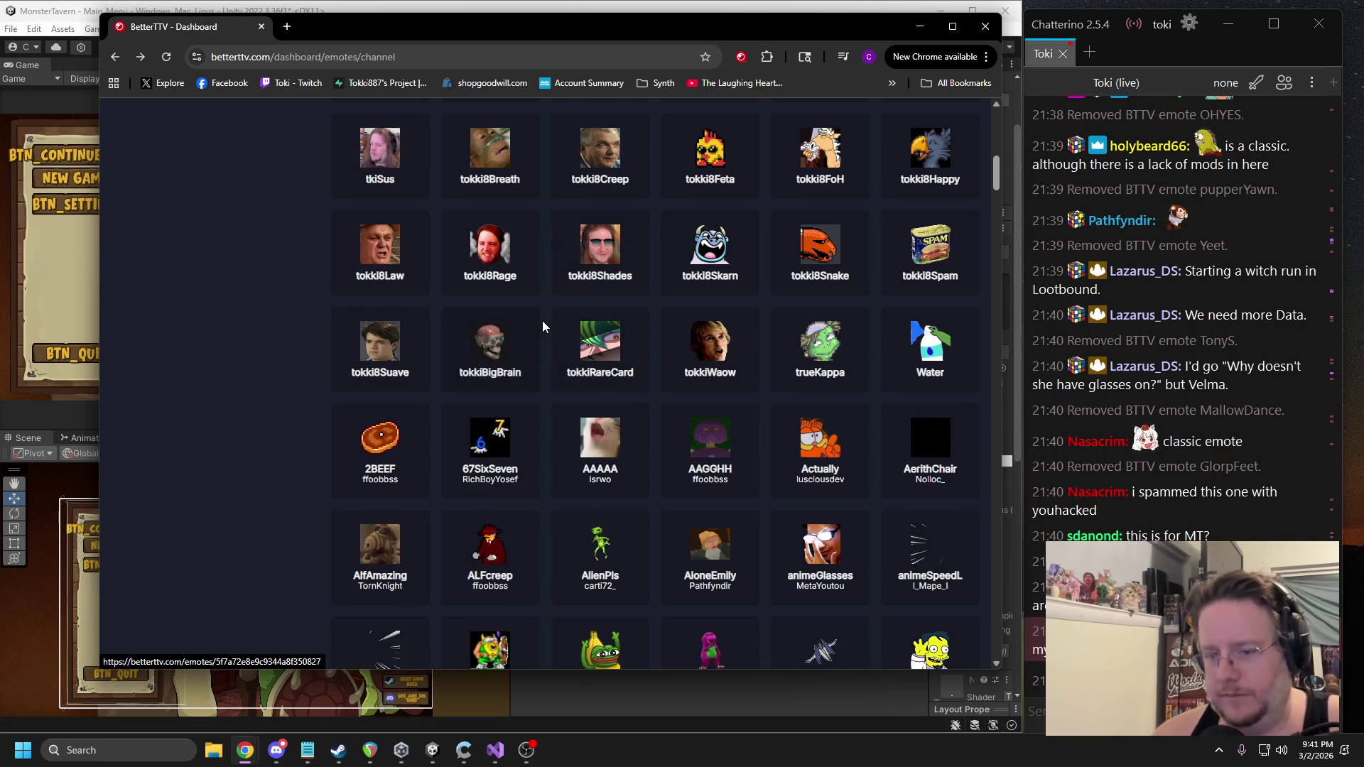
scroll(543, 321, "down", 1)
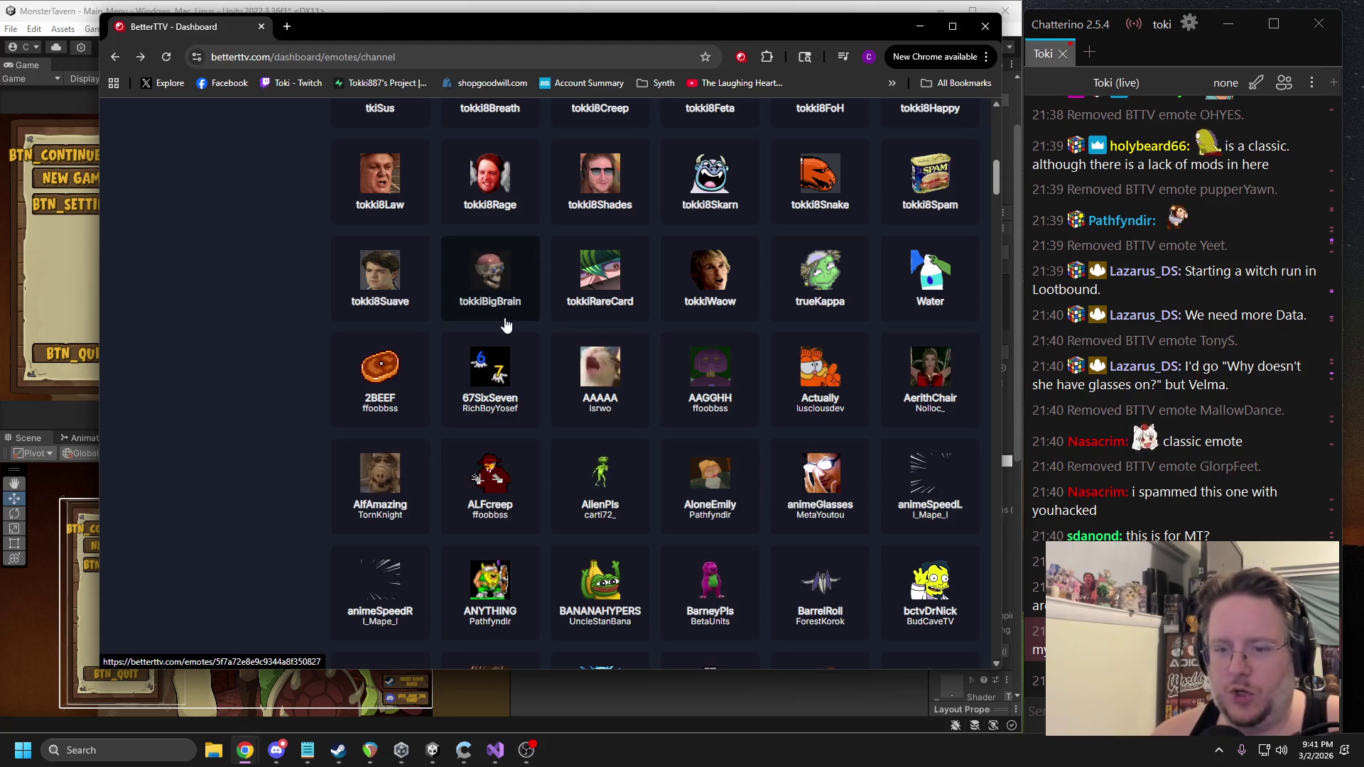
left_click(722, 481)
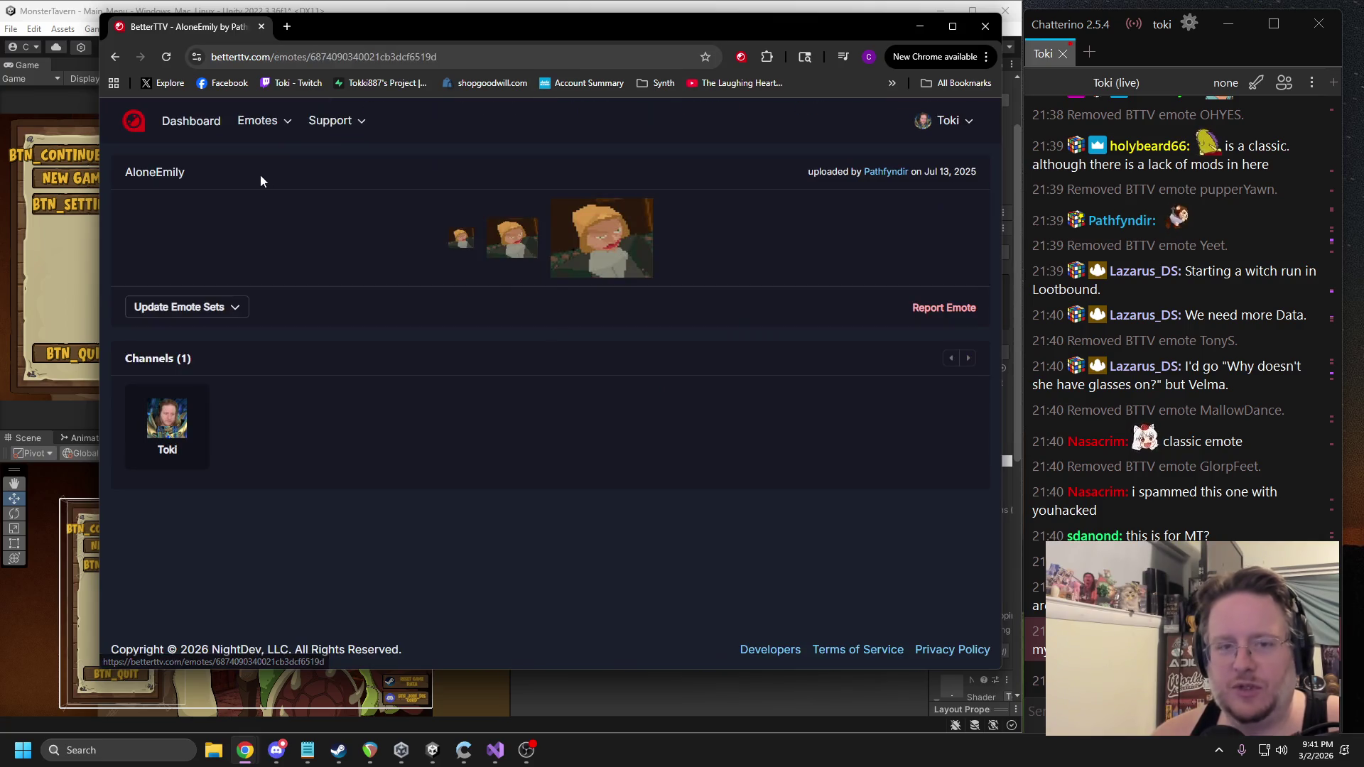
Remove AloneEmily from the channel emote set and scroll back through the list.
left_click(176, 317)
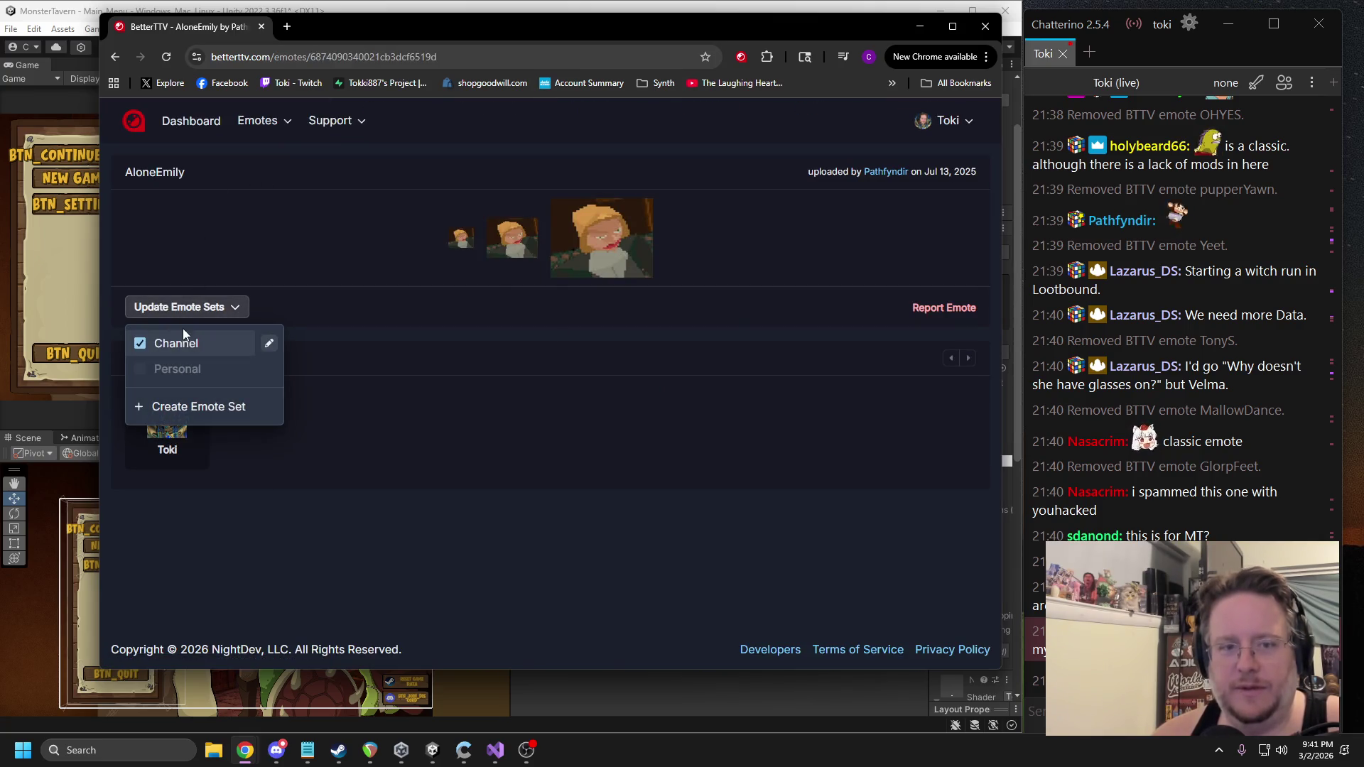
left_click(116, 57)
scroll(682, 298, "down", 5)
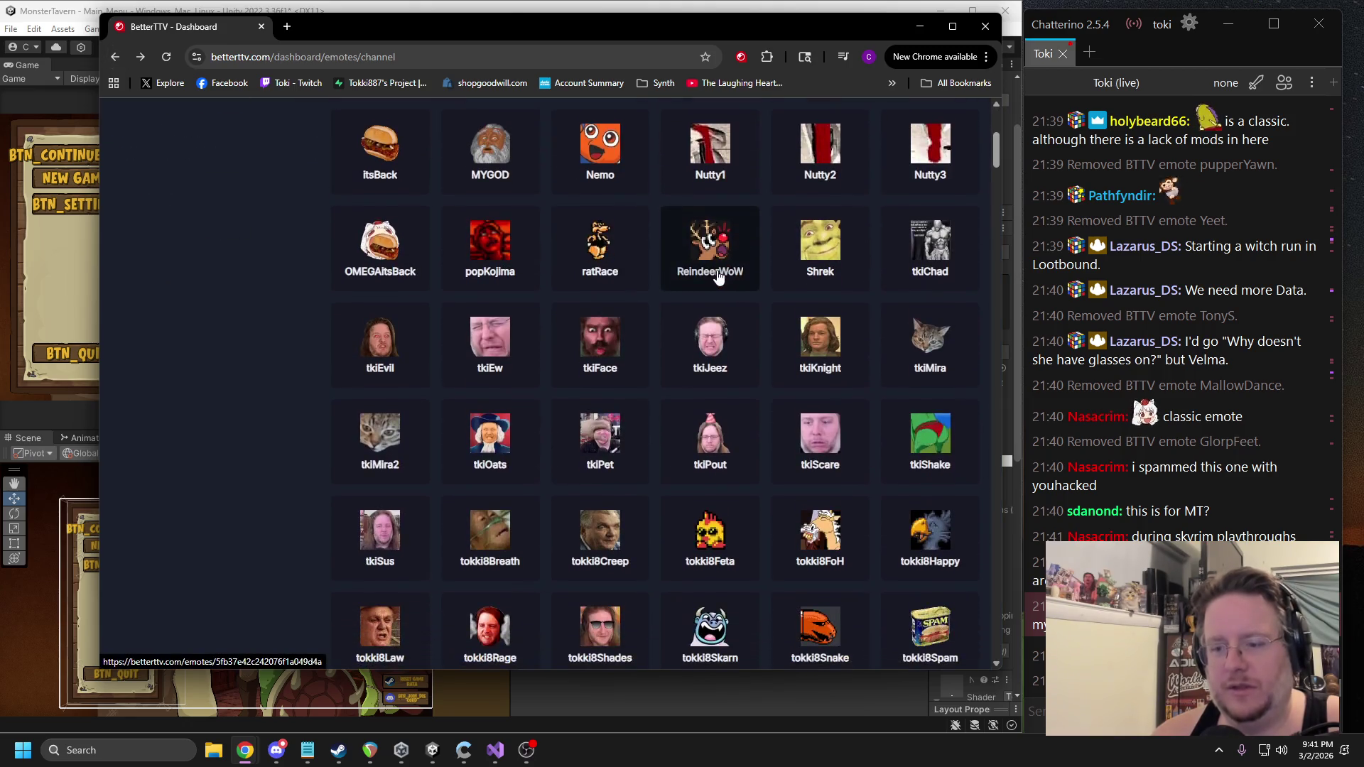
scroll(732, 235, "down", 3)
scroll(735, 278, "down", 3)
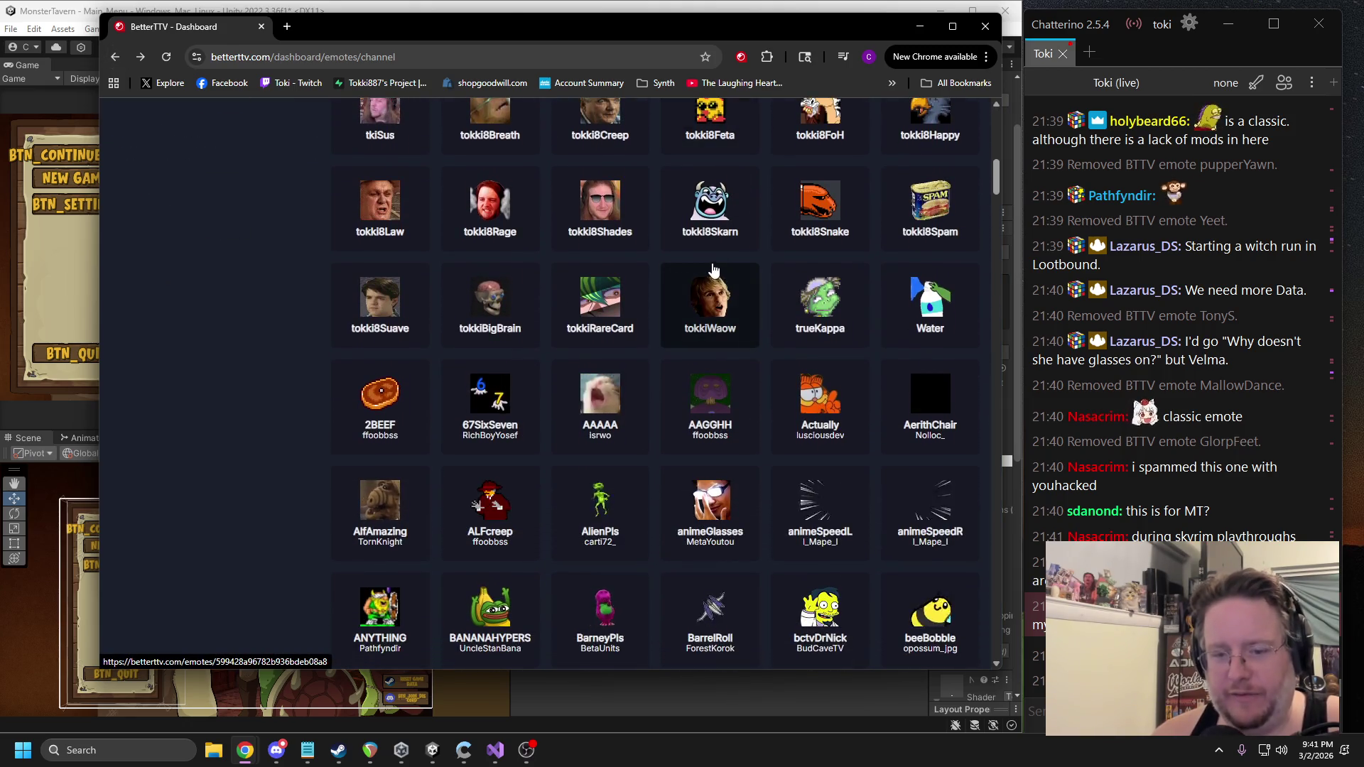
scroll(714, 270, "down", 2)
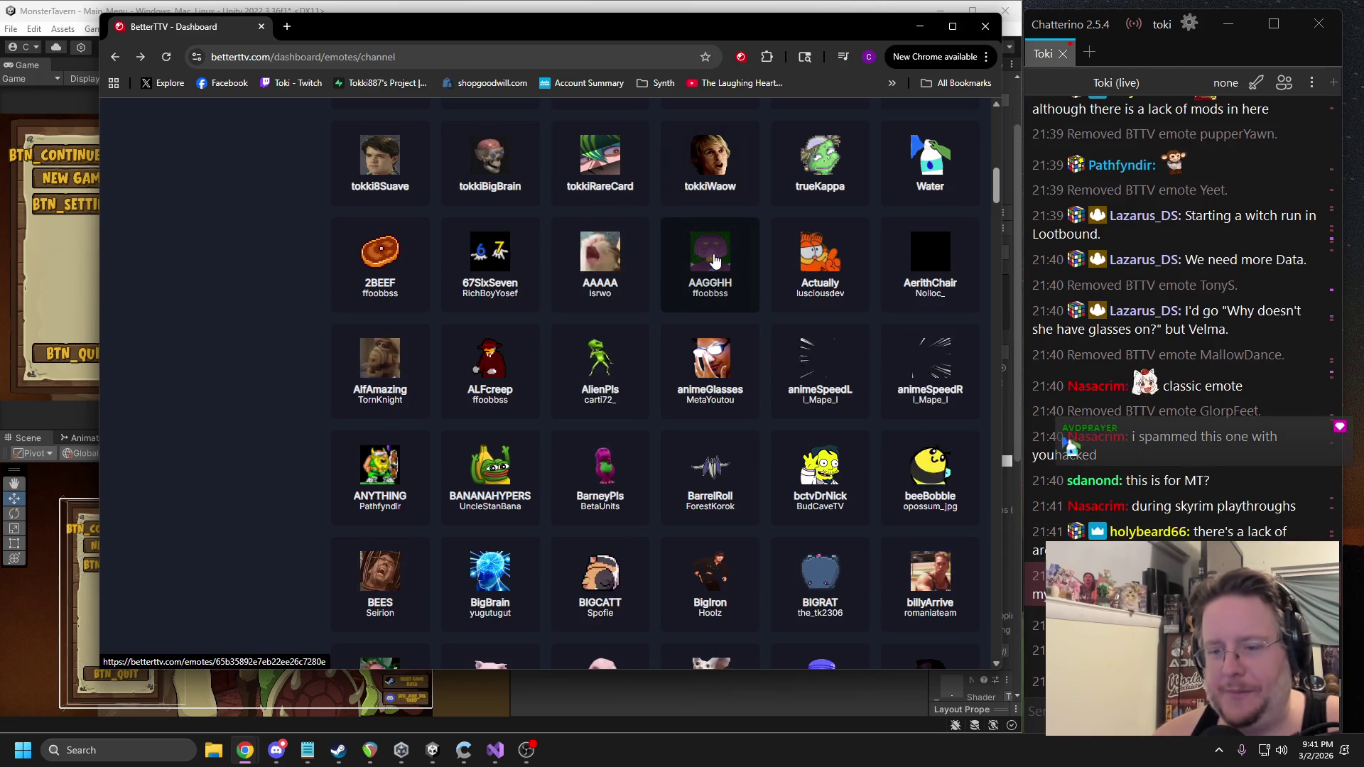
scroll(707, 267, "down", 2)
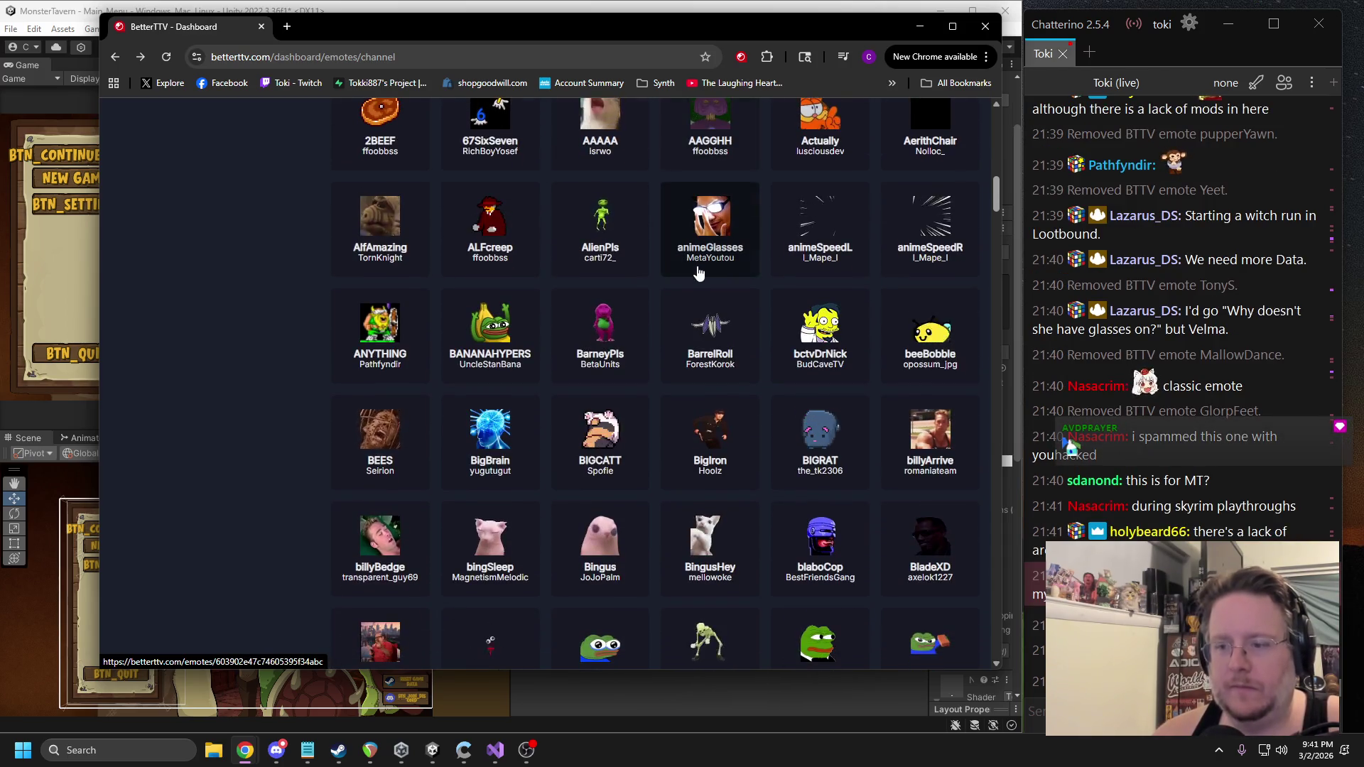
Remove the BarneyPls emote from the channel's emotes and return to the list.
left_click(600, 334)
left_click(212, 312)
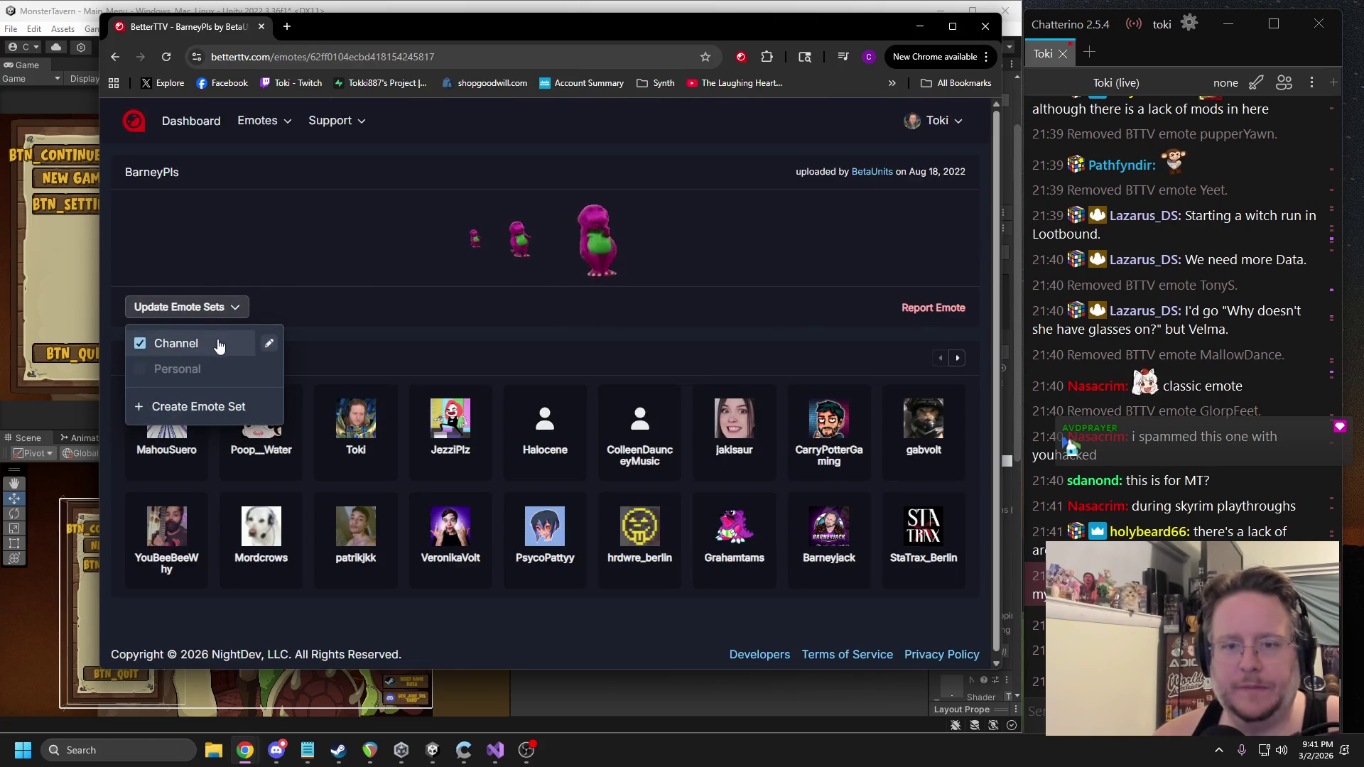
left_click(116, 58)
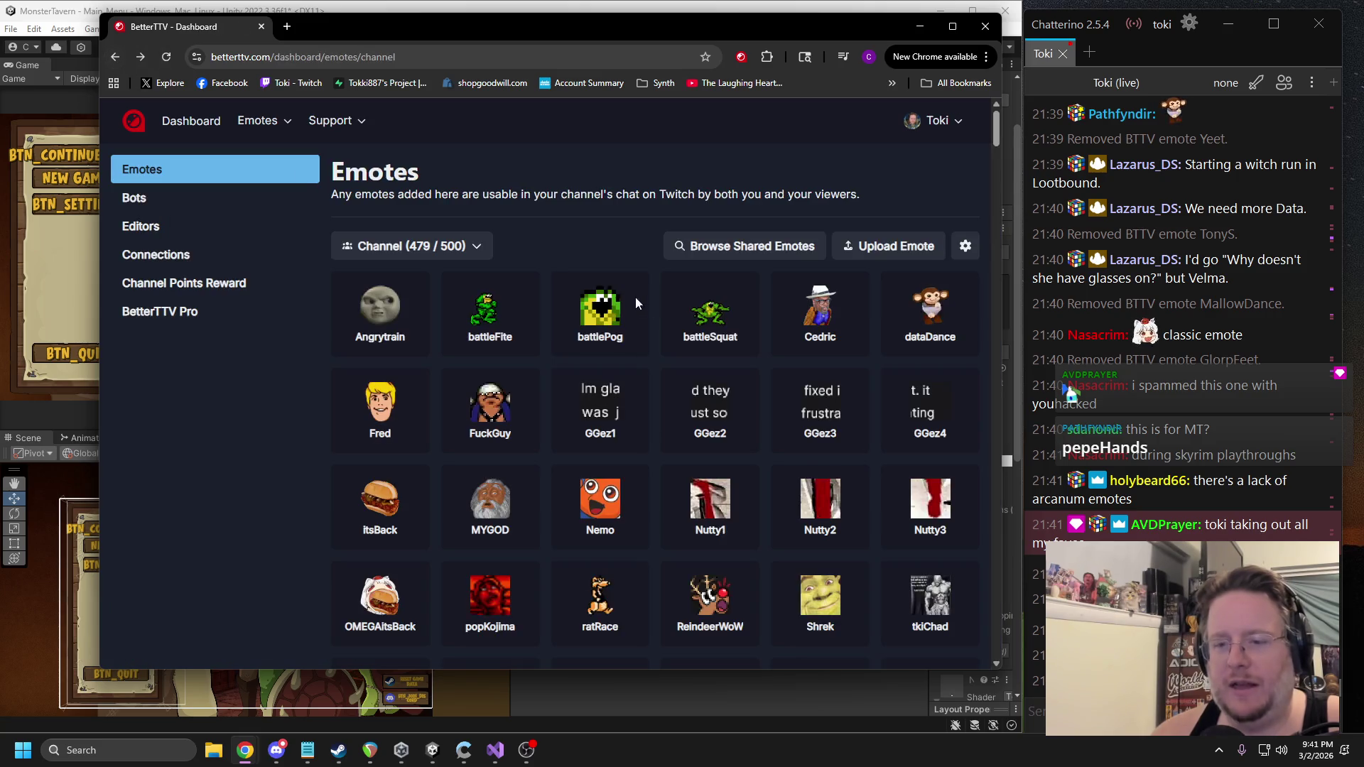
scroll(668, 319, "down", 10)
scroll(725, 357, "down", 2)
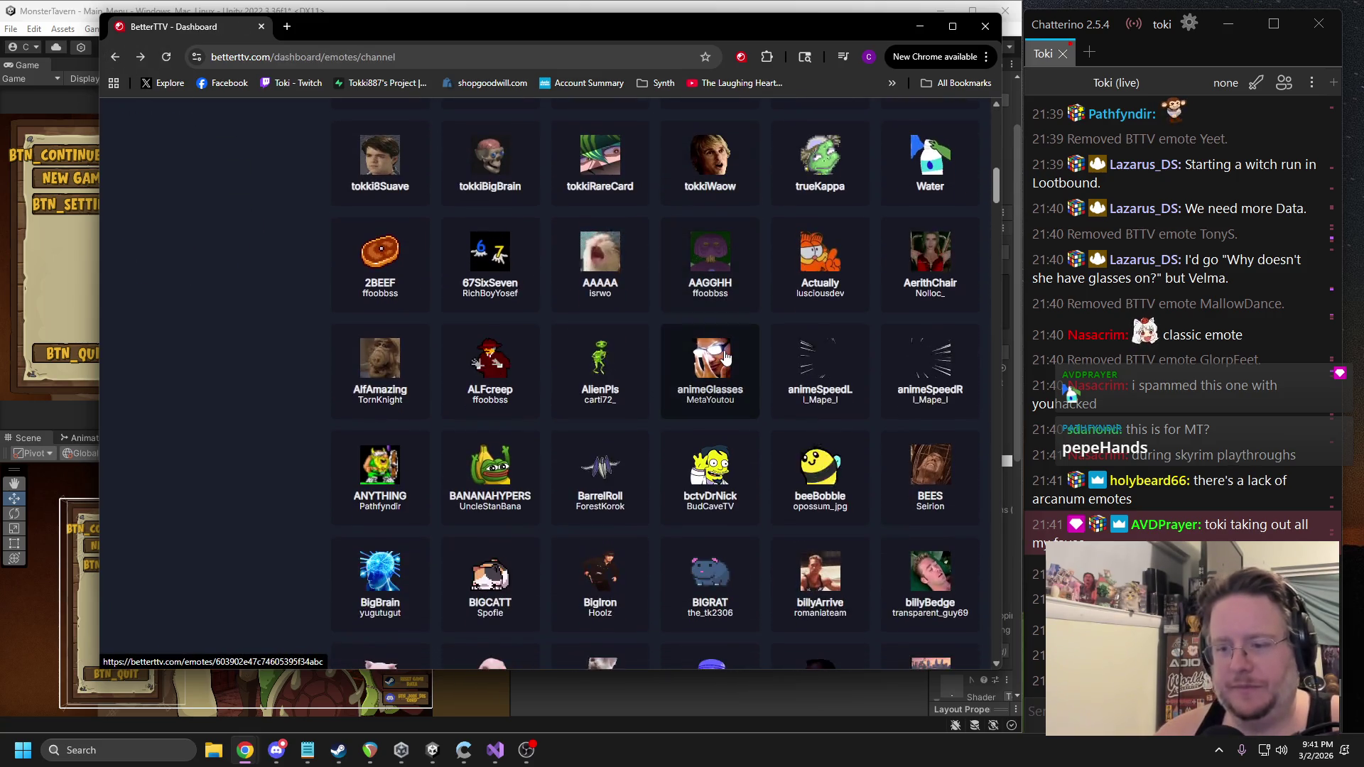
scroll(726, 361, "down", 2)
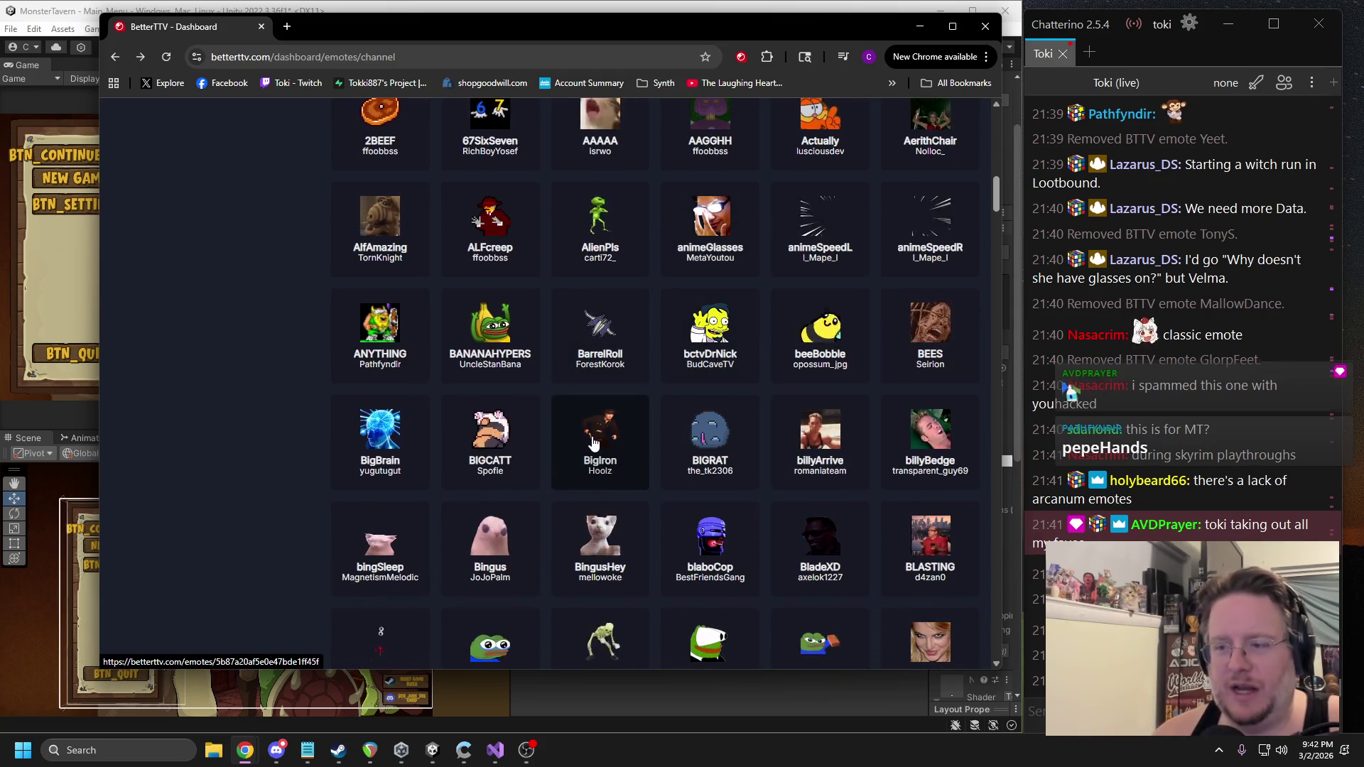
scroll(601, 426, "down", 3)
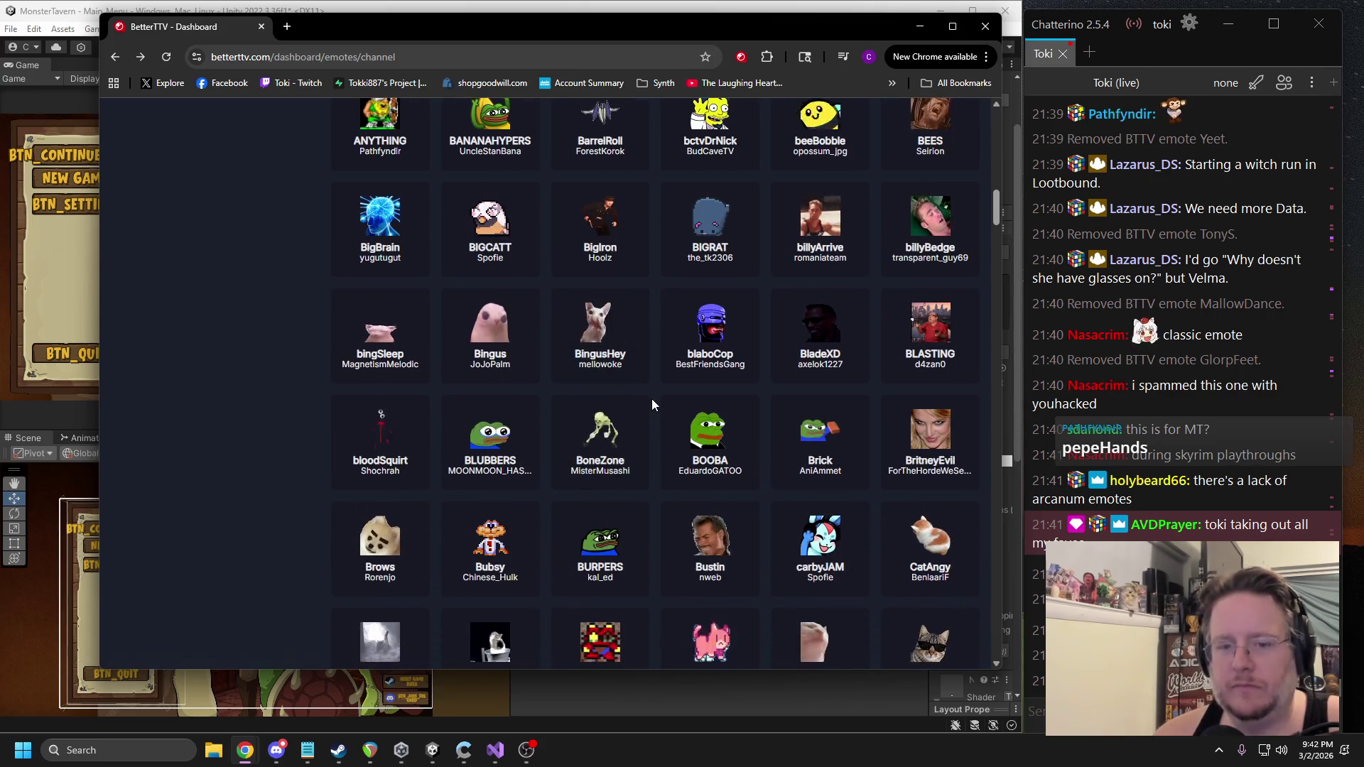
scroll(651, 406, "down", 2)
scroll(652, 395, "down", 3)
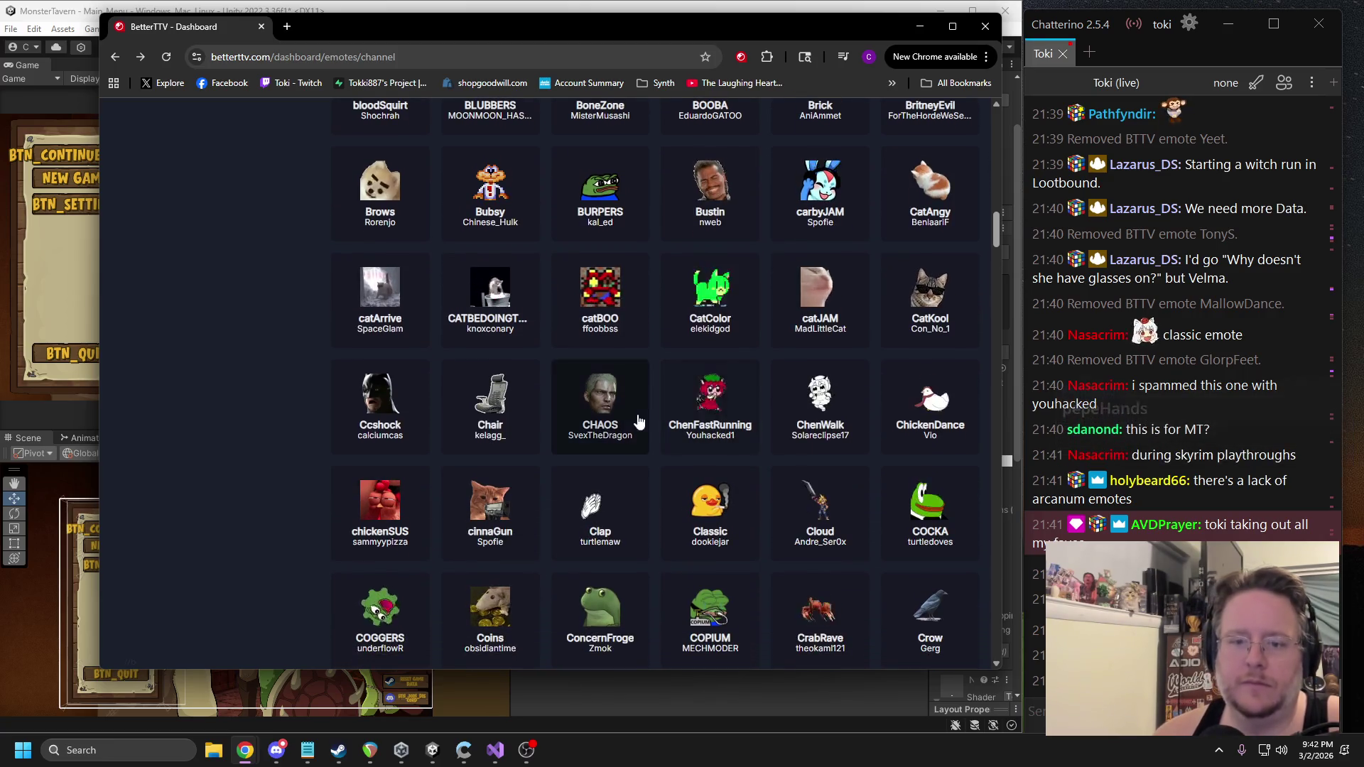
scroll(651, 382, "down", 1)
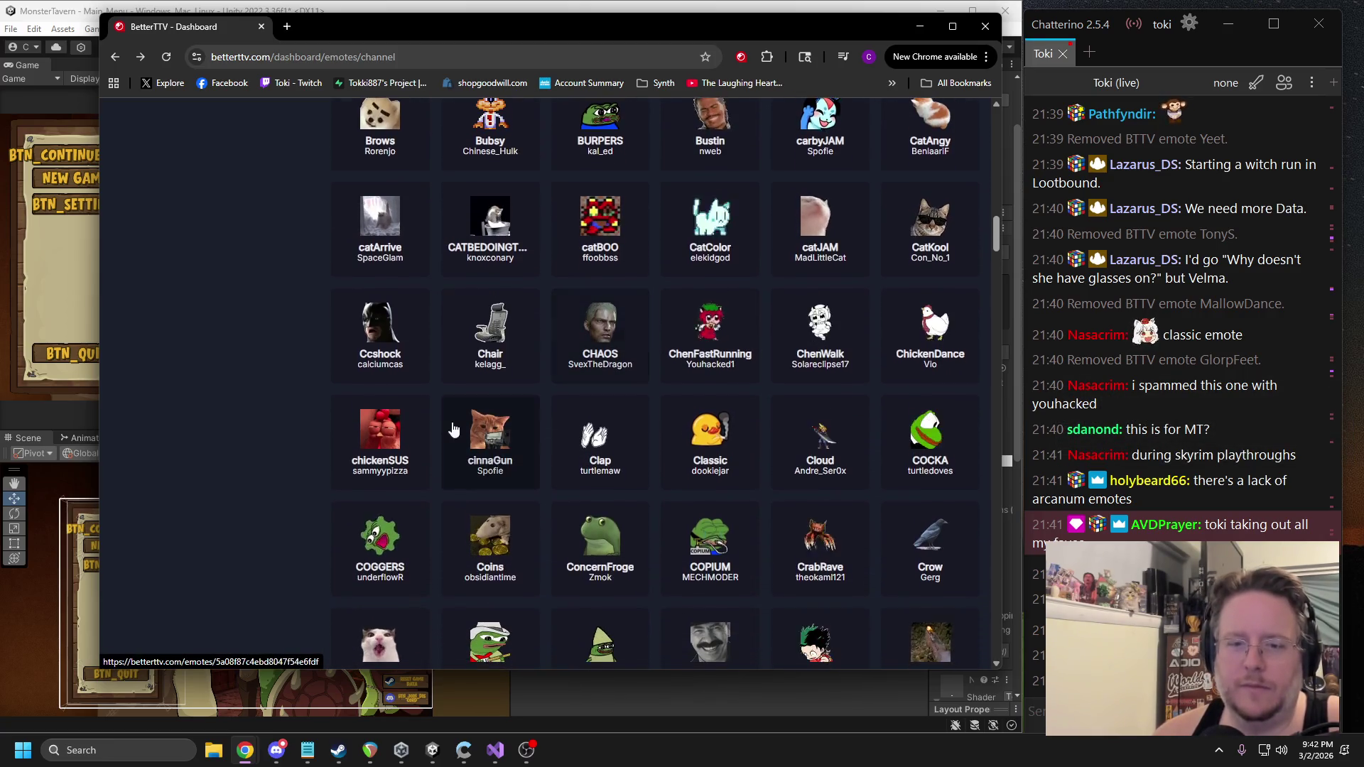
Uncheck Channel for chickenSUS to remove it, then return to the emote list.
left_click(389, 452)
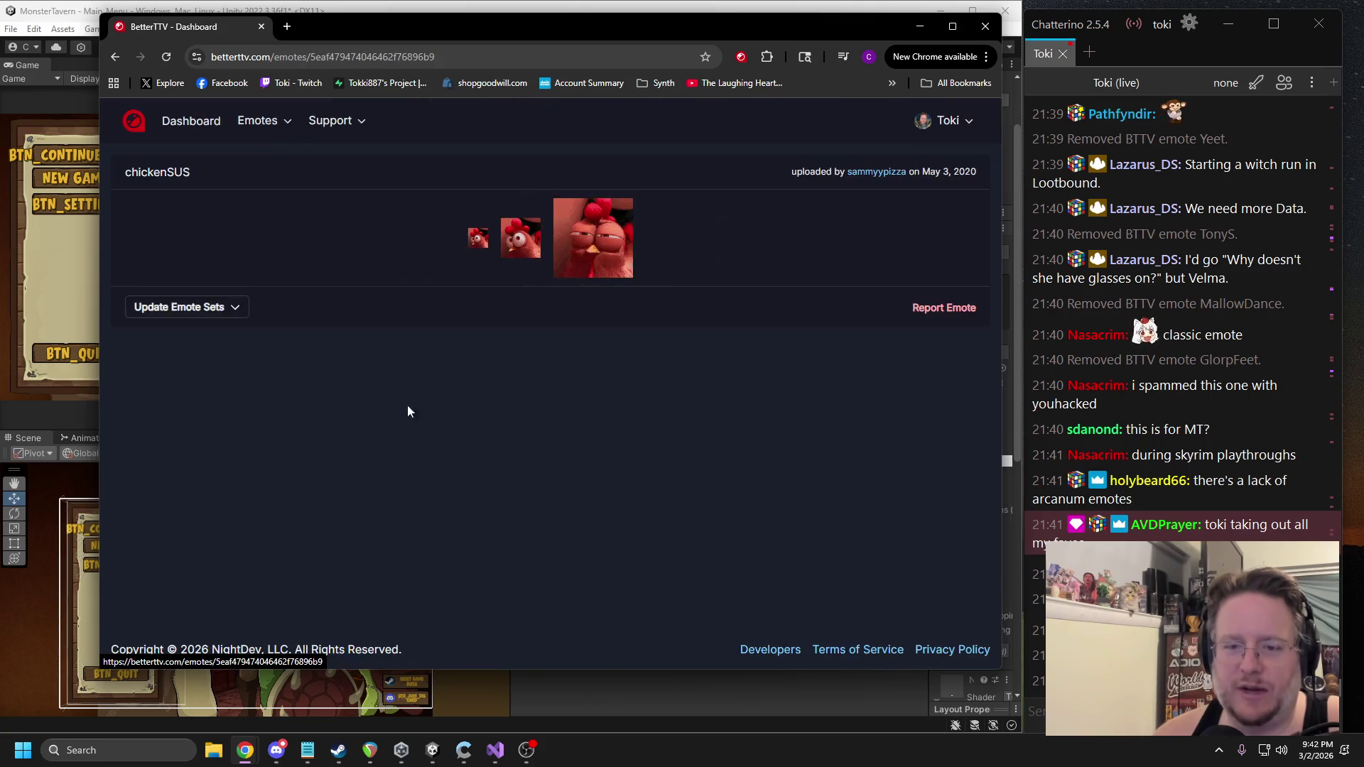
left_click(213, 313)
left_click(202, 344)
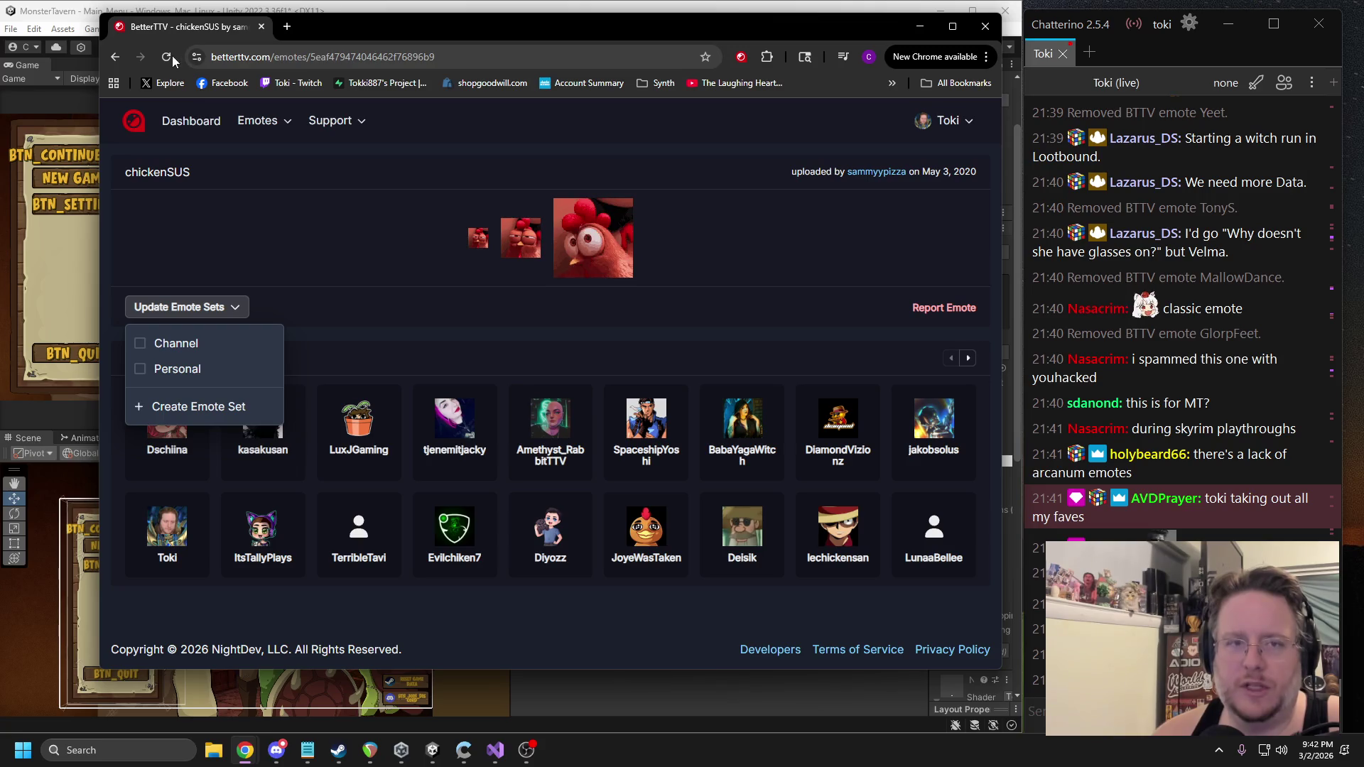
left_click(116, 57)
scroll(695, 301, "down", 10)
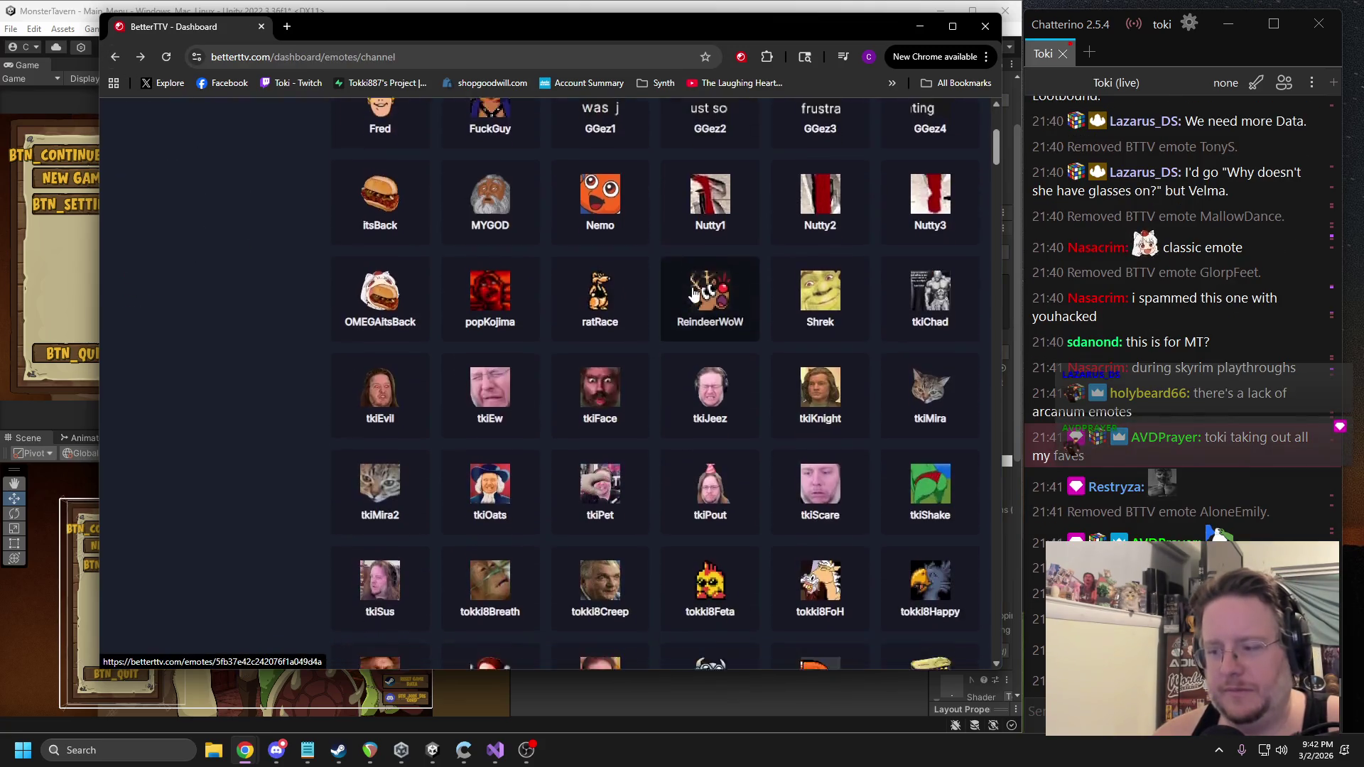
scroll(697, 277, "down", 6)
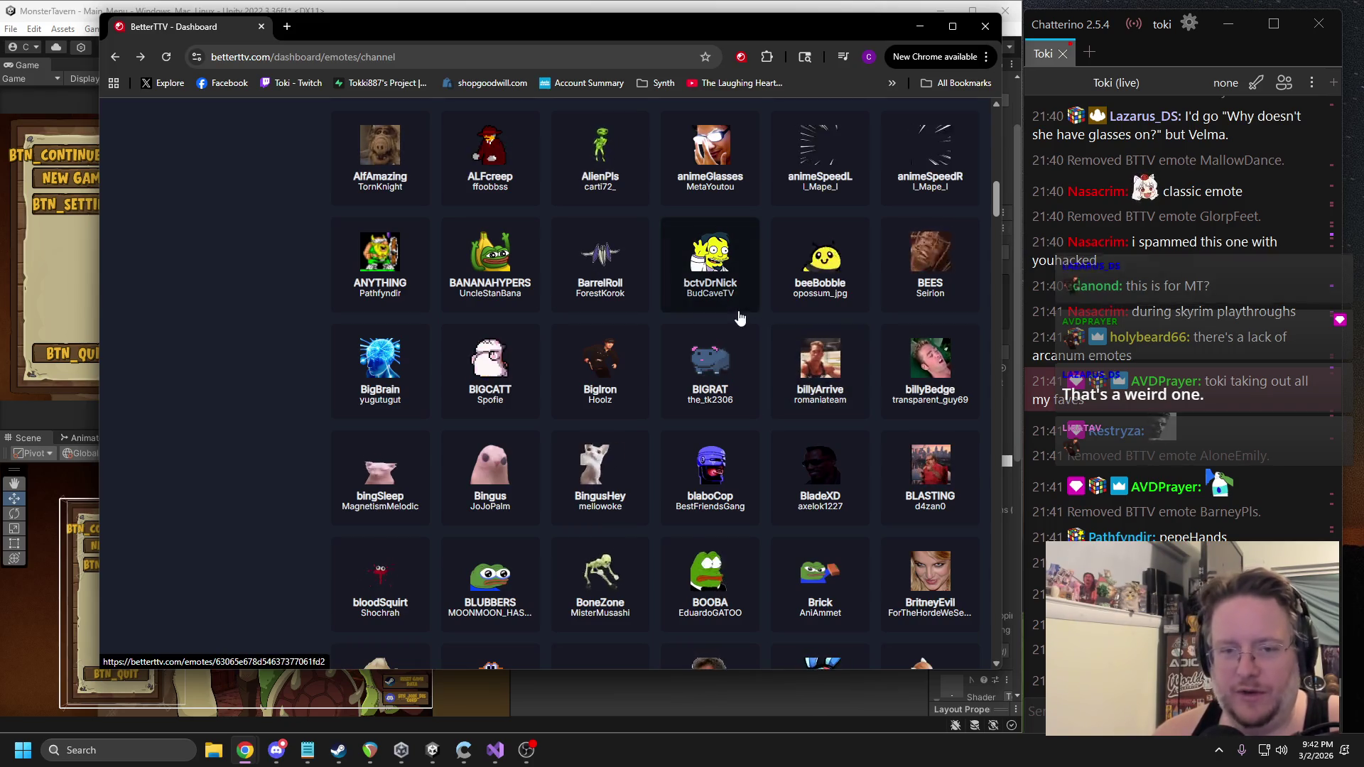
scroll(654, 421, "down", 2)
scroll(654, 425, "down", 1)
scroll(632, 383, "down", 1)
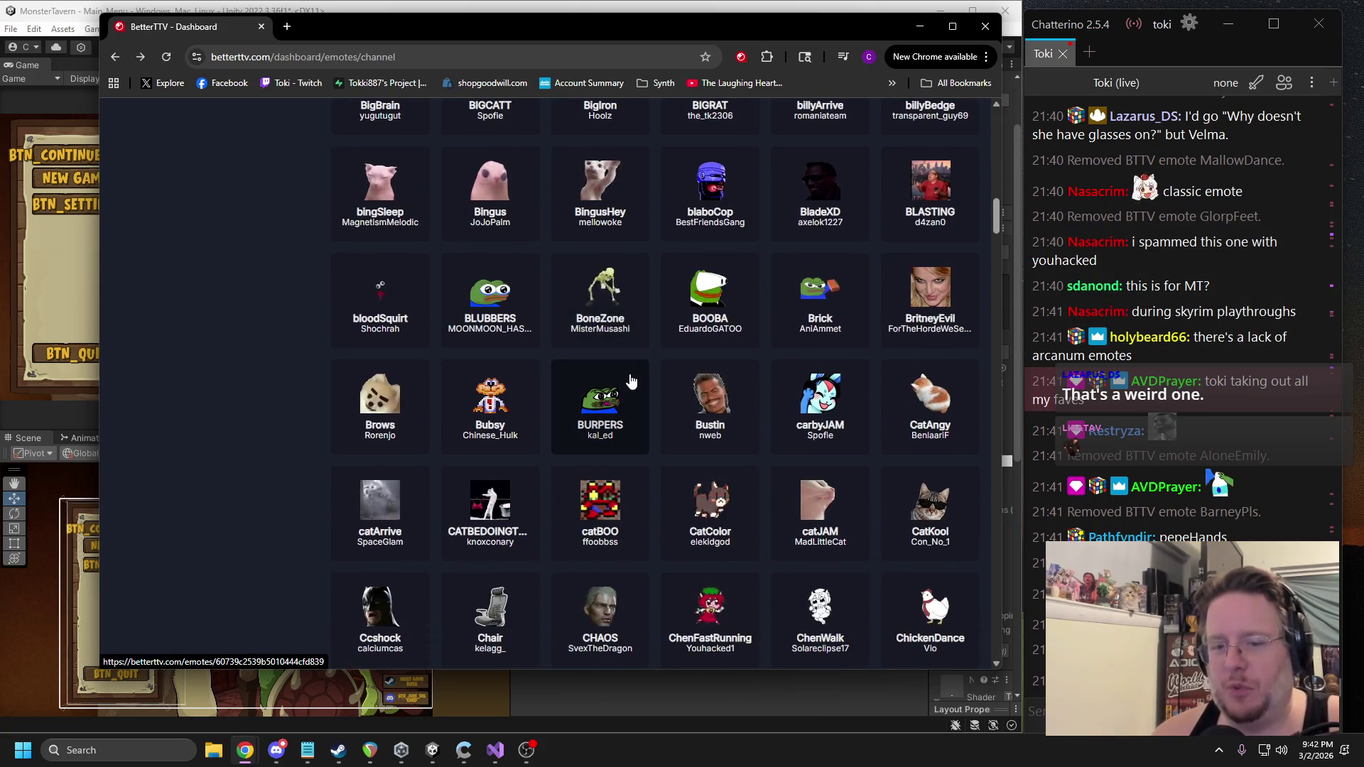
scroll(632, 384, "down", 2)
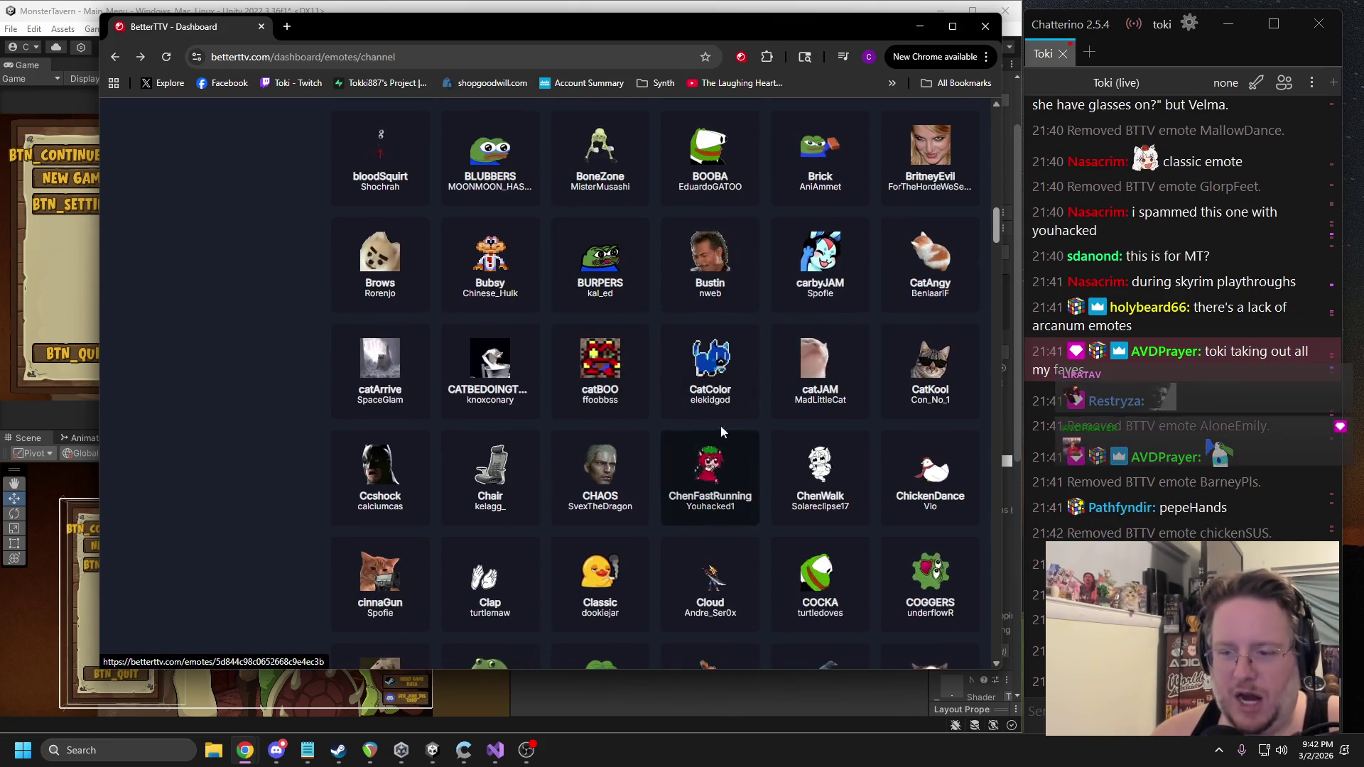
scroll(704, 412, "down", 2)
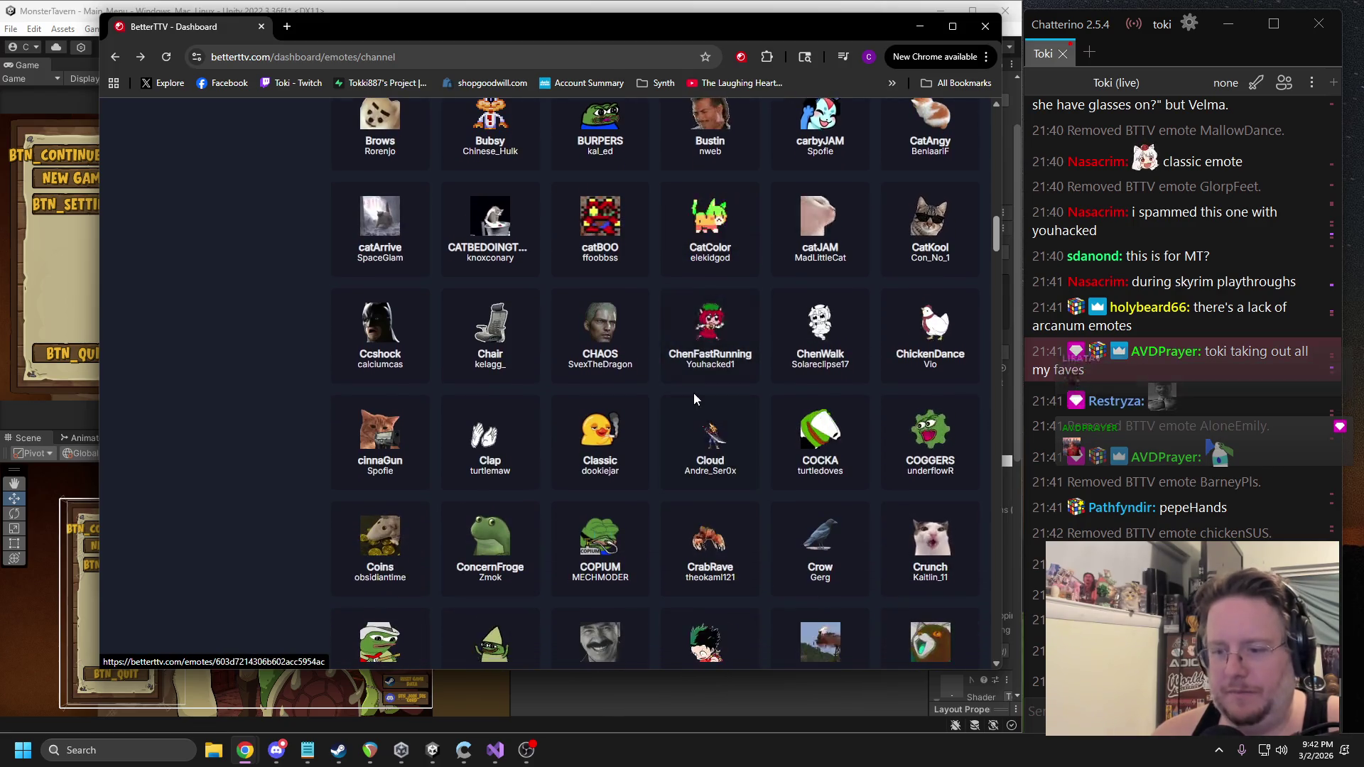
scroll(693, 394, "down", 1)
Check which emote sets include the Crow emote and return to the list.
left_click(829, 466)
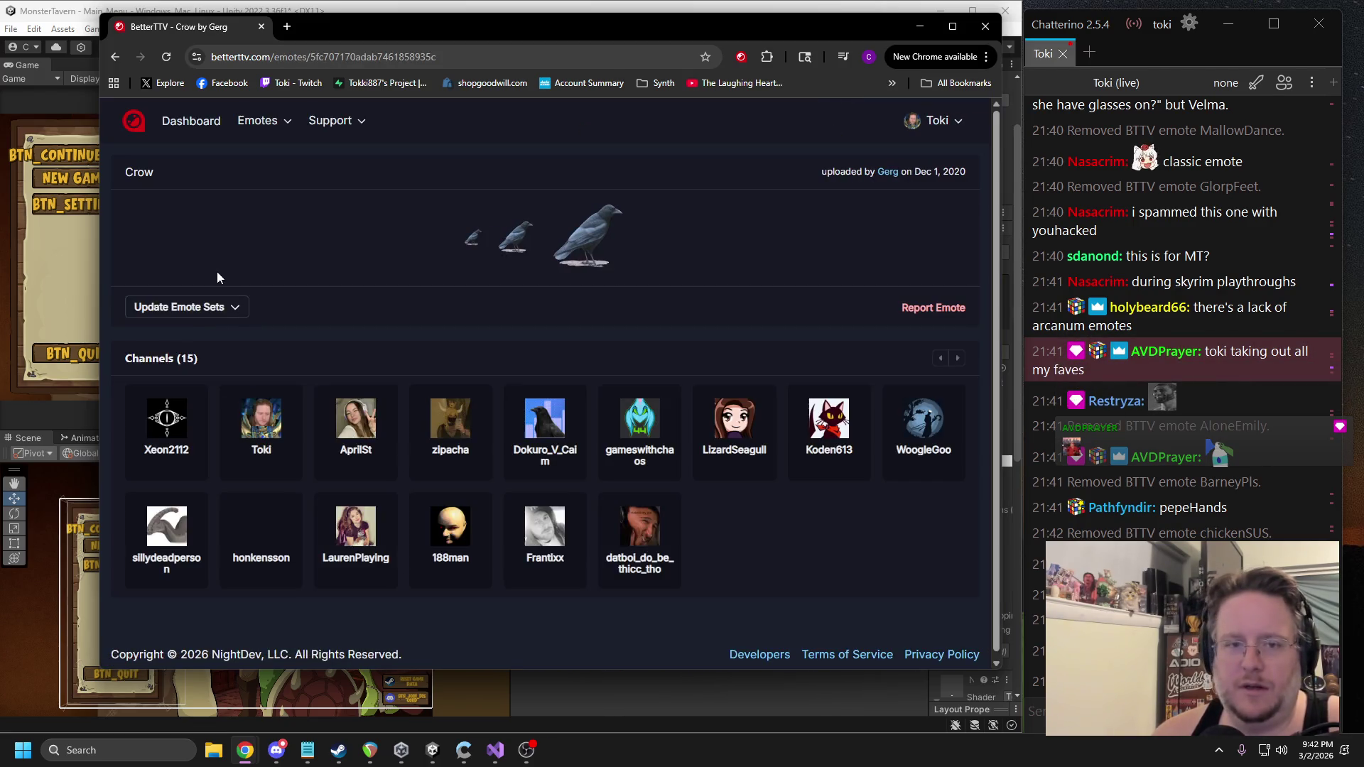
left_click(214, 307)
left_click(118, 57)
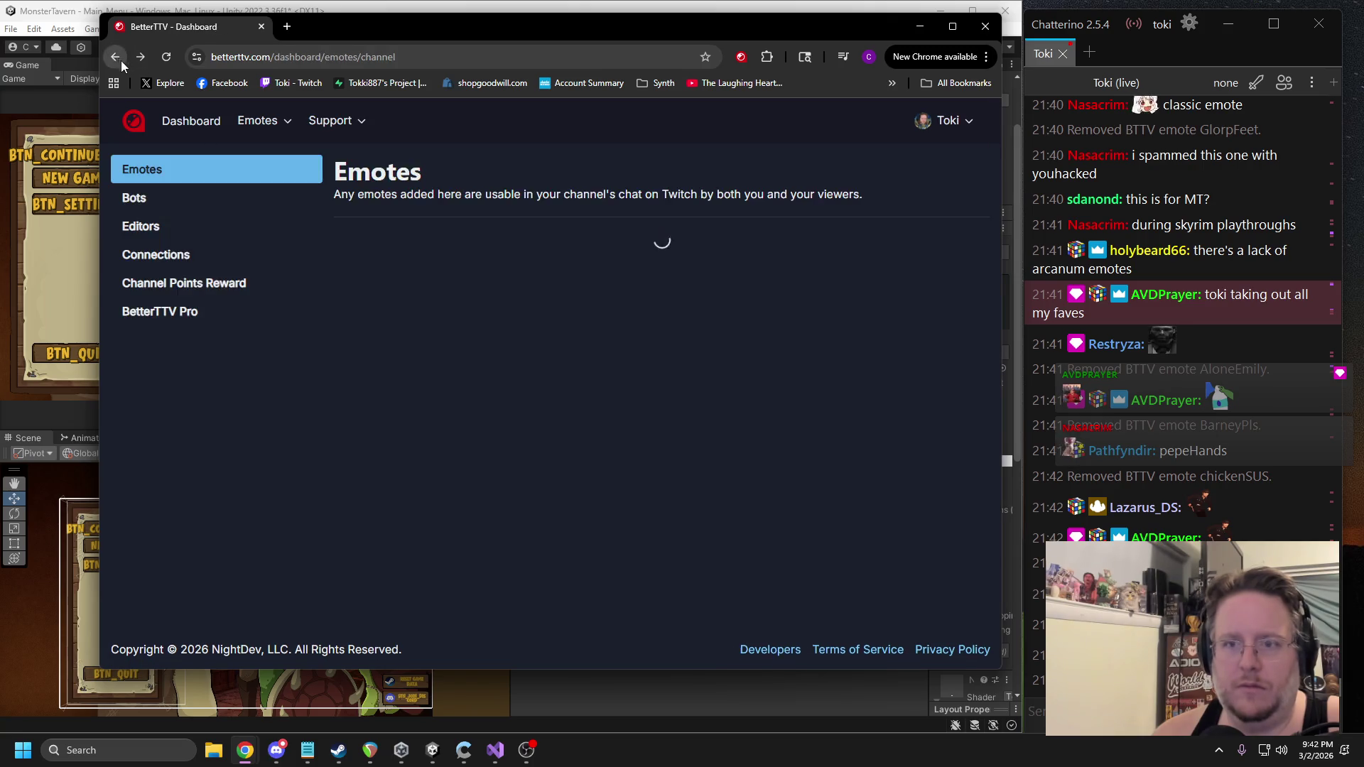
scroll(917, 256, "down", 10)
scroll(880, 282, "down", 15)
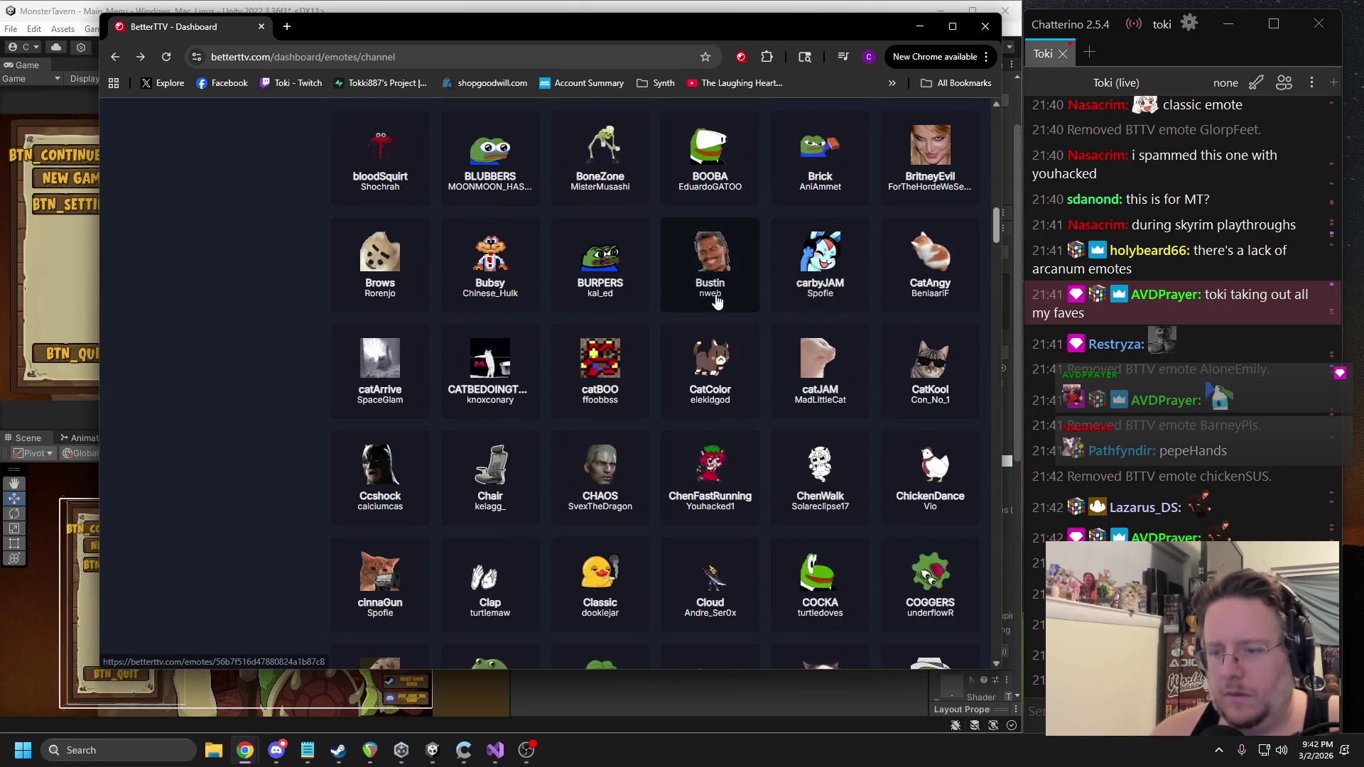
scroll(782, 342, "down", 4)
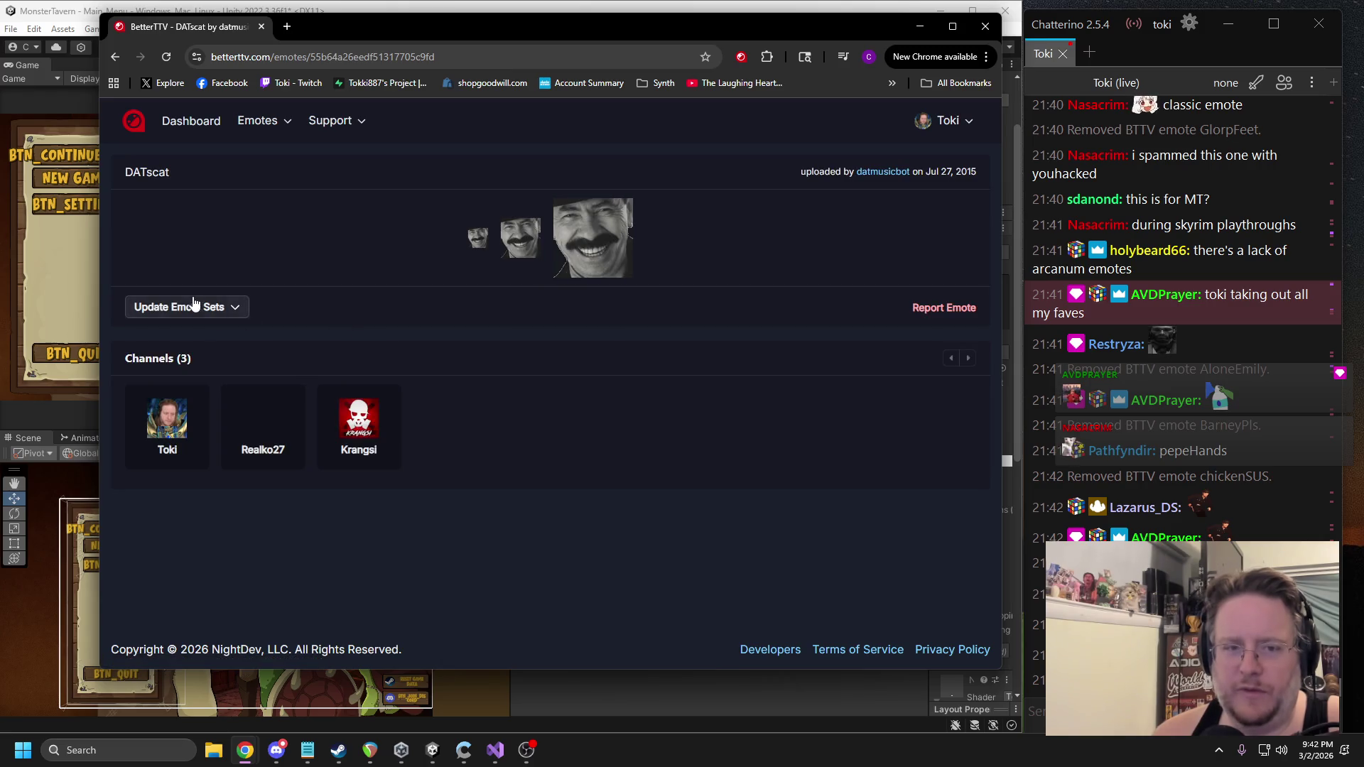
Check the emote sets for DATscat and oblivionGate, returning to the channel list each time.
left_click(196, 307)
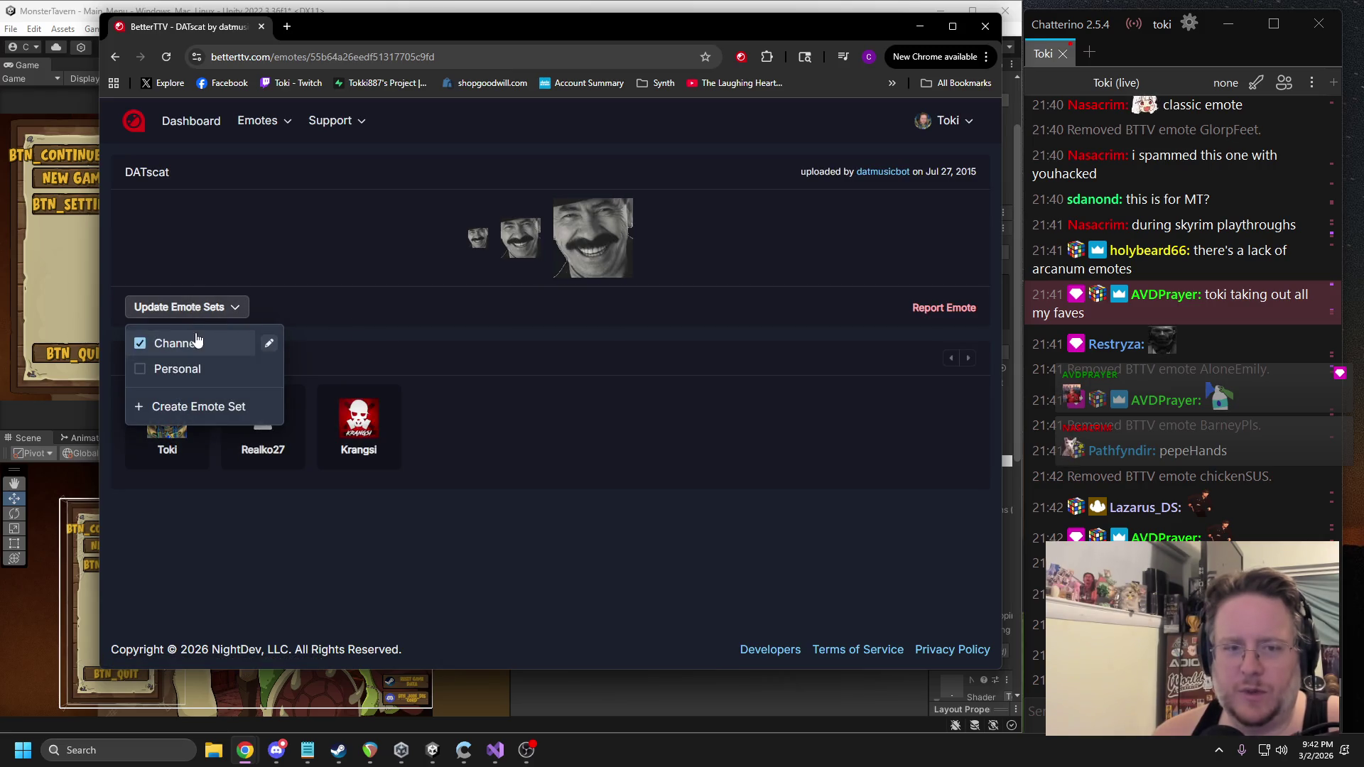
left_click(114, 57)
scroll(820, 257, "down", 5)
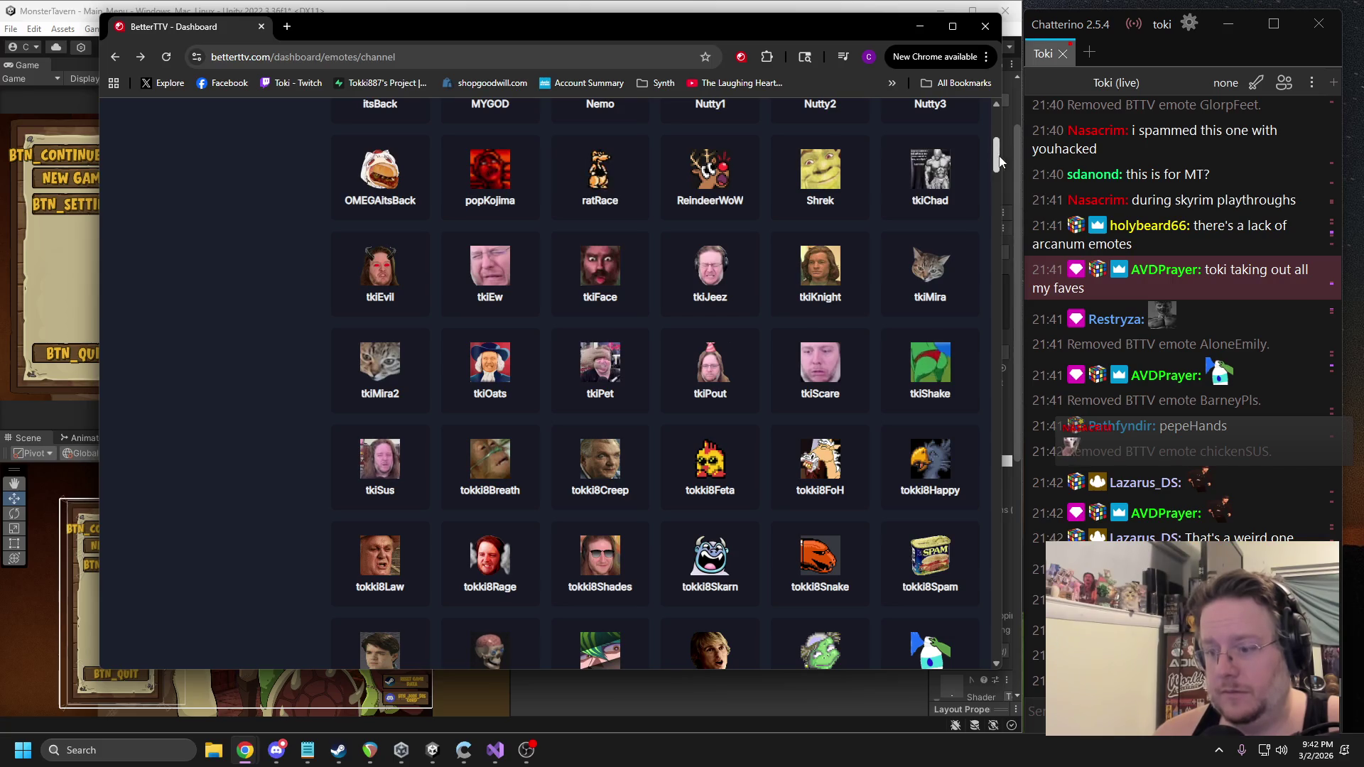
left_click_drag(1000, 162, 974, 418)
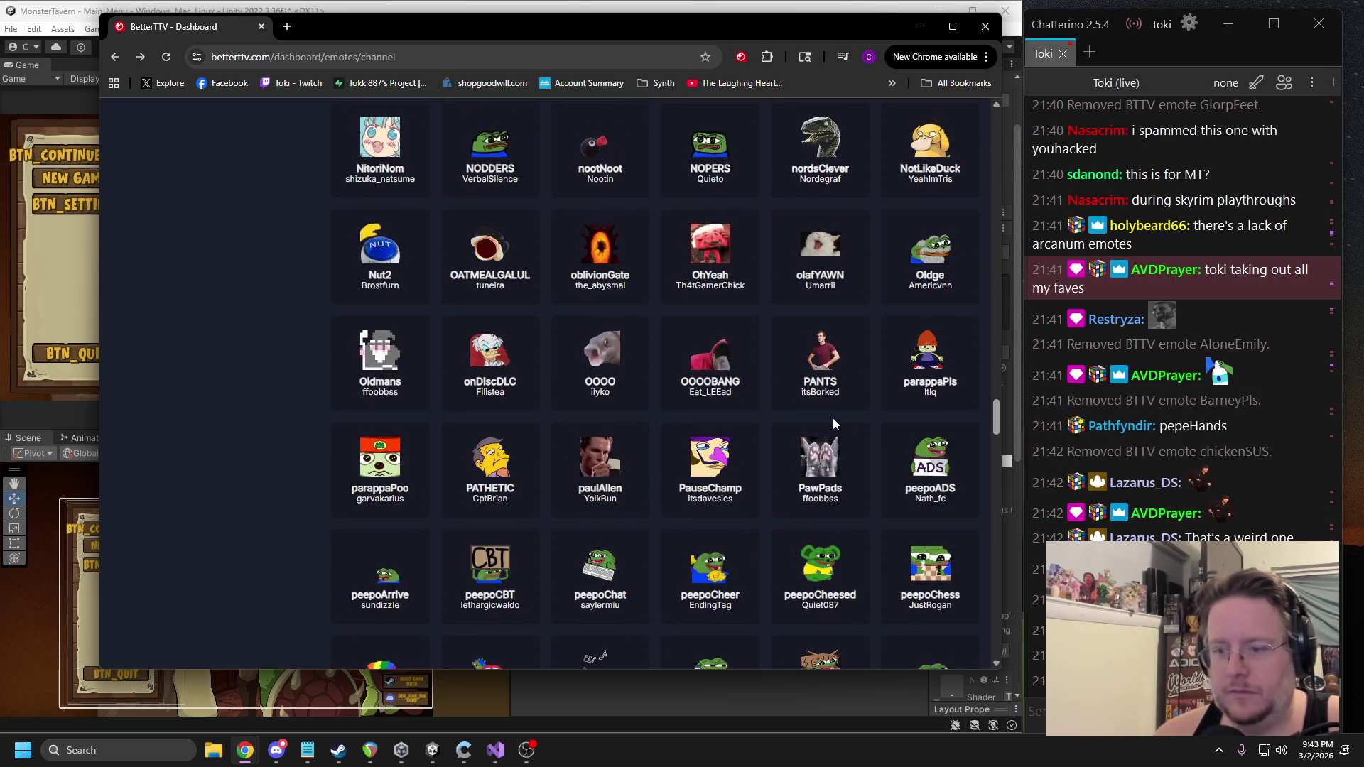
scroll(634, 383, "up", 1)
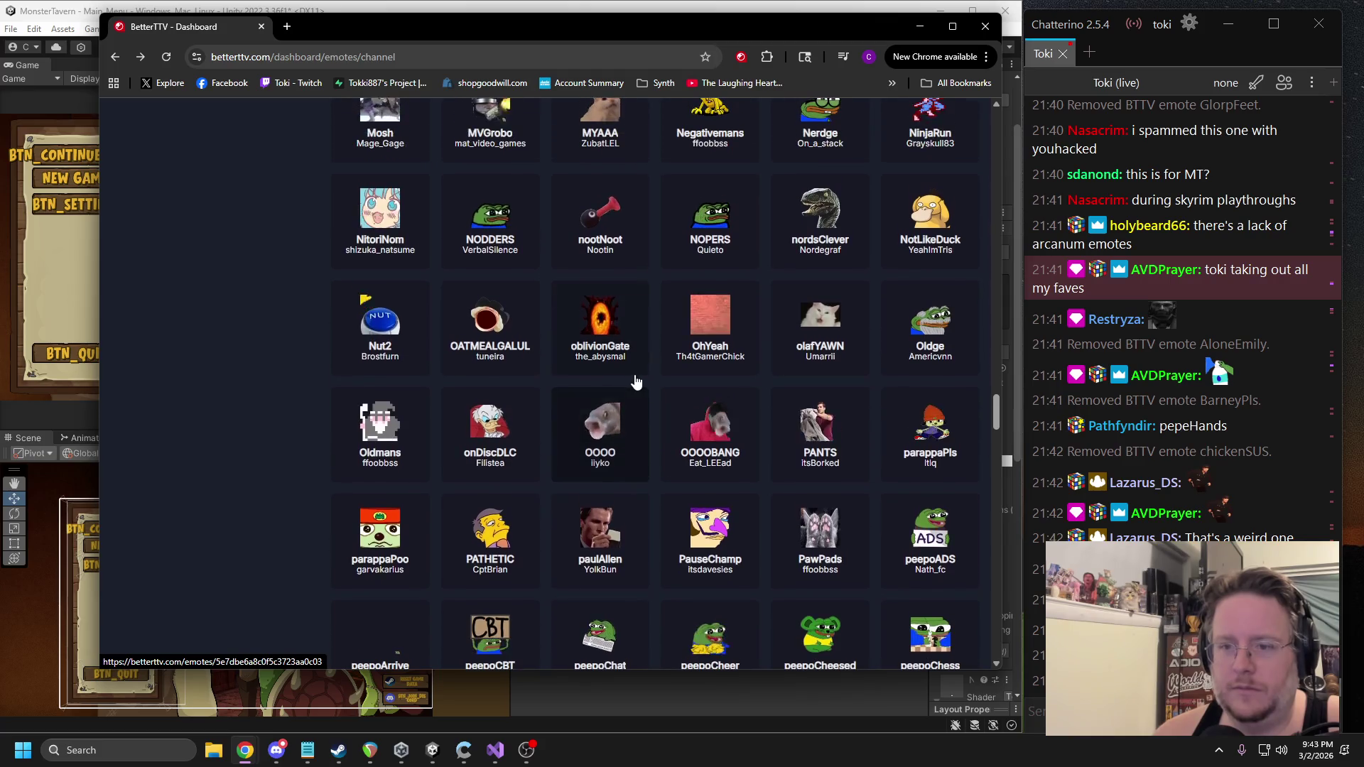
left_click(635, 382)
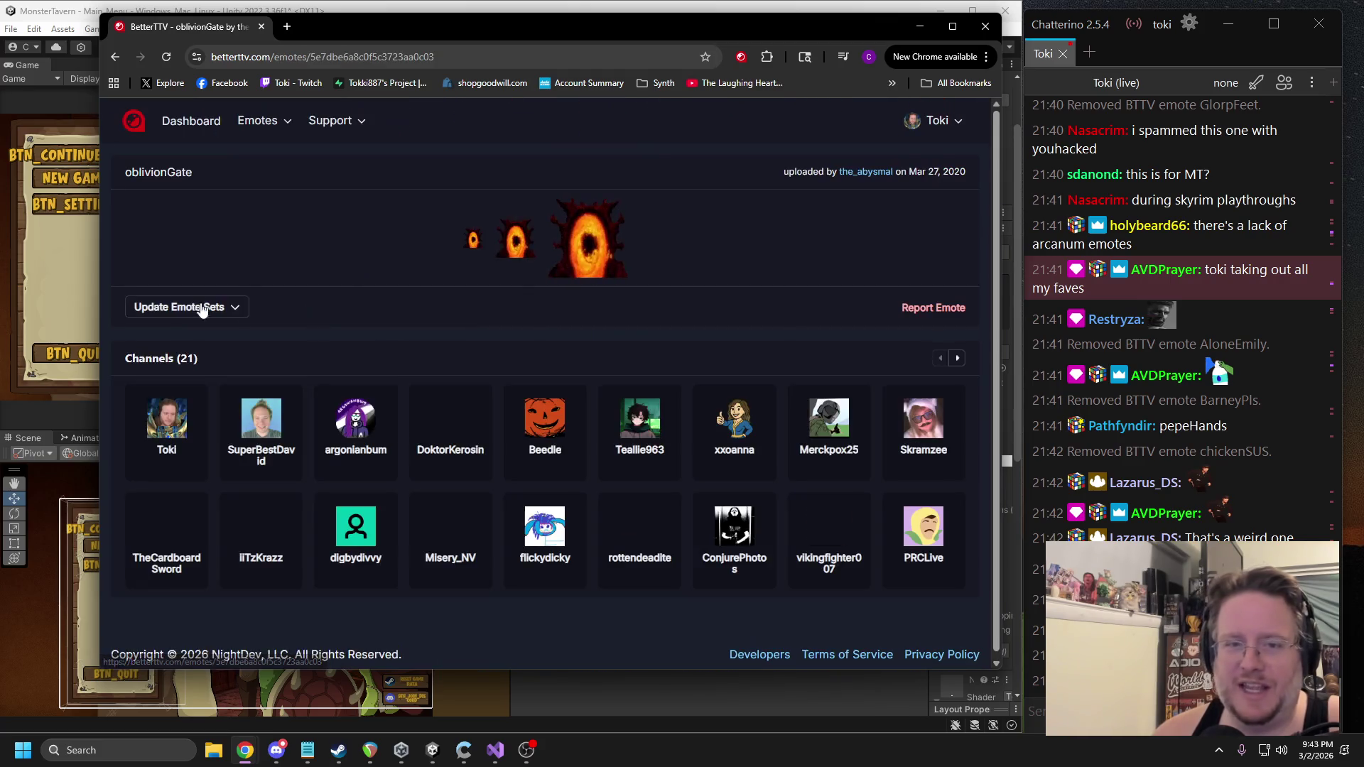
left_click(239, 309)
left_click(115, 57)
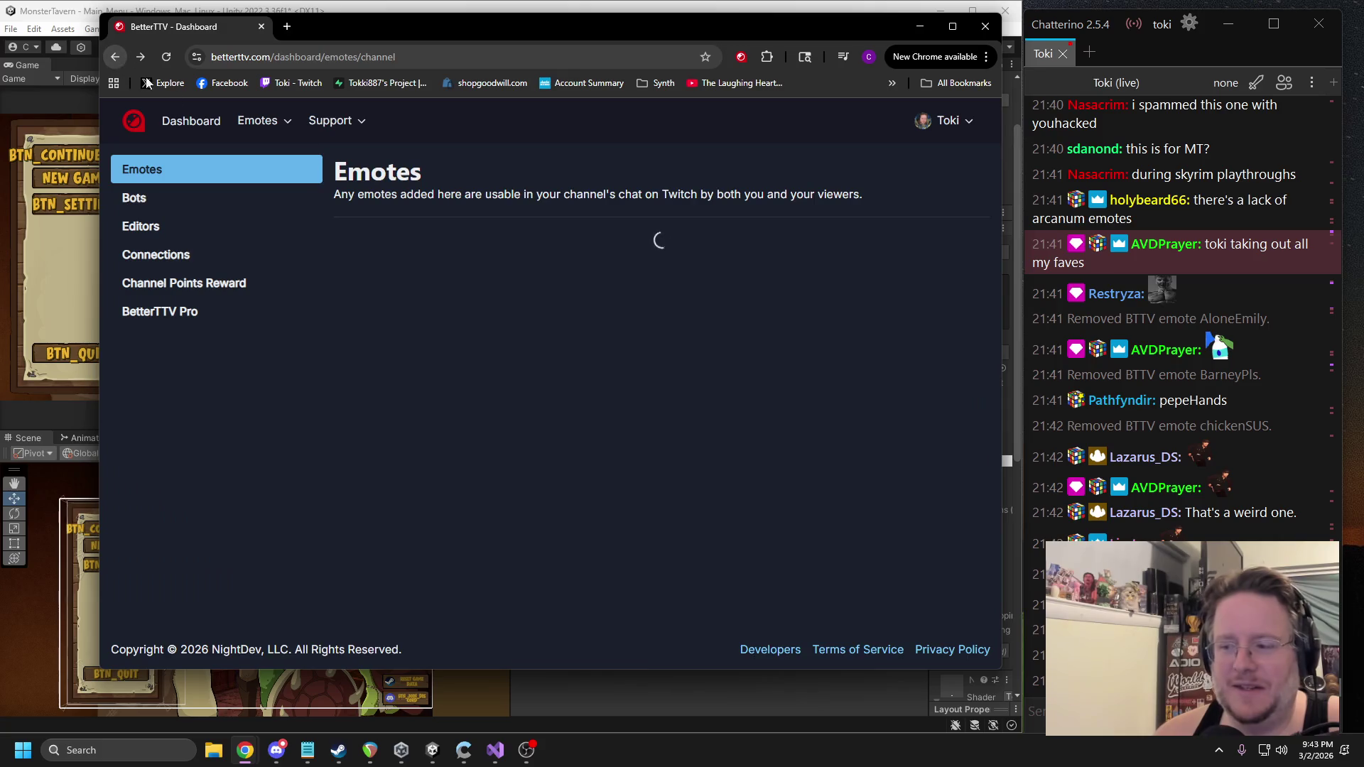
scroll(694, 263, "down", 1)
scroll(979, 327, "down", 20)
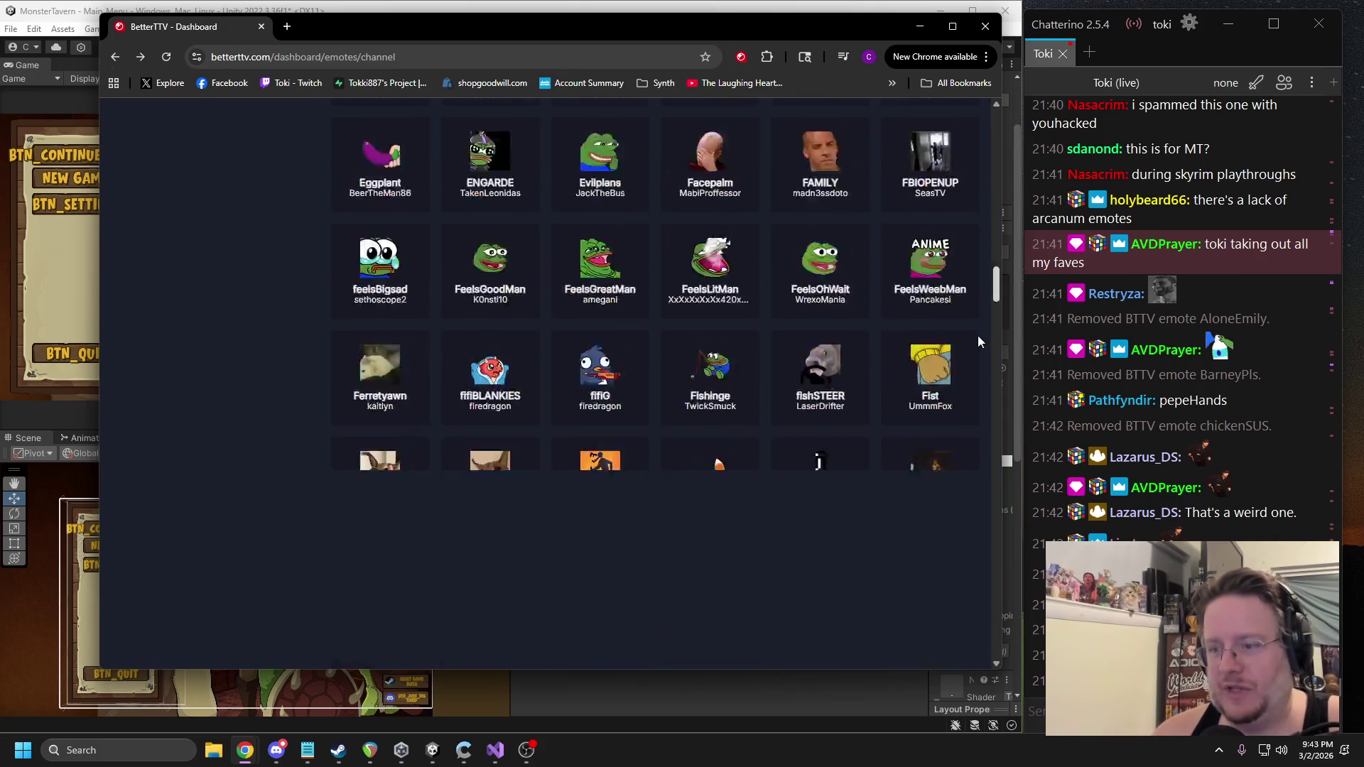
scroll(978, 339, "down", 6)
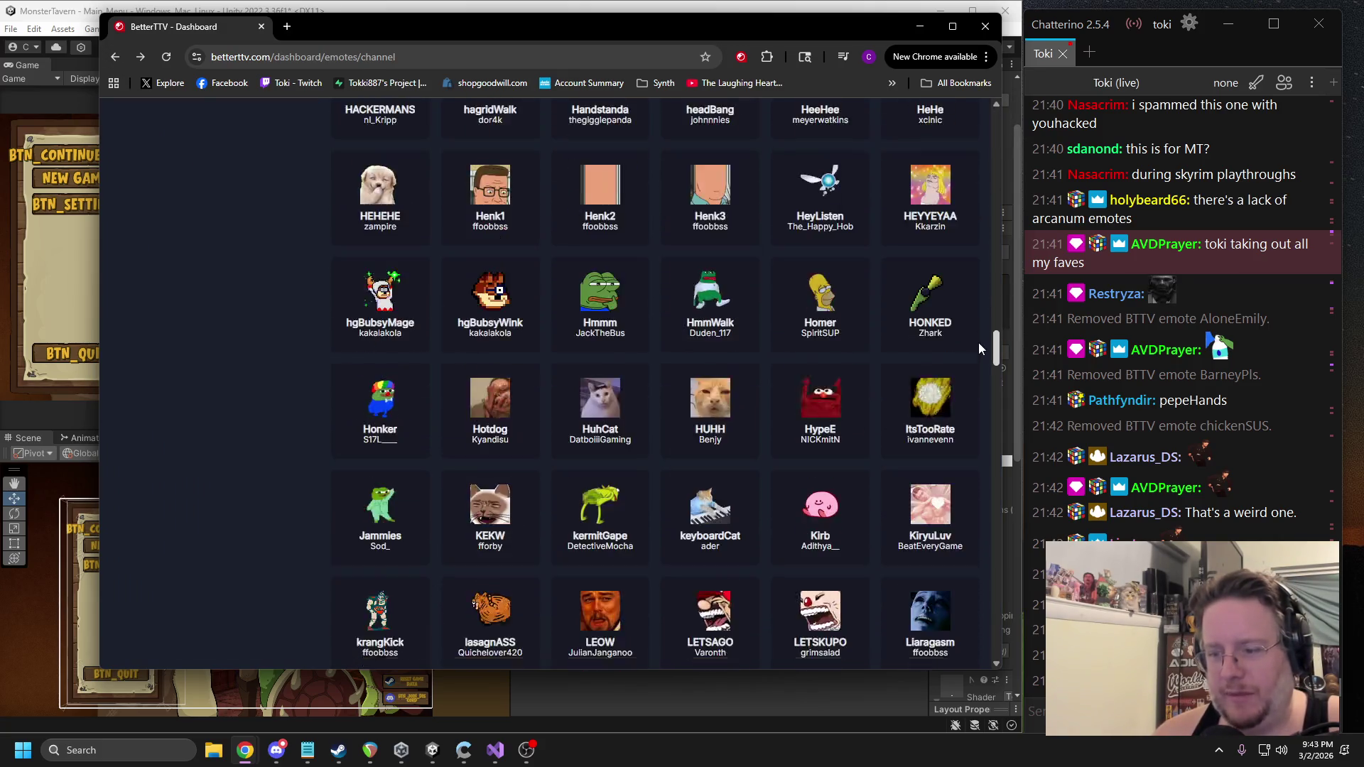
scroll(975, 360, "down", 6)
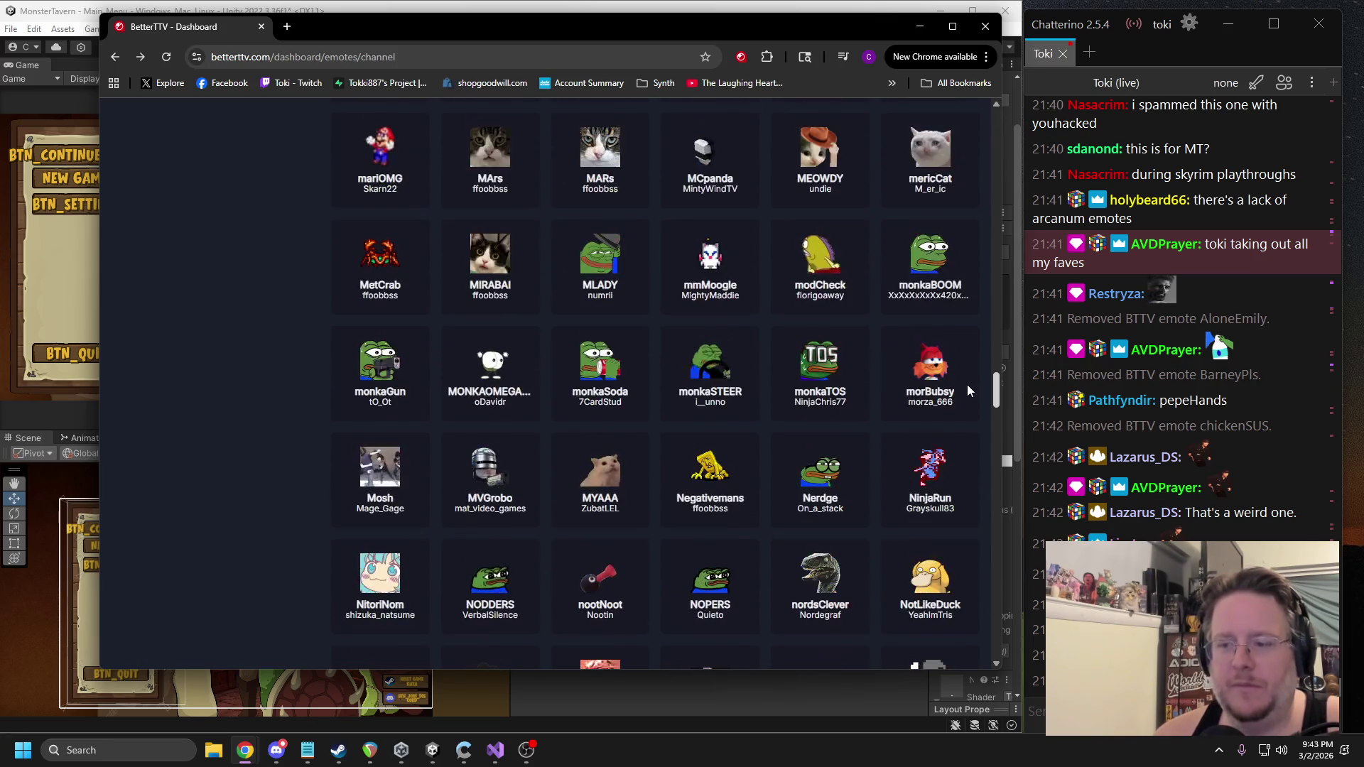
scroll(968, 385, "down", 4)
scroll(970, 407, "down", 6)
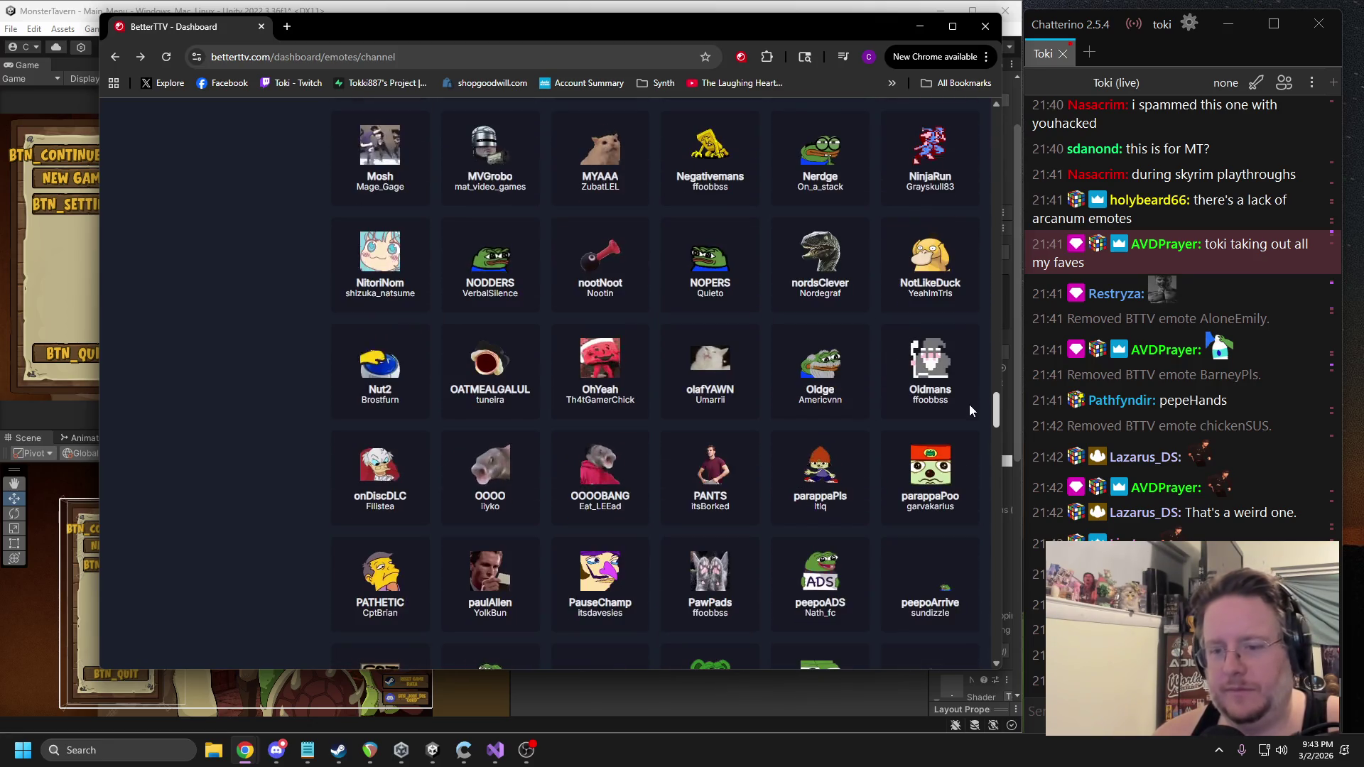
scroll(967, 432, "down", 7)
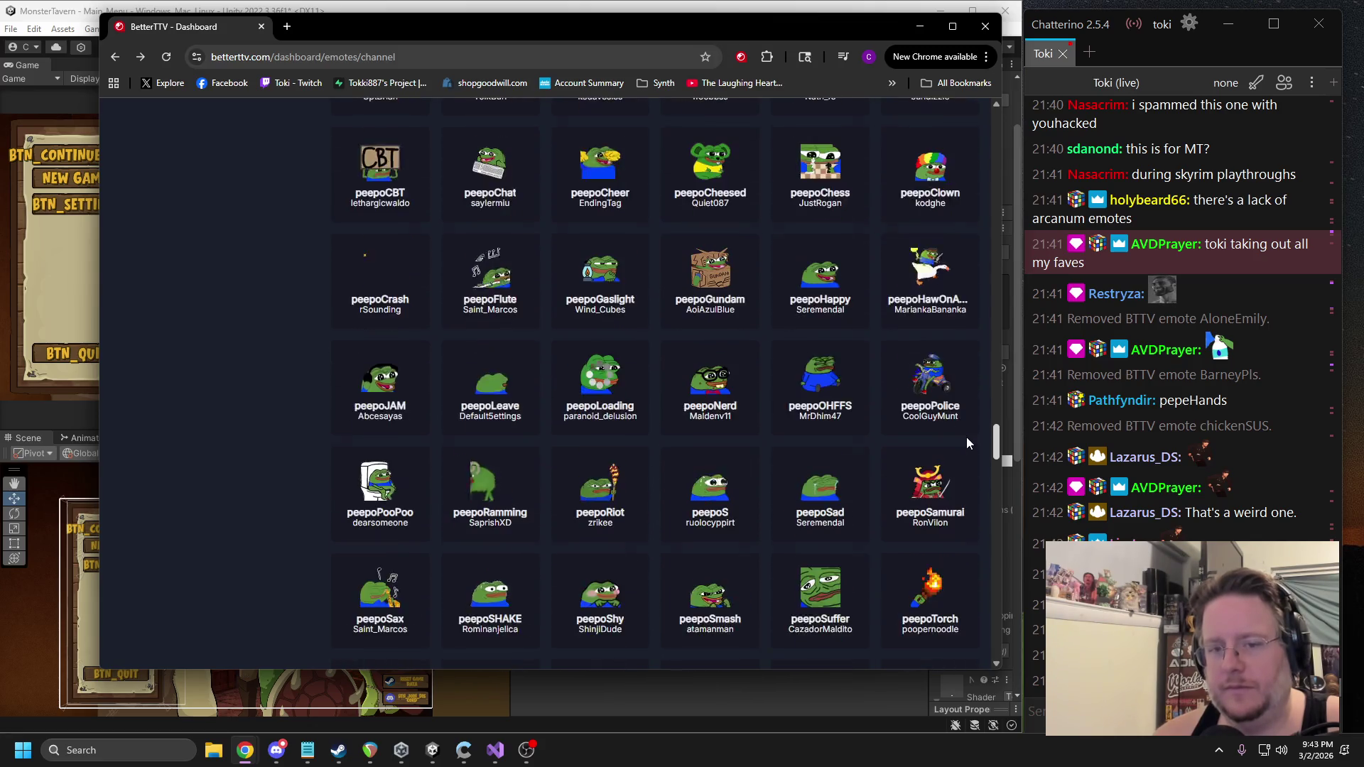
scroll(975, 469, "down", 7)
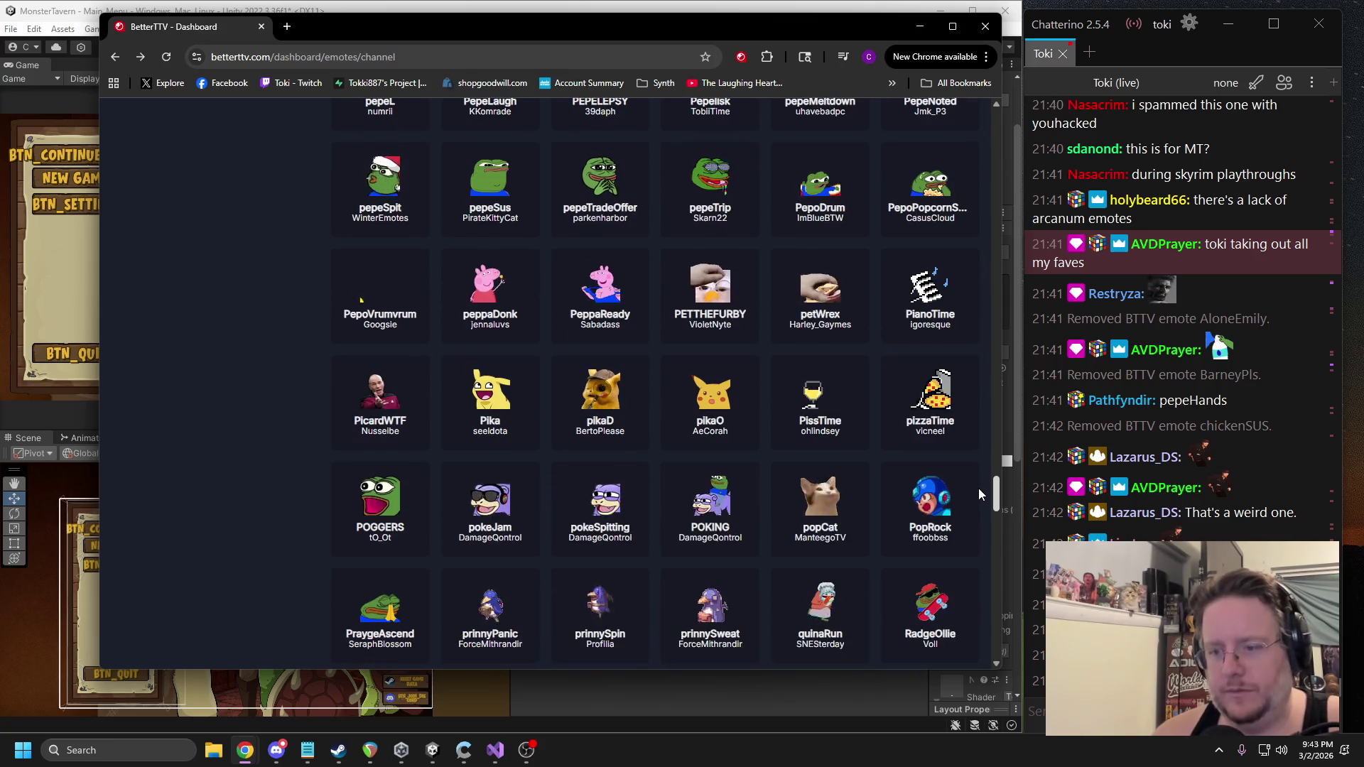
scroll(977, 491, "down", 1)
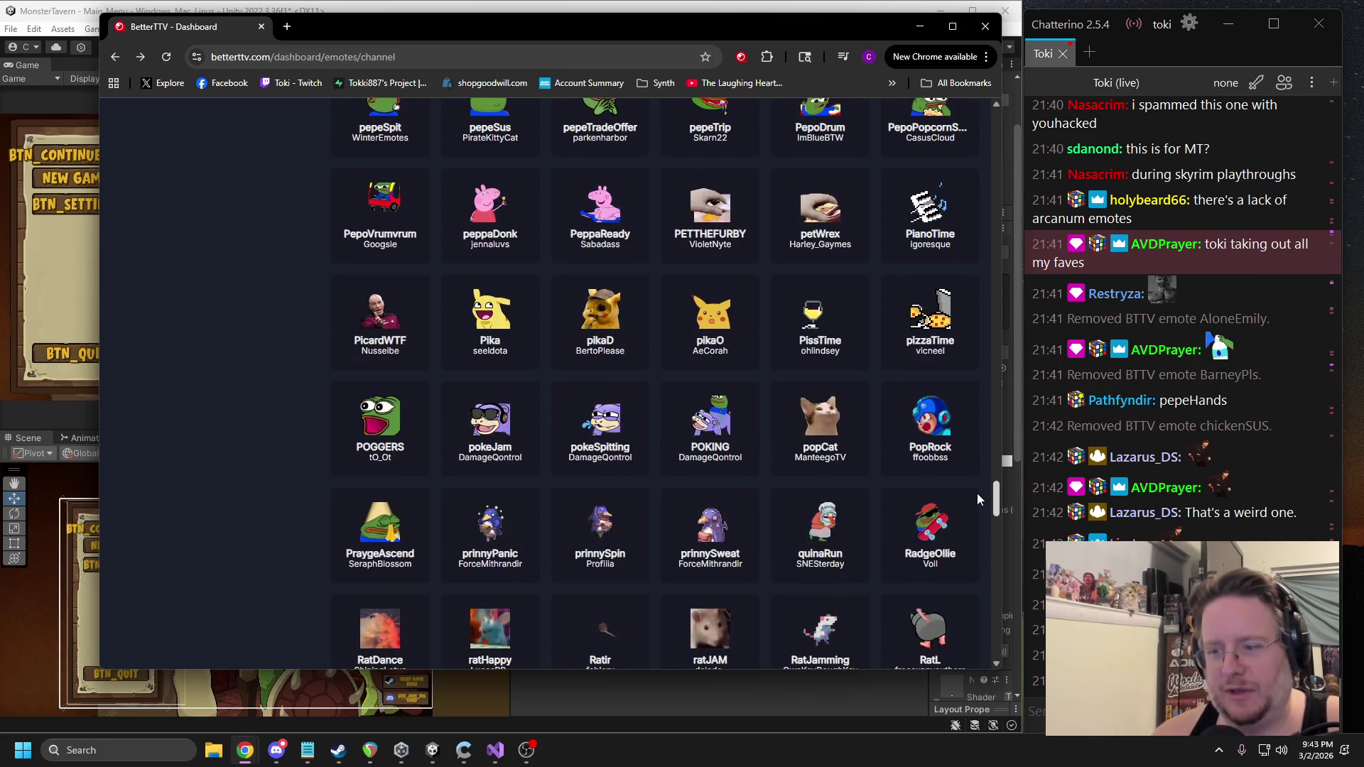
scroll(978, 498, "down", 1)
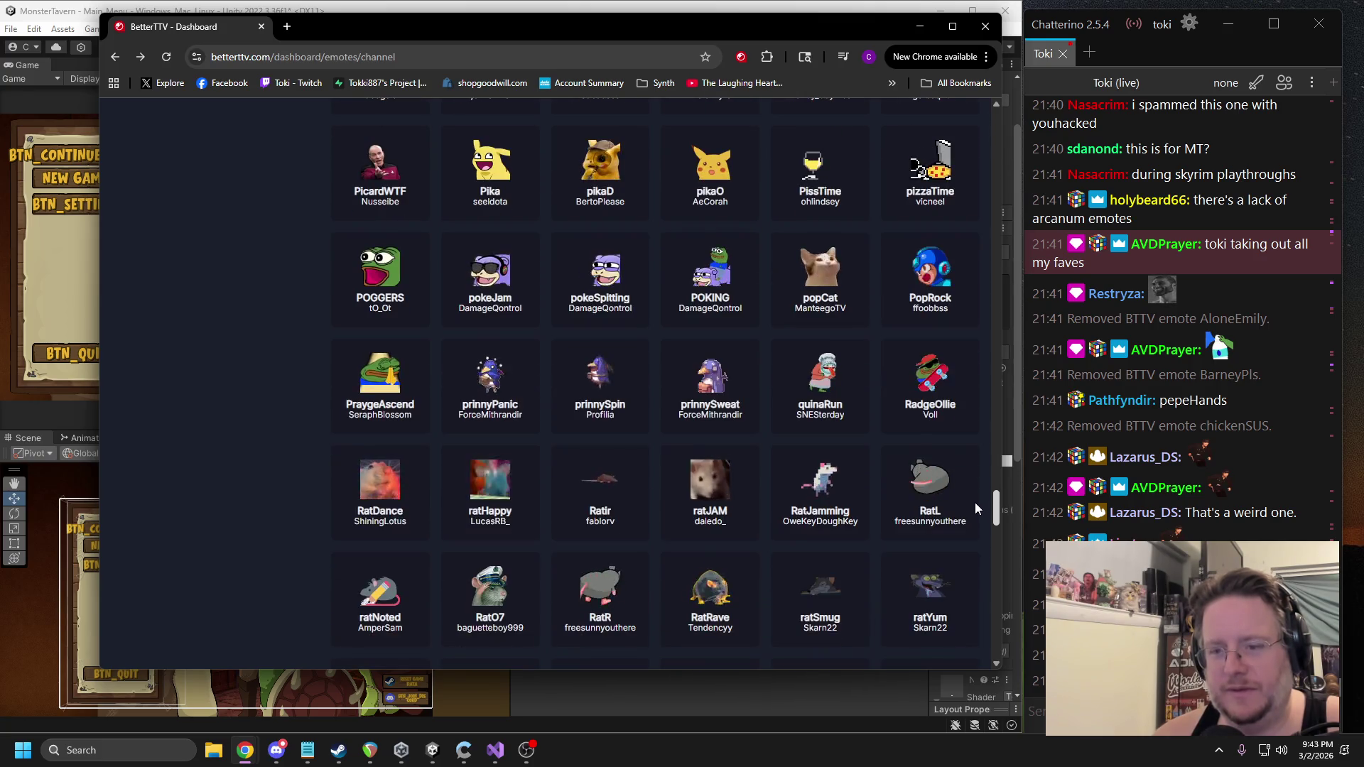
scroll(975, 502, "down", 1)
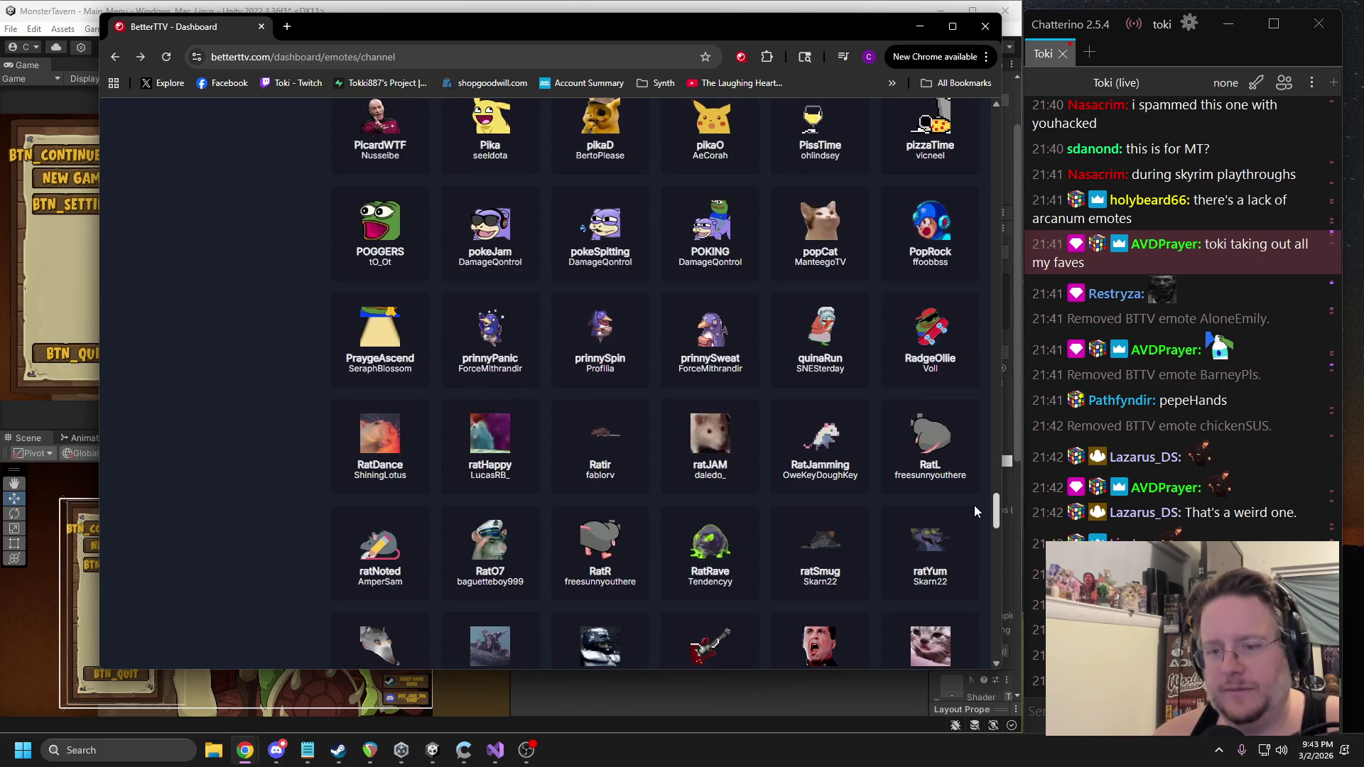
scroll(974, 505, "down", 1)
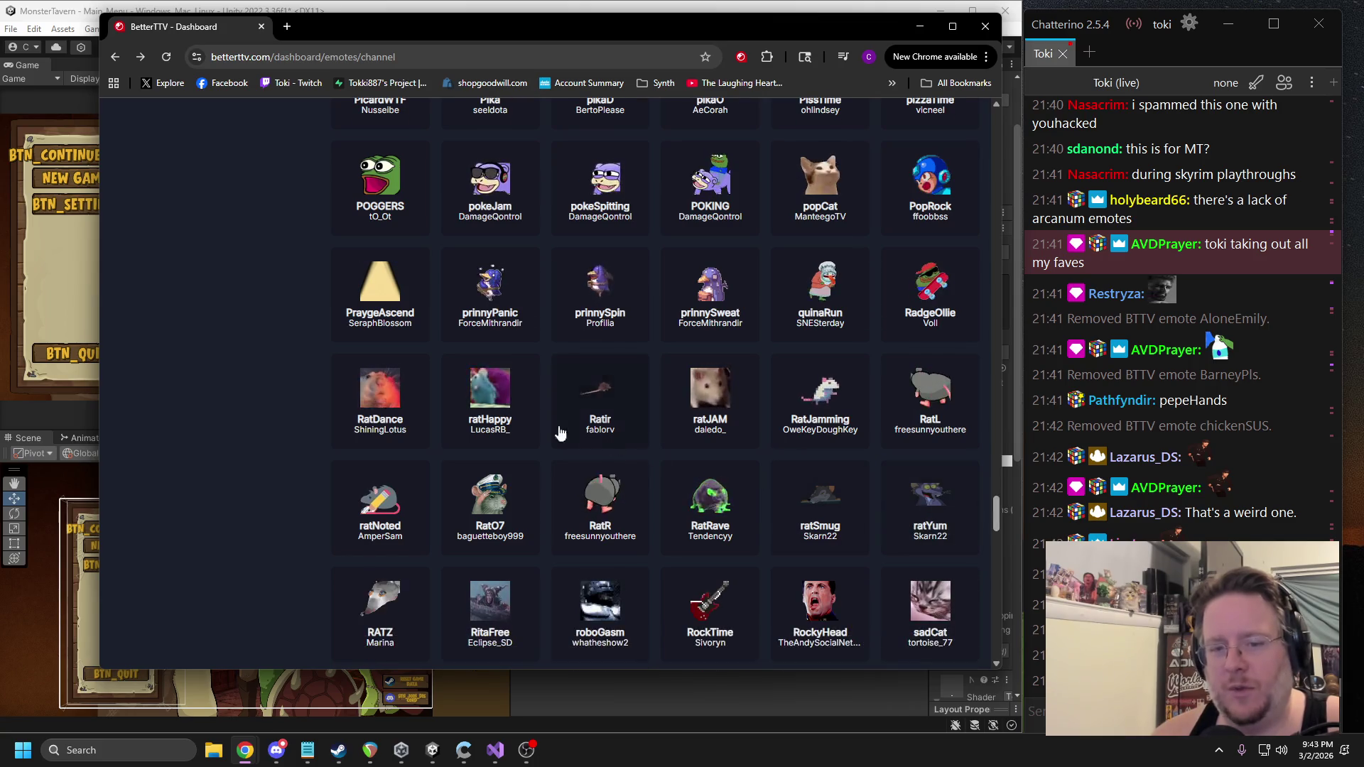
scroll(876, 384, "down", 1)
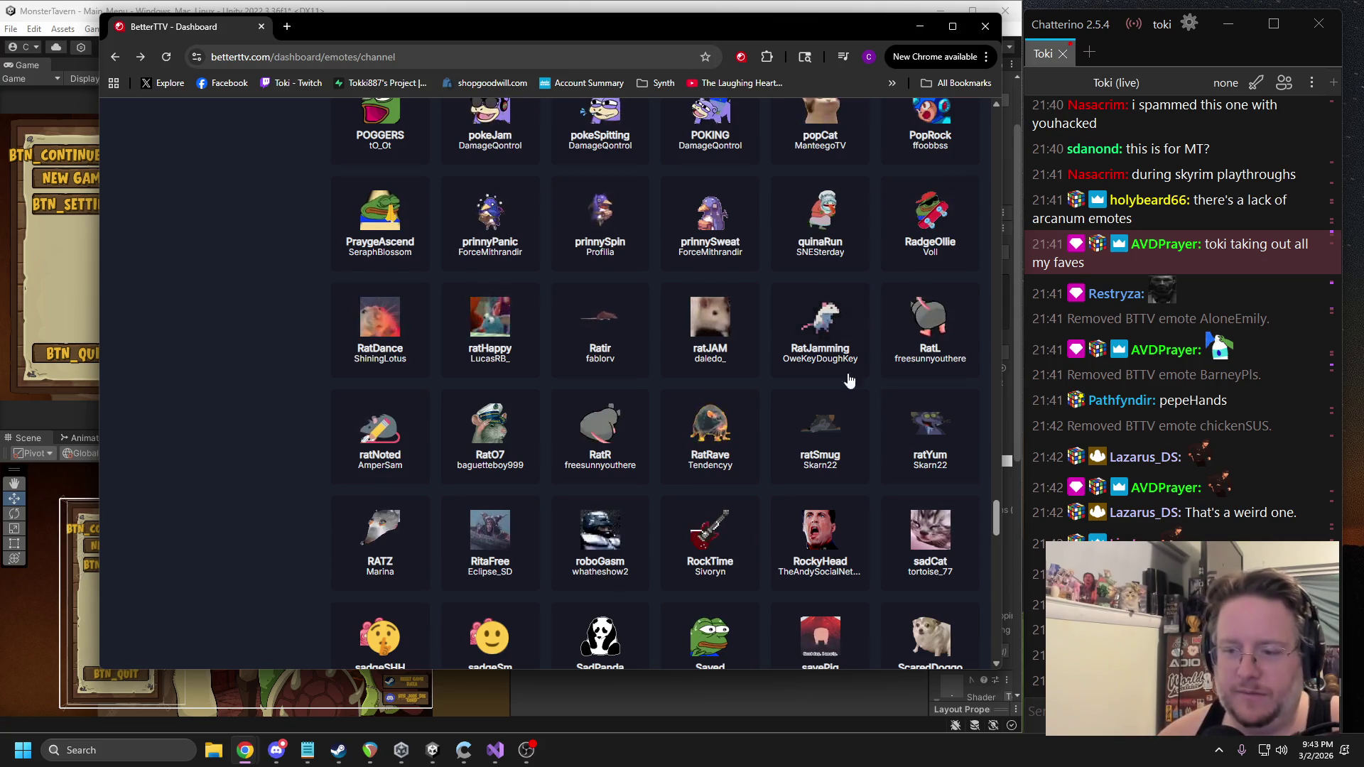
scroll(842, 398, "down", 3)
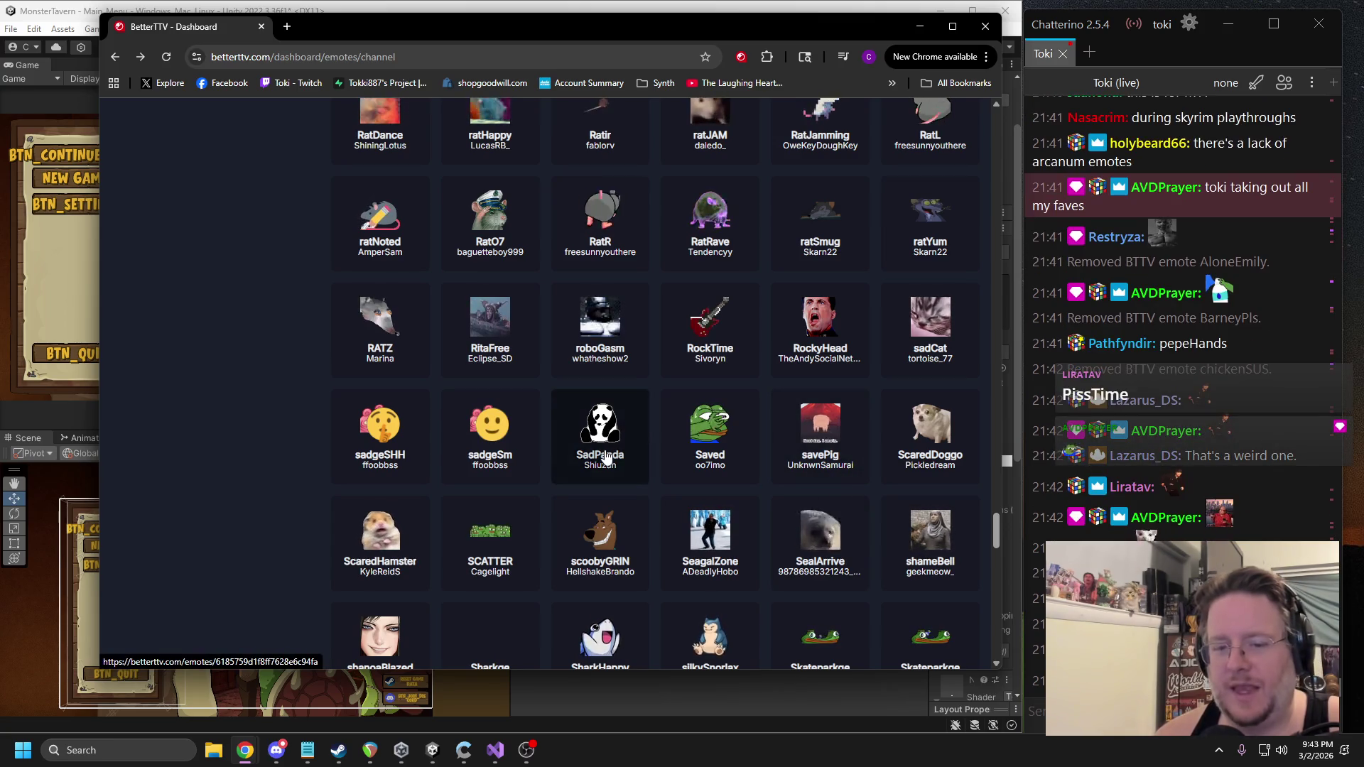
left_click(500, 554)
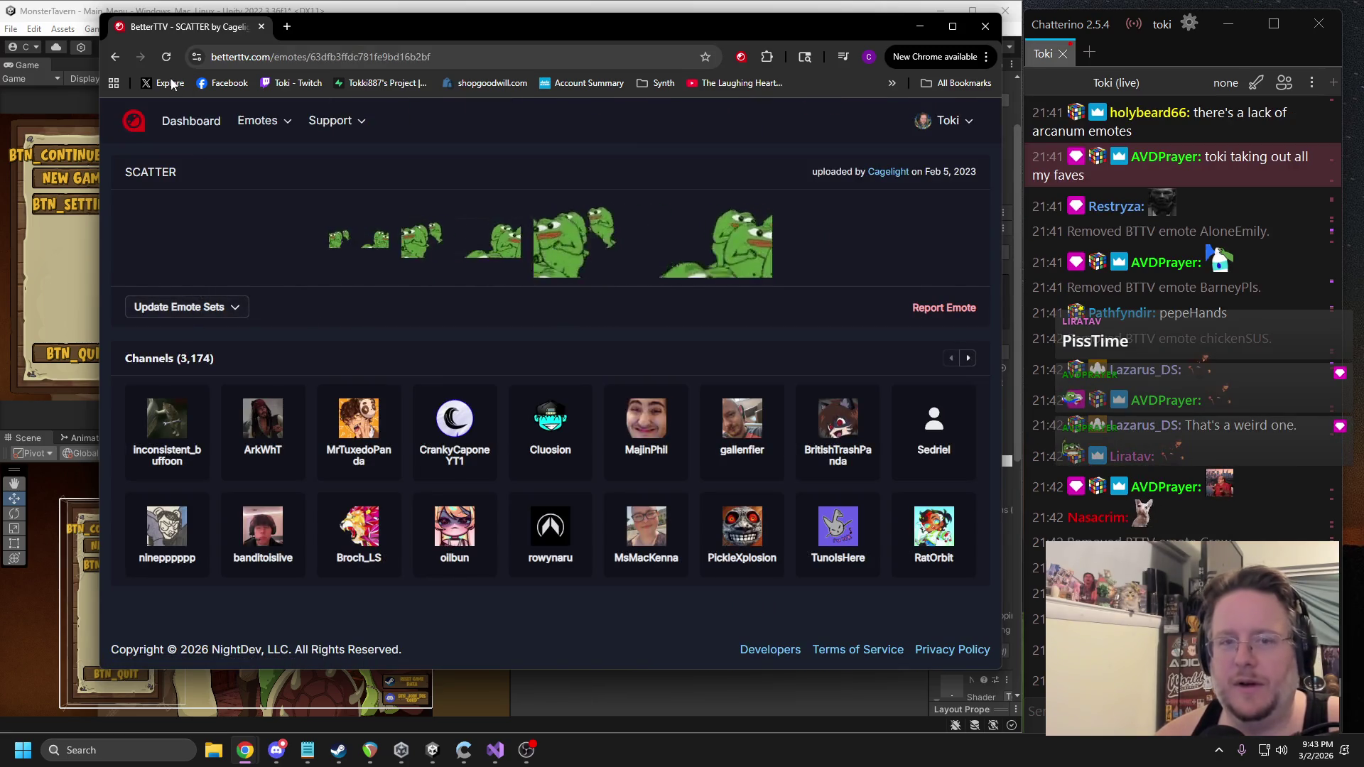
left_click(116, 59)
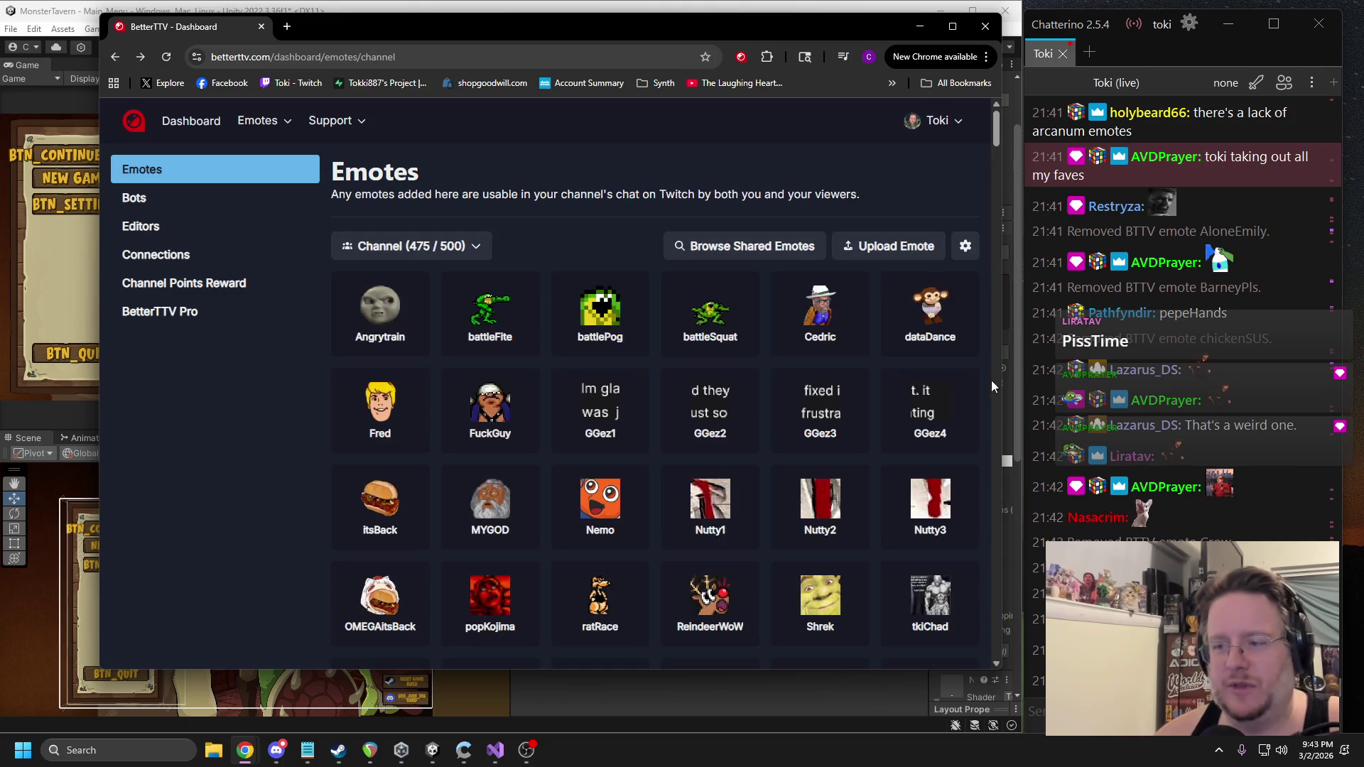
left_click_drag(997, 147, 996, 517)
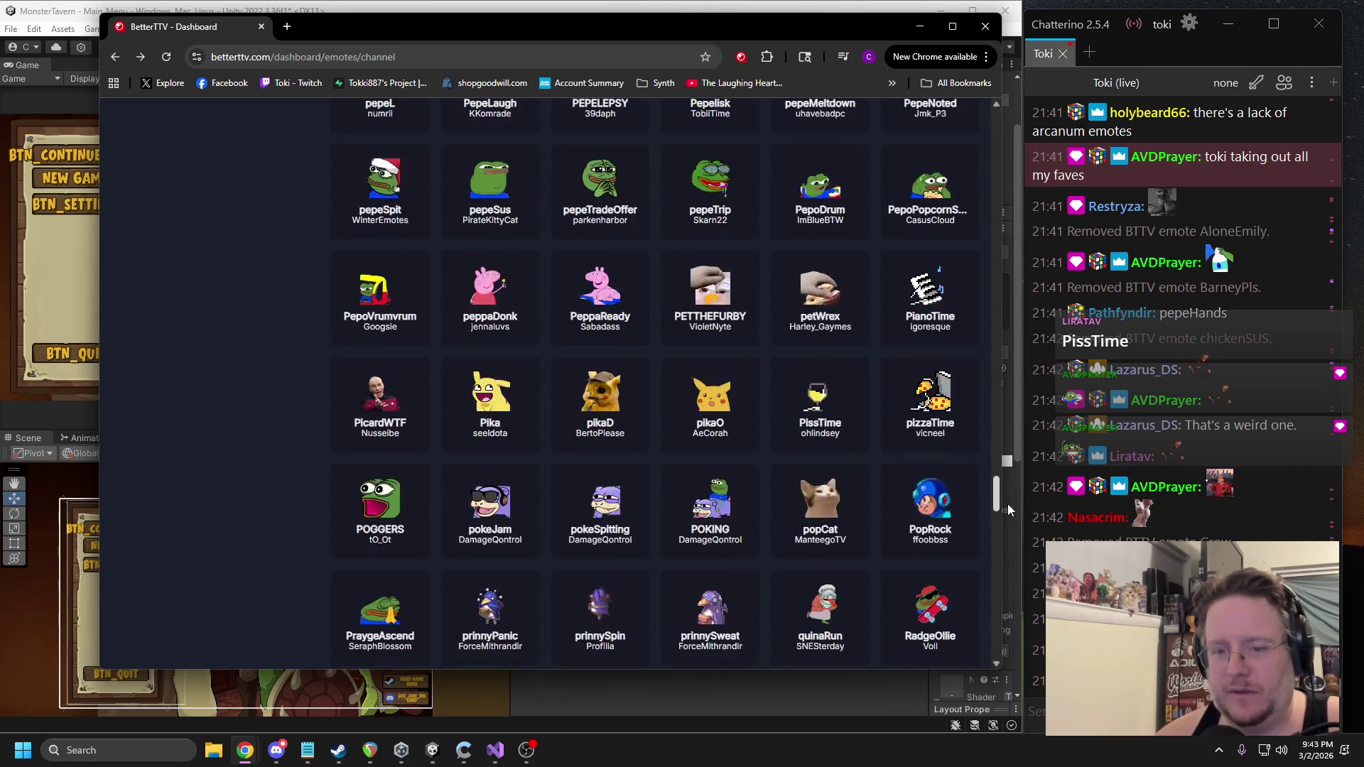
scroll(752, 405, "down", 5)
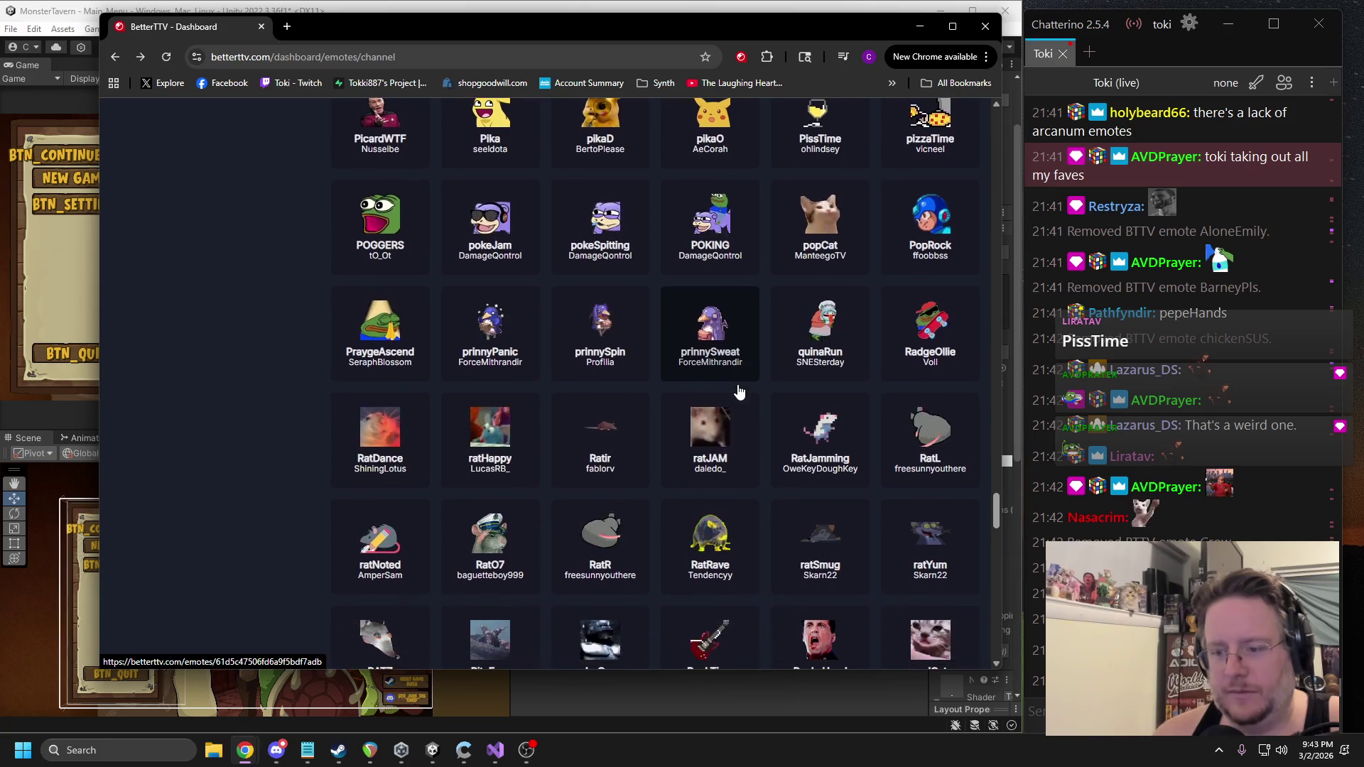
scroll(710, 387, "down", 2)
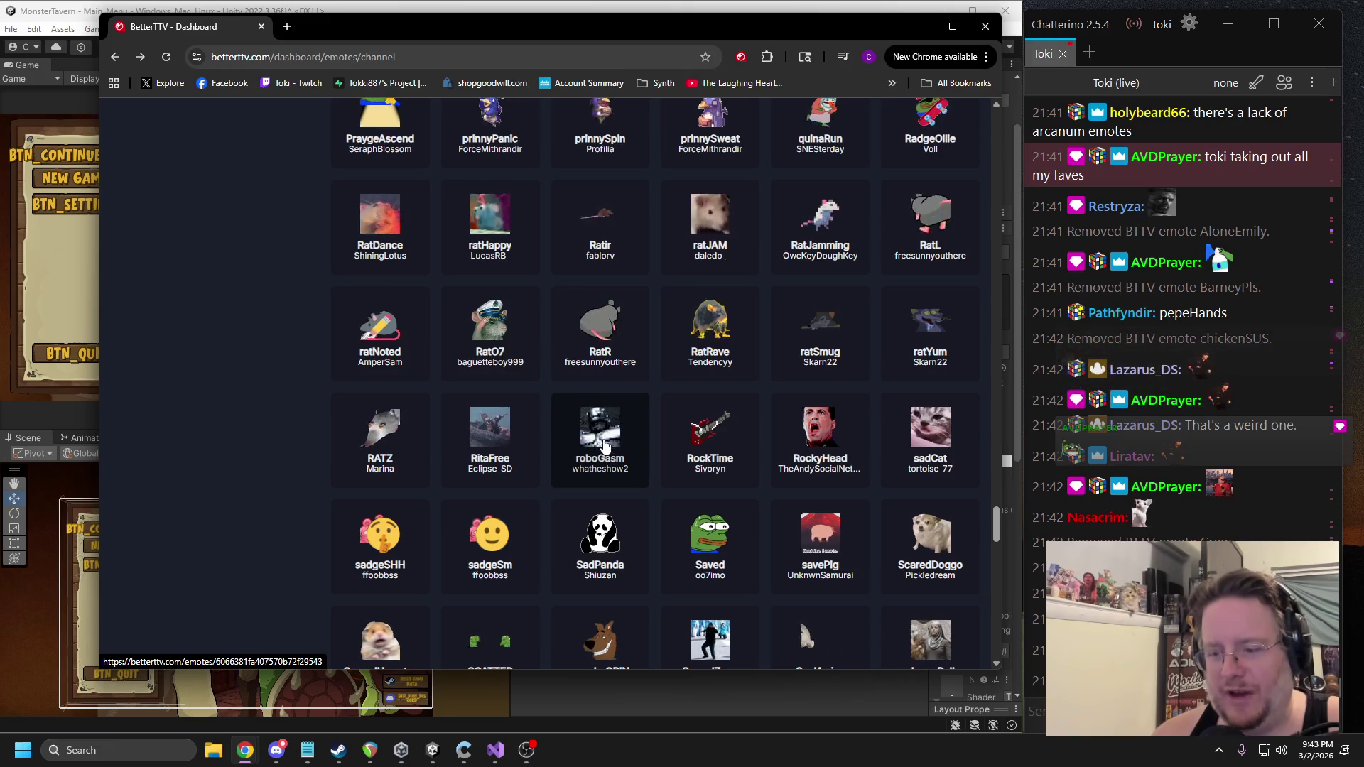
scroll(639, 469, "down", 2)
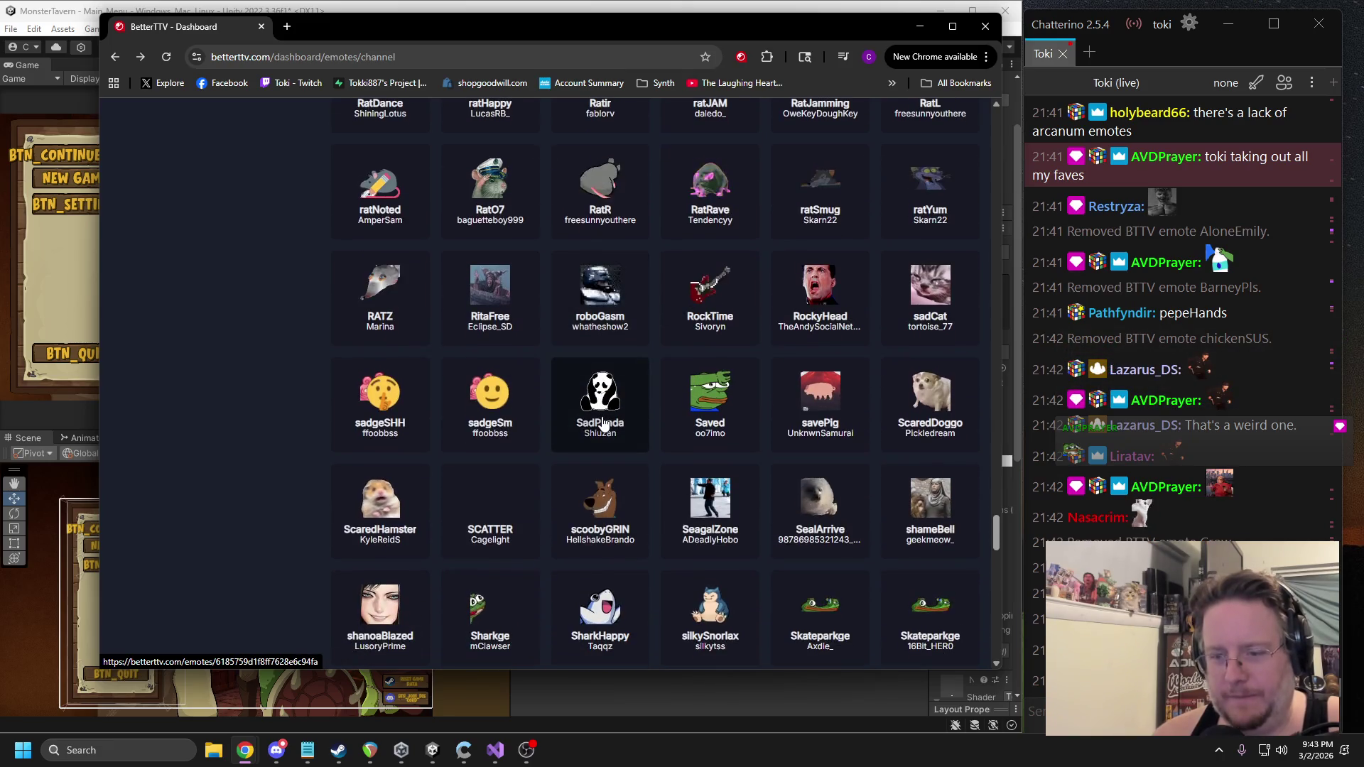
left_click(717, 516)
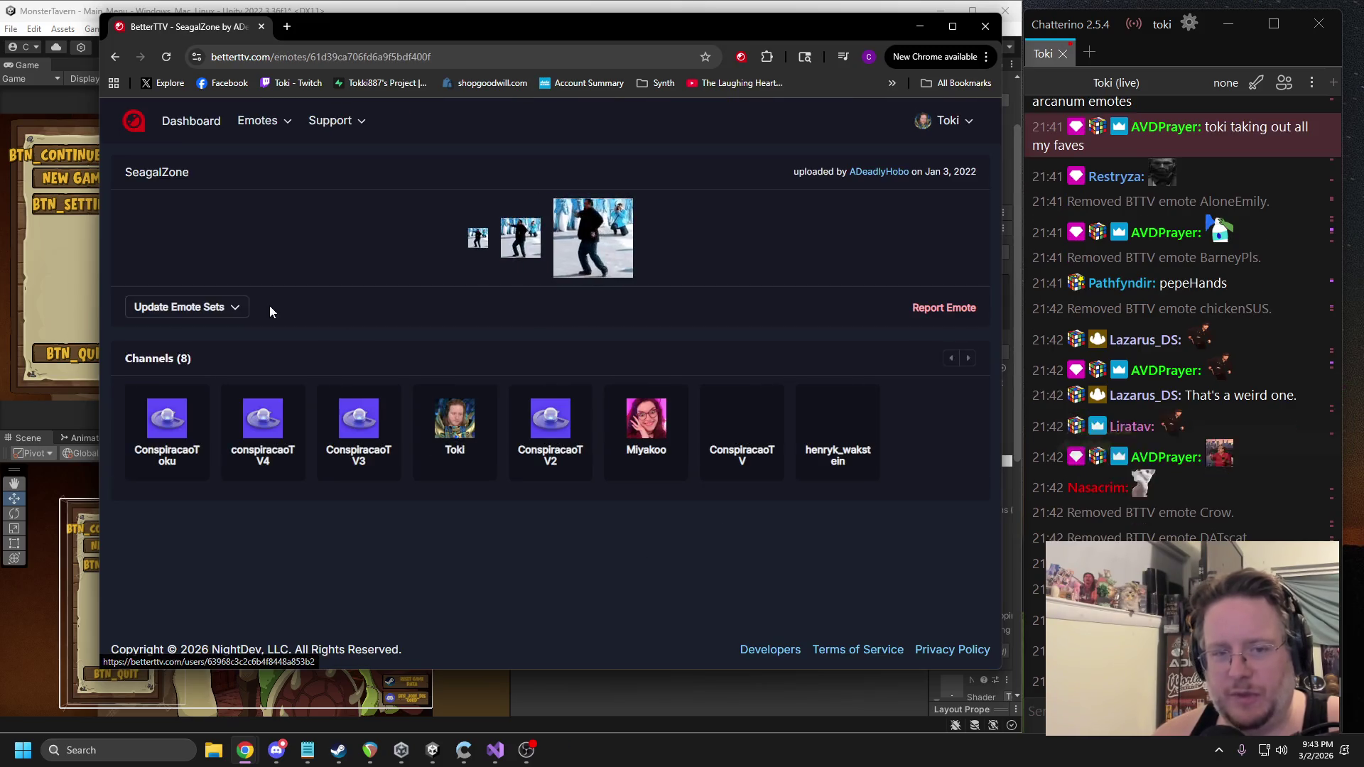
left_click(213, 307)
left_click(197, 346)
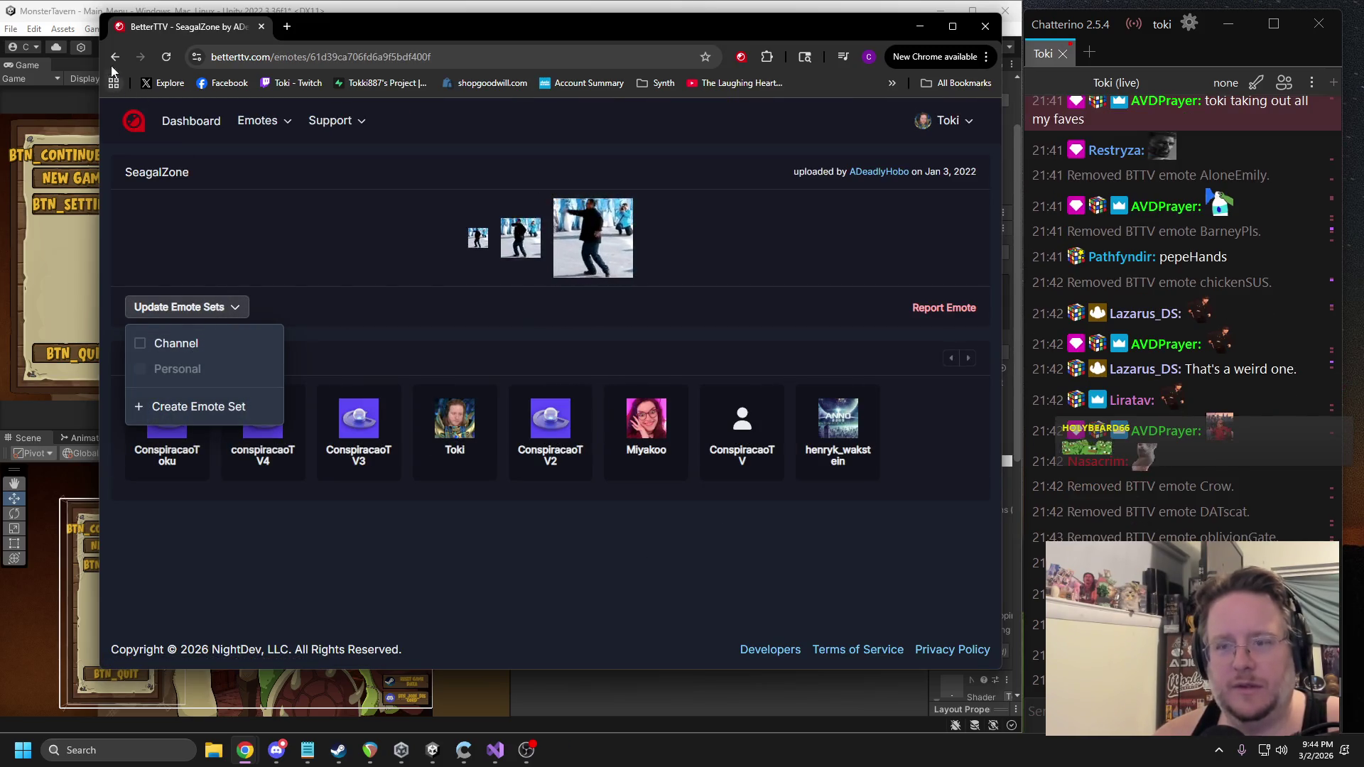
left_click(115, 57)
scroll(975, 371, "down", 15)
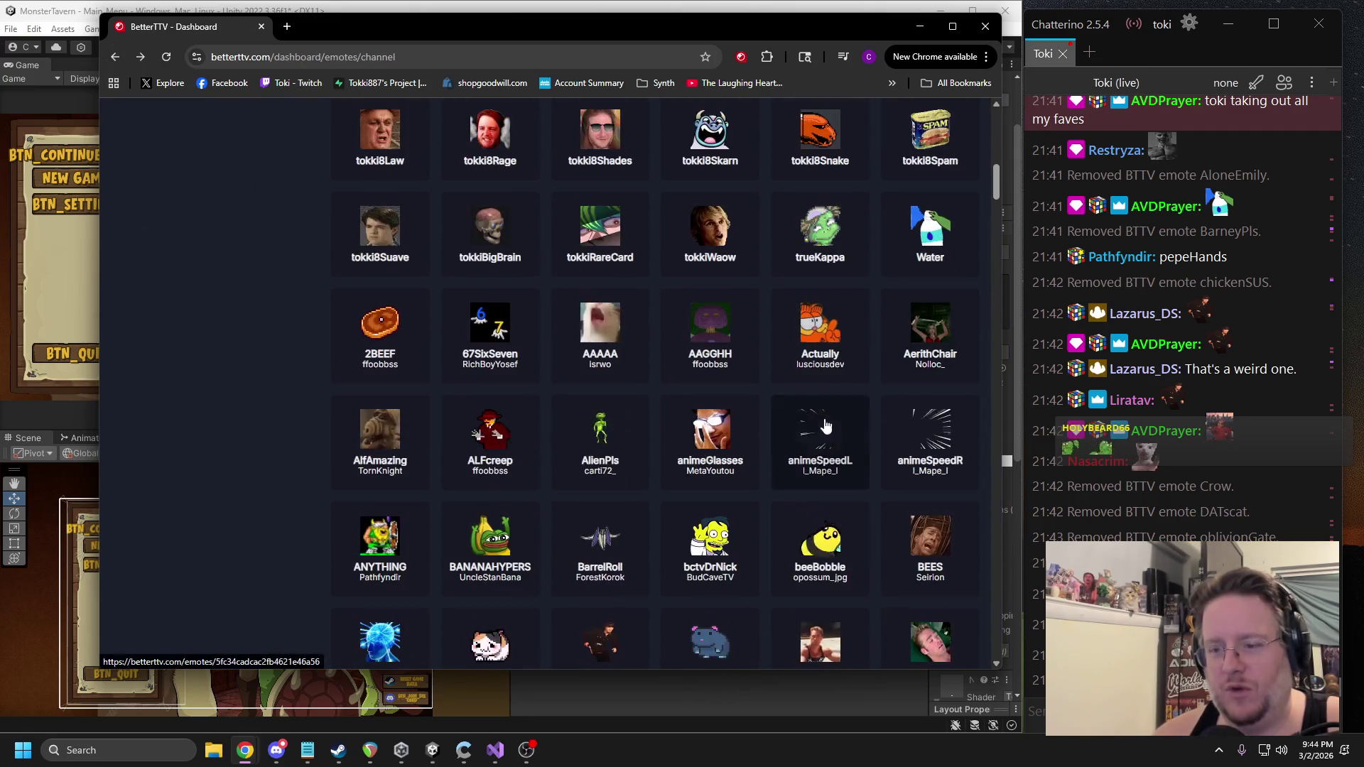
scroll(782, 394, "down", 8)
left_click_drag(997, 218, 978, 428)
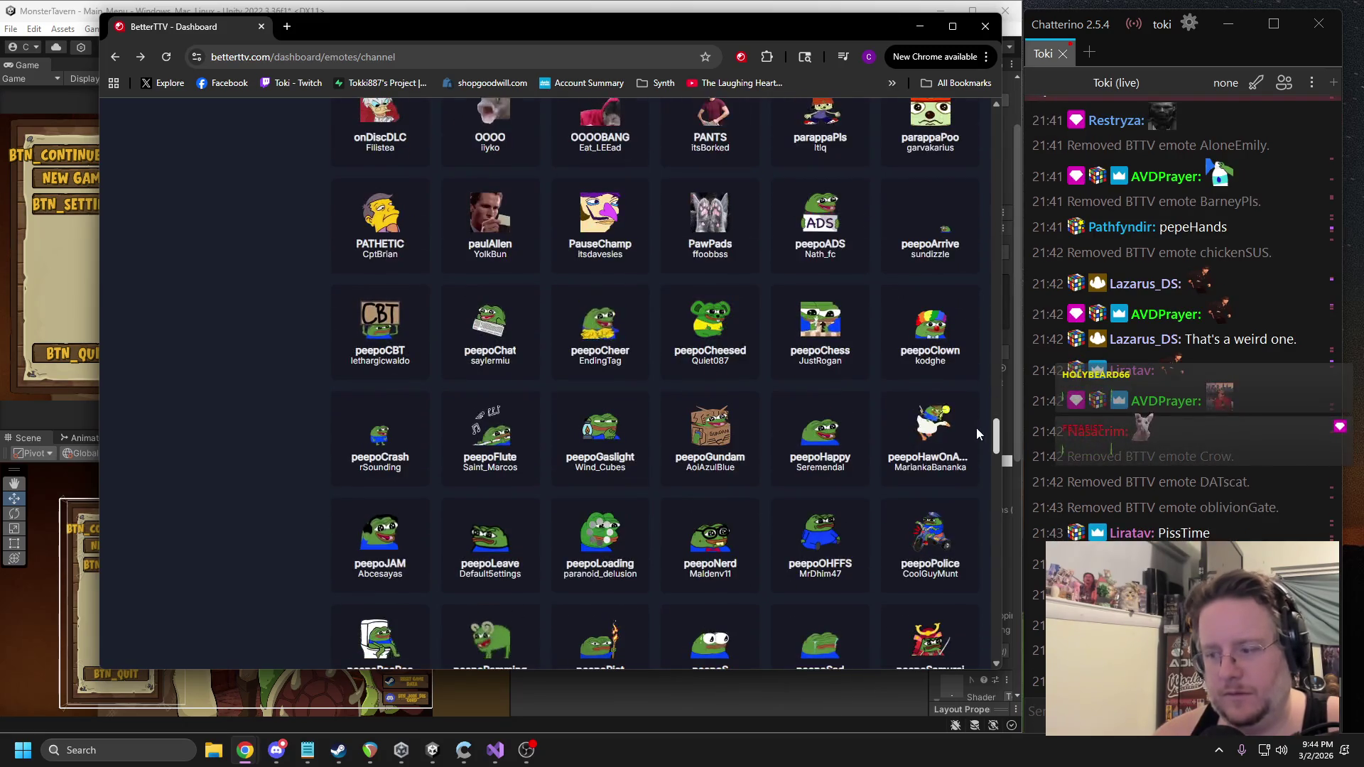
scroll(976, 430, "down", 2)
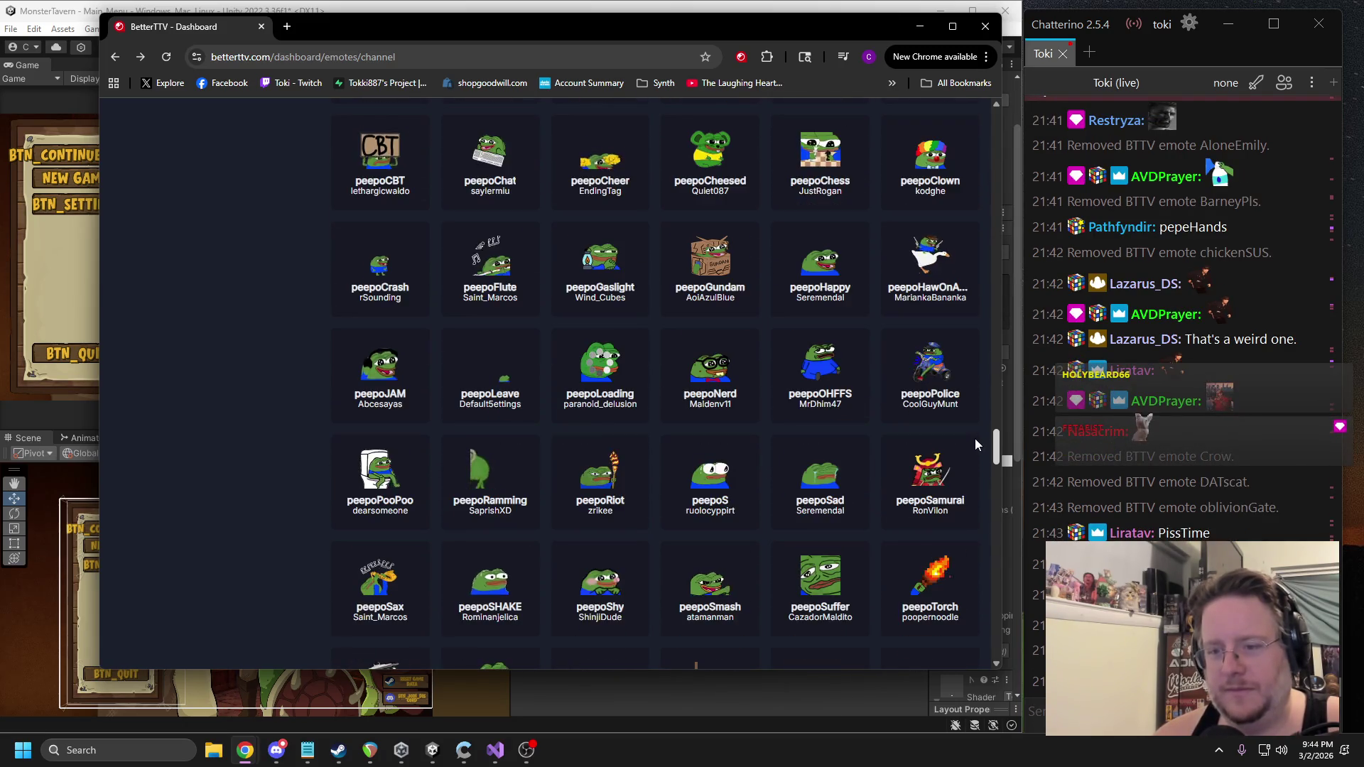
scroll(782, 412, "down", 1)
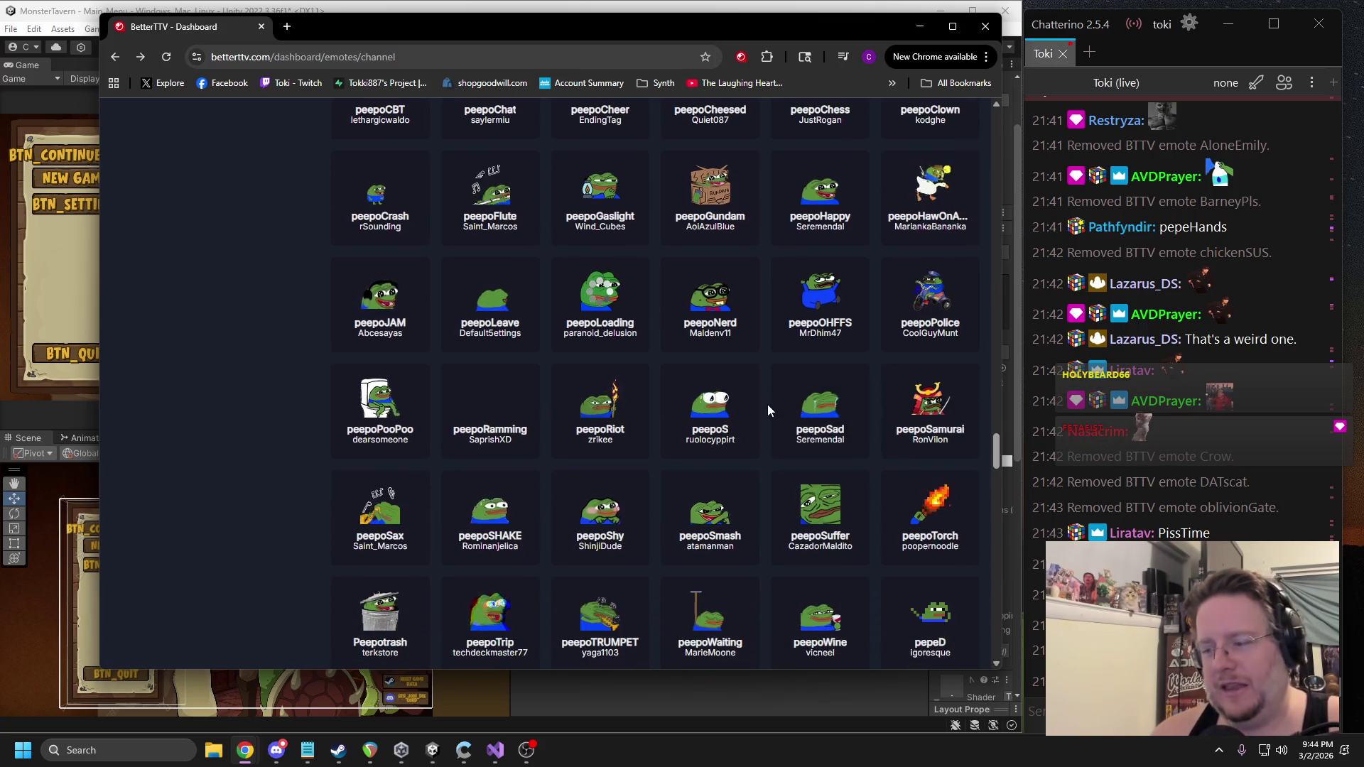
scroll(762, 401, "down", 2)
scroll(593, 426, "down", 3)
scroll(594, 412, "down", 5)
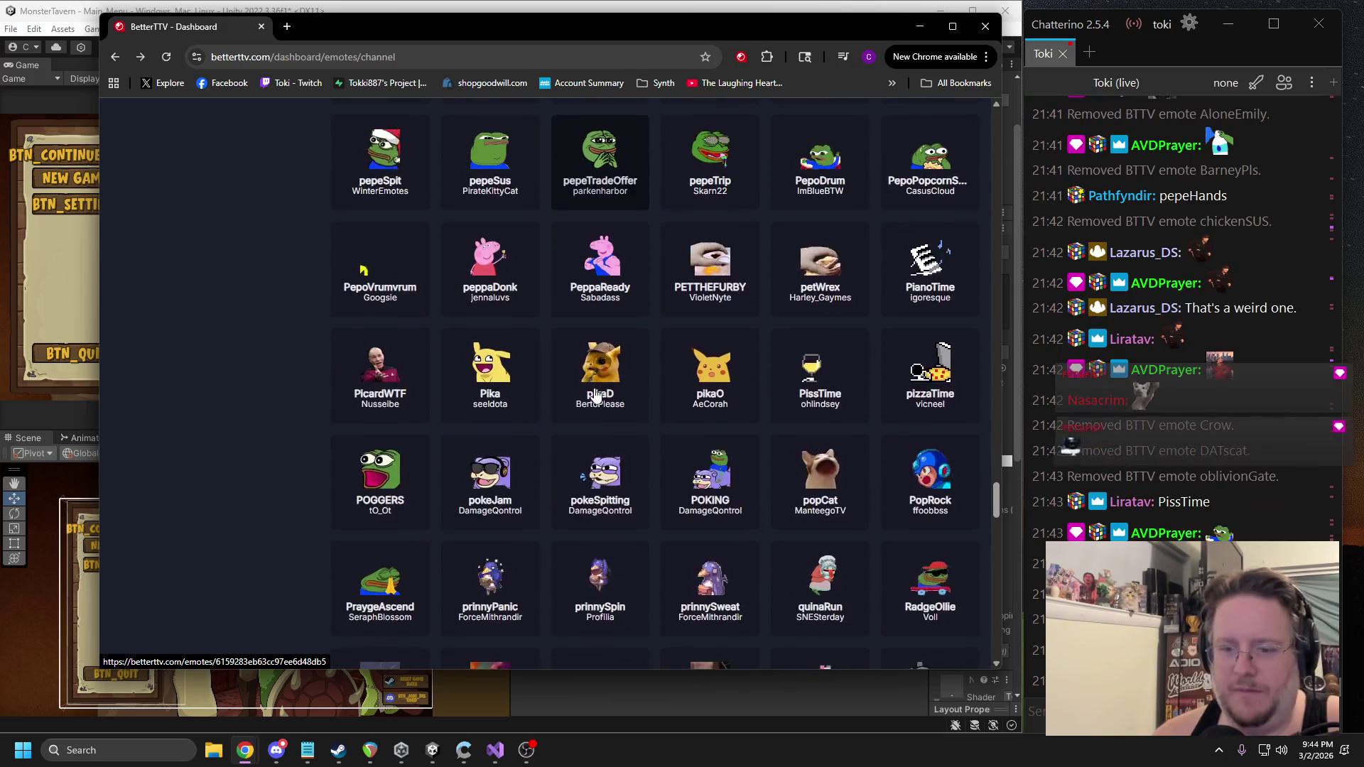
scroll(594, 391, "down", 7)
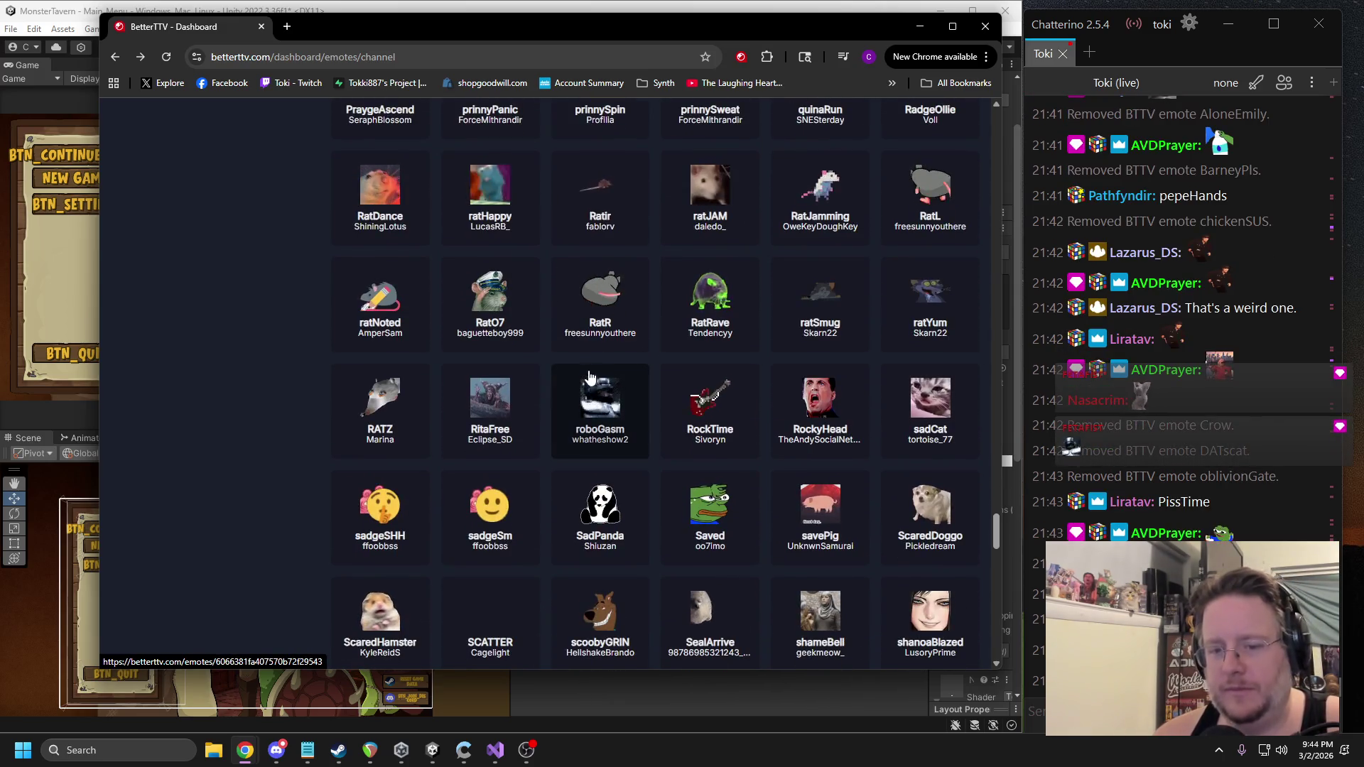
scroll(589, 377, "down", 7)
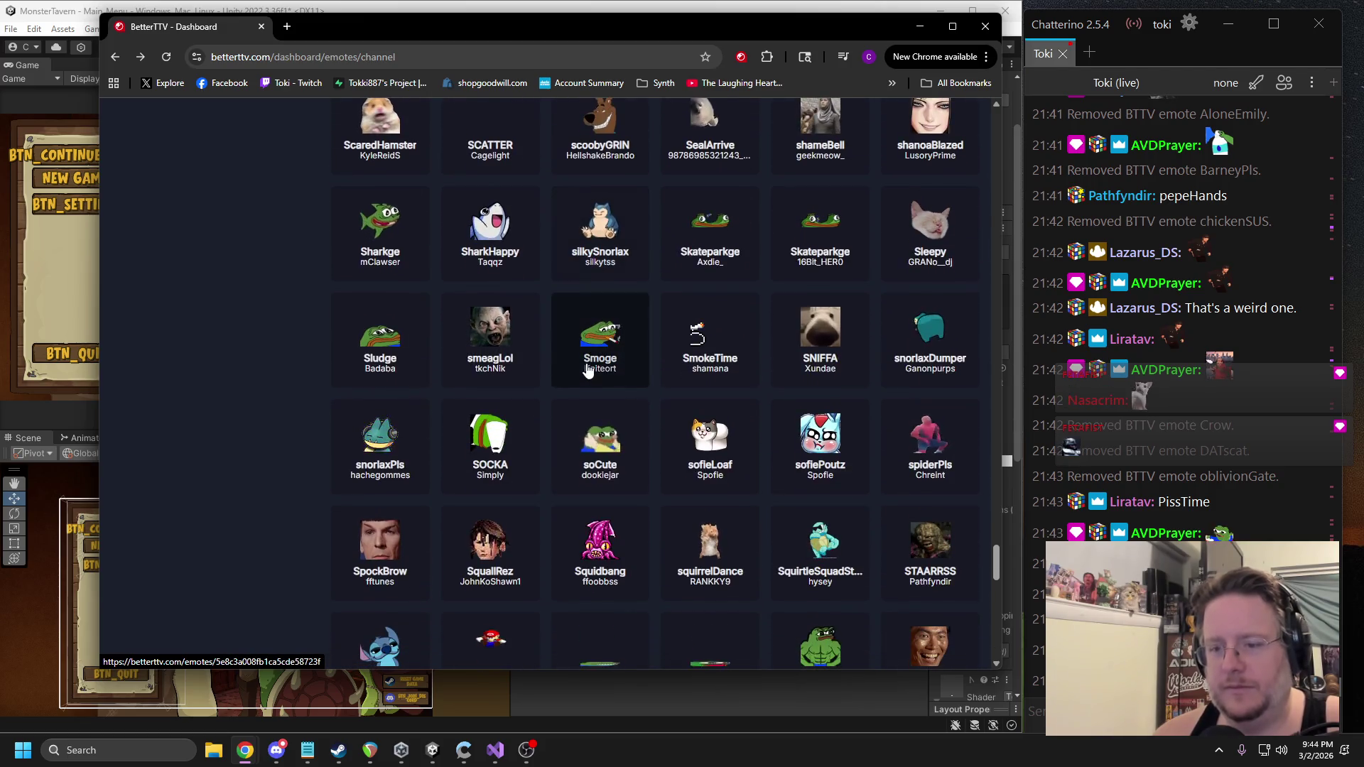
scroll(589, 370, "down", 1)
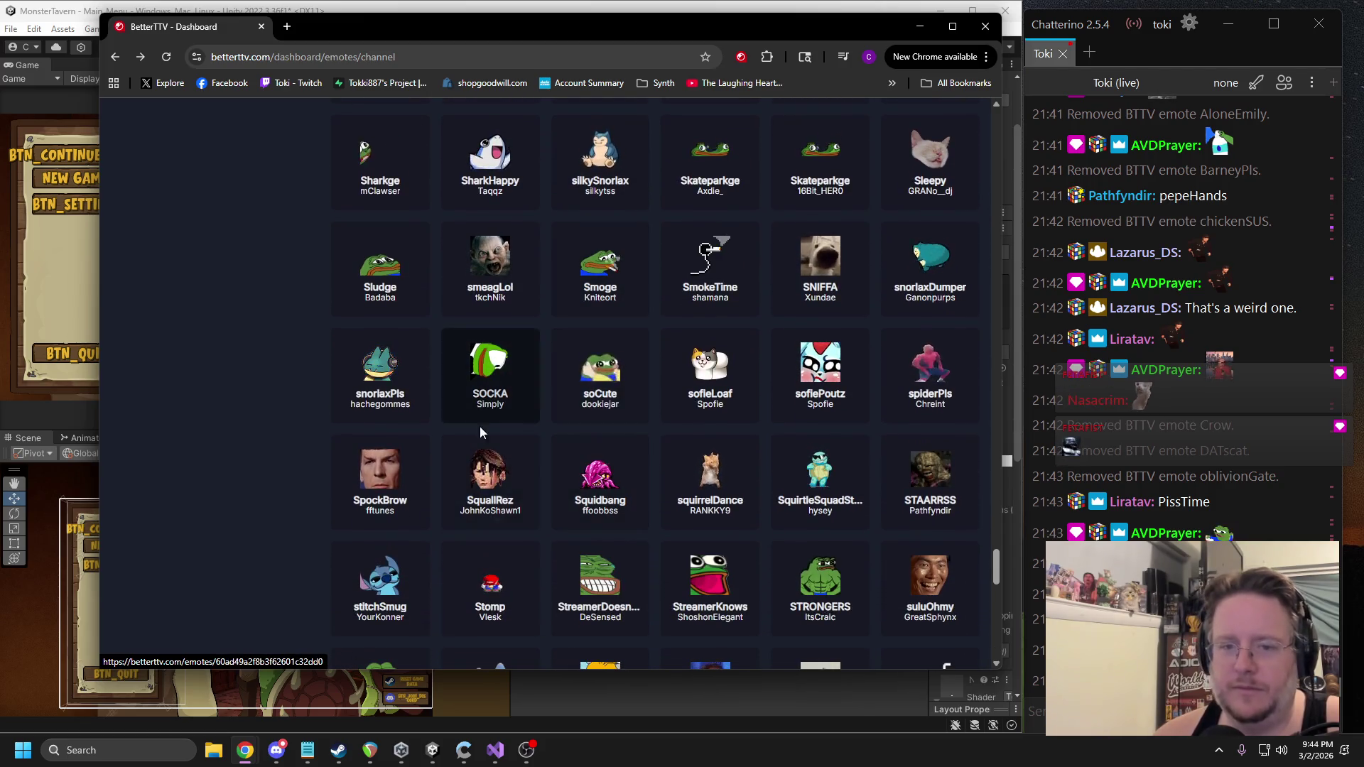
left_click(383, 378)
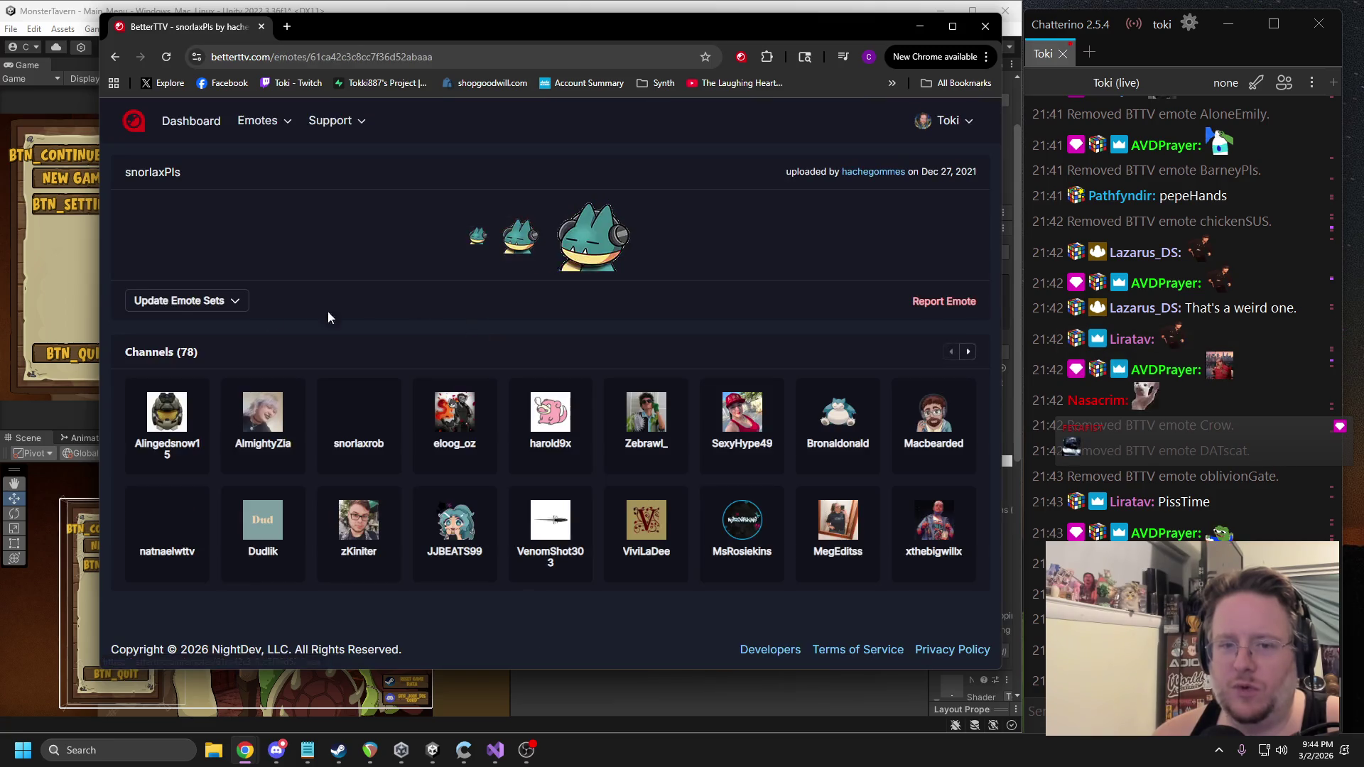
left_click(179, 302)
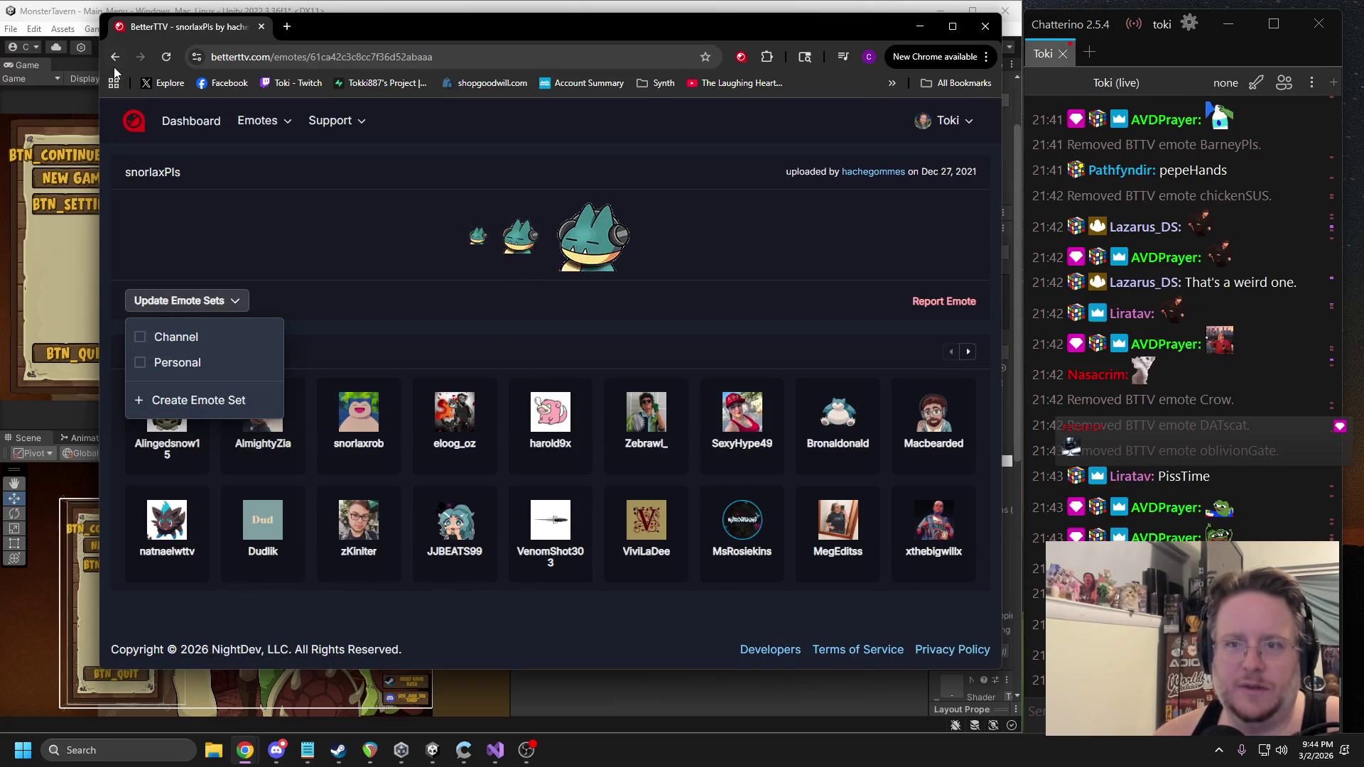
left_click(115, 57)
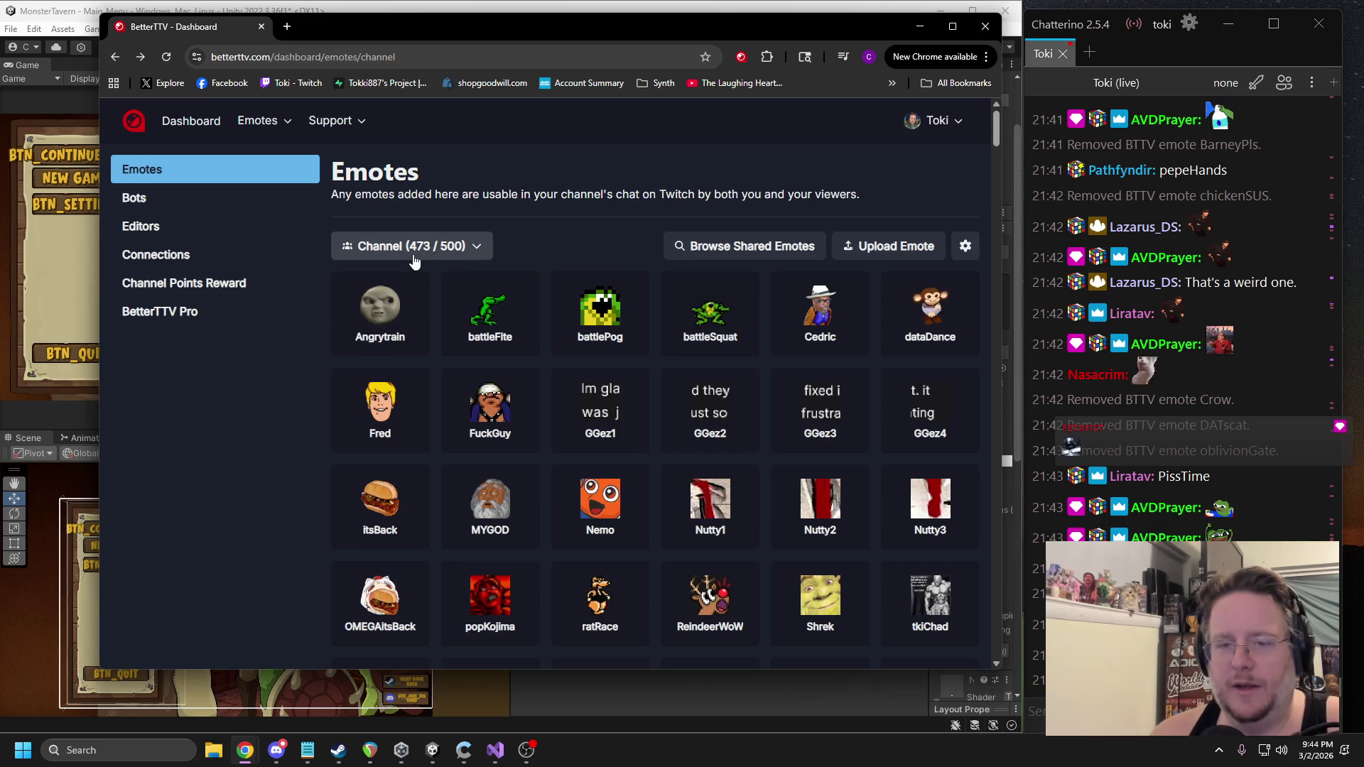
left_click_drag(995, 139, 988, 529)
scroll(845, 464, "down", 5)
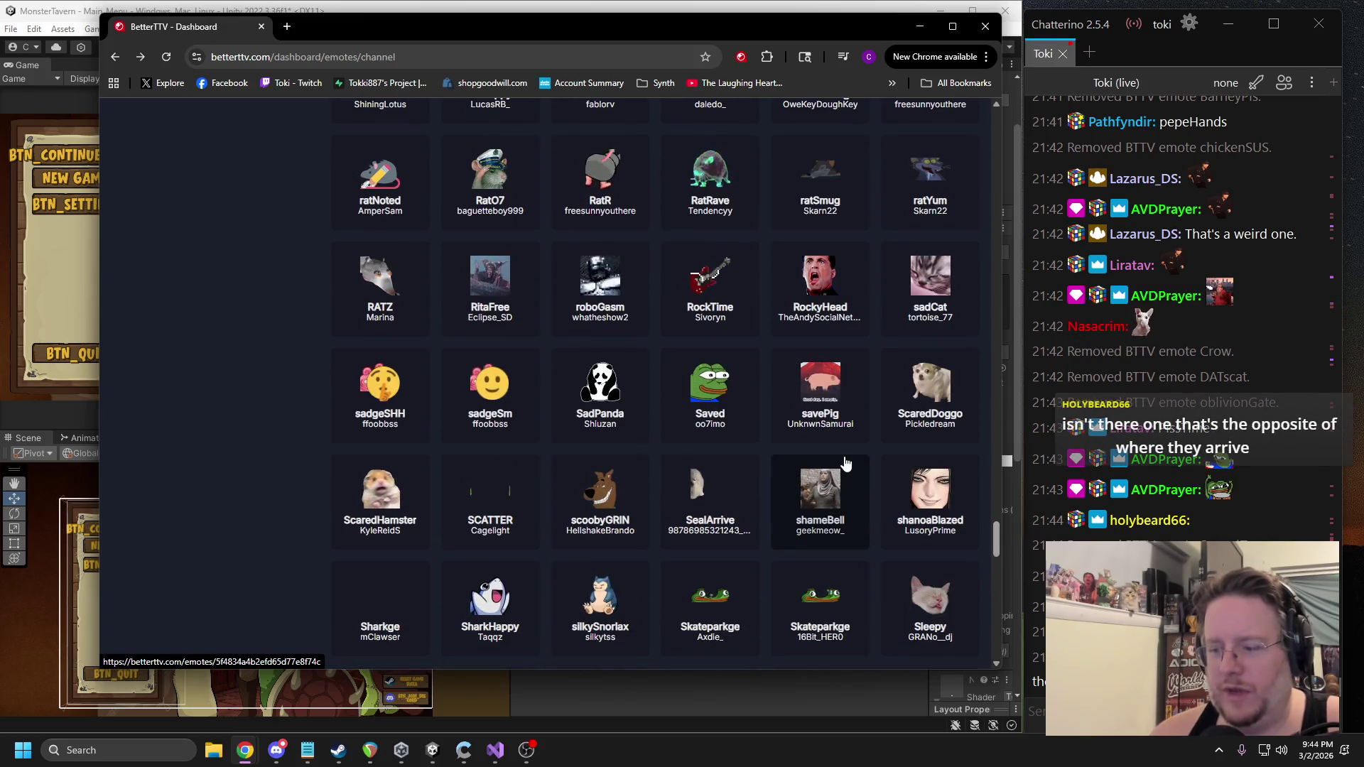
scroll(693, 465, "down", 4)
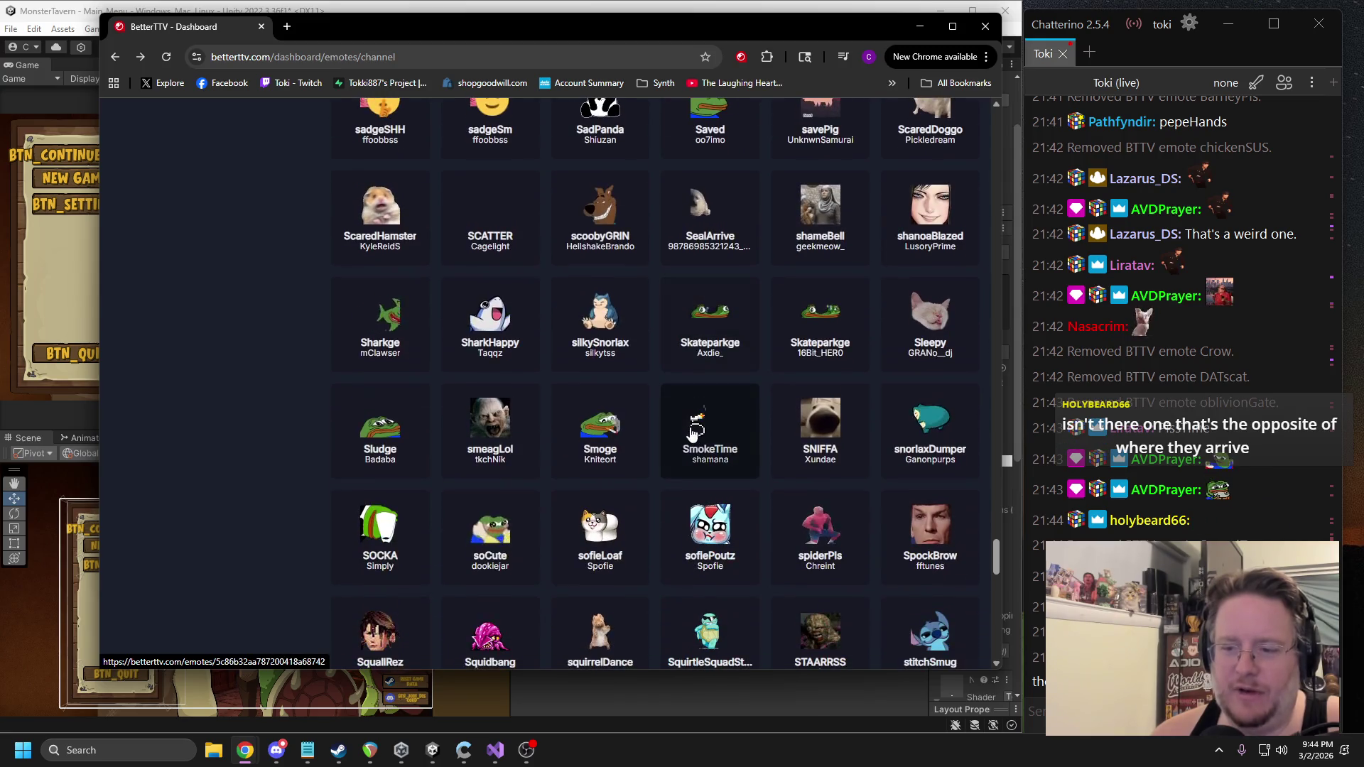
scroll(668, 430, "down", 3)
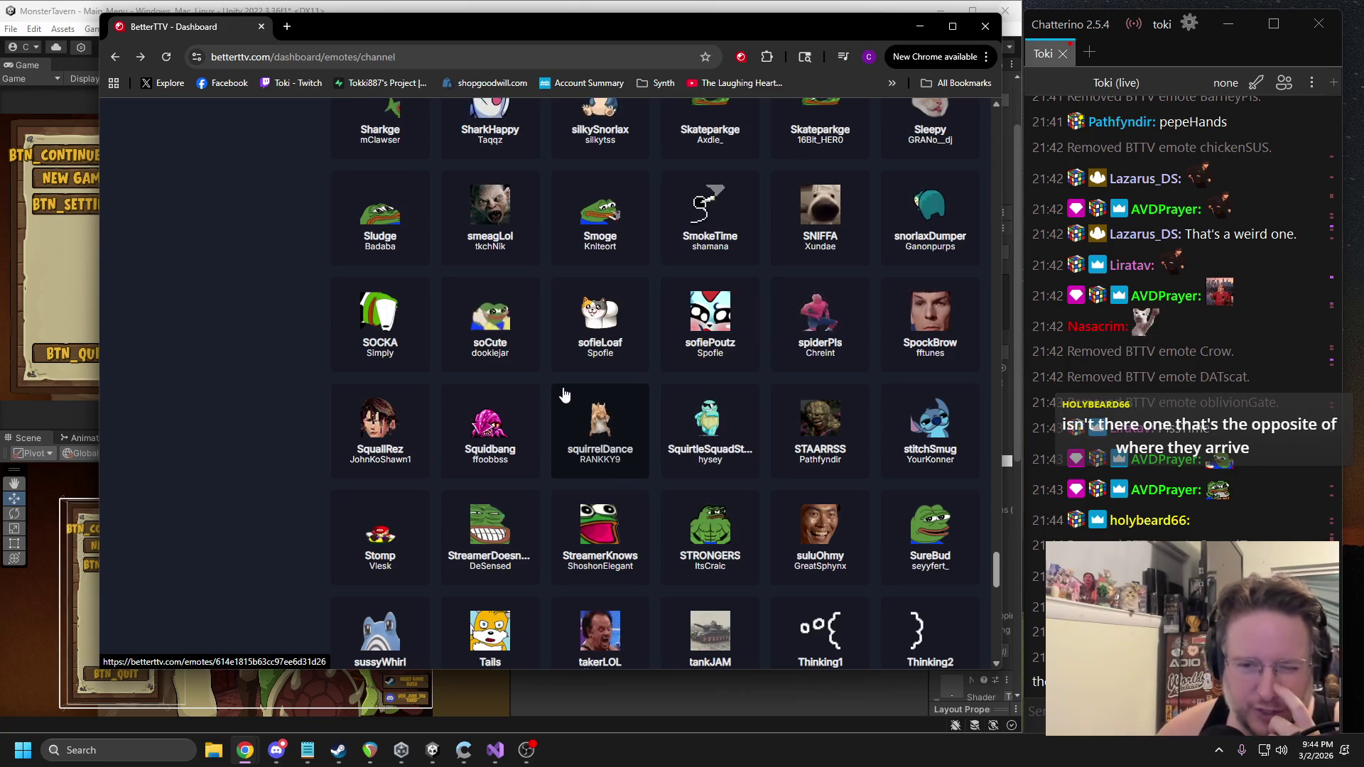
scroll(643, 455, "down", 1)
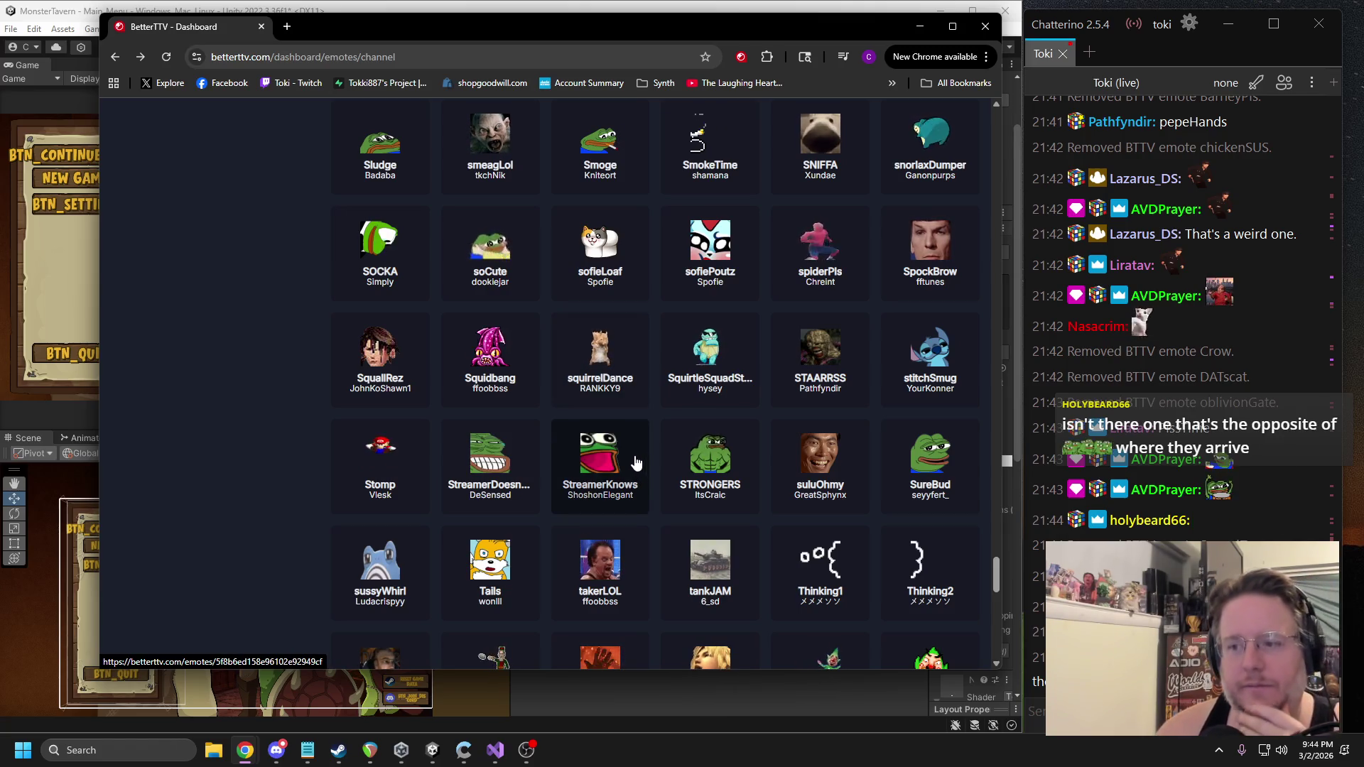
Remove the stitchSmug emote from the channel emote set and return to the list.
left_click(930, 359)
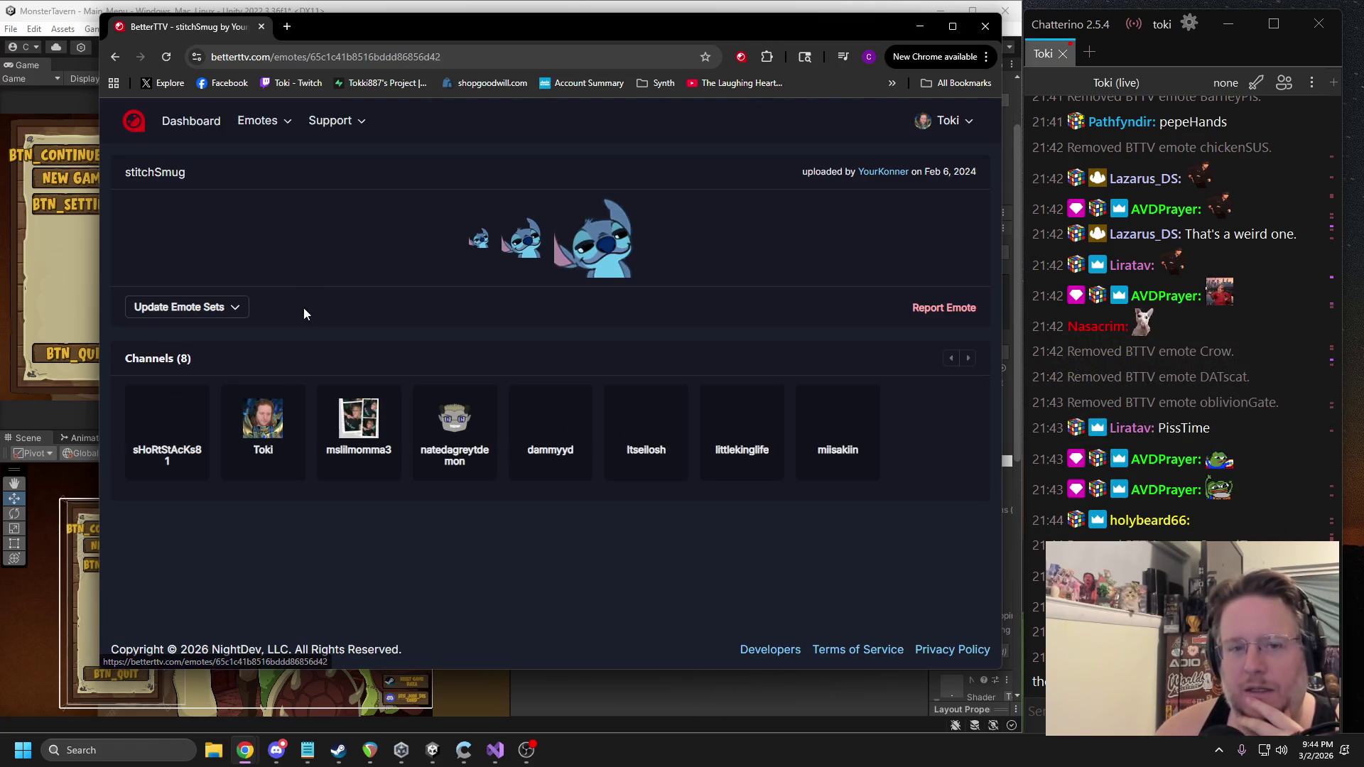
left_click(188, 307)
left_click(196, 345)
left_click(114, 57)
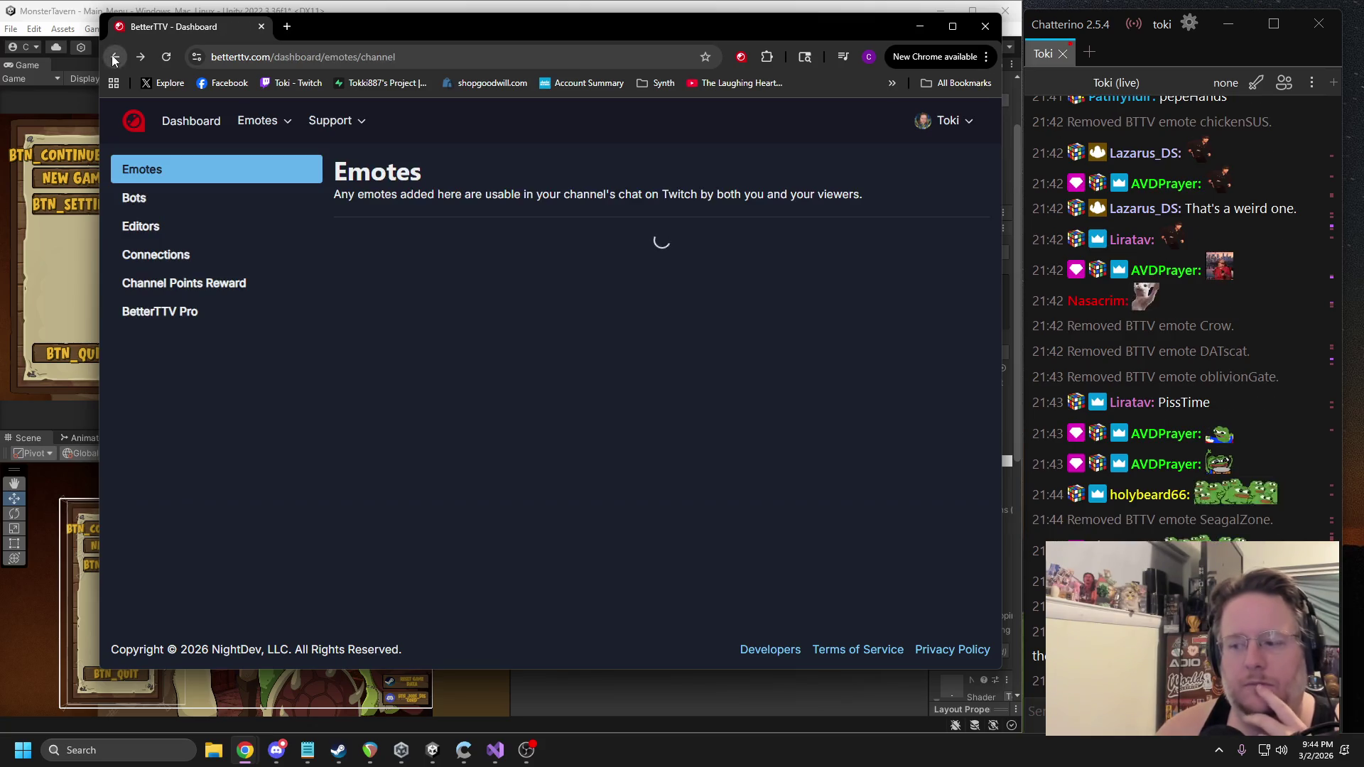
Scroll down and remove the parappaPoo emote from the channel emote set.
left_click_drag(998, 162, 975, 428)
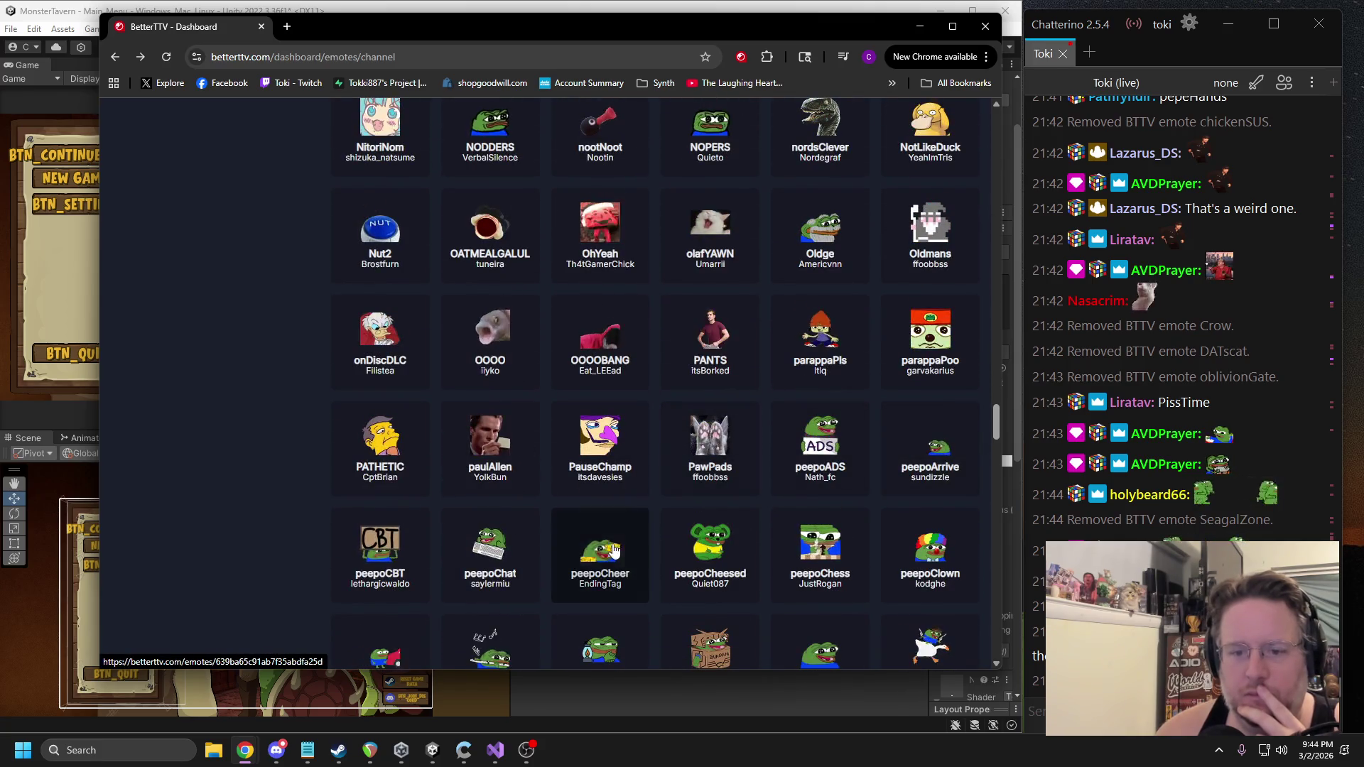
scroll(547, 546, "down", 1)
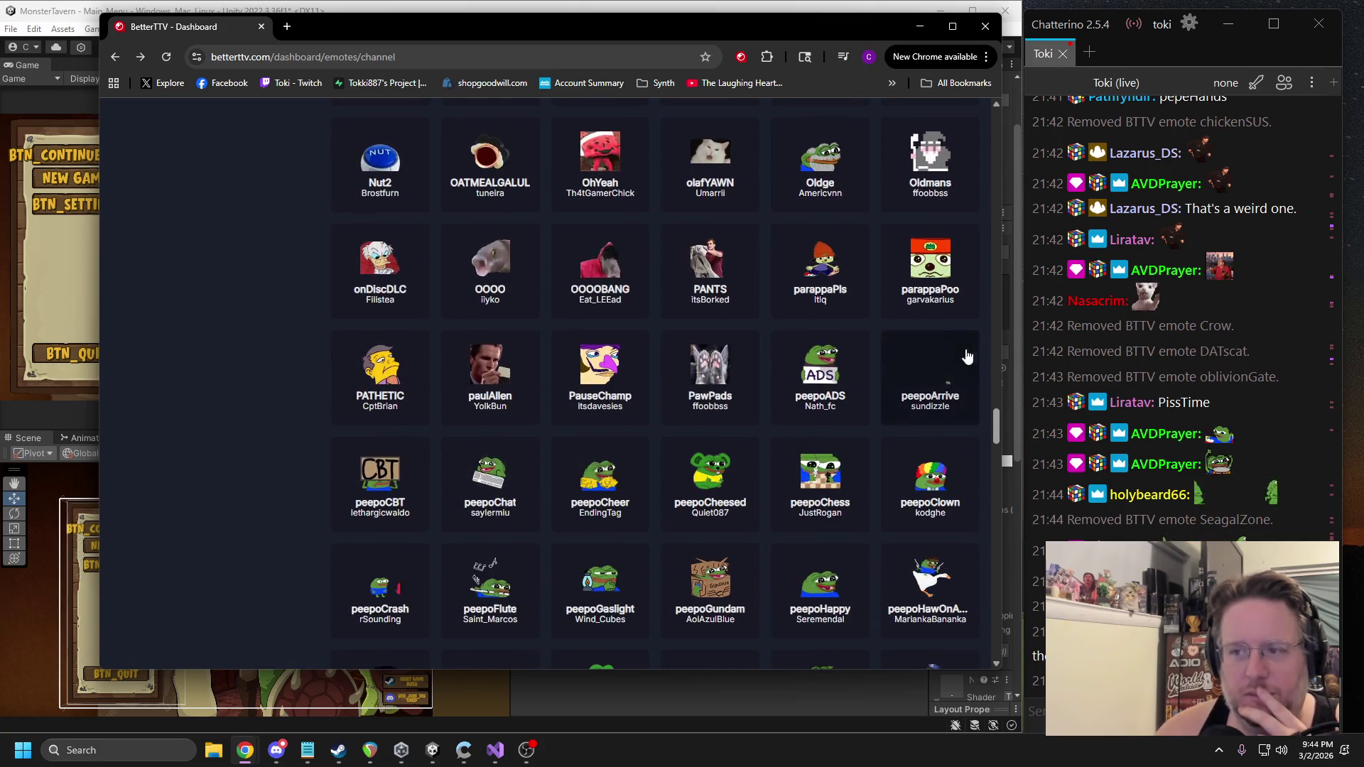
left_click(906, 262)
left_click(206, 312)
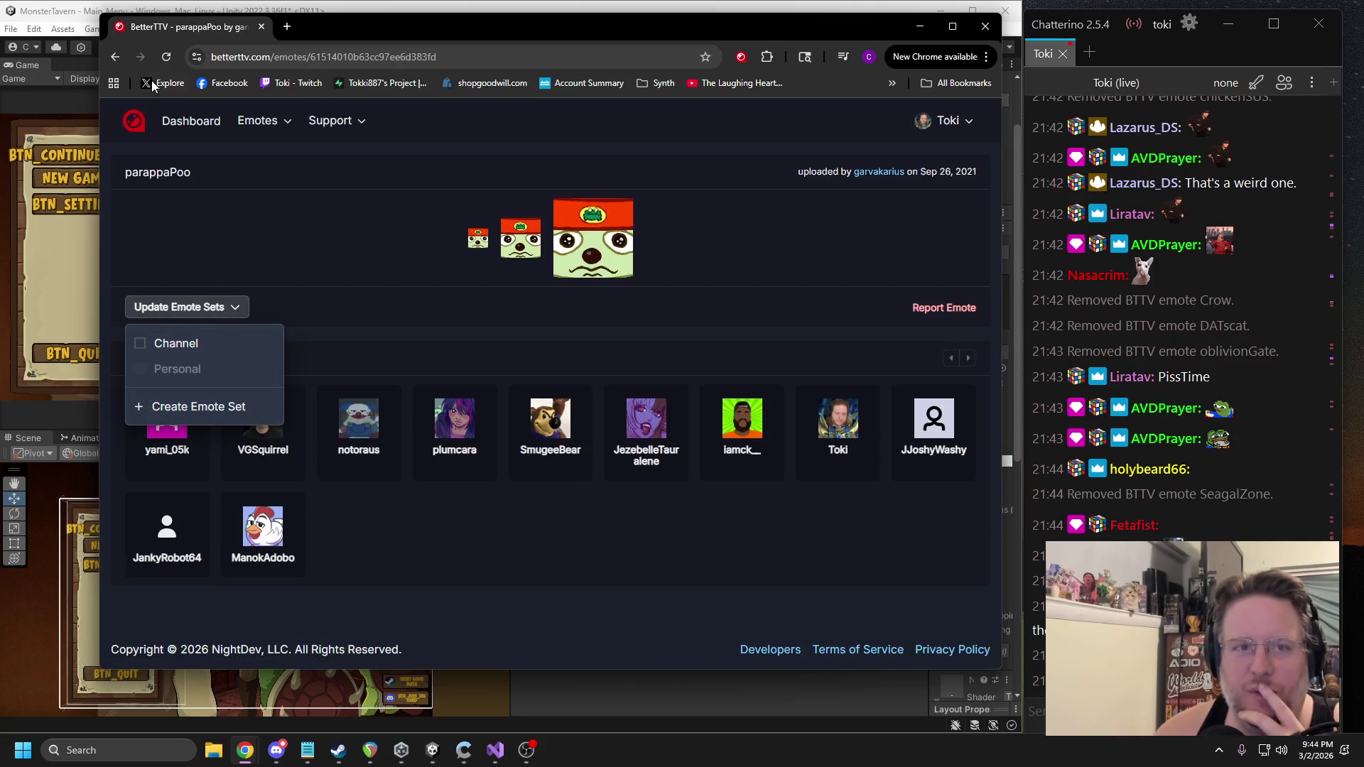
left_click(115, 60)
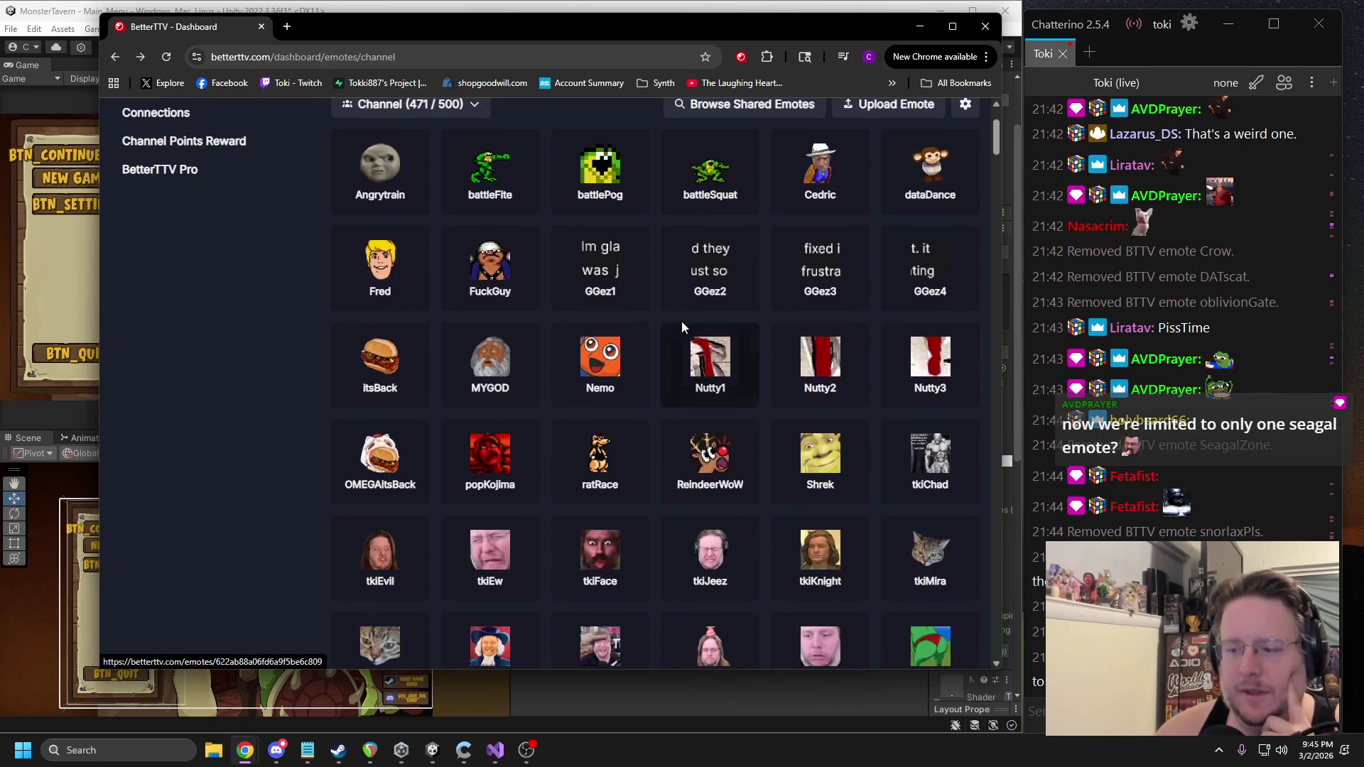
Scroll to throwStones and bring up its Update Emote Sets options.
scroll(948, 581, "down", 20)
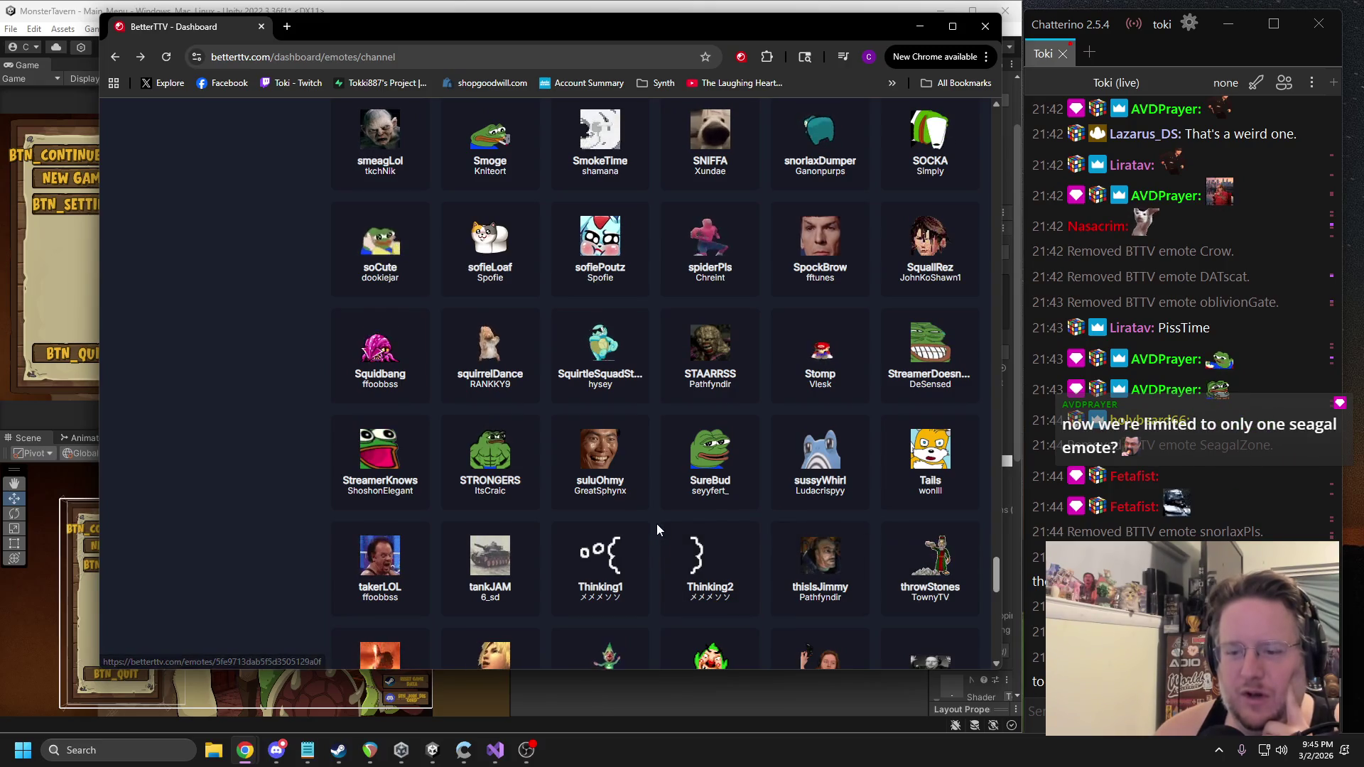
scroll(658, 523, "down", 1)
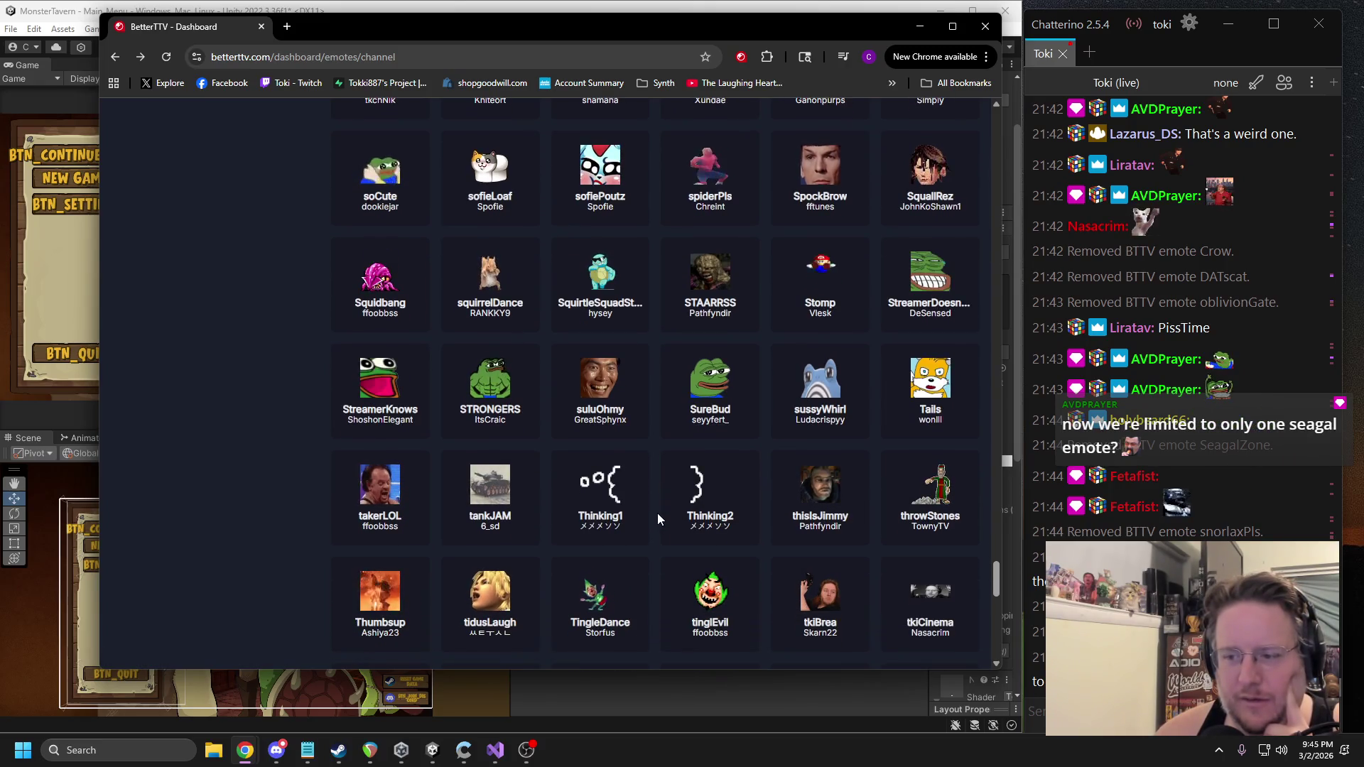
left_click(931, 498)
left_click(193, 306)
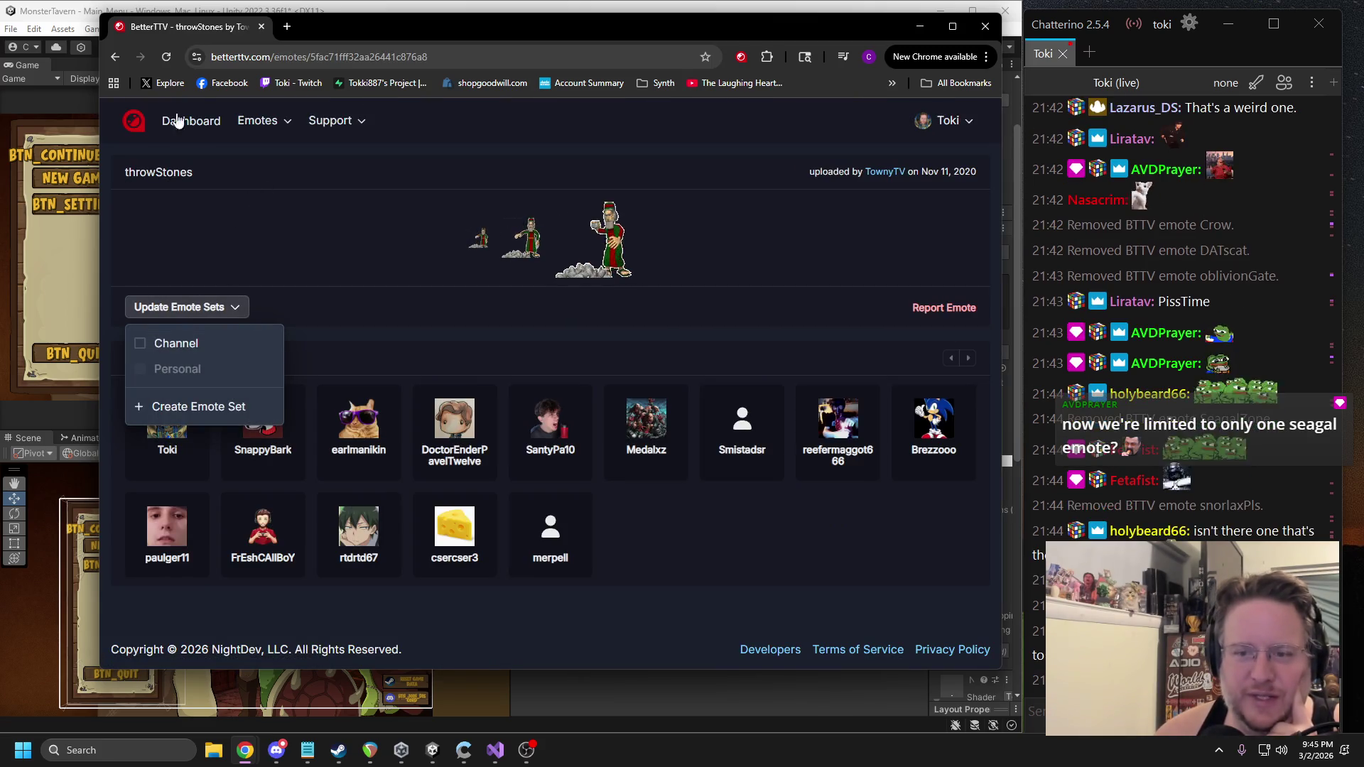
left_click(122, 58)
Move the browser aside to check the Font Asset Creator, then bring the emote list back and scroll it.
mouse_move(143, 27)
left_mouse_down()
mouse_move(1215, 202)
mouse_move(1363, 206)
left_mouse_up()
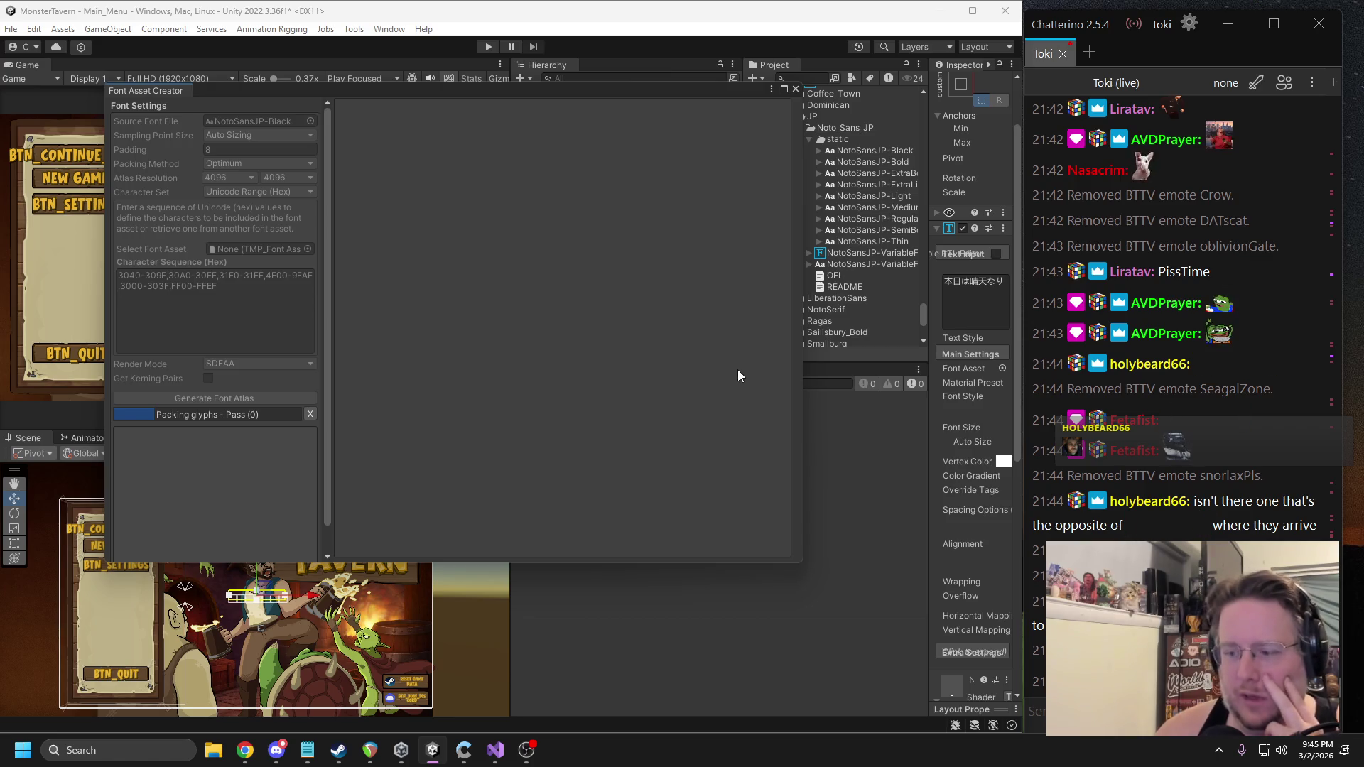
key("alt+Tab")
left_click_drag(304, 98, 371, 39)
scroll(407, 429, "down", 10)
scroll(639, 355, "down", 7)
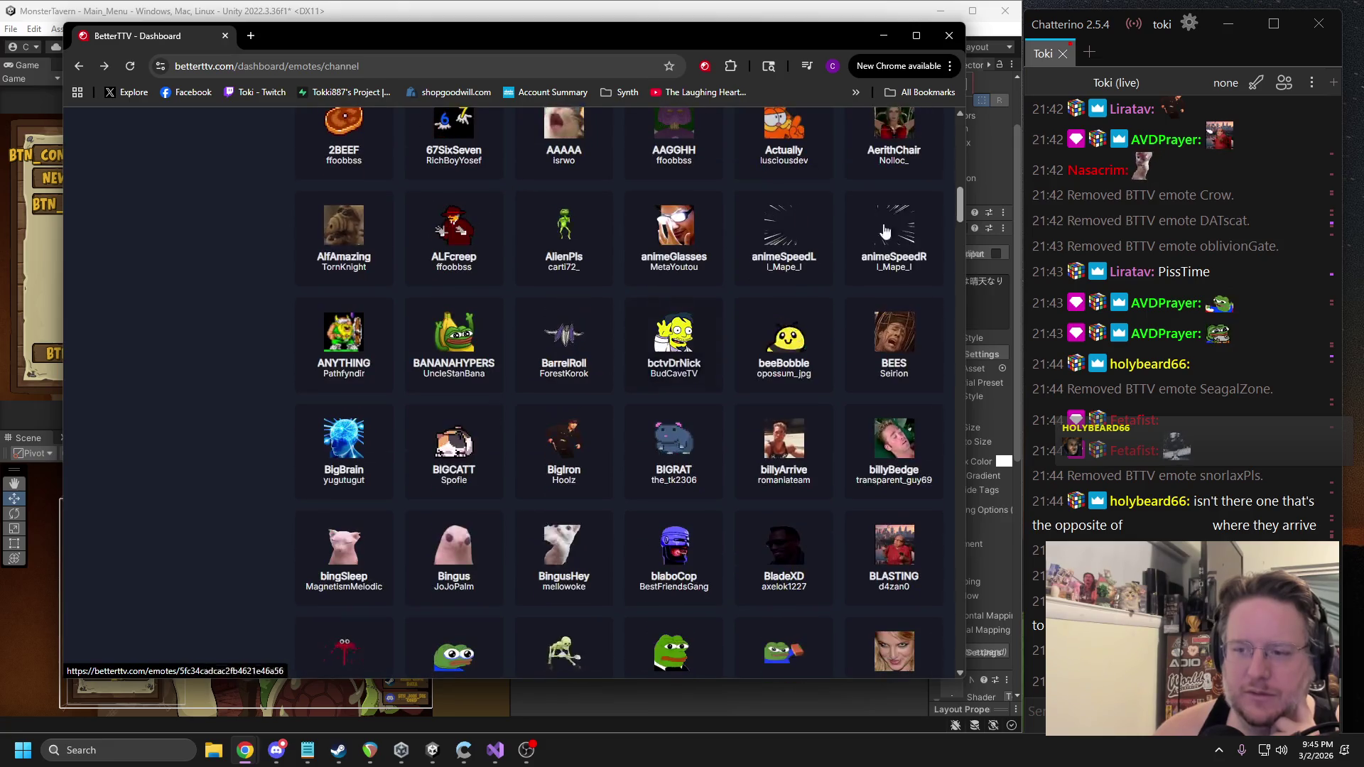
Scroll down to Xmascatrun, uncheck Channel for it, and return to the dashboard.
left_click_drag(960, 211, 965, 545)
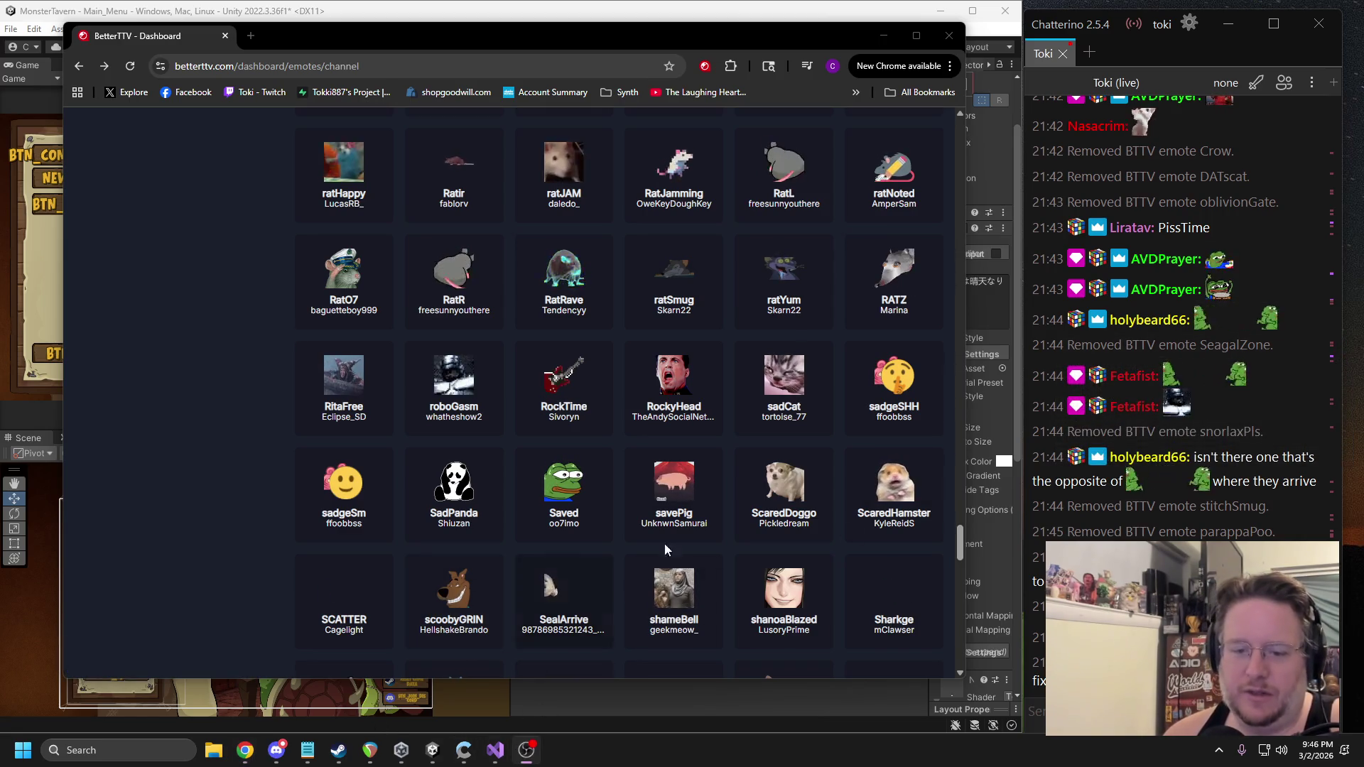
scroll(734, 446, "down", 10)
scroll(738, 477, "down", 4)
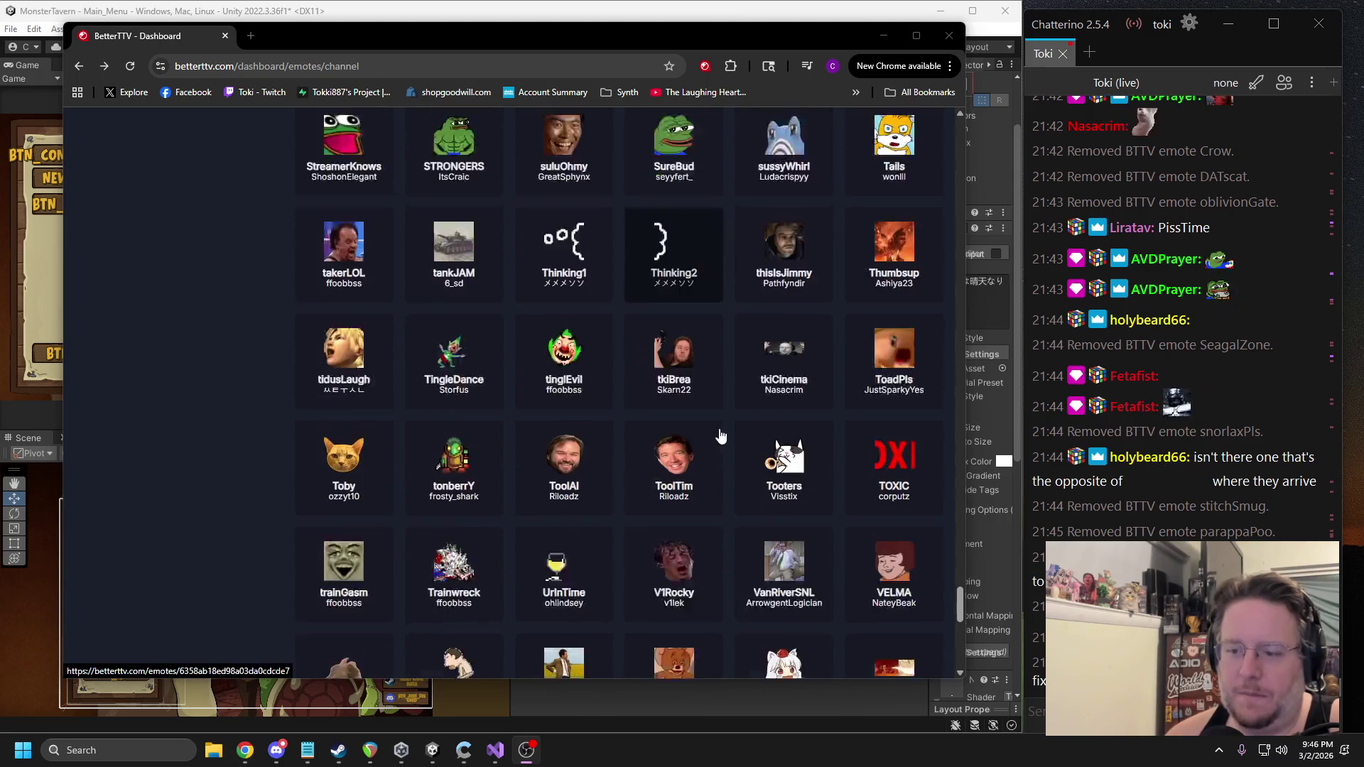
scroll(700, 380, "down", 2)
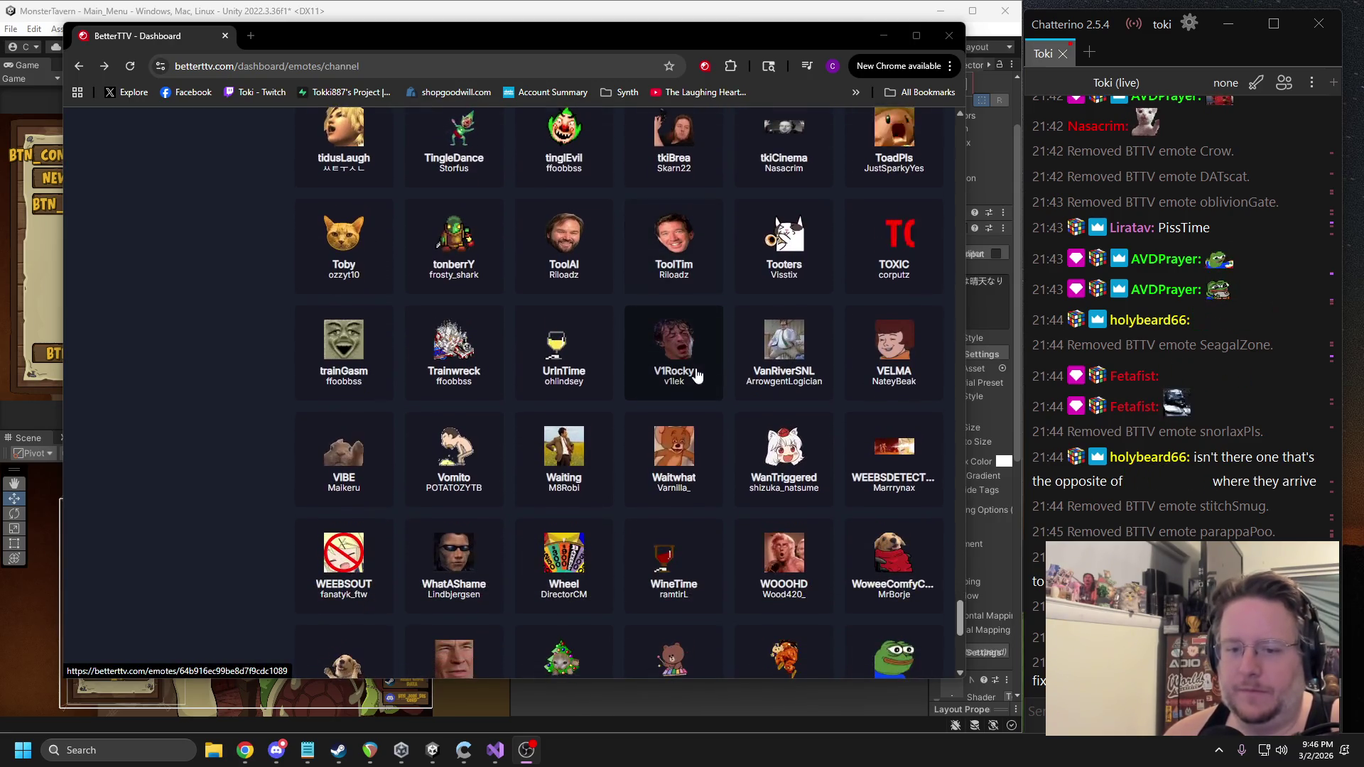
scroll(695, 362, "down", 3)
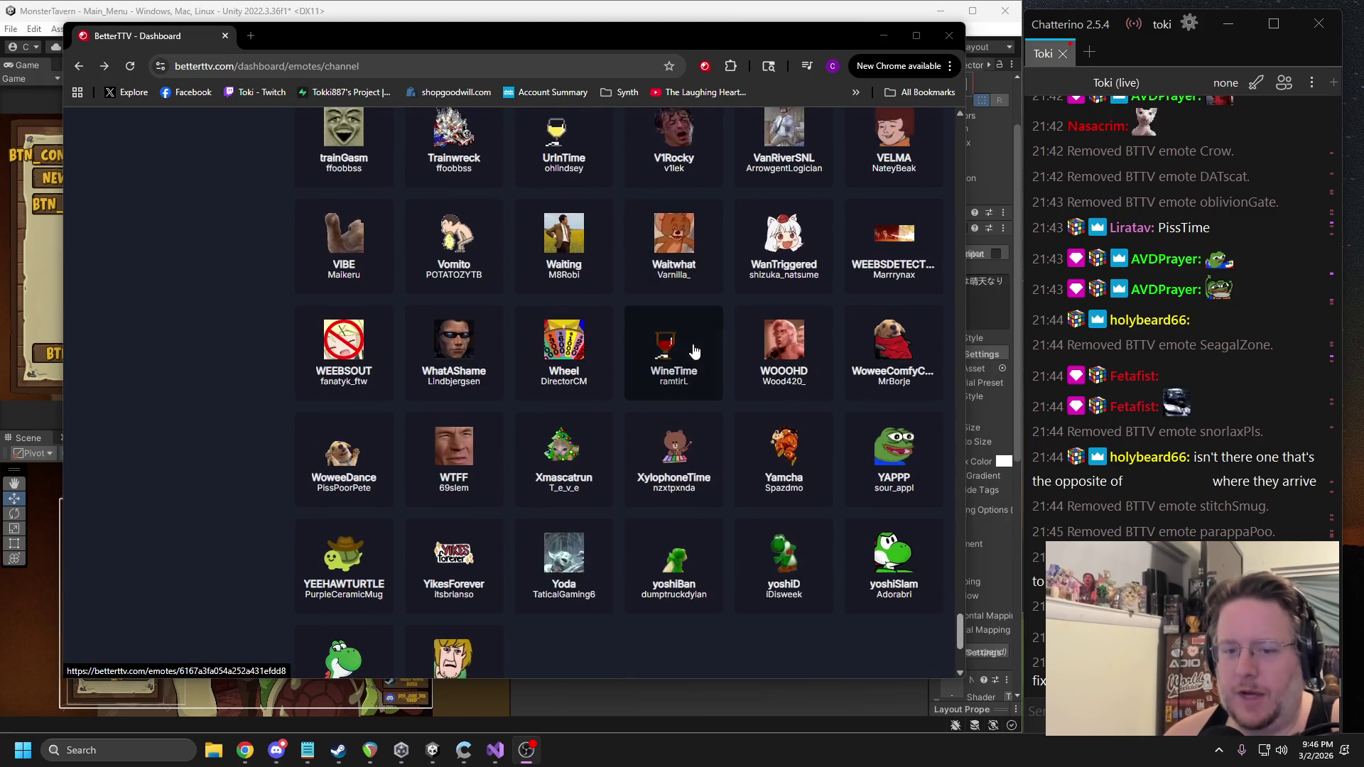
left_click(567, 442)
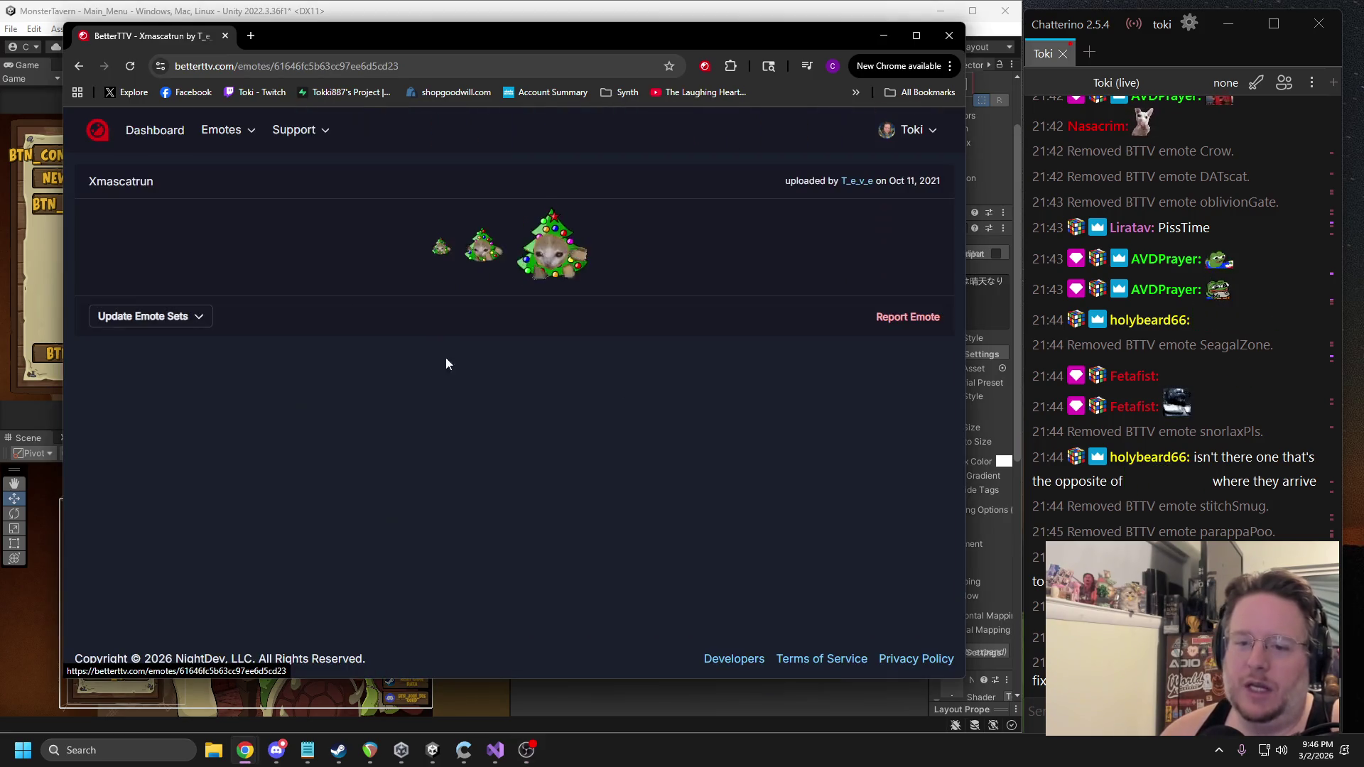
left_click(182, 350)
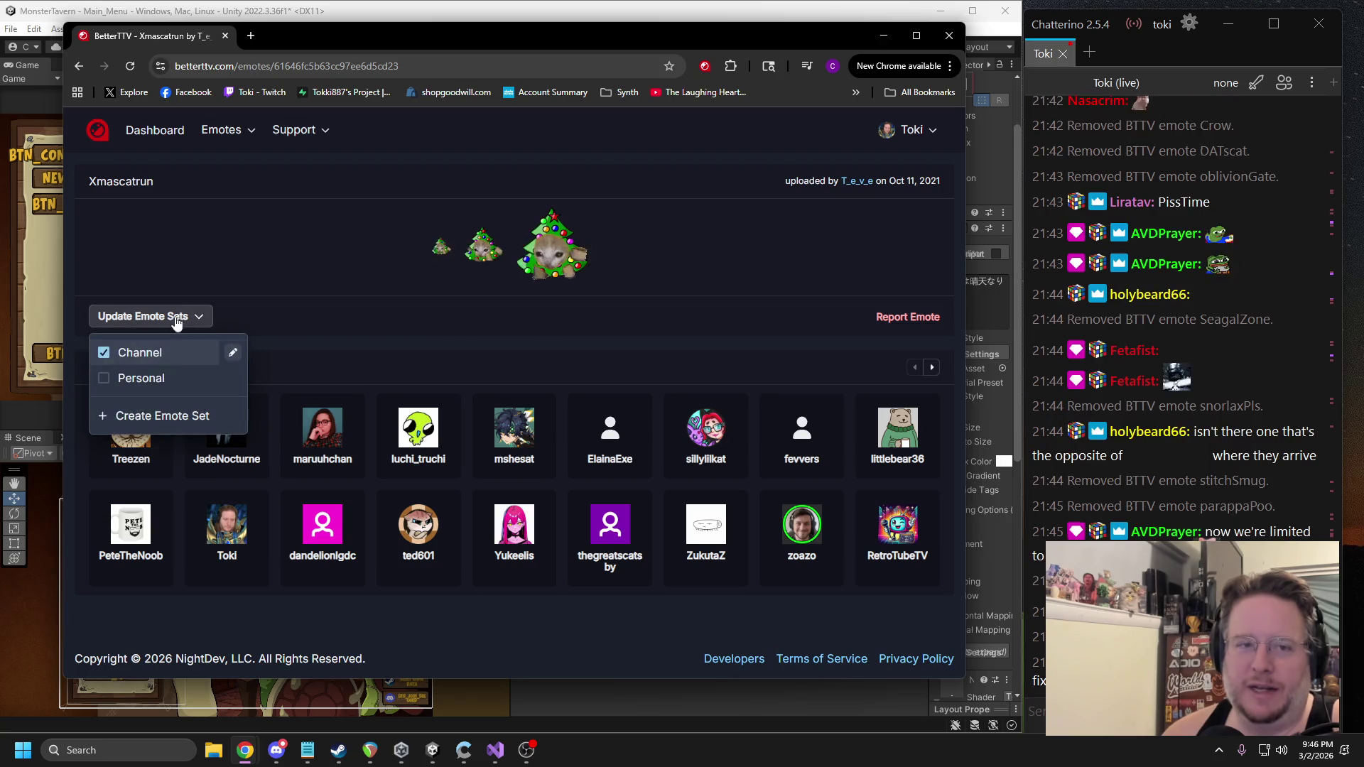
key("alt+Left")
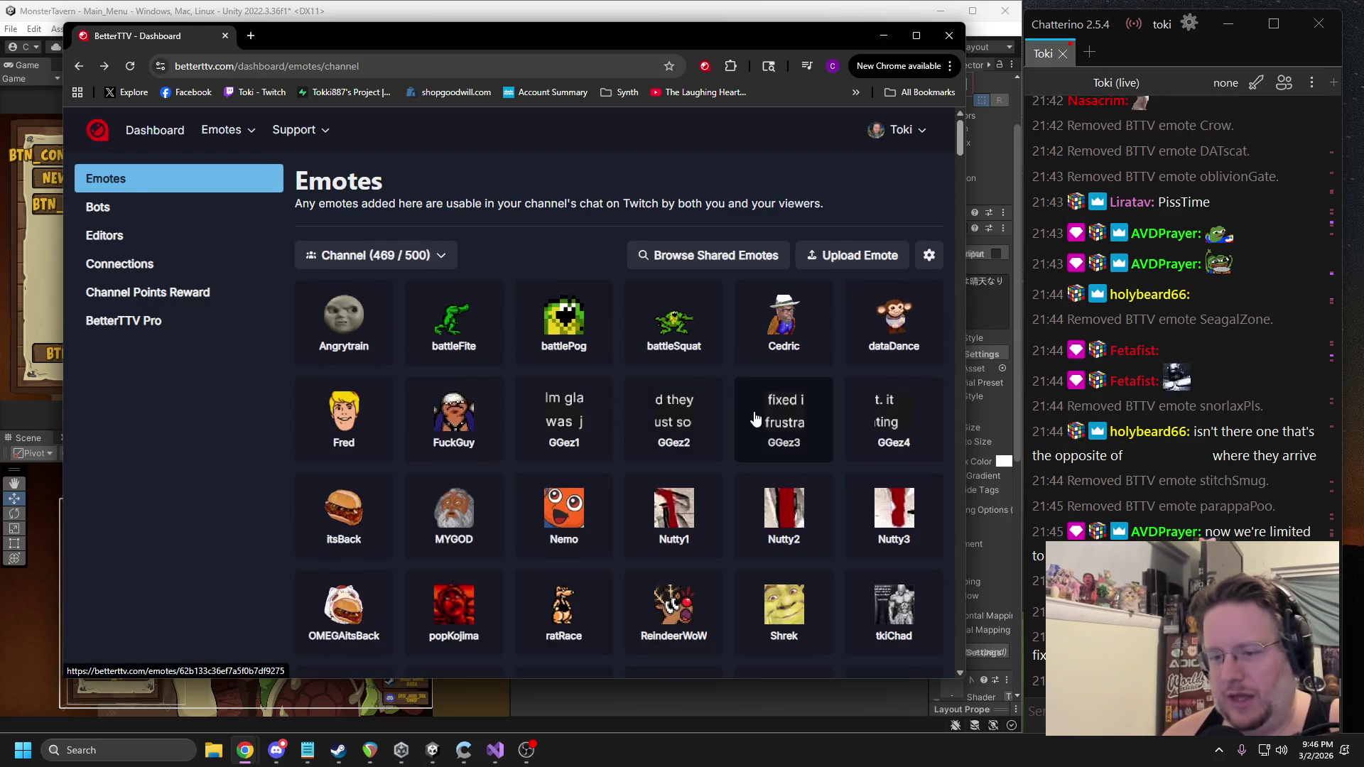
scroll(953, 299, "down", 5)
mouse_move(964, 177)
left_mouse_down()
mouse_move(981, 335)
mouse_move(969, 389)
left_mouse_up()
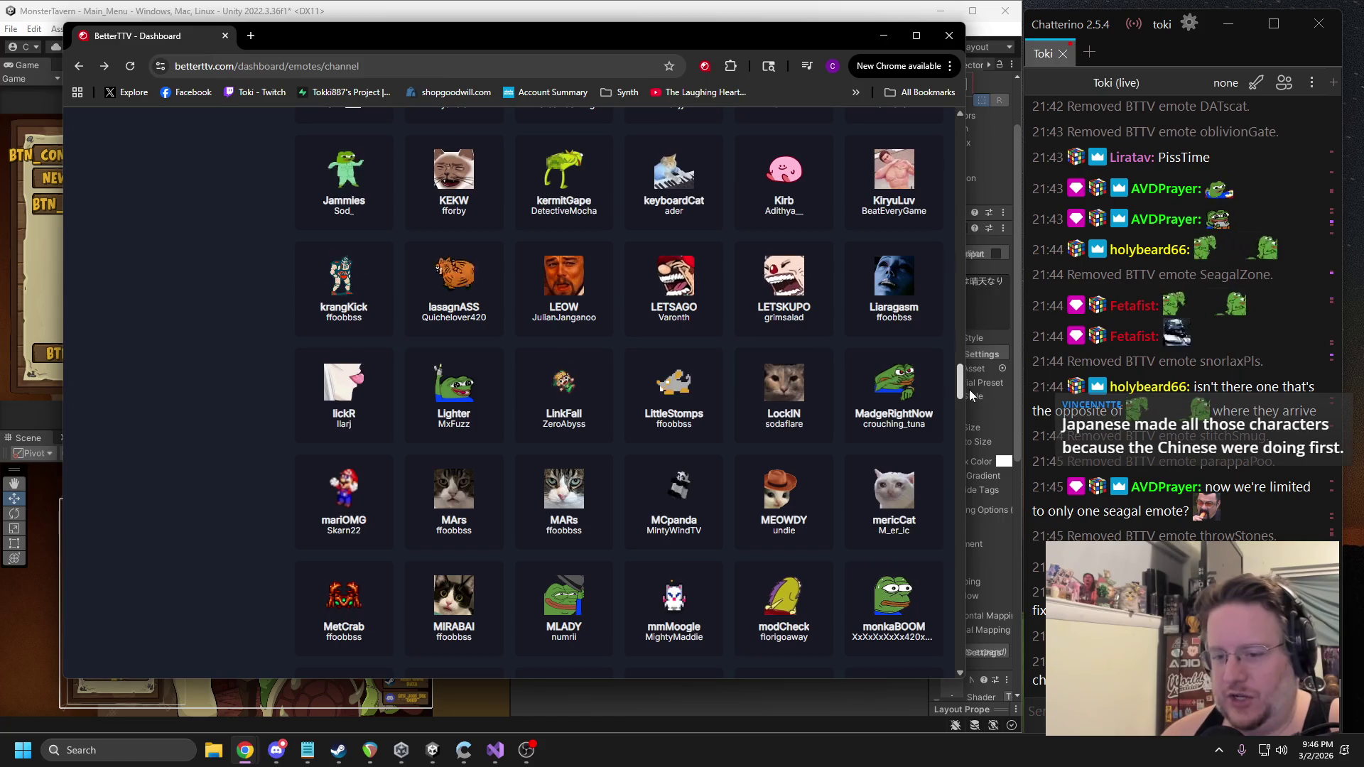
Remove the MCpanda emote from the channel emote set.
scroll(707, 432, "down", 1)
left_click(707, 431)
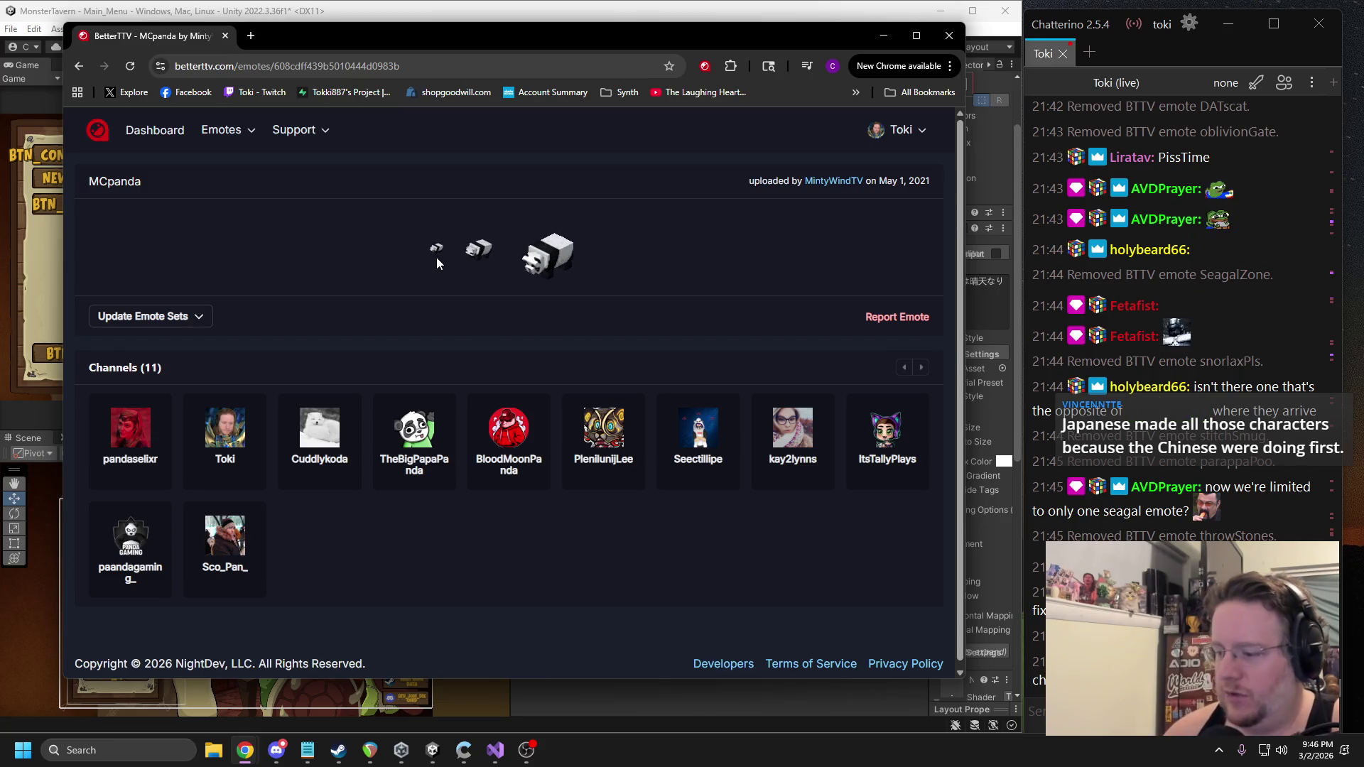
left_click(149, 324)
left_click(76, 68)
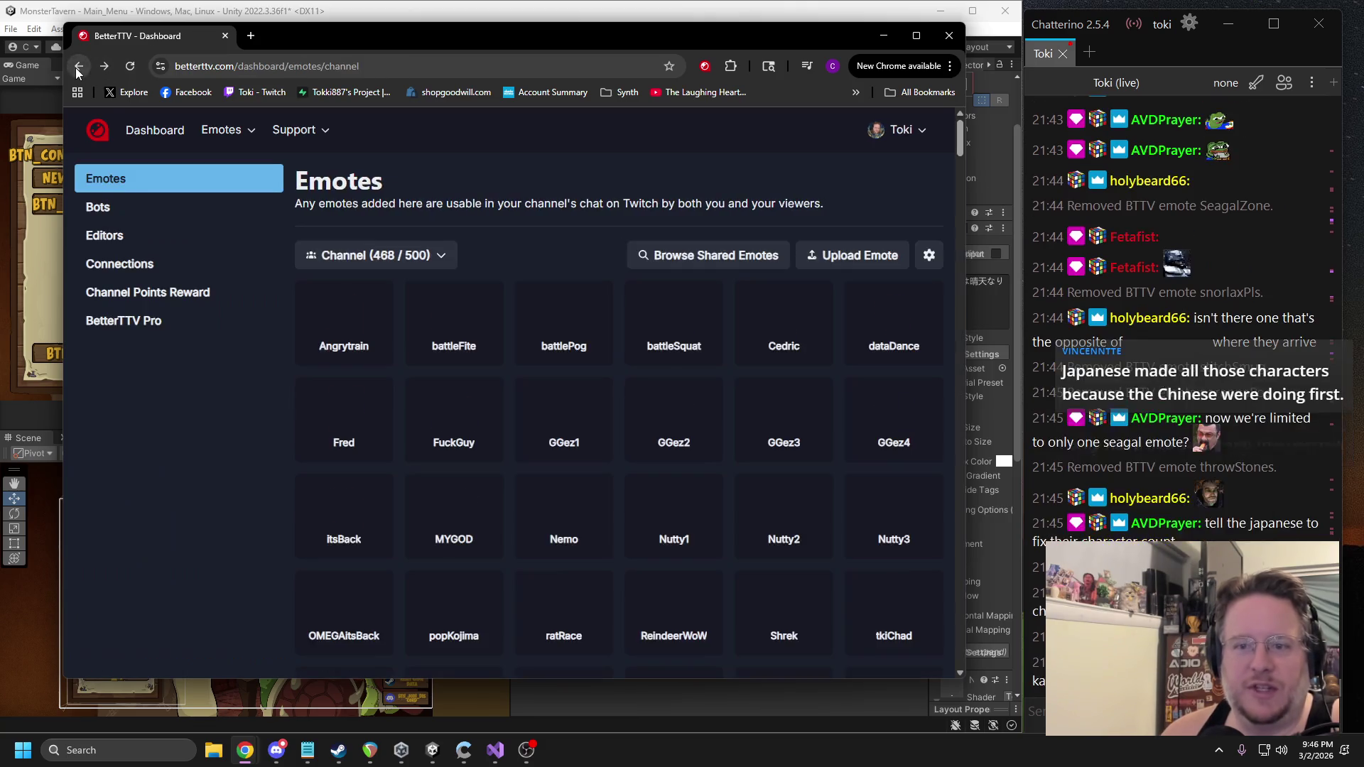
Scroll to the bottom of the emote list, showing 3 disabled emotes including olafDumper.
mouse_move(965, 153)
left_mouse_down()
mouse_move(964, 548)
mouse_move(945, 603)
left_mouse_up()
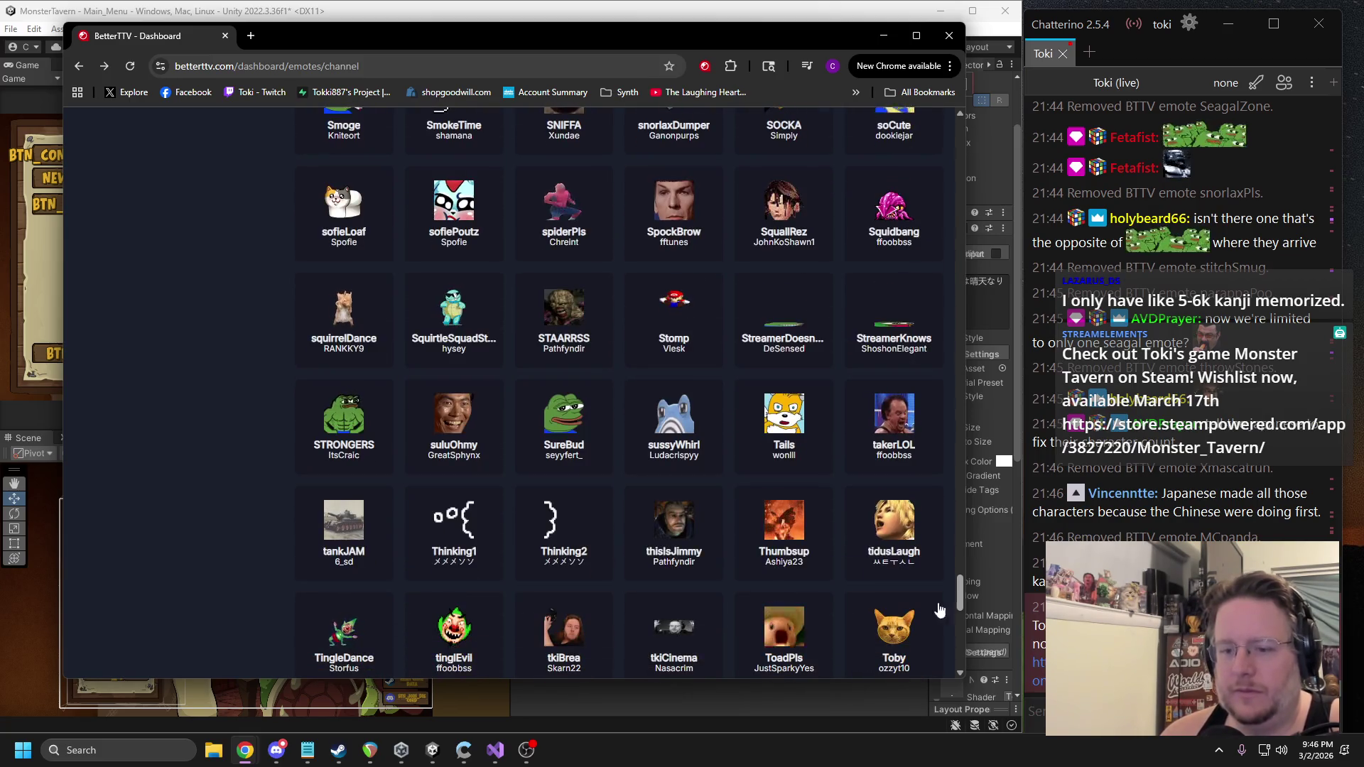
scroll(682, 398, "down", 5)
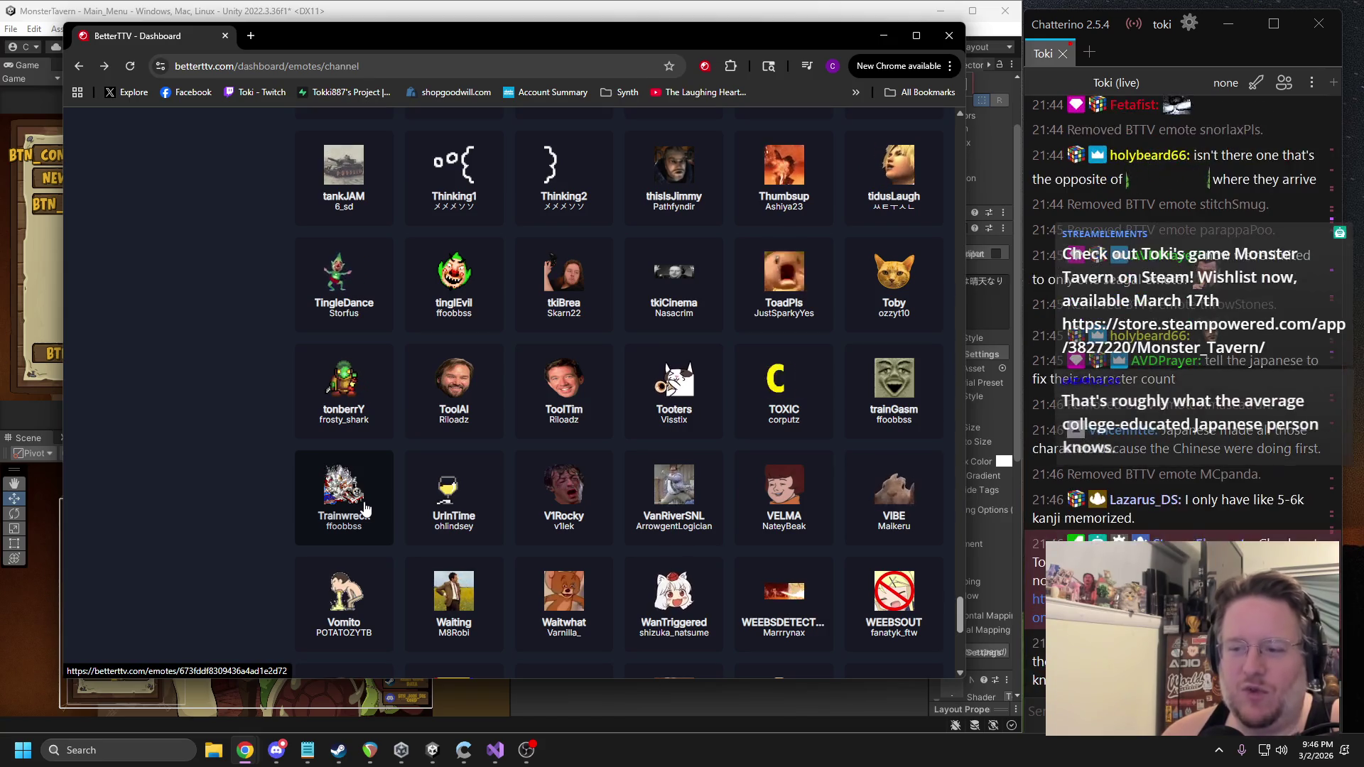
scroll(646, 435, "down", 2)
scroll(652, 421, "down", 1)
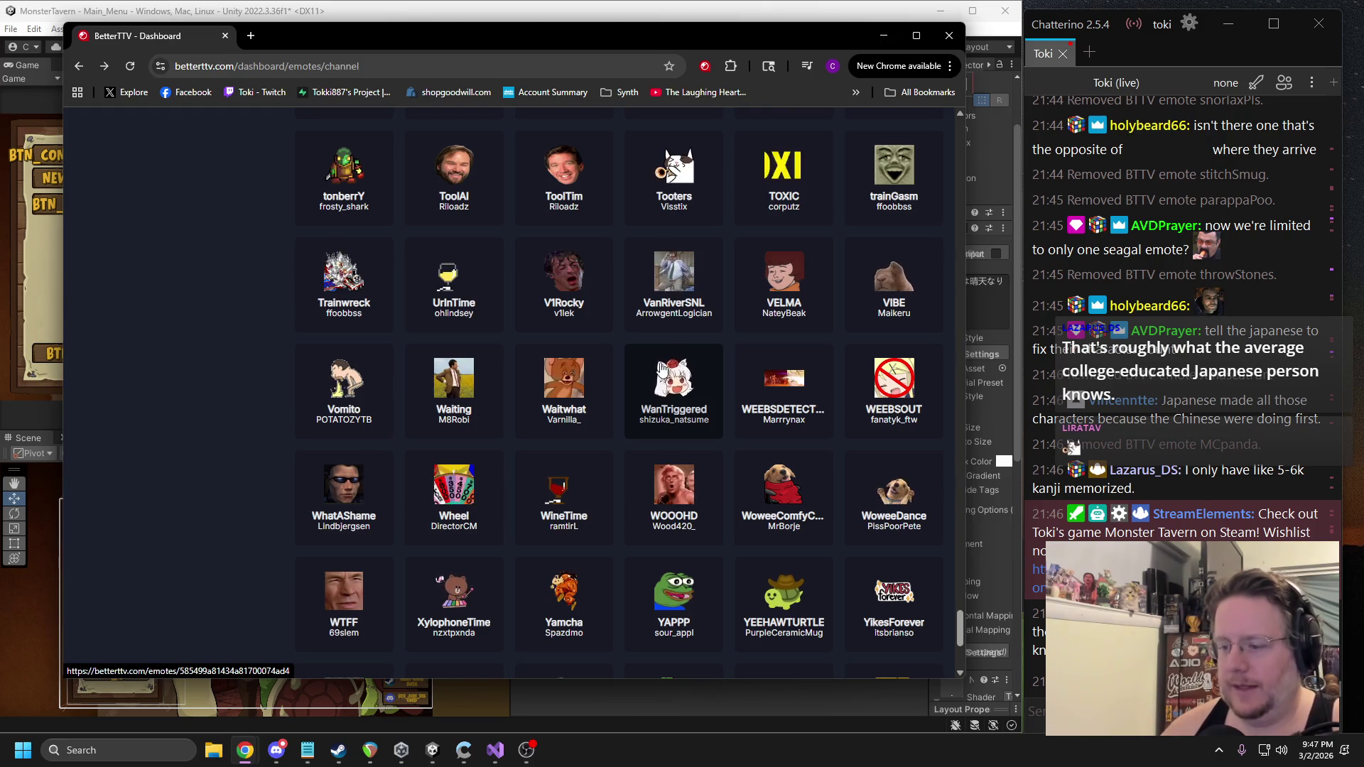
scroll(663, 364, "down", 4)
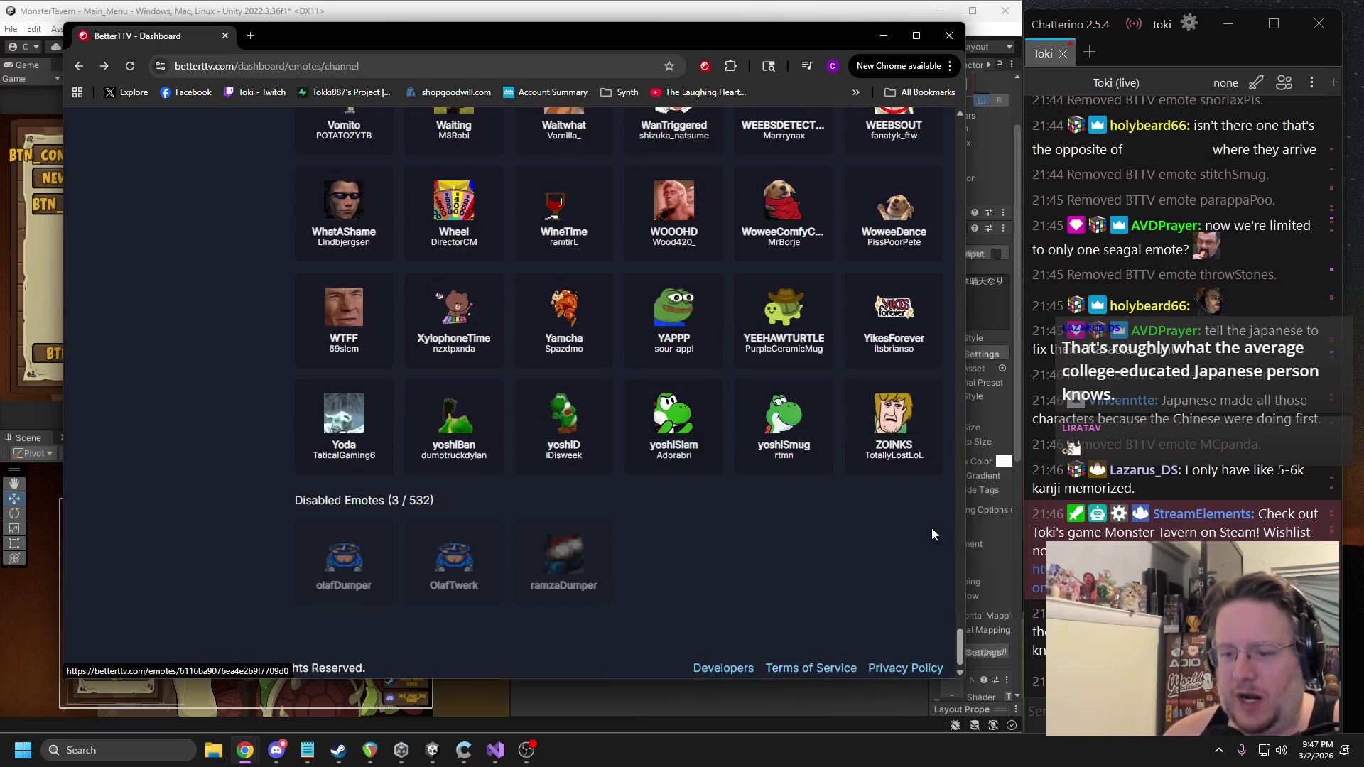
Take the nootNoot emote out of the channel emote set.
left_click_drag(951, 639, 952, 432)
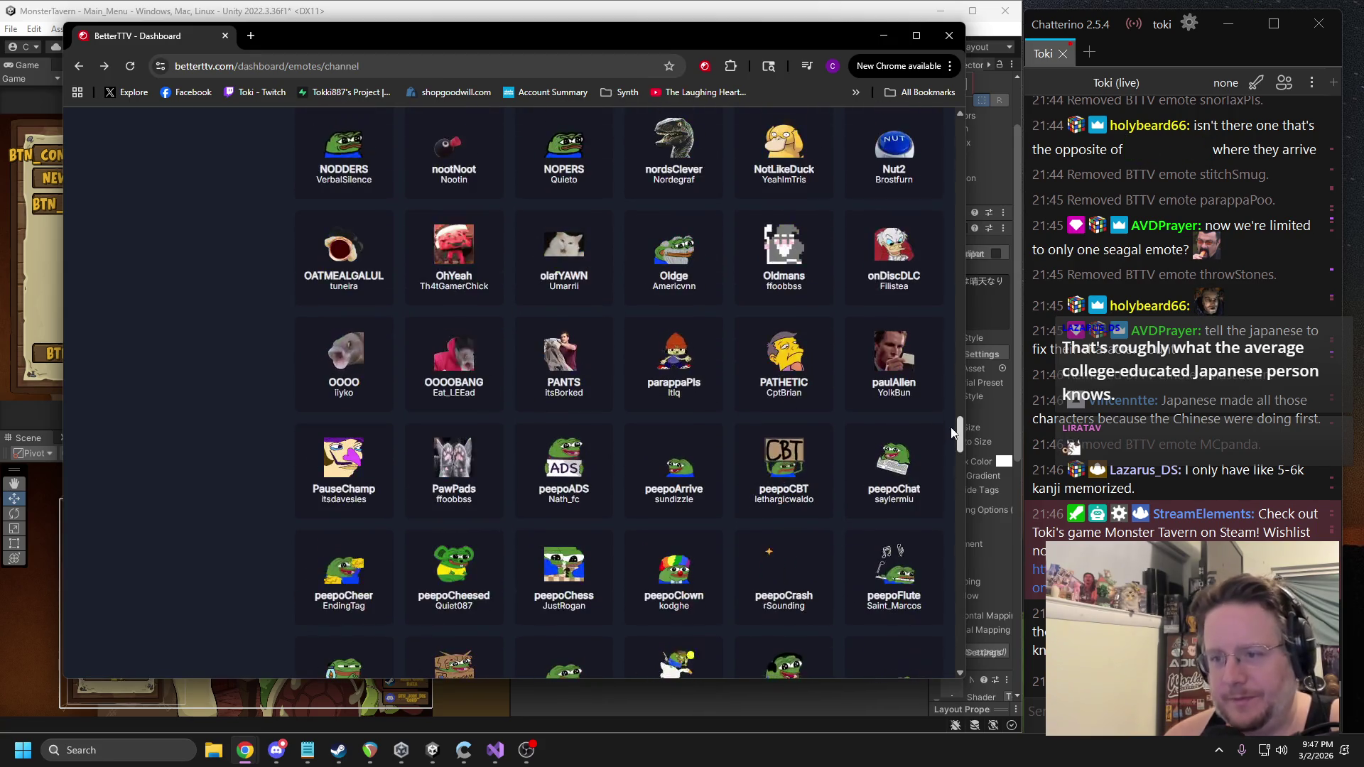
scroll(753, 555, "up", 3)
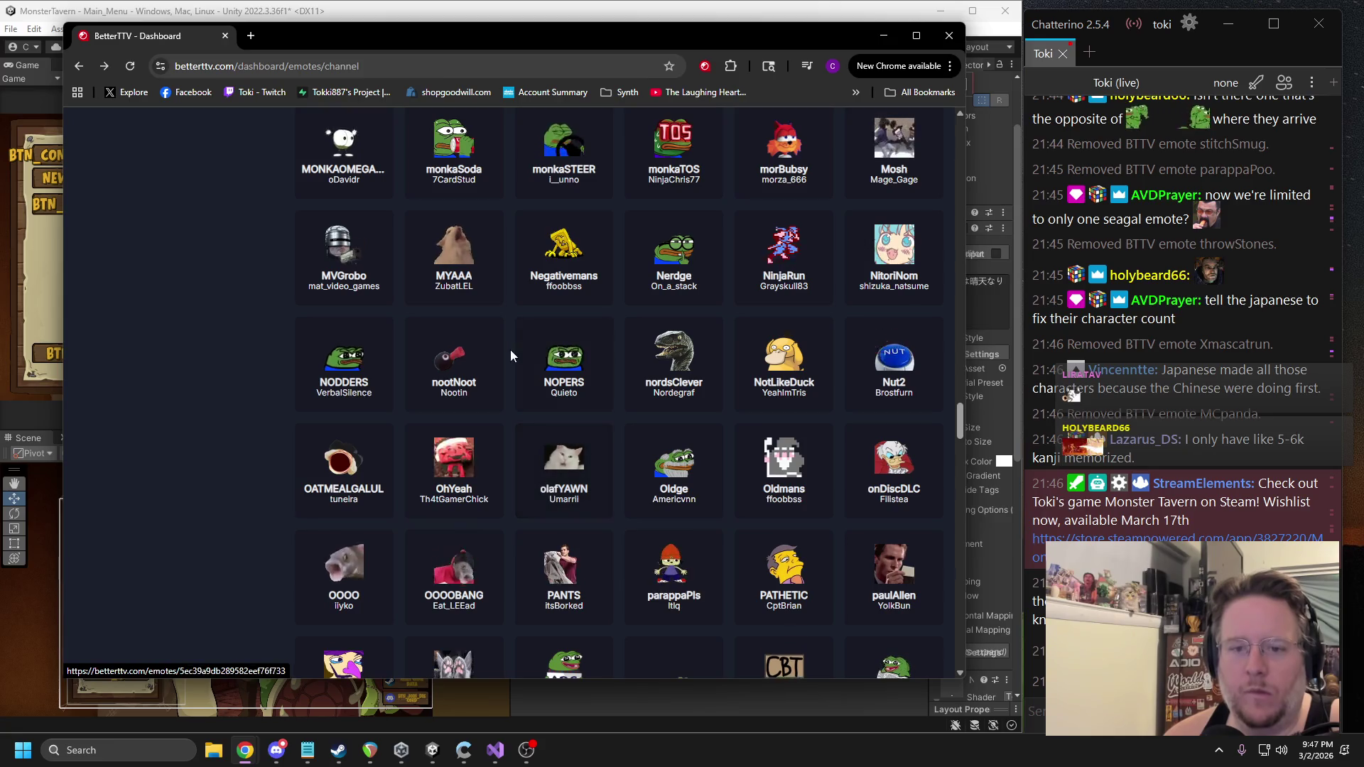
left_click(472, 349)
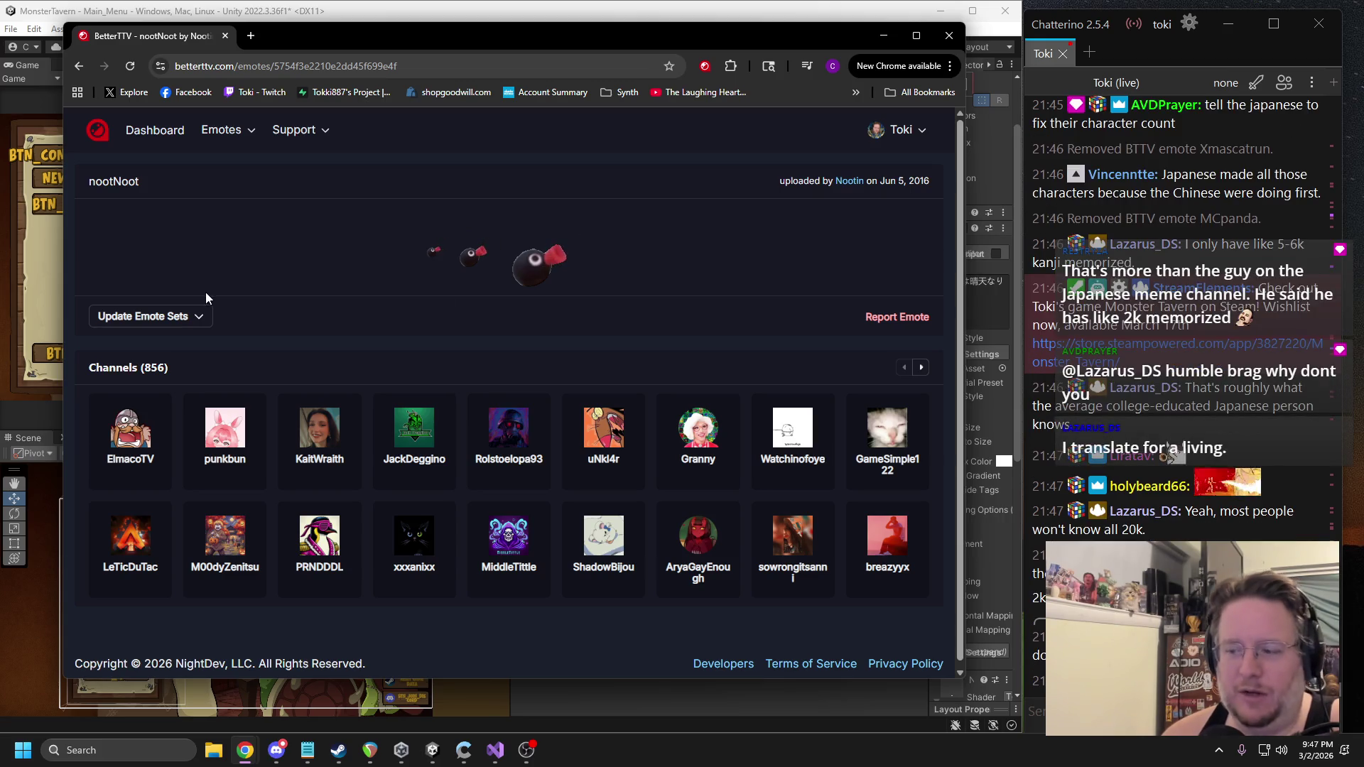
left_click(184, 317)
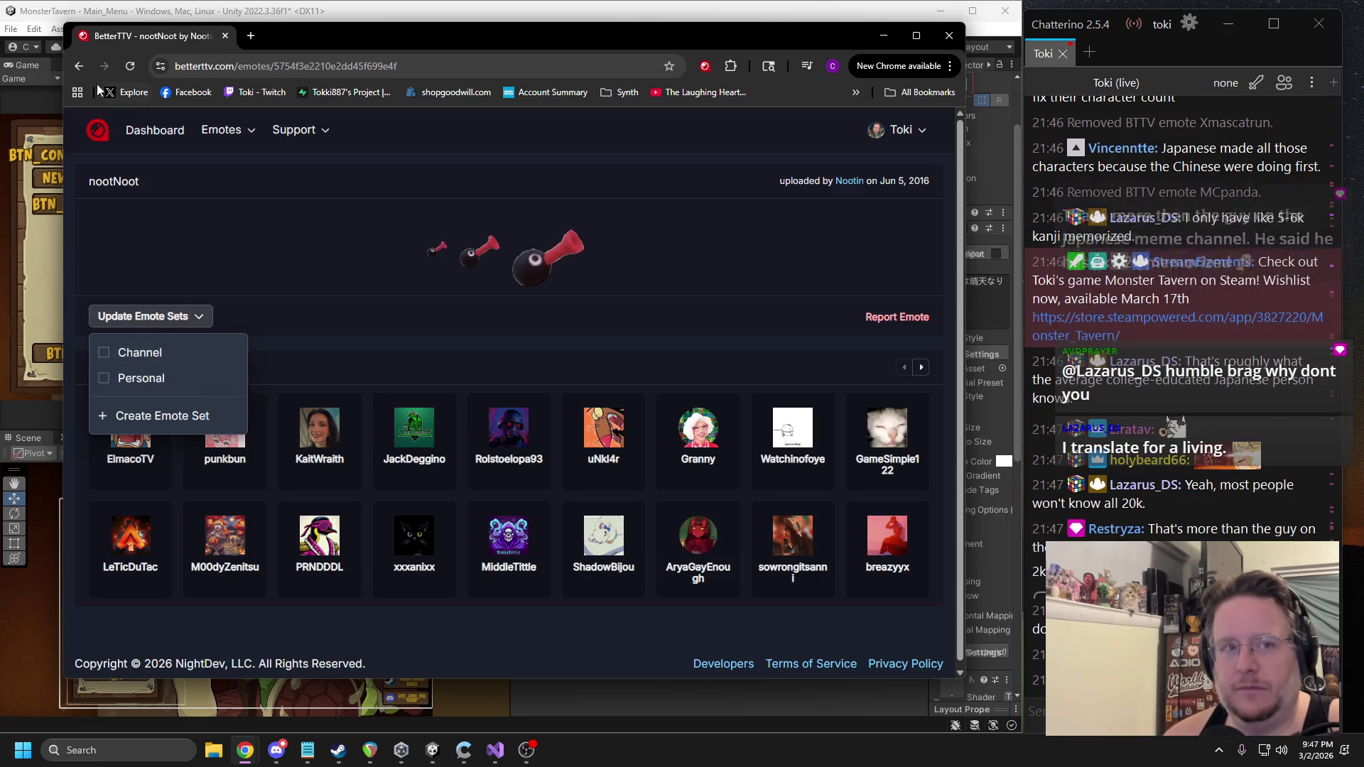
left_click(114, 354)
Scroll through the channel emote collection, then move the browser aside and detach the forum thread.
scroll(597, 341, "down", 12)
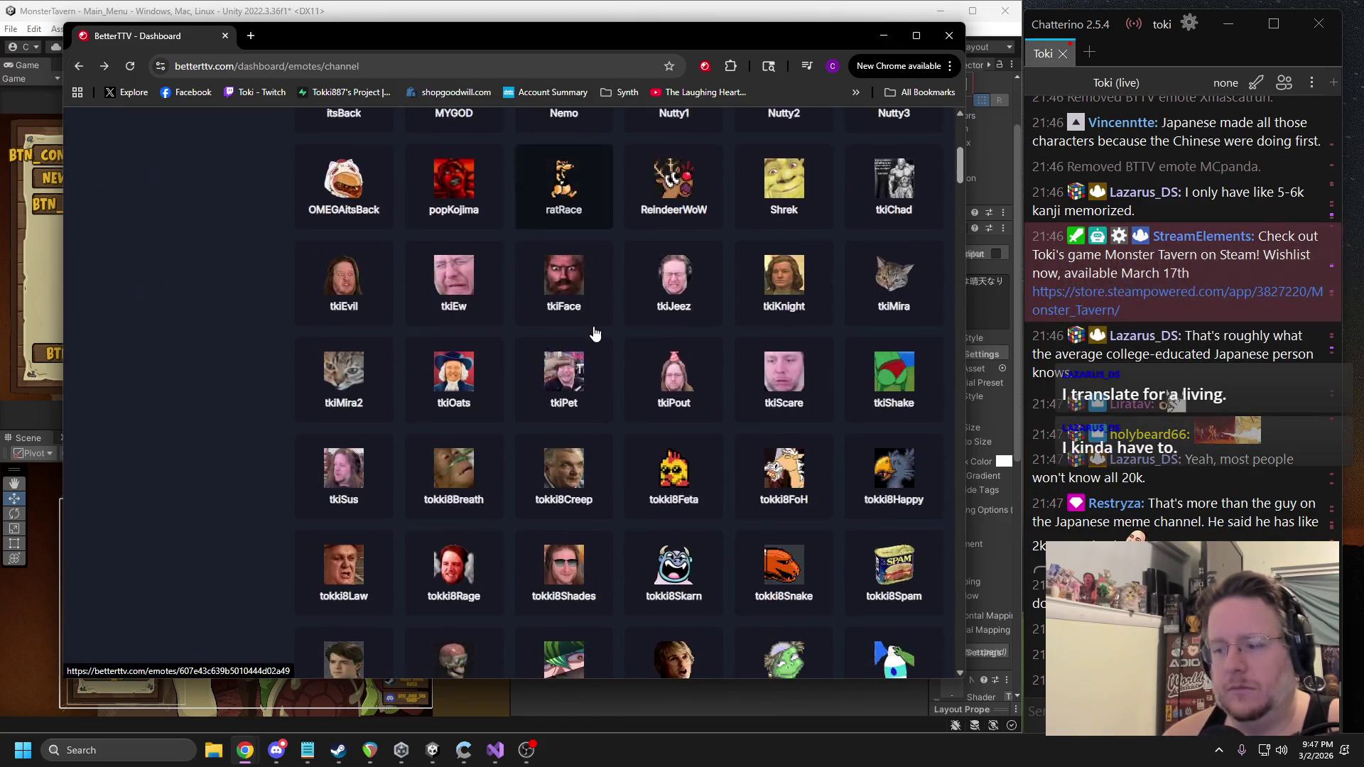
scroll(611, 339, "down", 3)
scroll(611, 329, "down", 9)
scroll(613, 326, "down", 5)
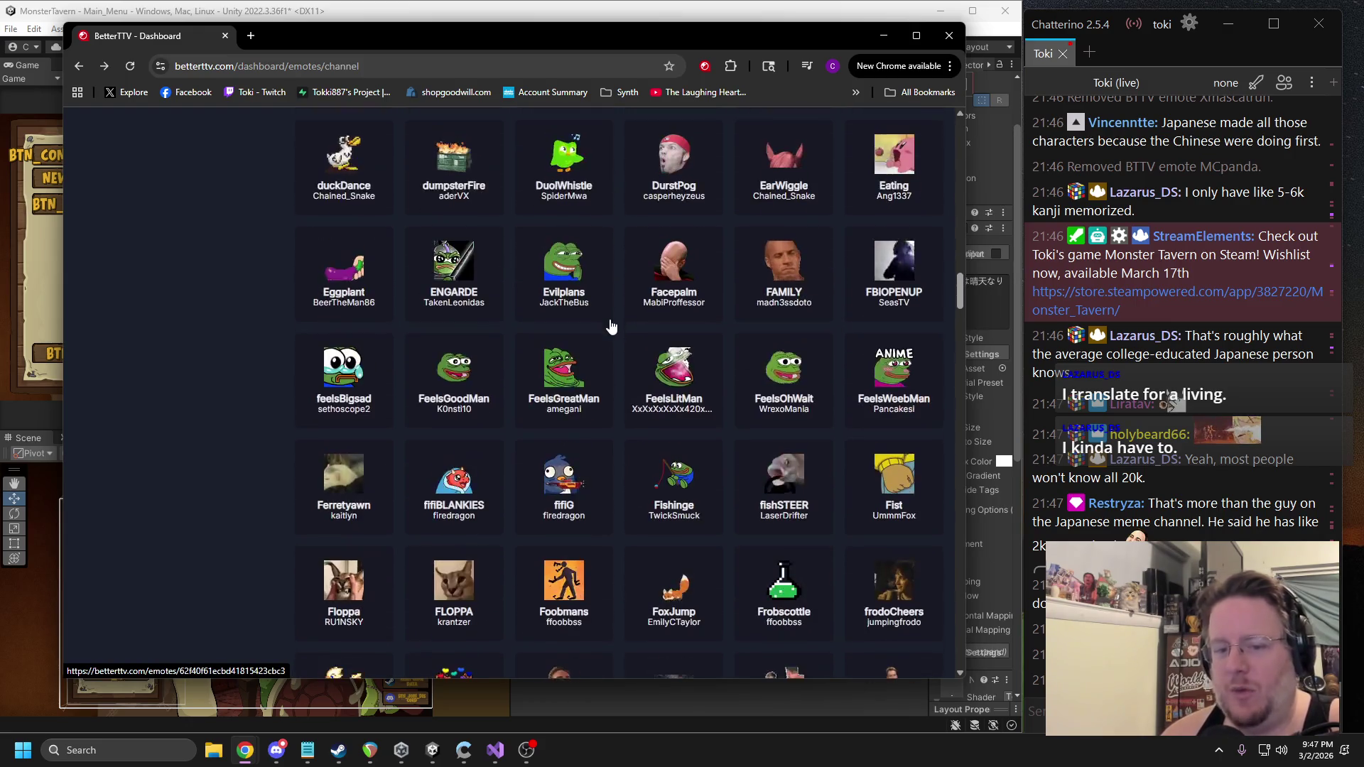
scroll(654, 364, "down", 3)
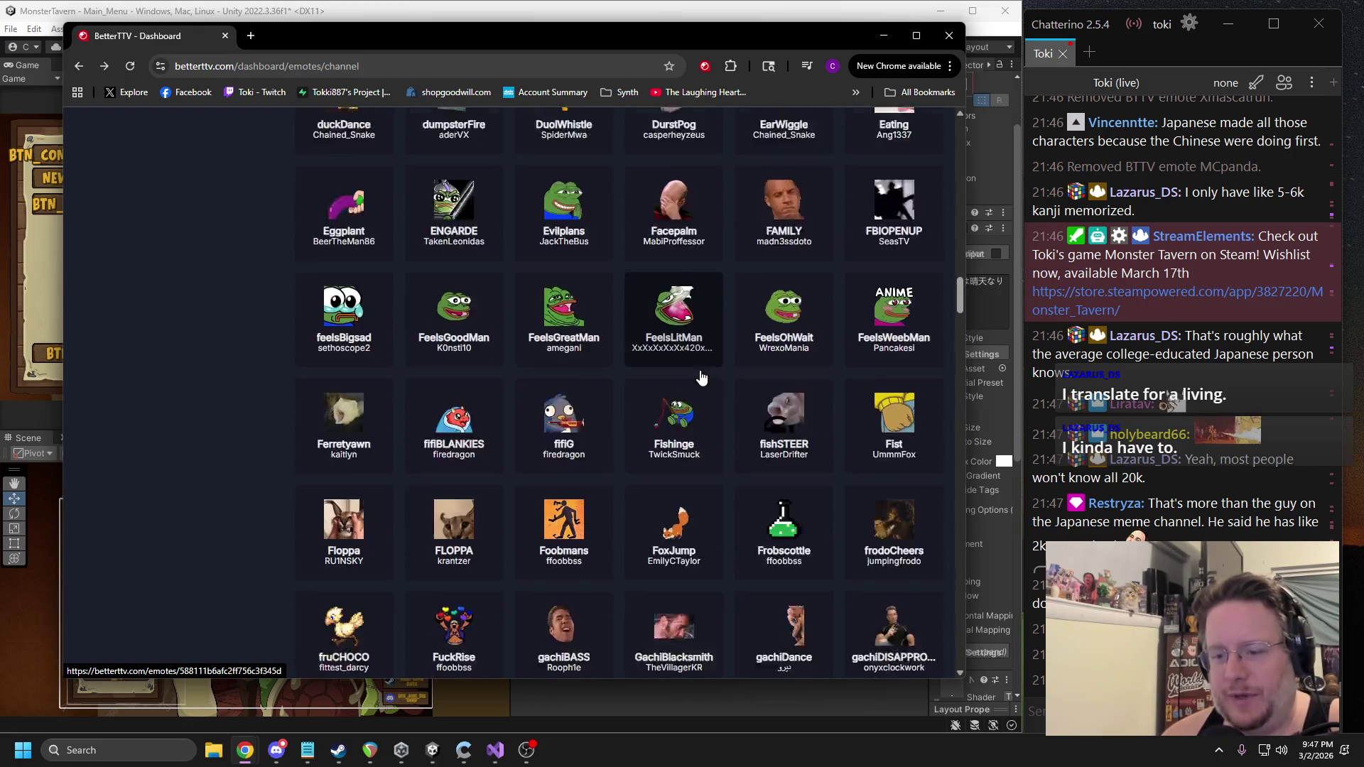
scroll(702, 369, "down", 4)
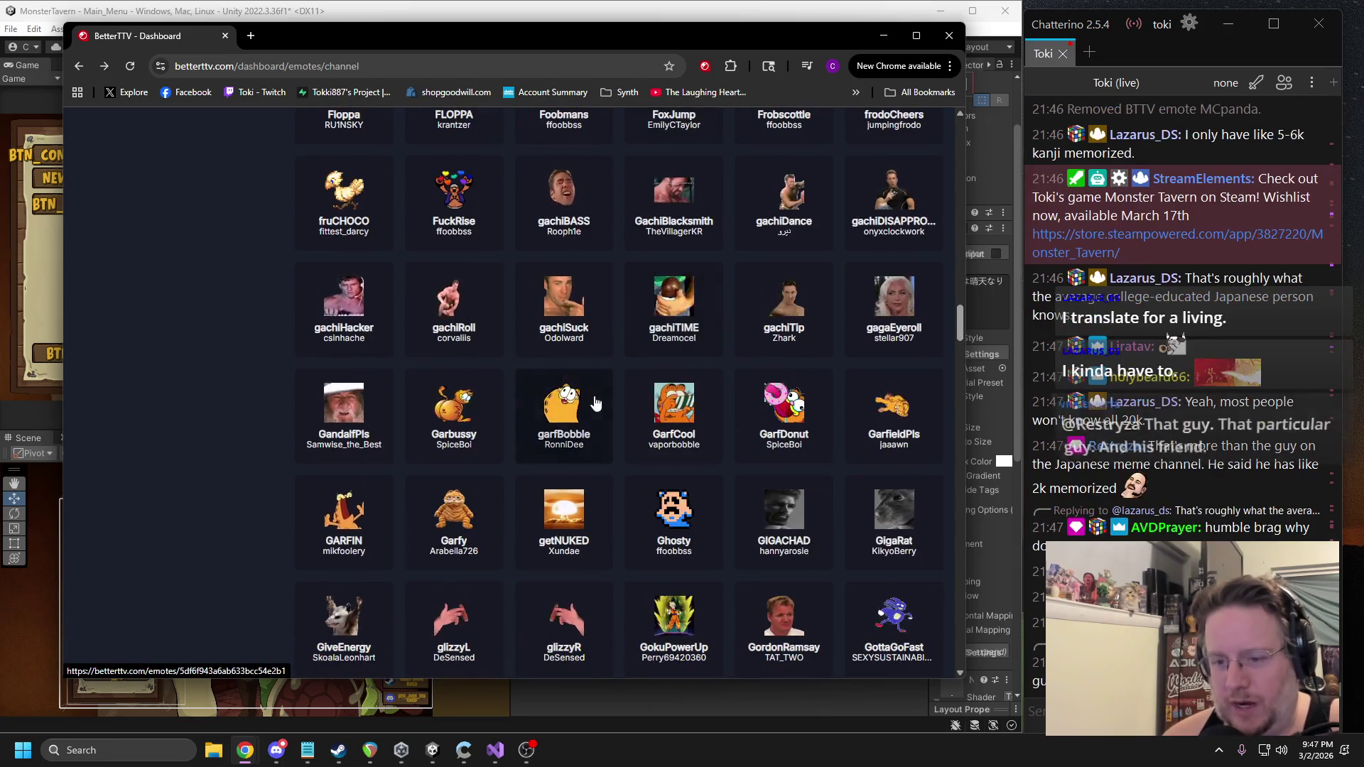
scroll(585, 366, "down", 5)
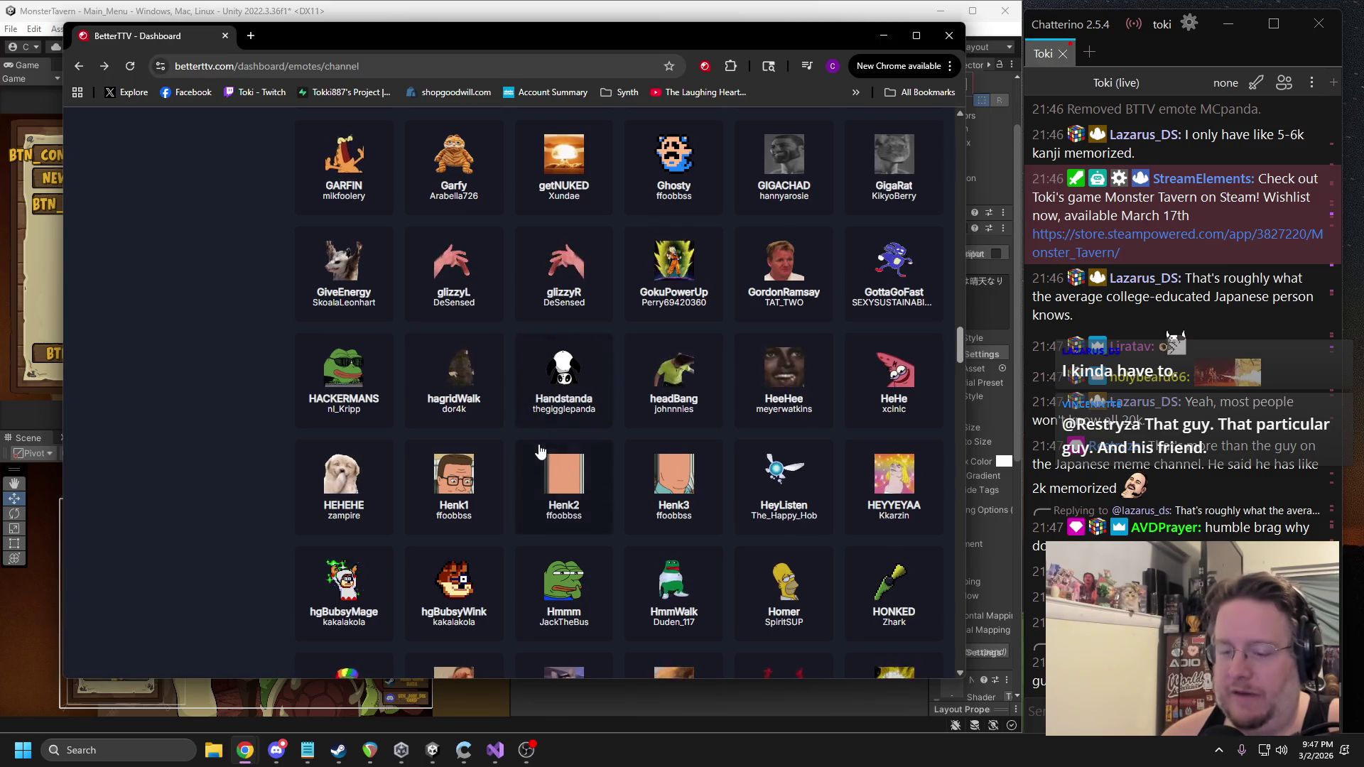
scroll(650, 435, "down", 6)
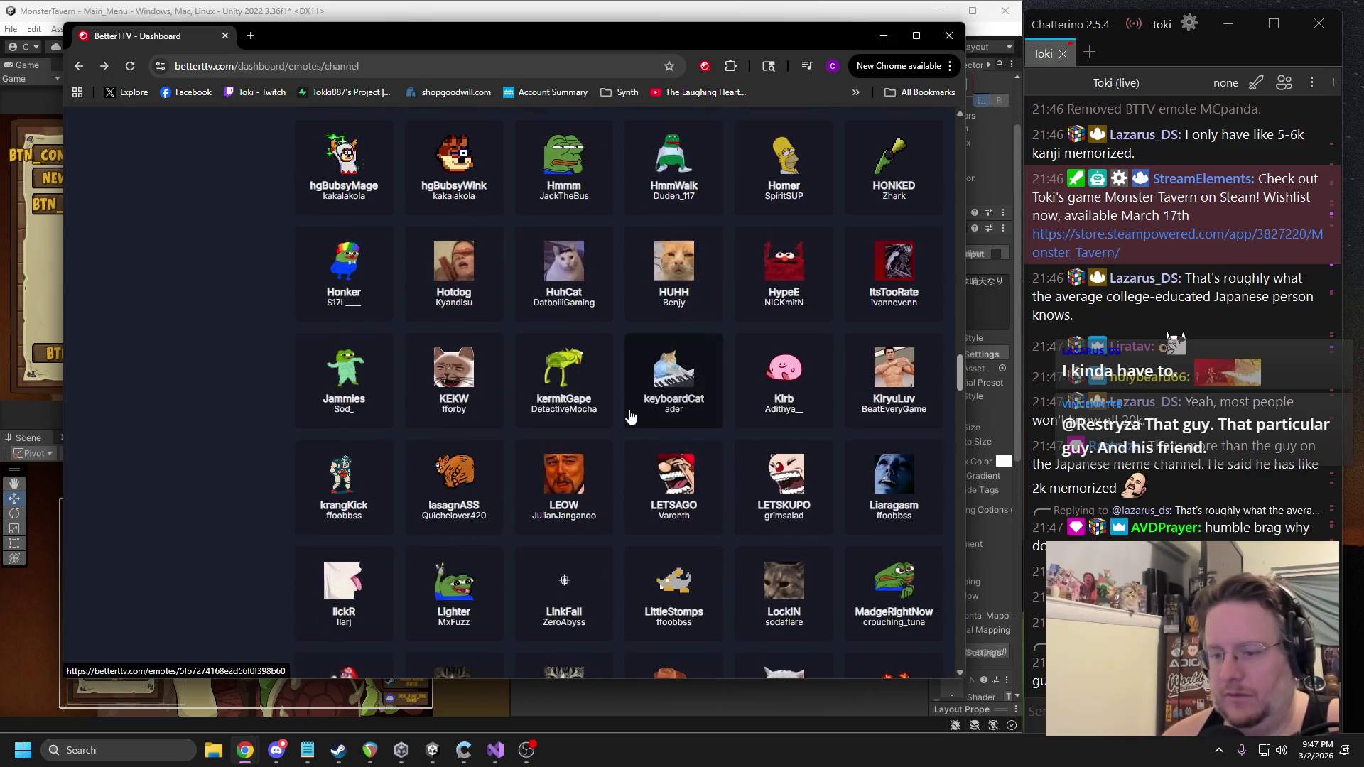
scroll(621, 427, "down", 3)
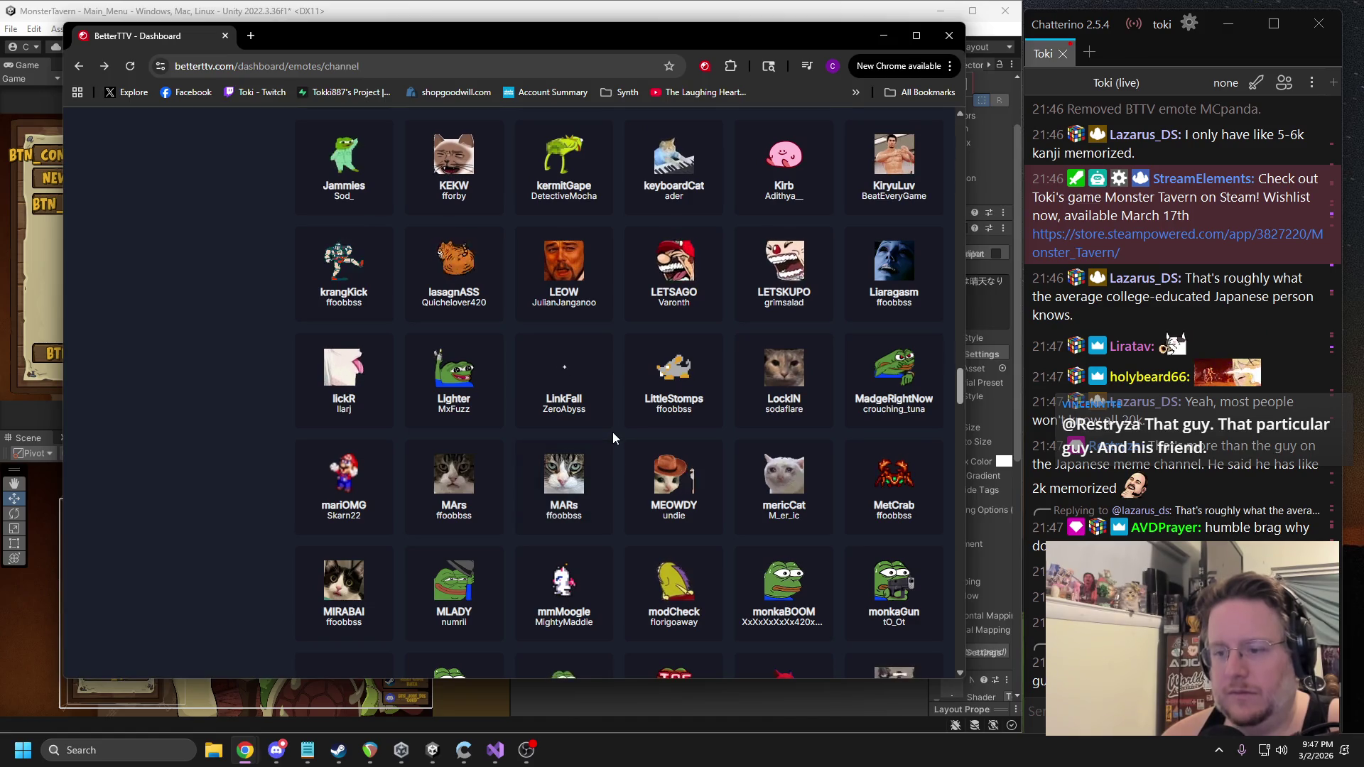
scroll(613, 432, "down", 2)
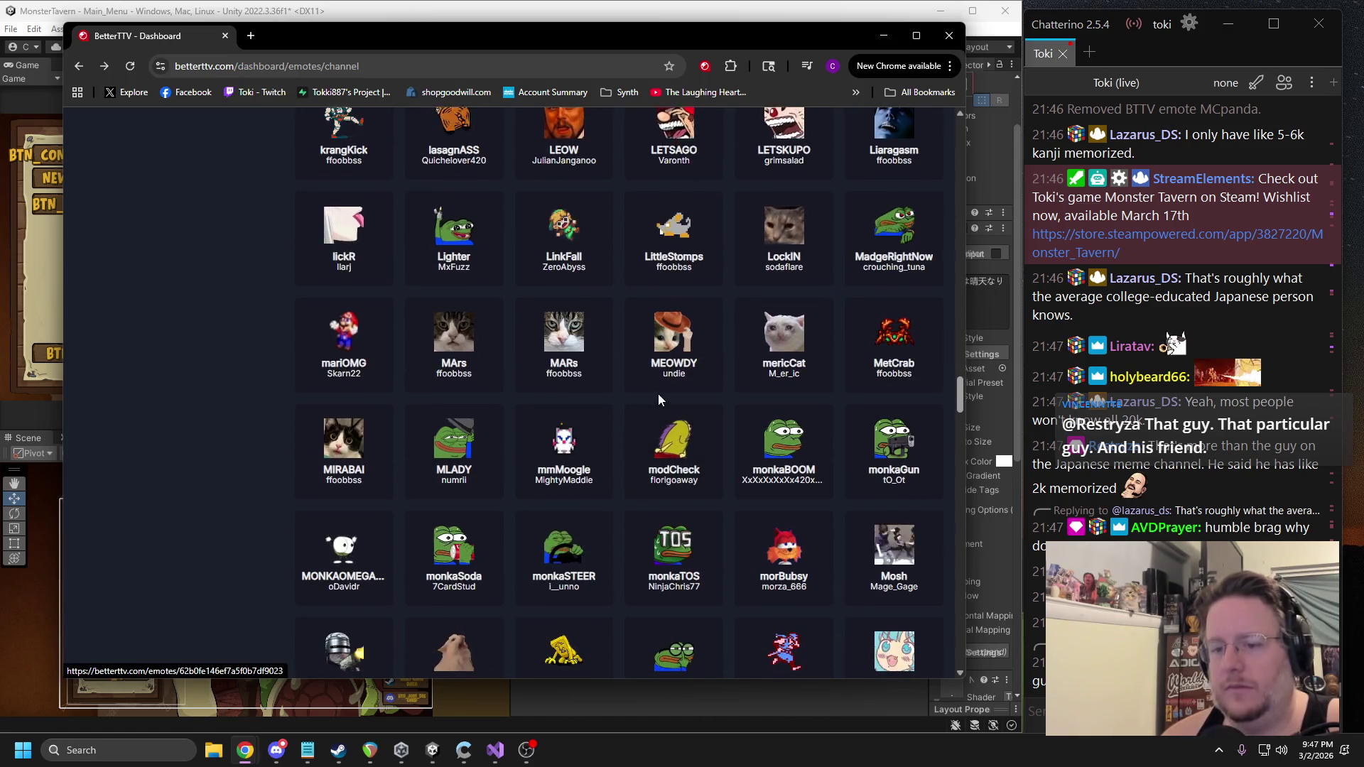
scroll(658, 398, "down", 2)
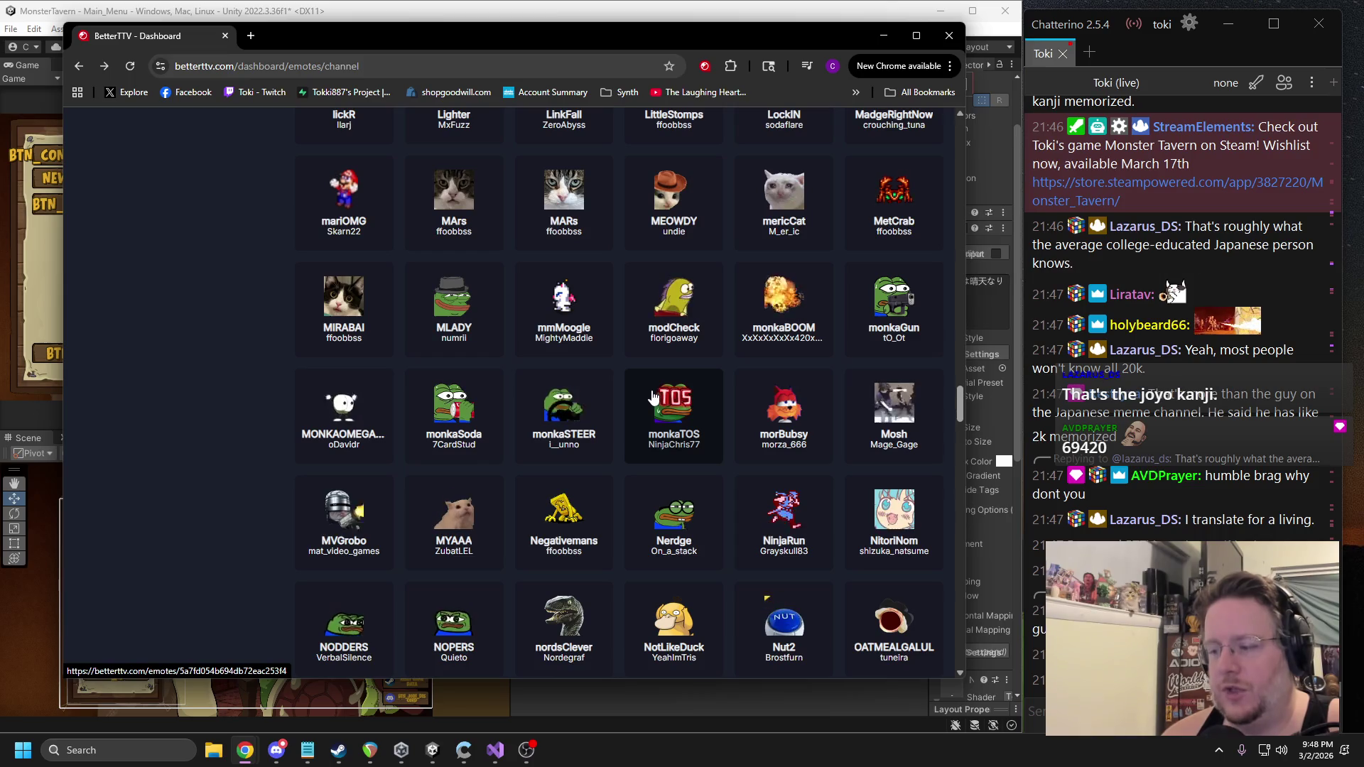
scroll(649, 391, "down", 7)
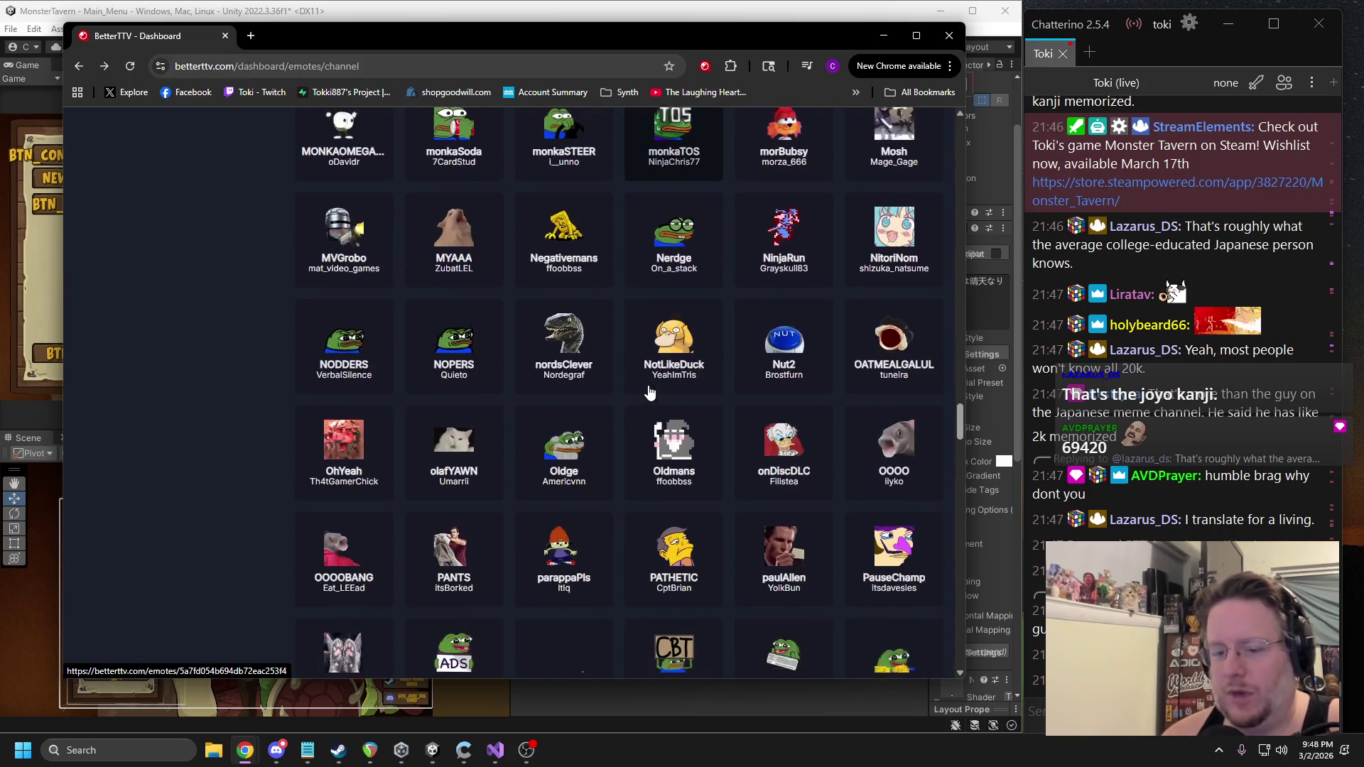
scroll(636, 384, "down", 2)
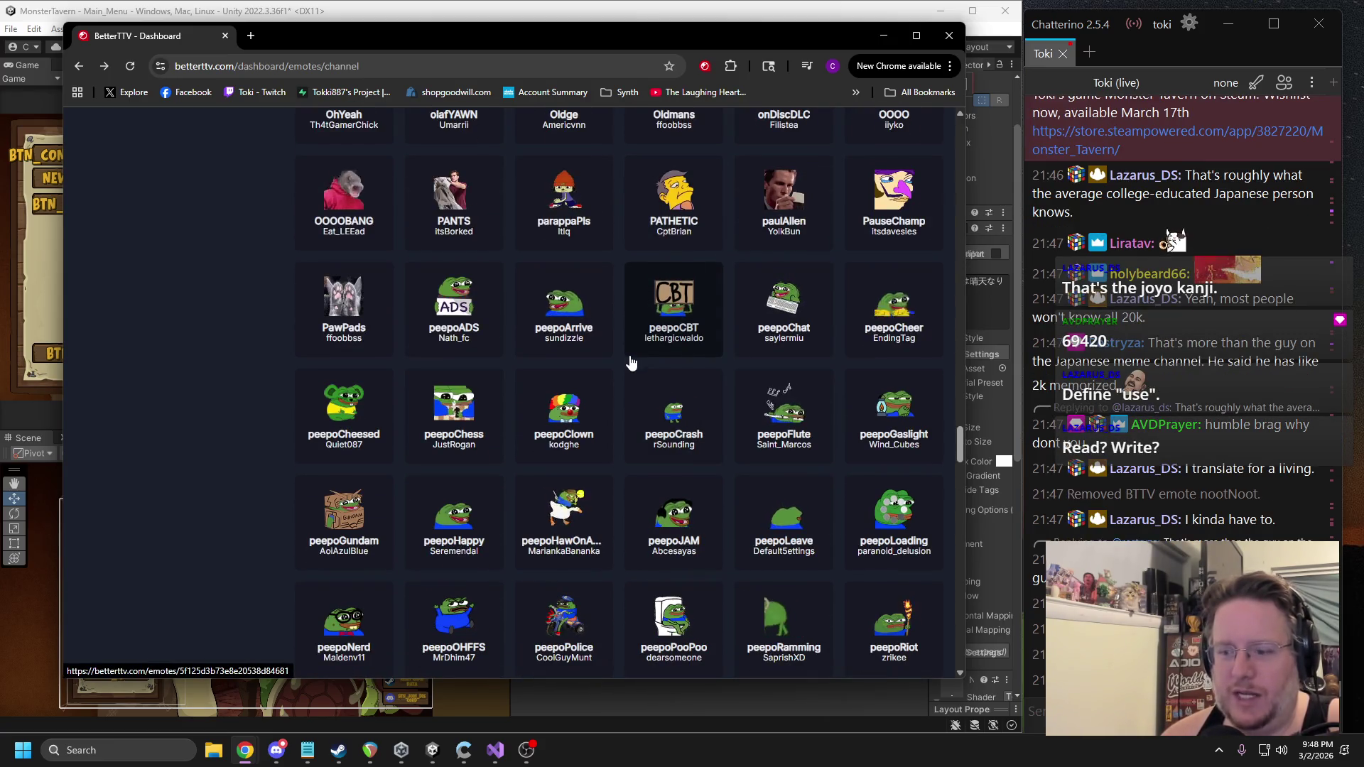
scroll(691, 356, "down", 2)
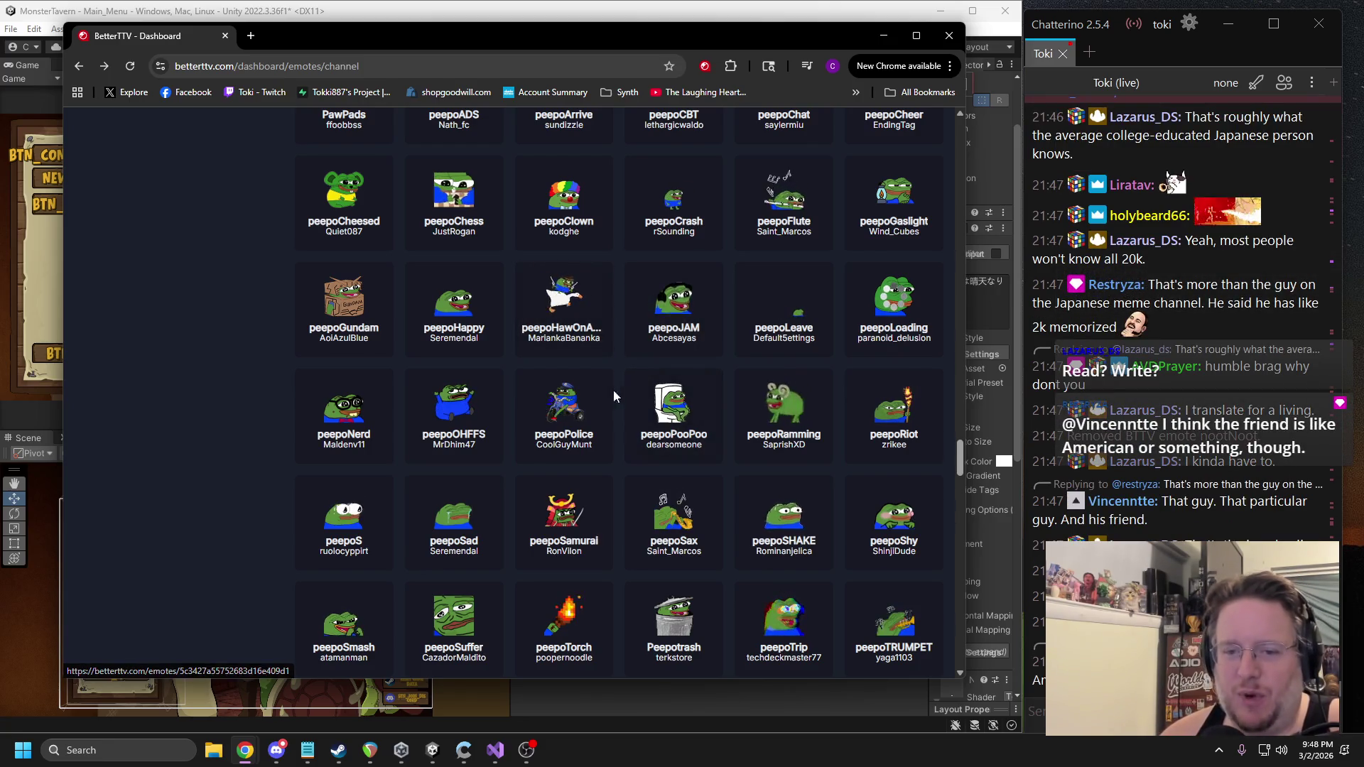
scroll(465, 363, "down", 3)
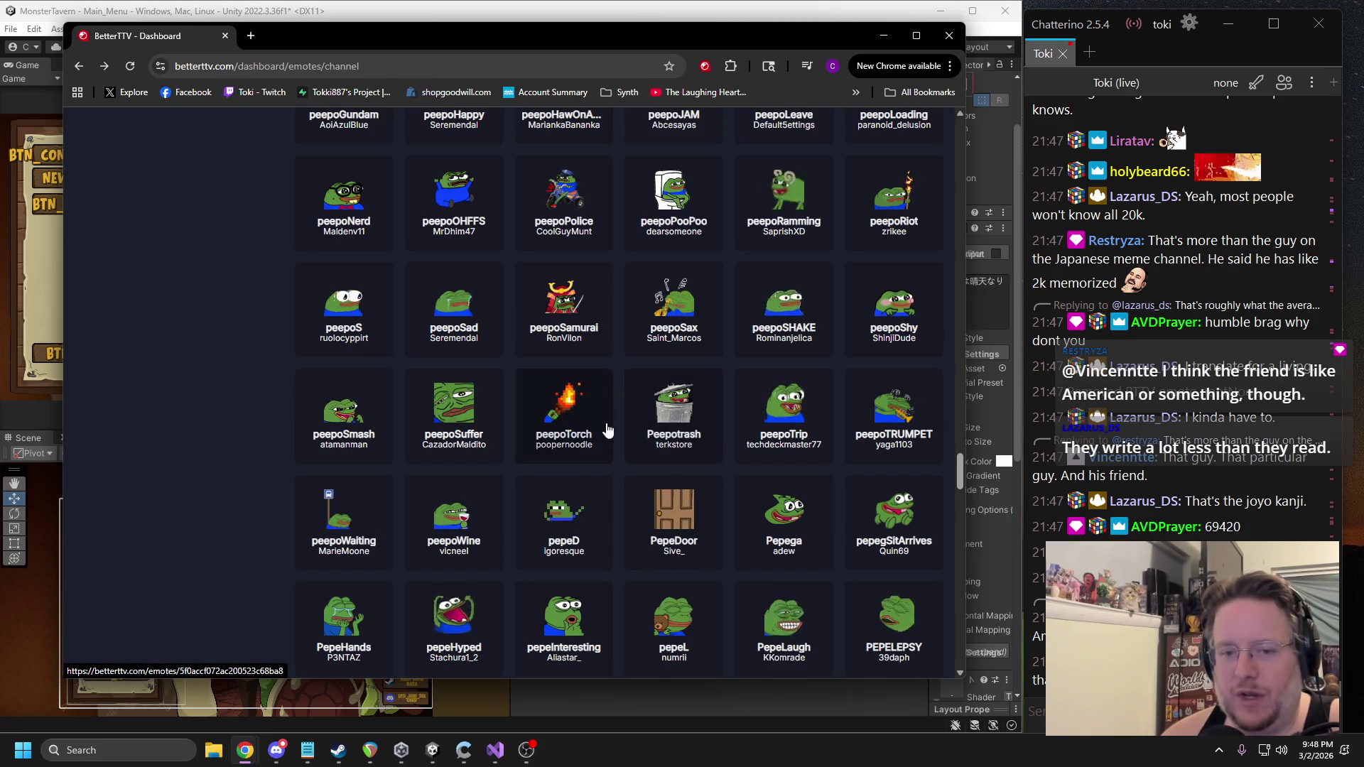
scroll(602, 423, "down", 2)
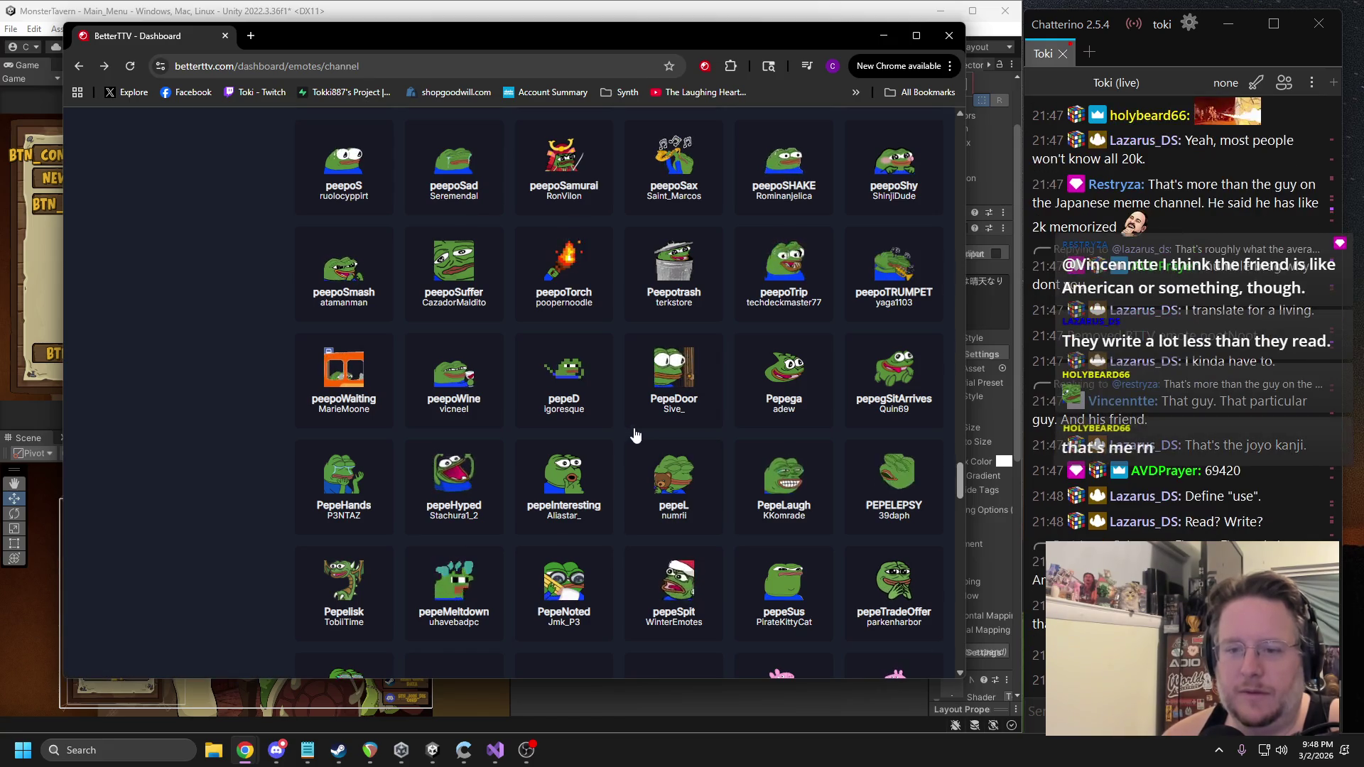
mouse_move(390, 40)
left_mouse_down()
mouse_move(864, 62)
mouse_move(480, 54)
mouse_move(476, 36)
left_mouse_up()
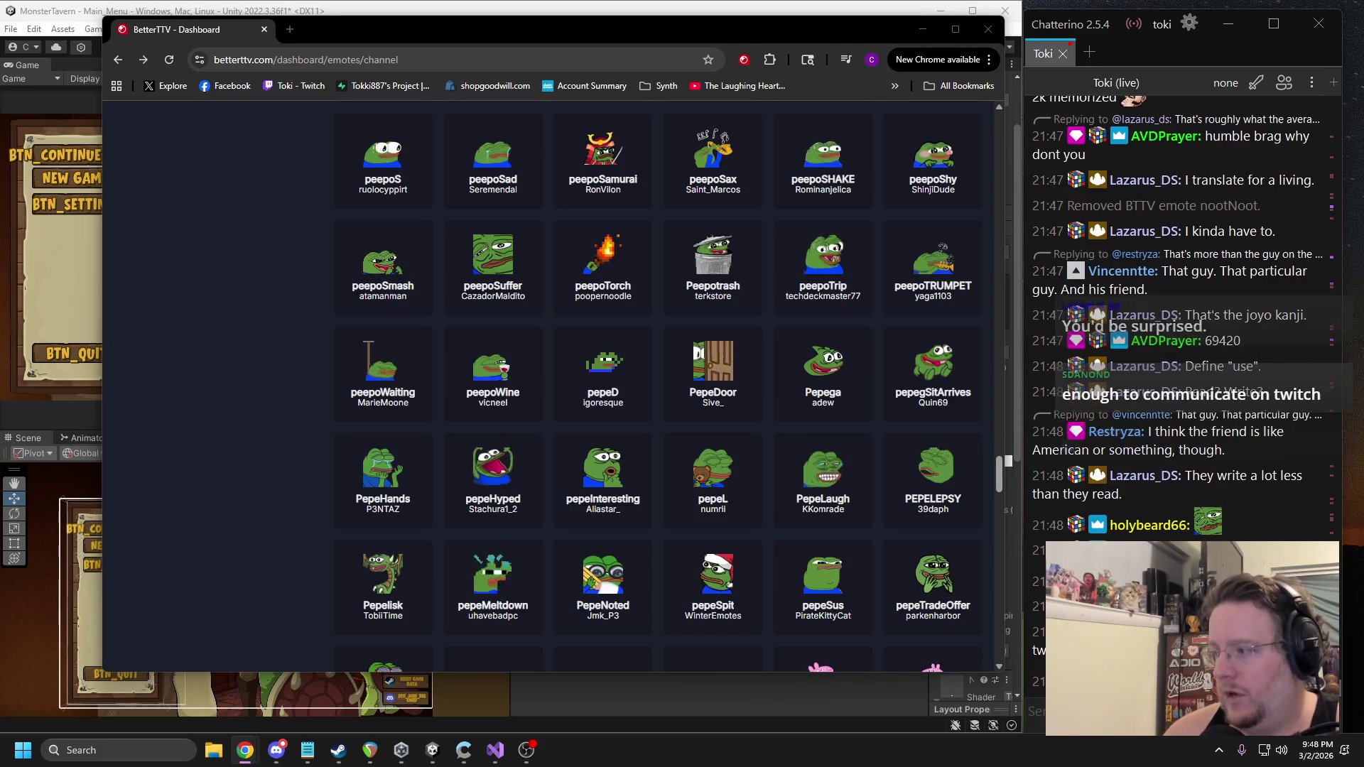
mouse_move(1073, 422)
left_mouse_down()
mouse_move(673, 142)
mouse_move(635, 206)
left_mouse_up()
Read the thread's Noto Sans glyph-atlas advice, then bring BetterTTV and the Unity editor back.
scroll(632, 426, "down", 3)
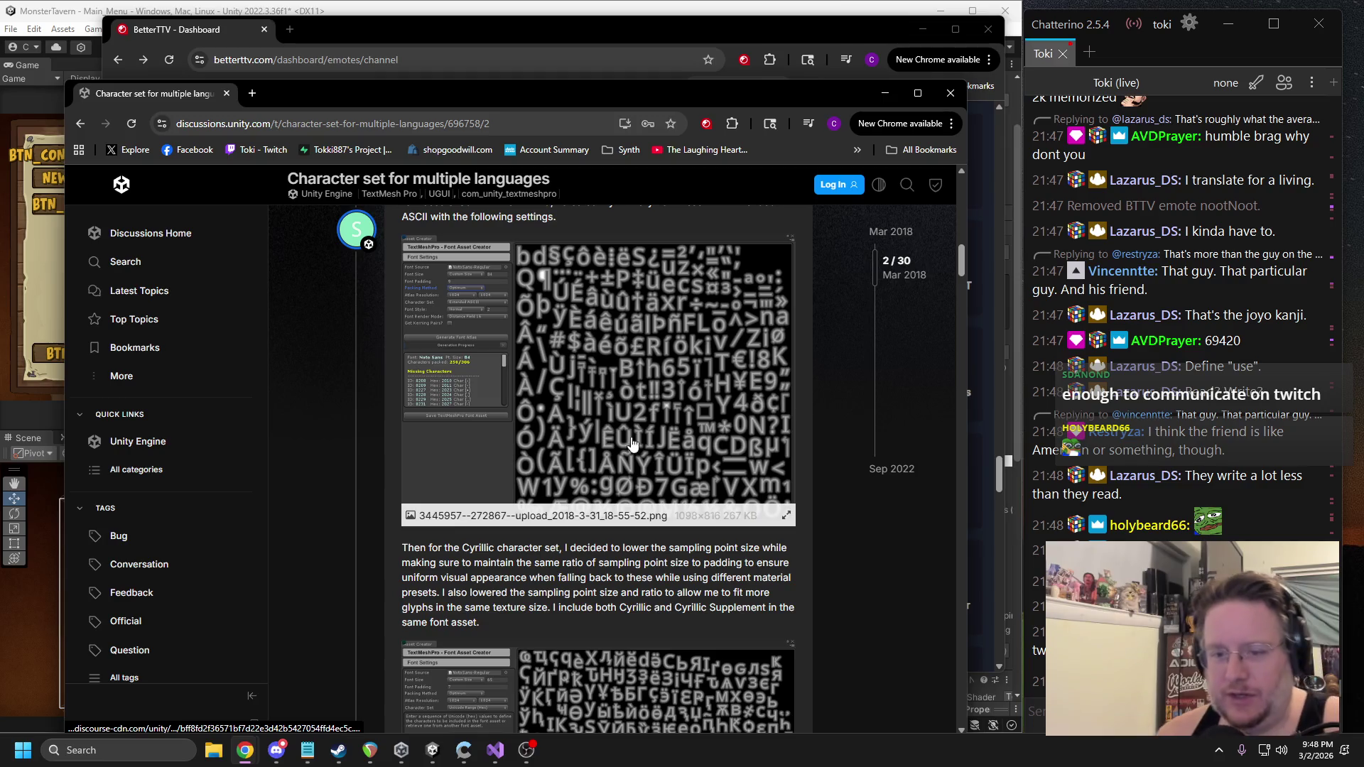
scroll(536, 410, "down", 4)
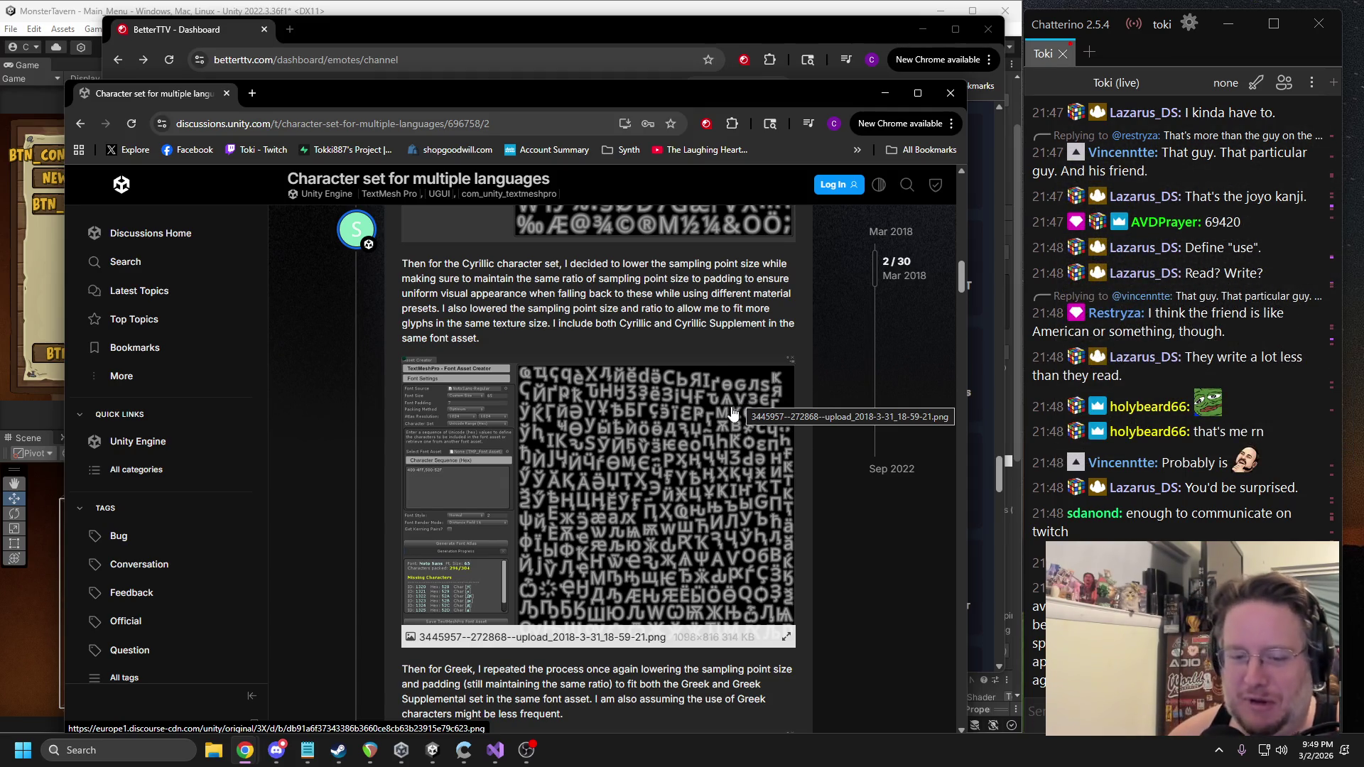
scroll(732, 412, "down", 4)
scroll(554, 414, "down", 6)
scroll(537, 384, "down", 6)
scroll(536, 385, "down", 8)
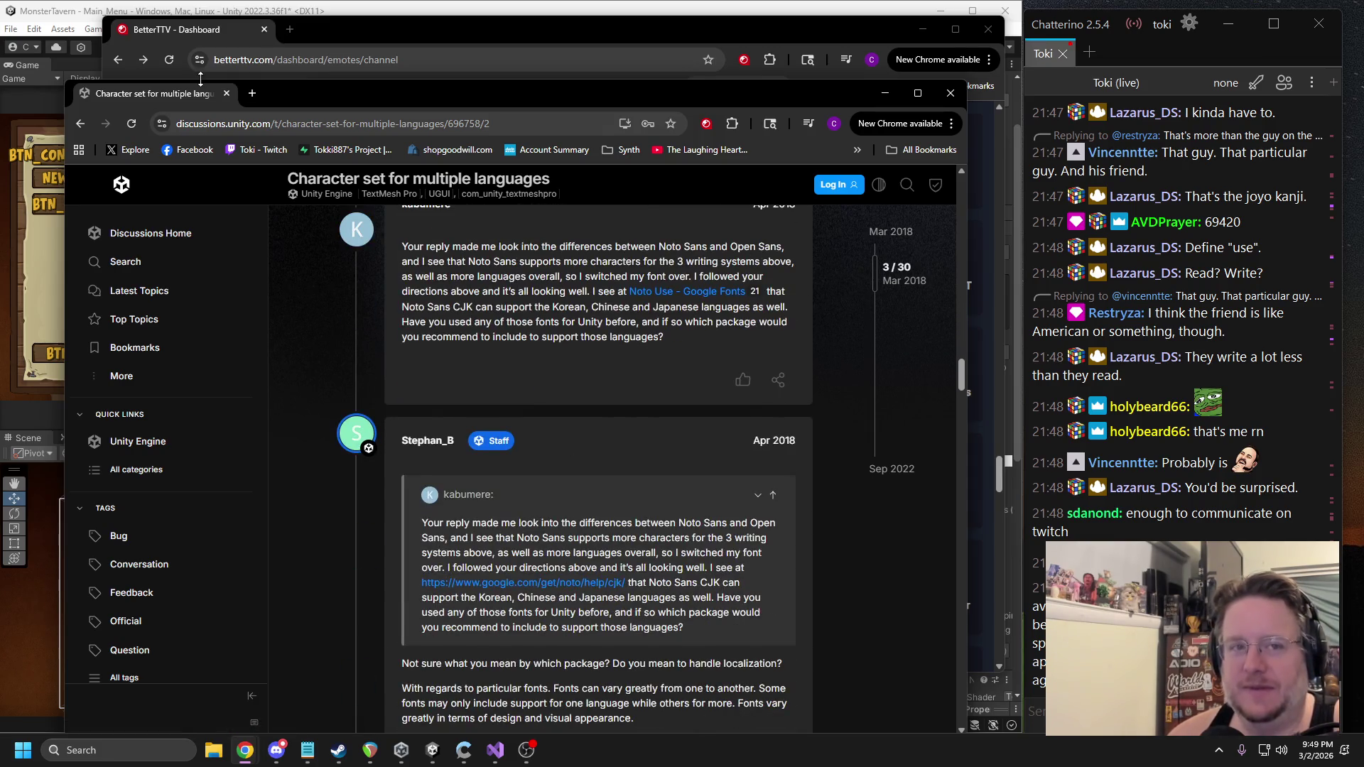
left_click(201, 72)
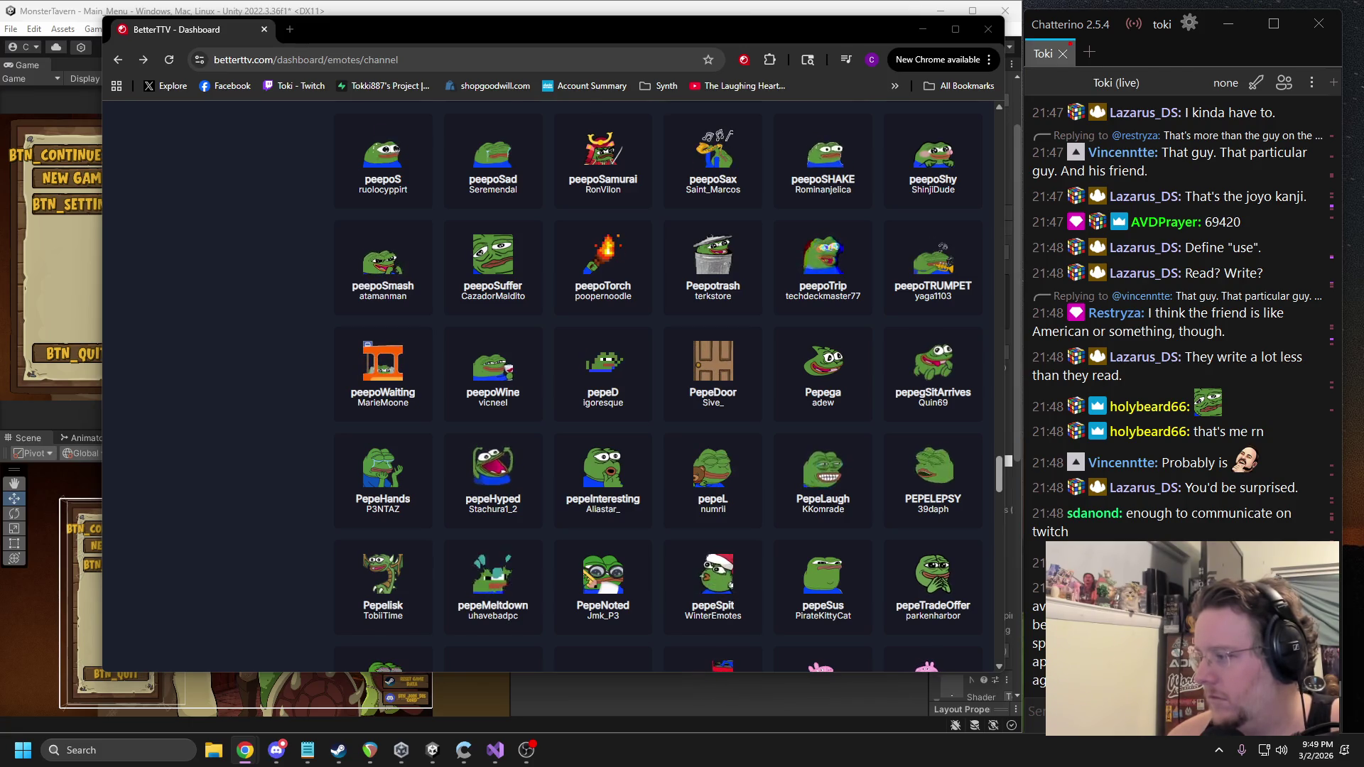
key("alt+Tab")
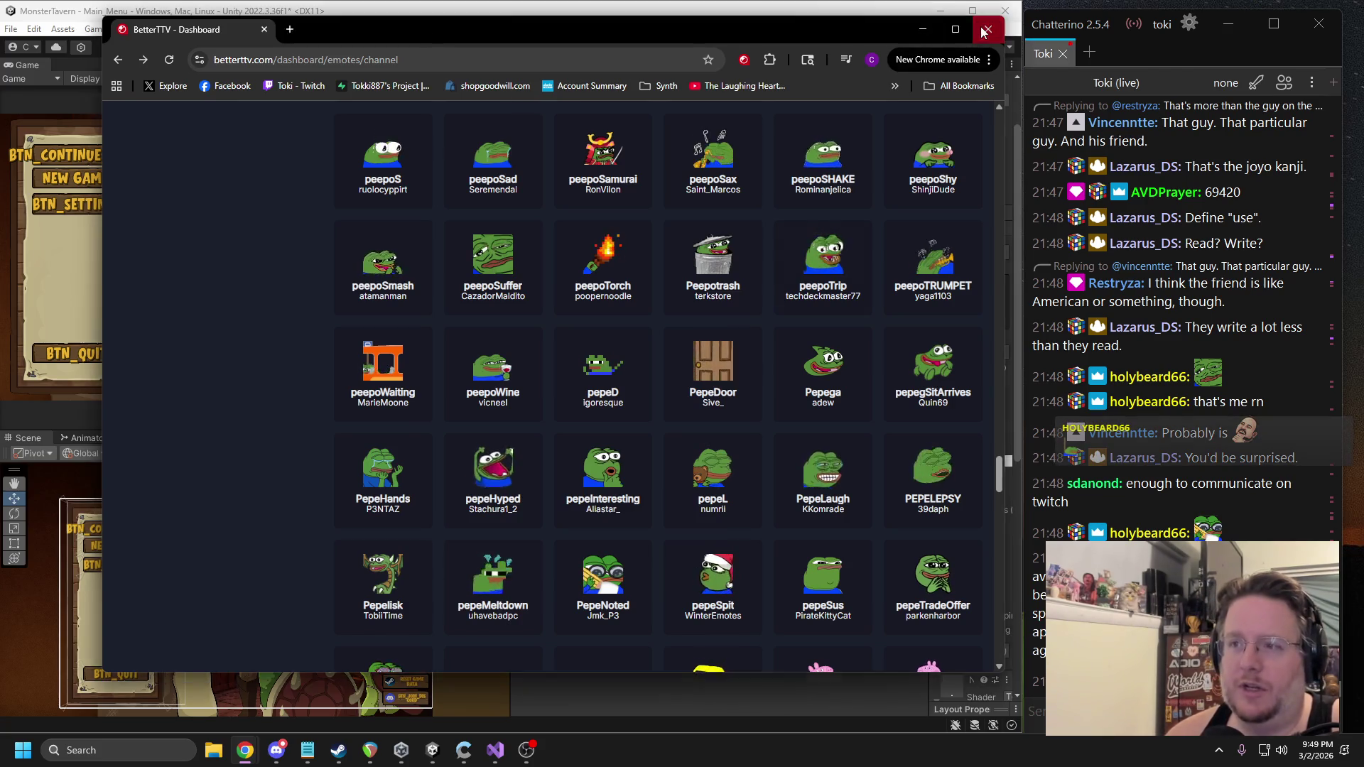
Cancel the glyph packing and replace the ranges after 3040-309F with 30A0-30FF.
left_click(310, 415)
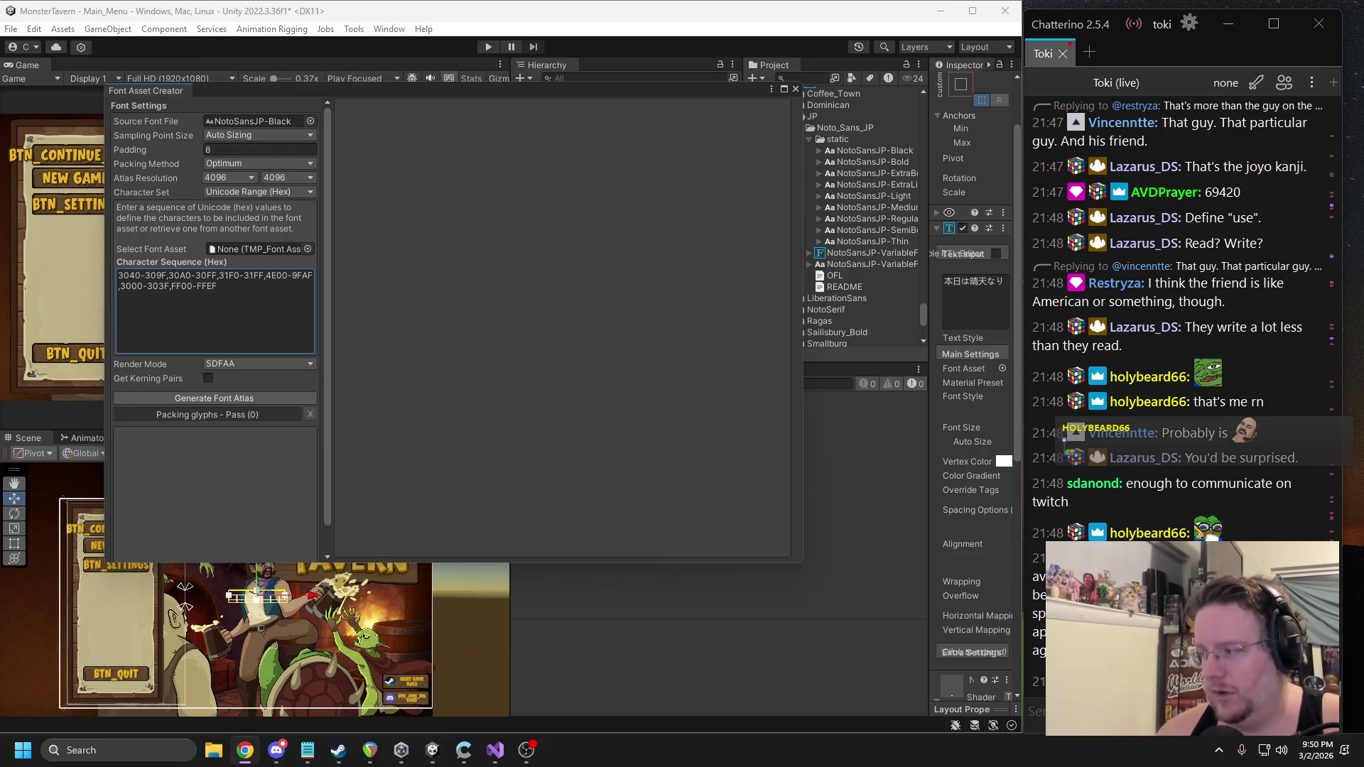
left_click_drag(178, 308, 168, 275)
key("BackSpace")
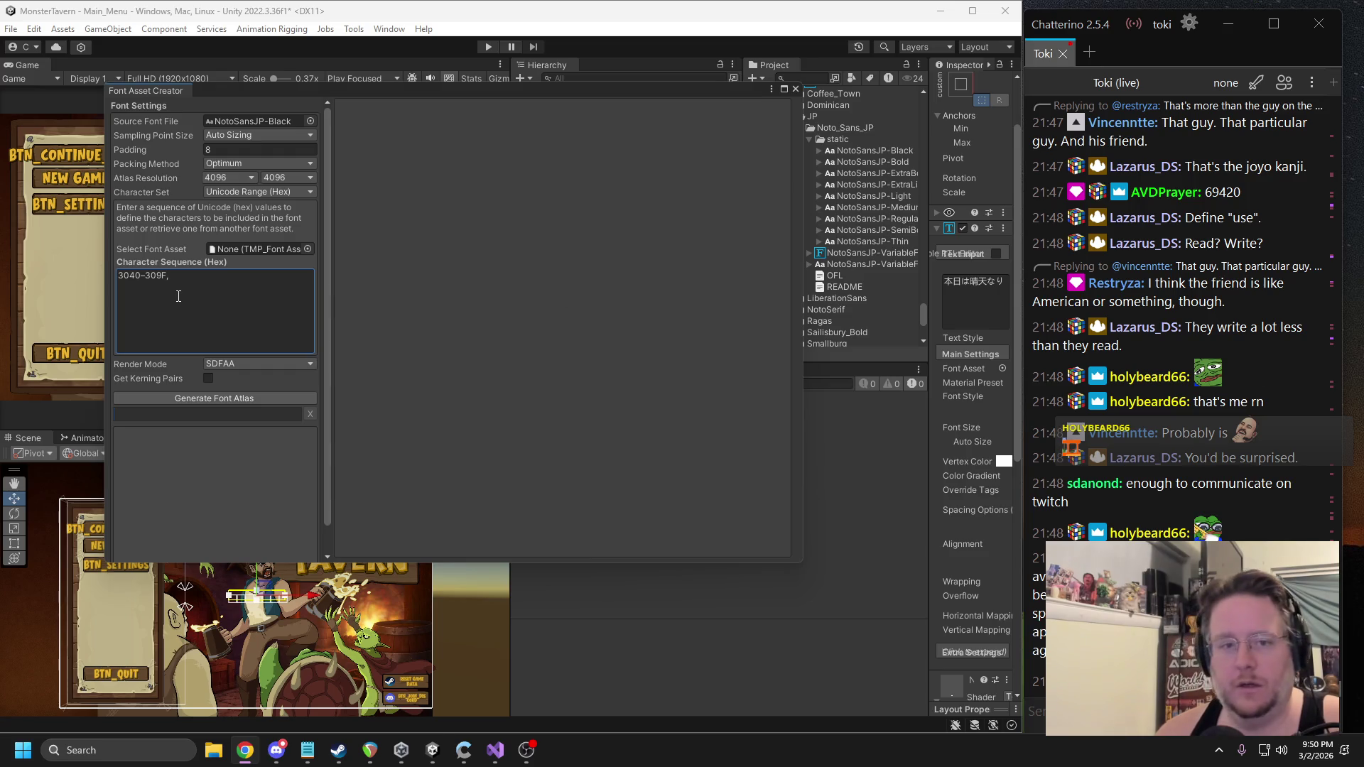
left_click(208, 279)
type("30A0-30FF,")
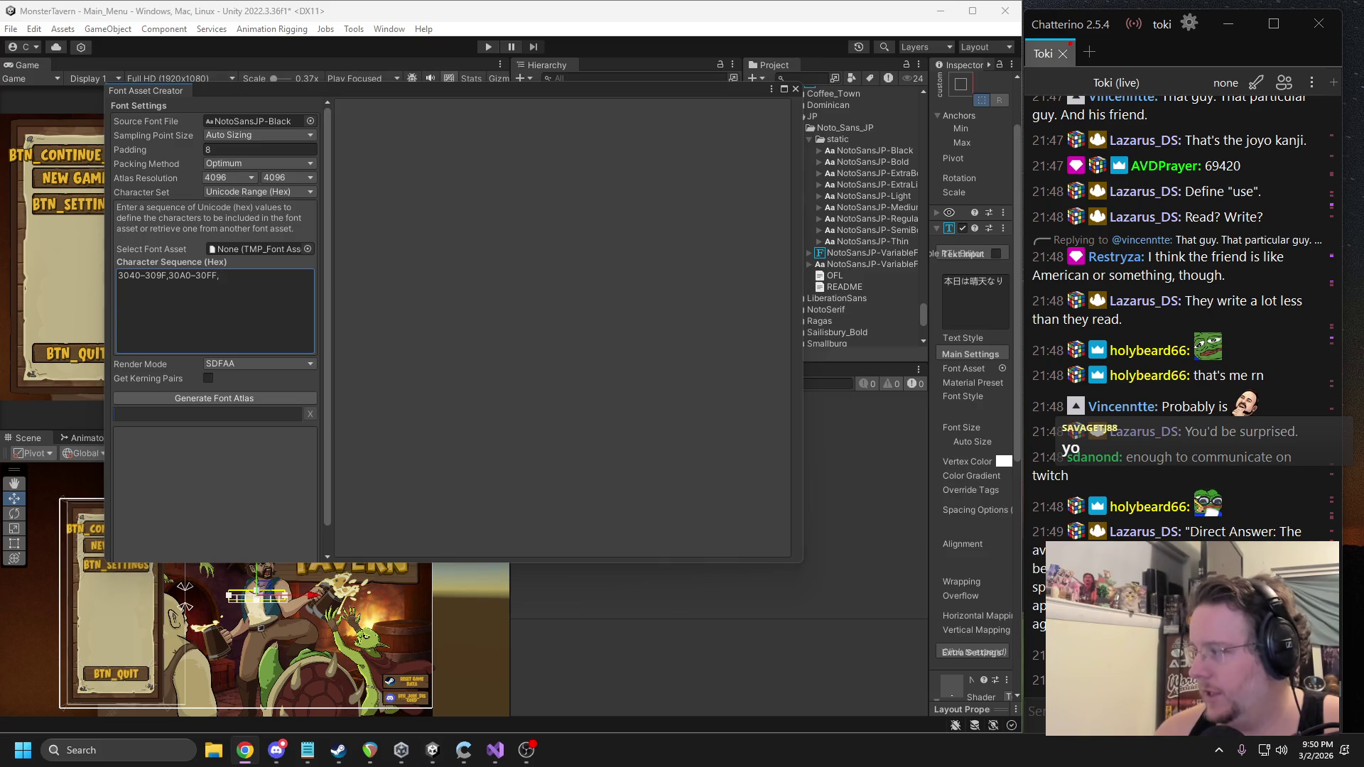
Append 3000-303F and FF00-FFEF to the hex sequence and regenerate the atlas.
left_click(296, 300)
left_click(294, 284)
type("3000-303F,")
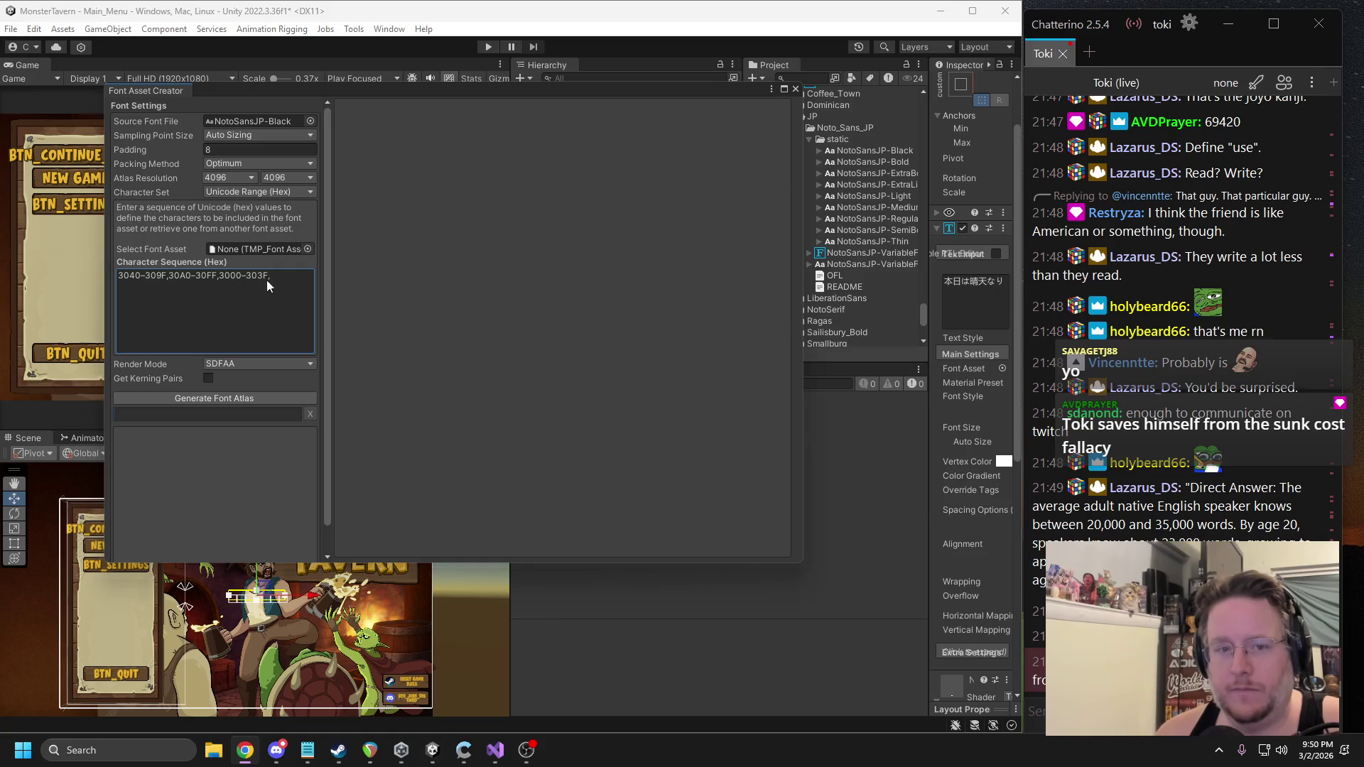
type("FF00-FFEF")
left_click(259, 397)
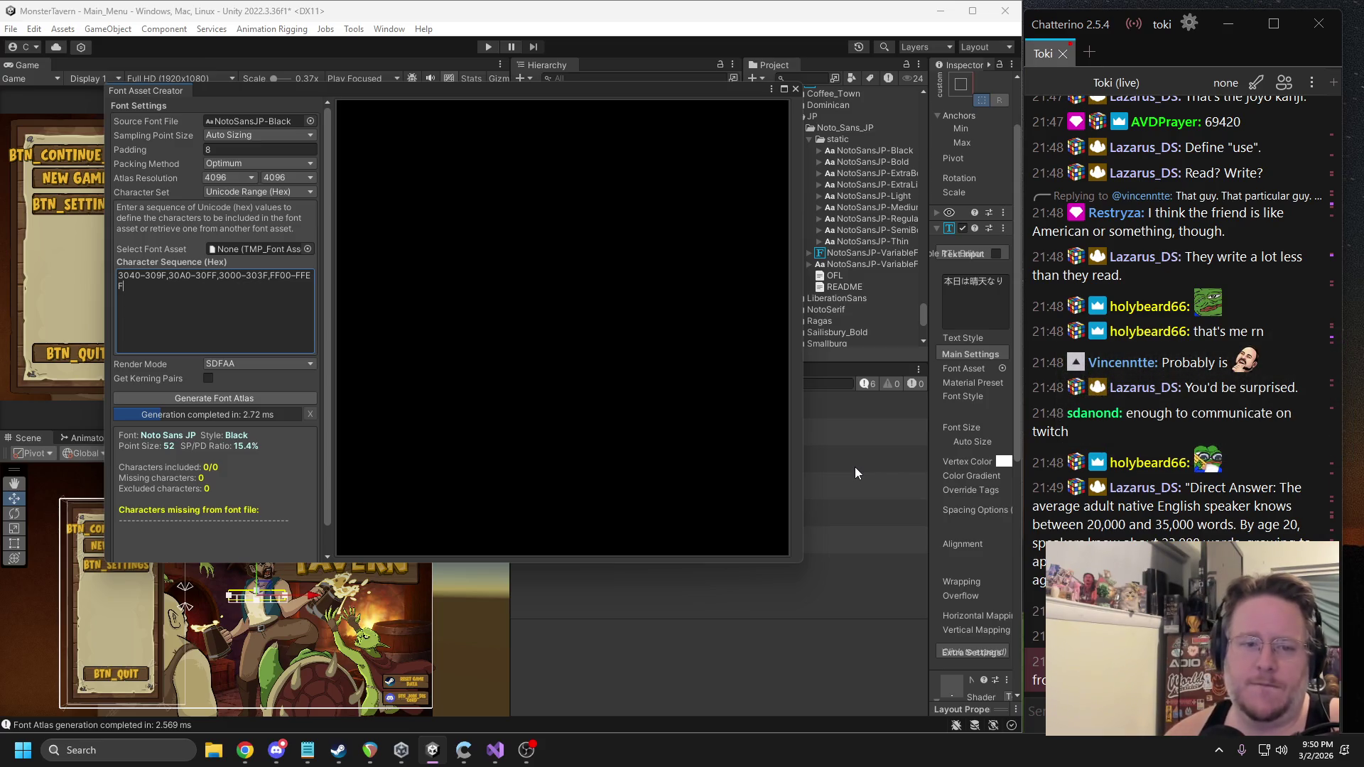
Drag NotoSansJP-VariableFont from the Project window into the Select Font Asset field.
scroll(326, 490, "down", 2)
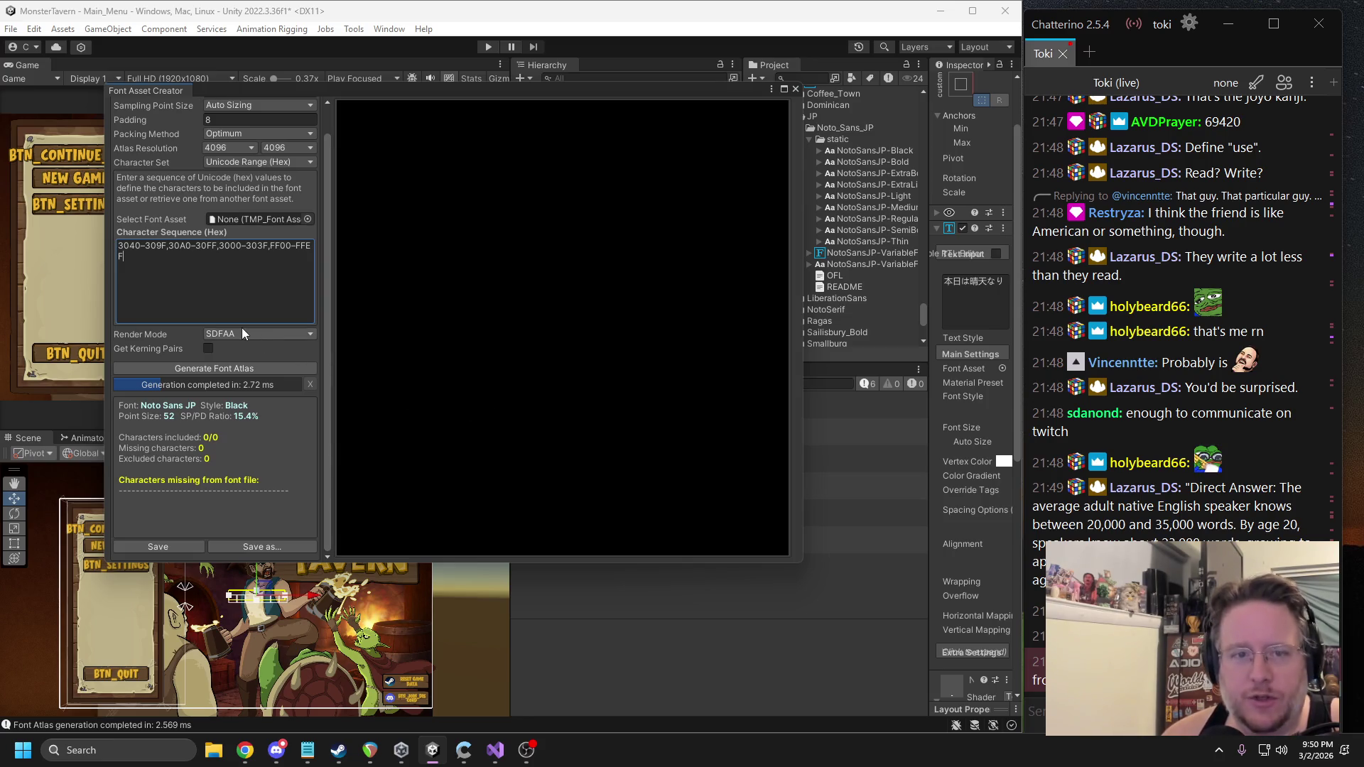
scroll(242, 327, "up", 2)
left_click_drag(854, 253, 270, 244)
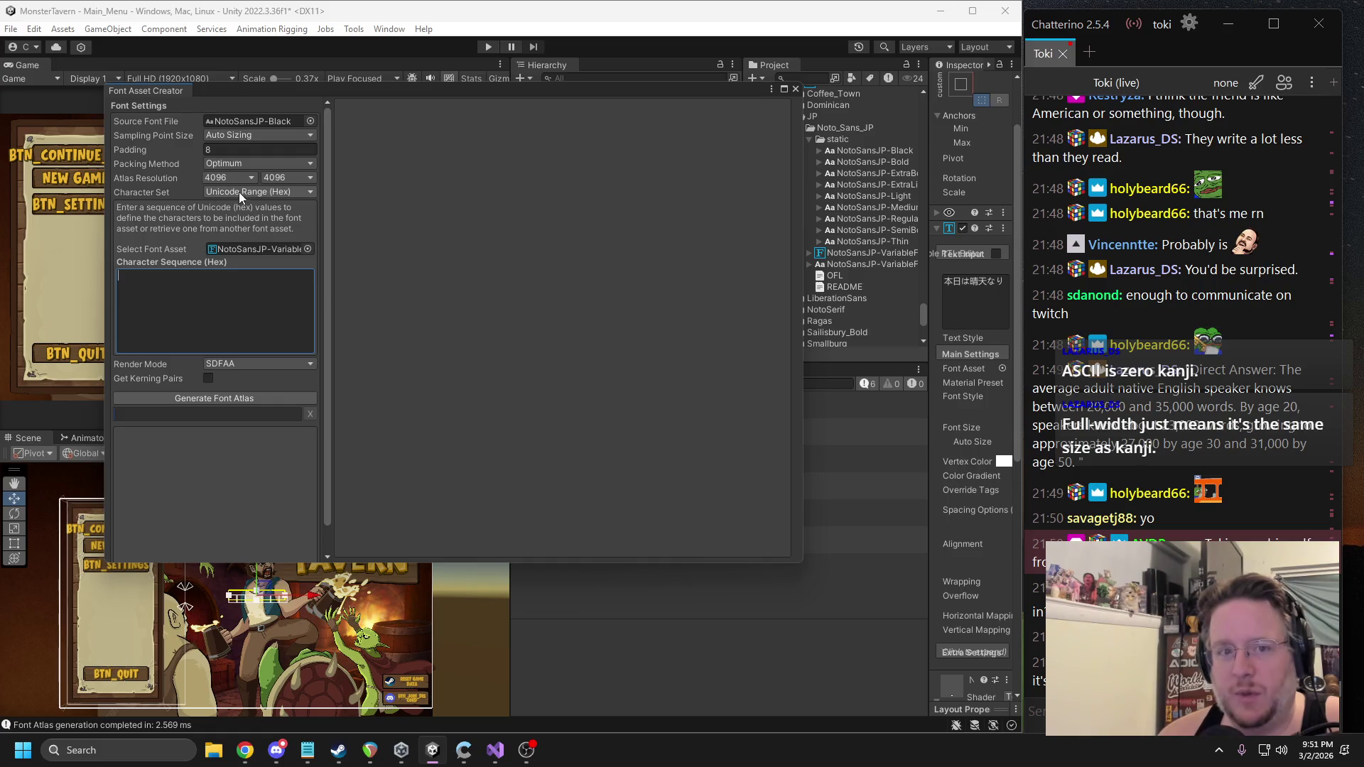
Paste ranges 3000-303F,3040-309F,30A0-30FF,FF00-FFEF and generate the NotoSansJP-Black atlas.
type("3000-303F,3040-309F,30A0-30FF,FF00-FFEF")
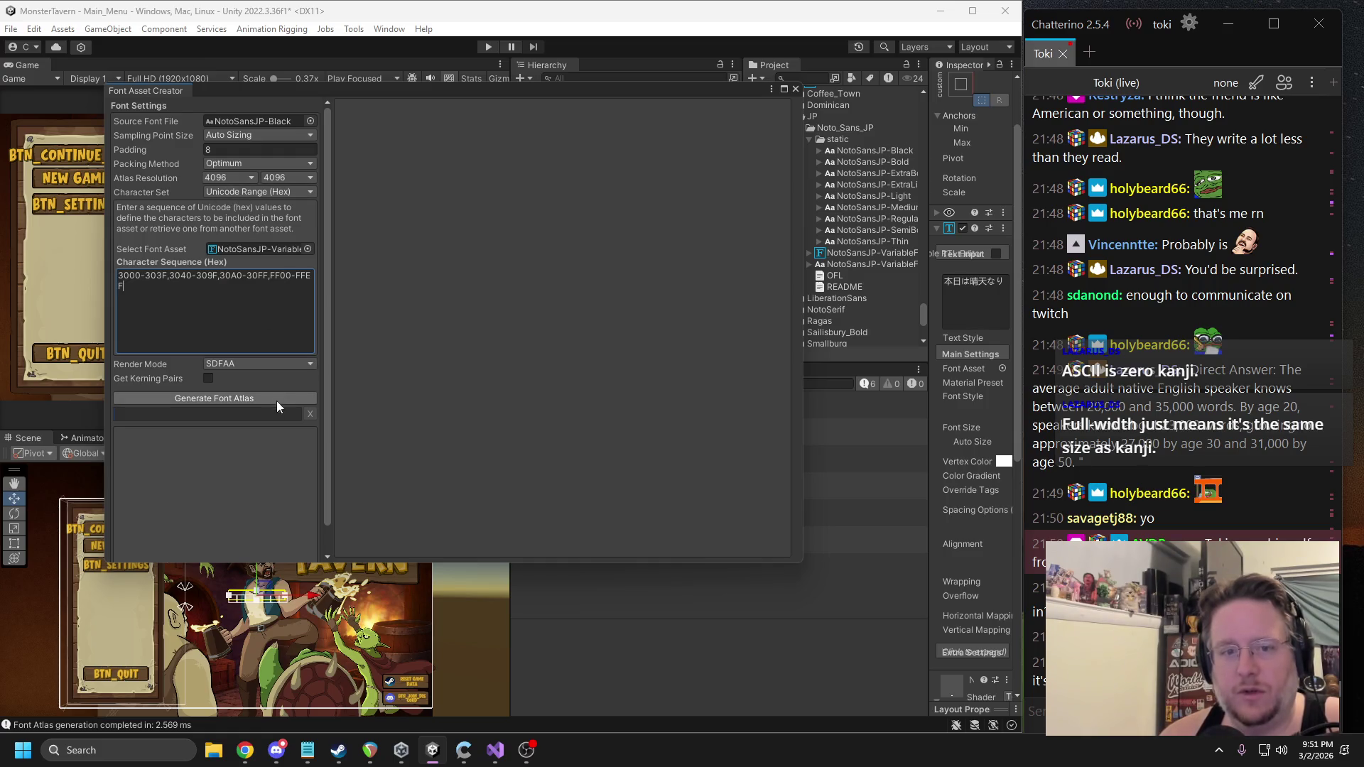
left_click(247, 399)
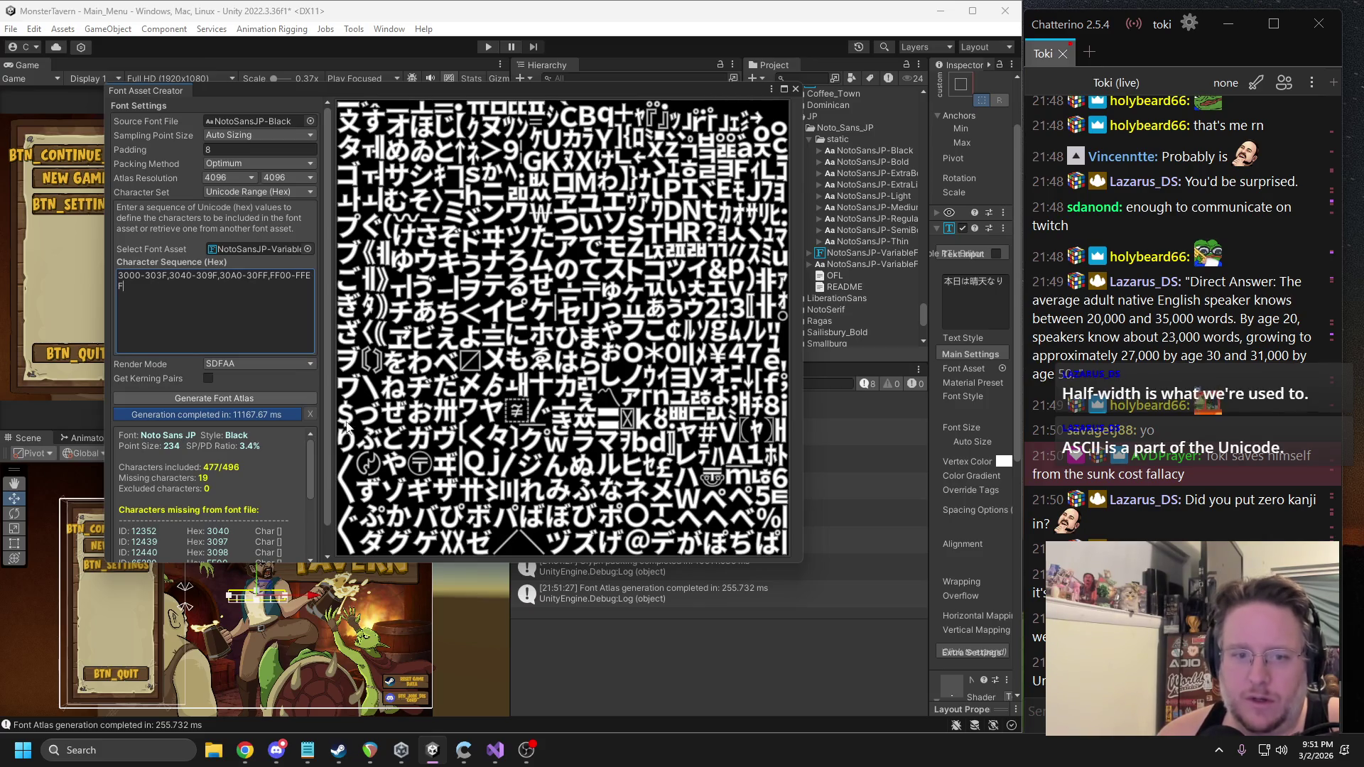
scroll(213, 483, "down", 5)
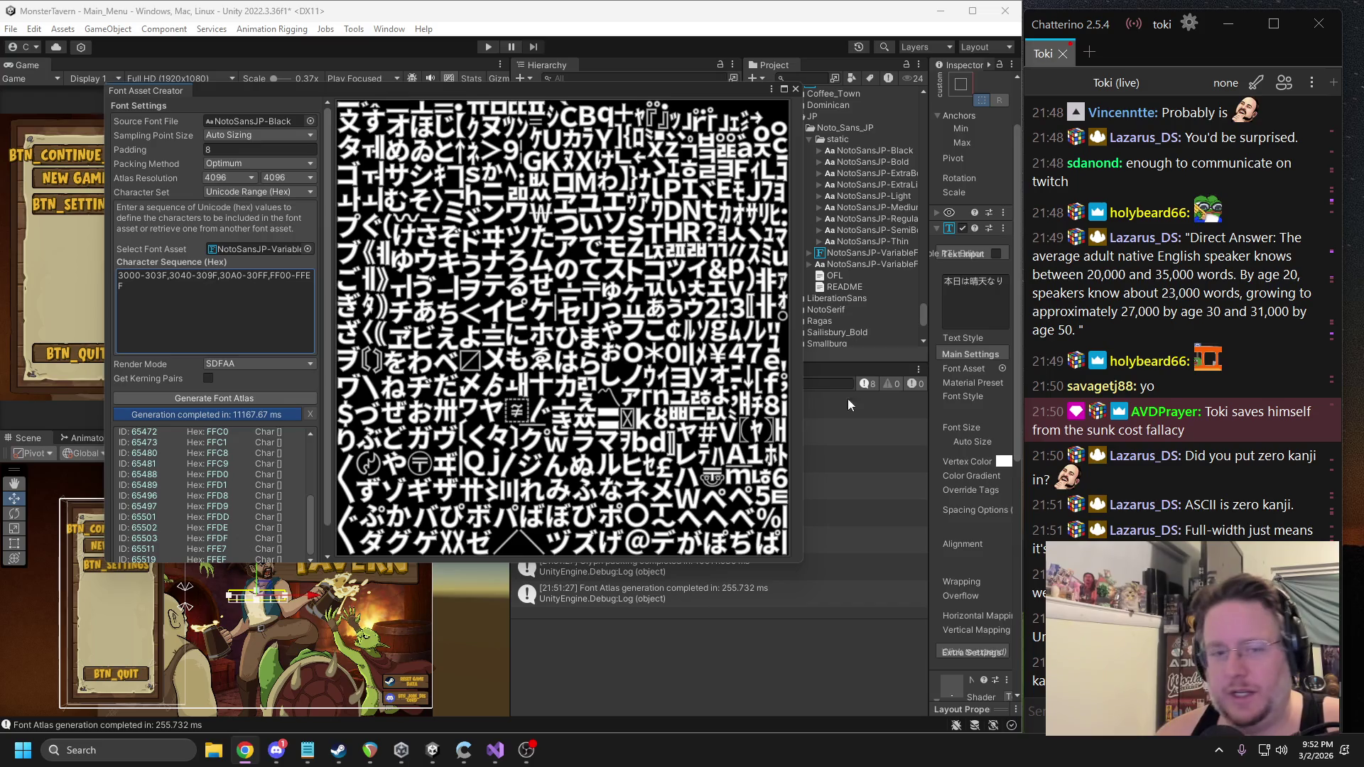
Append the 4E00-9FAF kanji range, regenerate the atlas, and select the whole sequence.
left_click(150, 286)
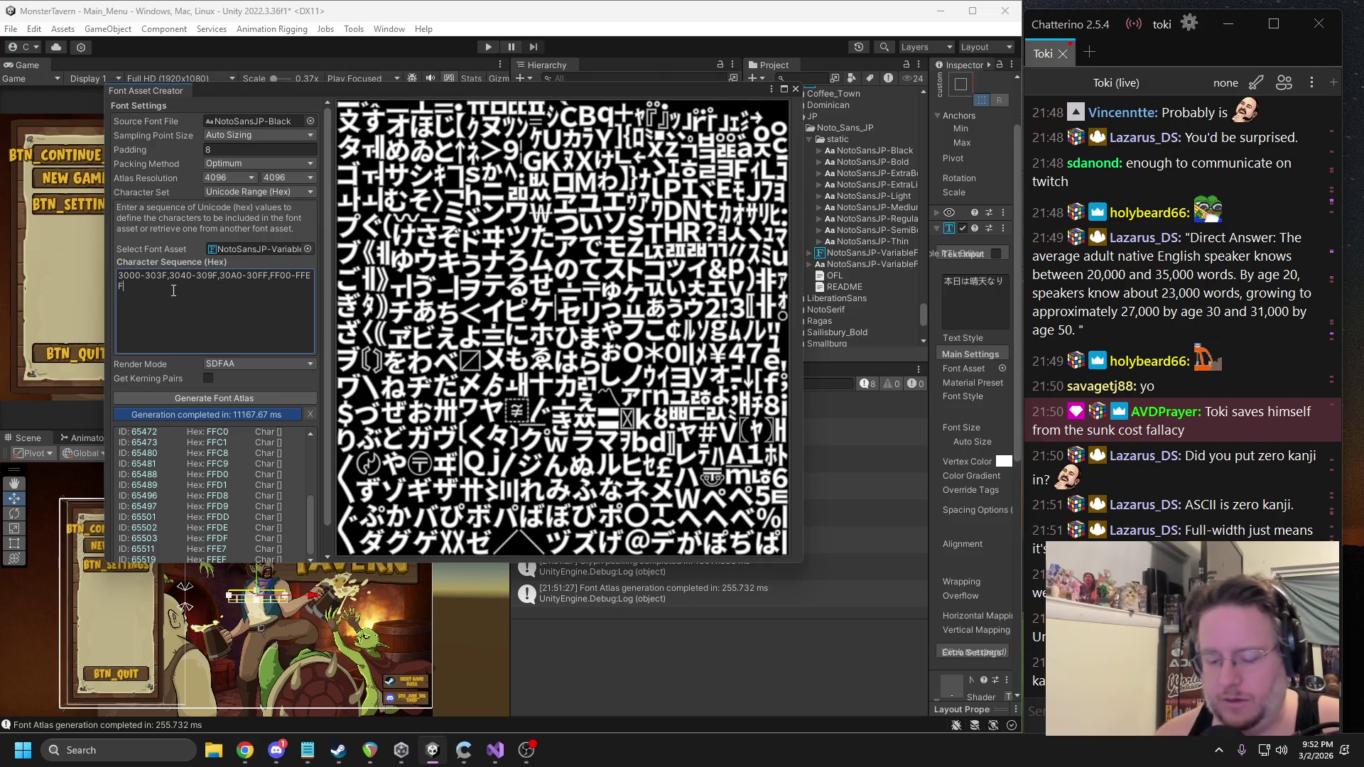
type(",4E00-9FAF")
left_click(234, 398)
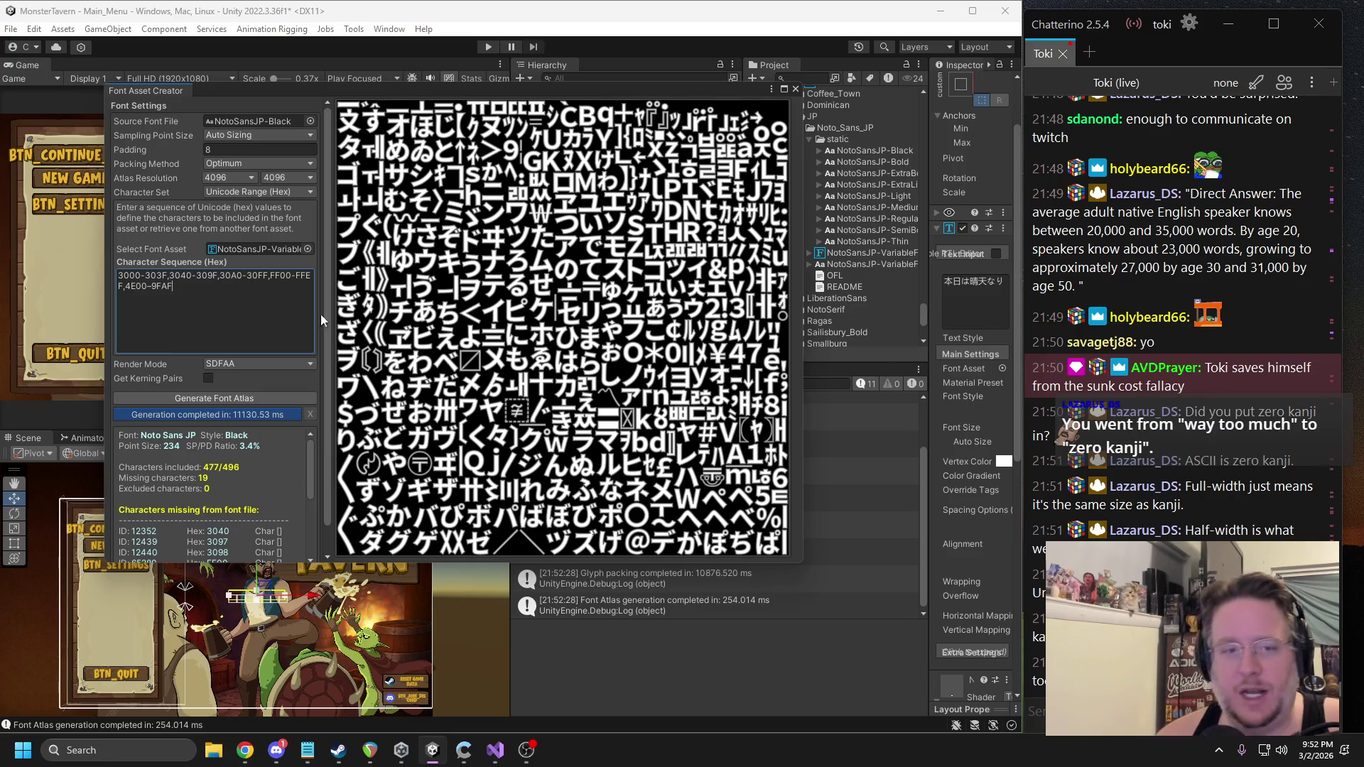
left_click_drag(180, 285, 124, 286)
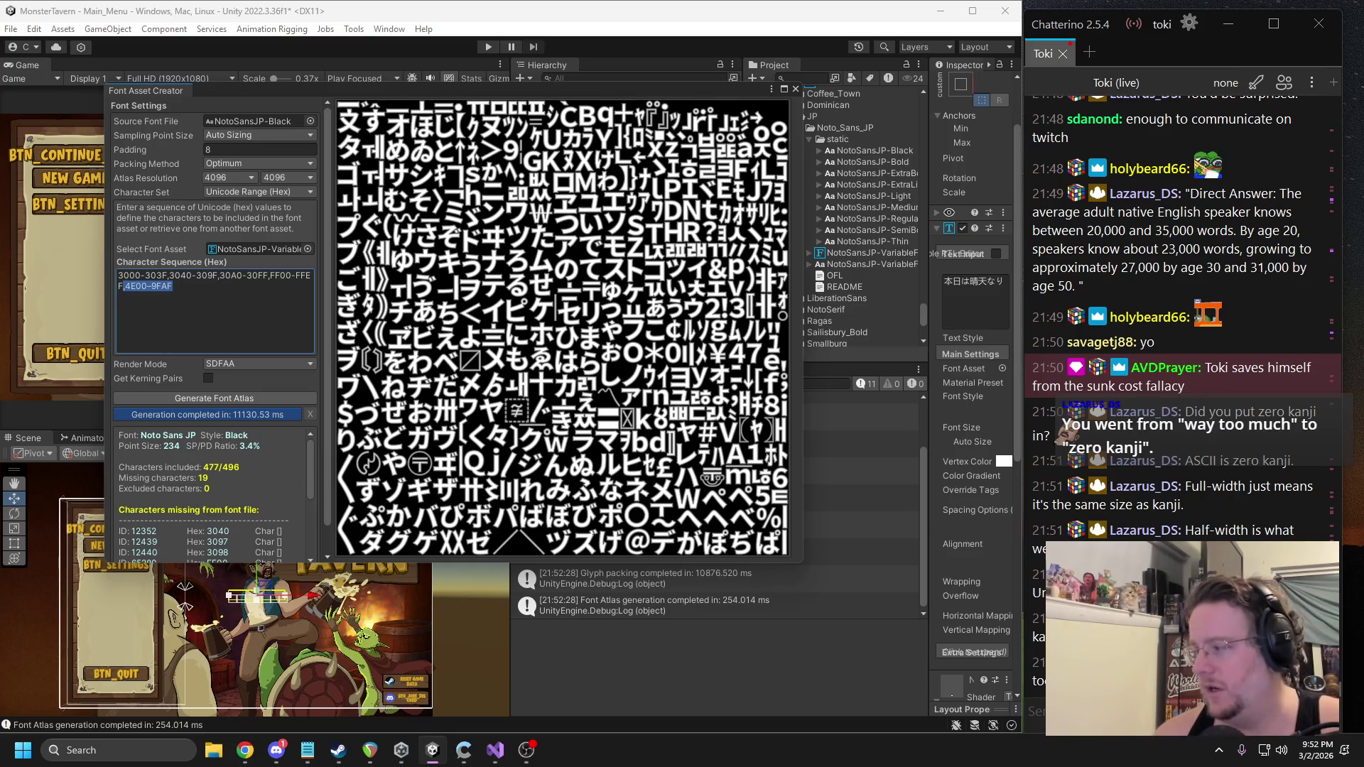
left_click(173, 286)
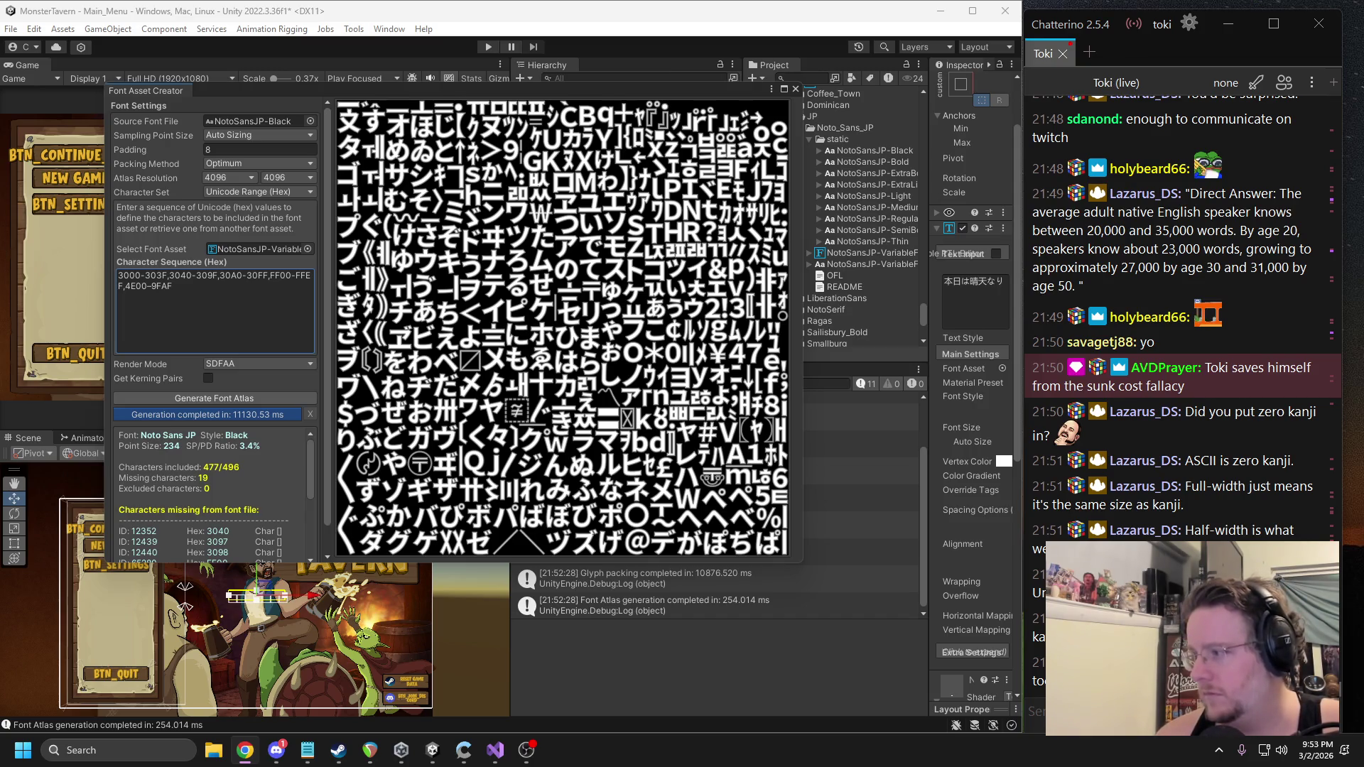
key("ctrl+a")
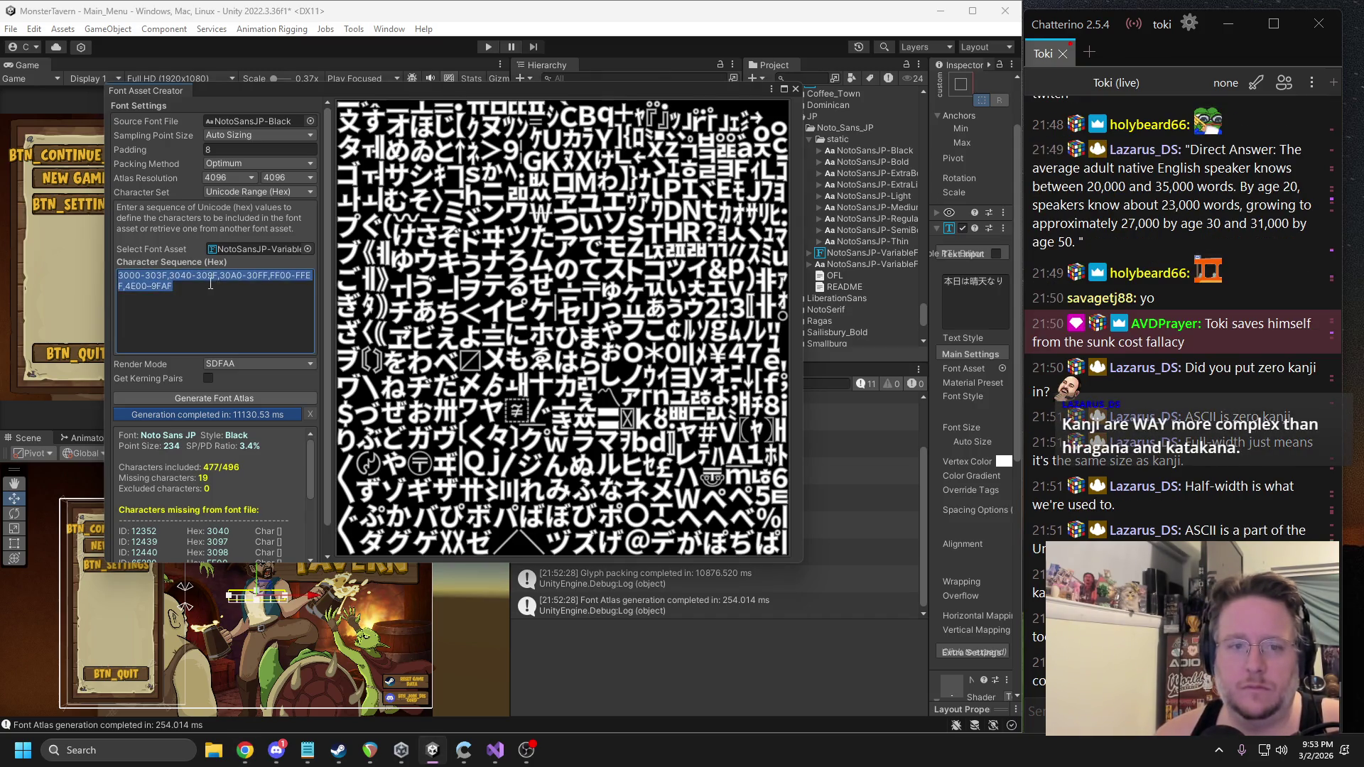
Replace the hex ranges with 3000-303F,3040-309F,30A0-30FF,31F0-31FF,4E00-9FAF,FF00-FFEF and generate the atlas.
type("3000-303F,3040-309F,30A0-30FF,31F0-31FF,4E00-9FAF,FF00-FFEF")
left_click(242, 399)
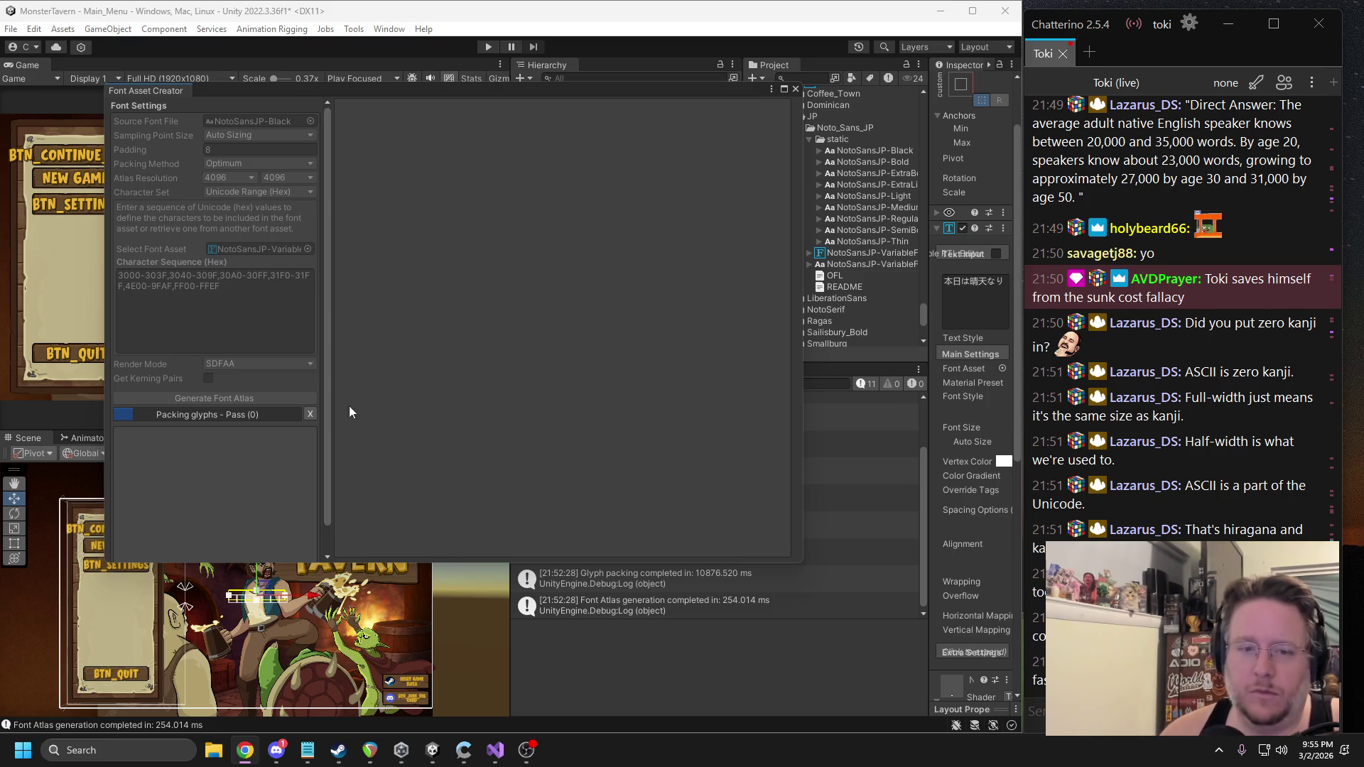
left_click(310, 414)
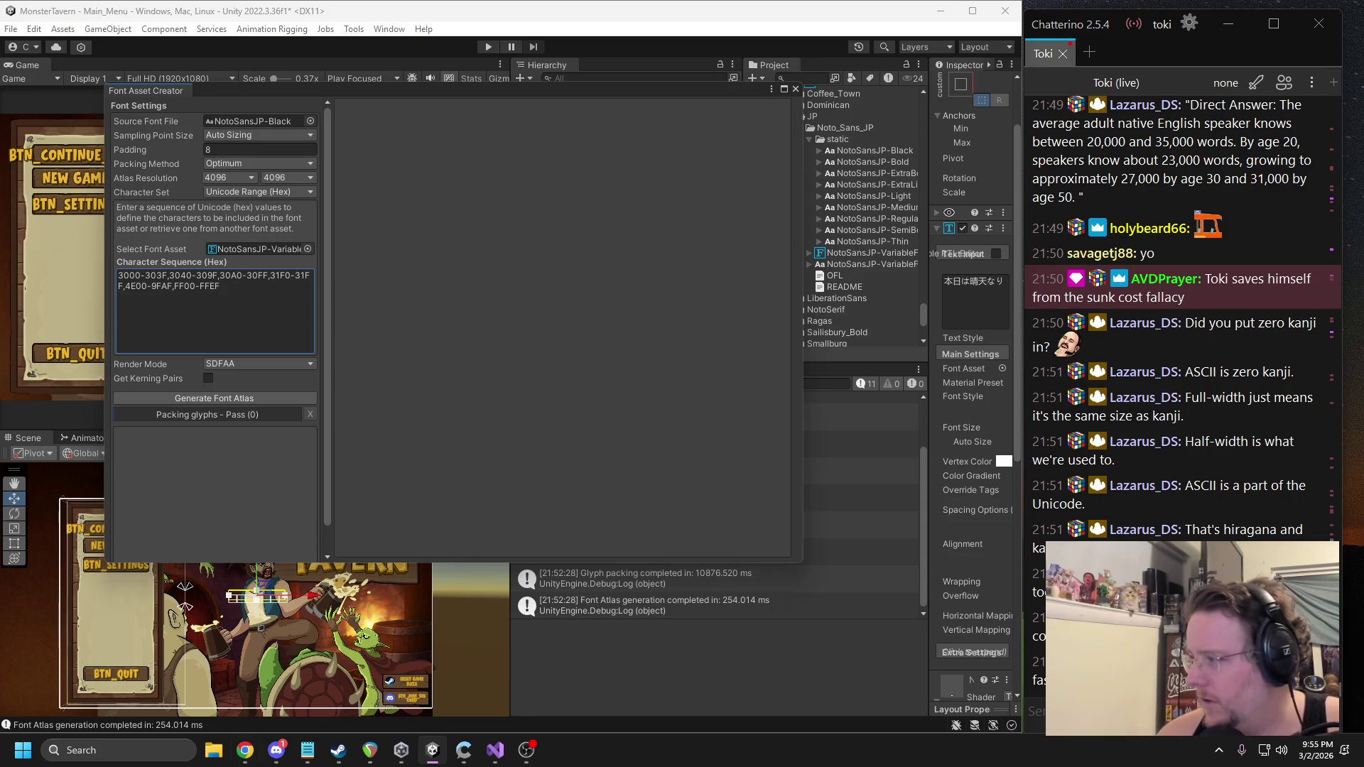
Narrow the kanji range from 4E00-9FAF to 4E00-4EFF in Character Sequence (Hex), then select the field's text.
key("ctrl+a")
type("3000-303F,3040-309F,30A0-30FF,31F0-31FF,4E00-4EFF,FF00-FFEF")
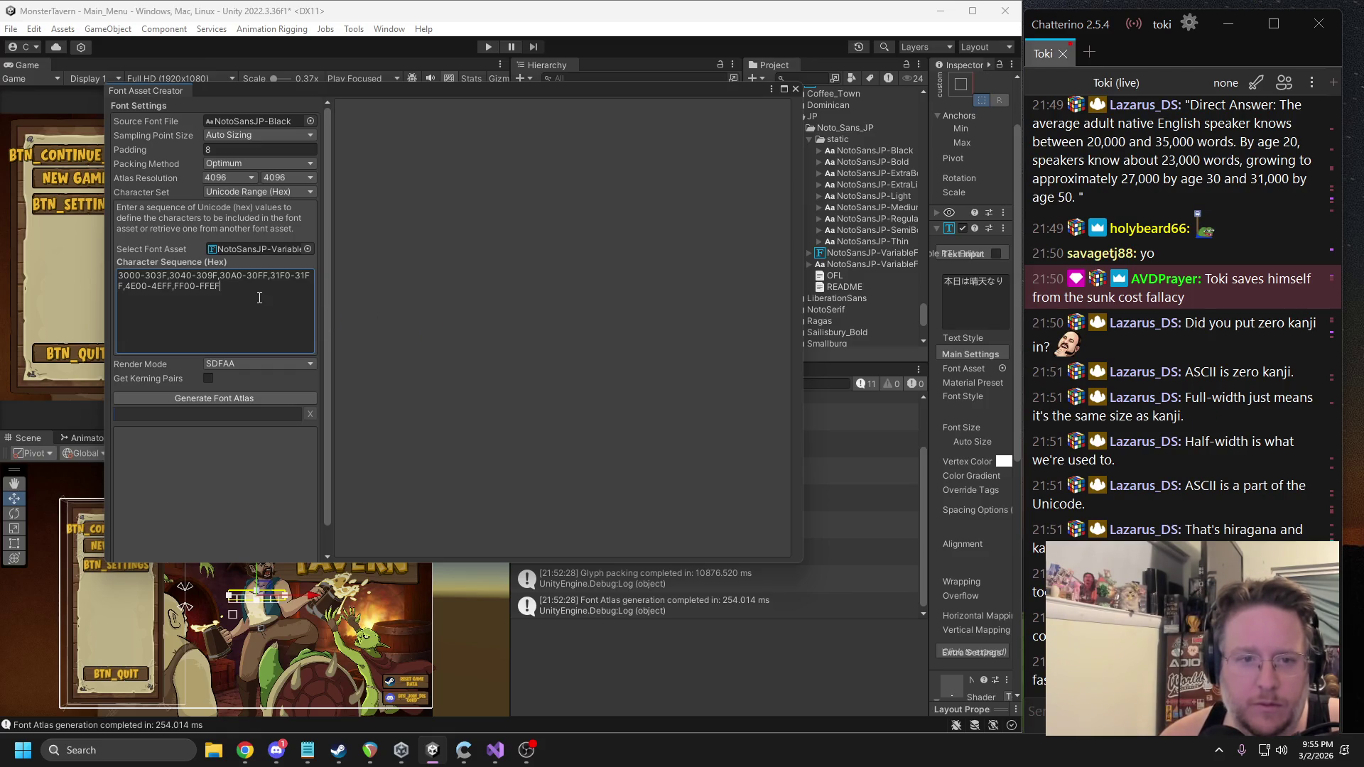
left_click_drag(160, 286, 98, 274)
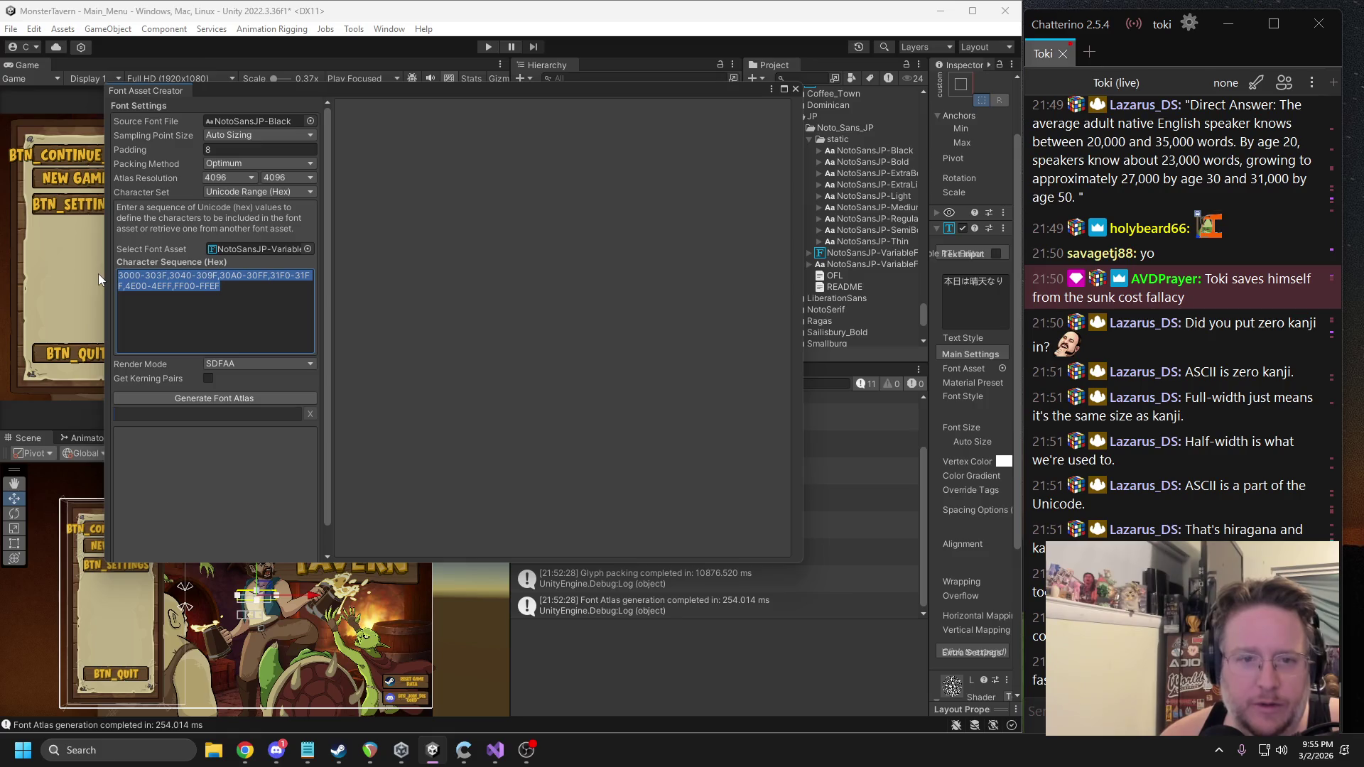
Use Fast packing, 2048 x 2048 atlas resolution and kerning pairs, then generate the atlas.
left_click(177, 263)
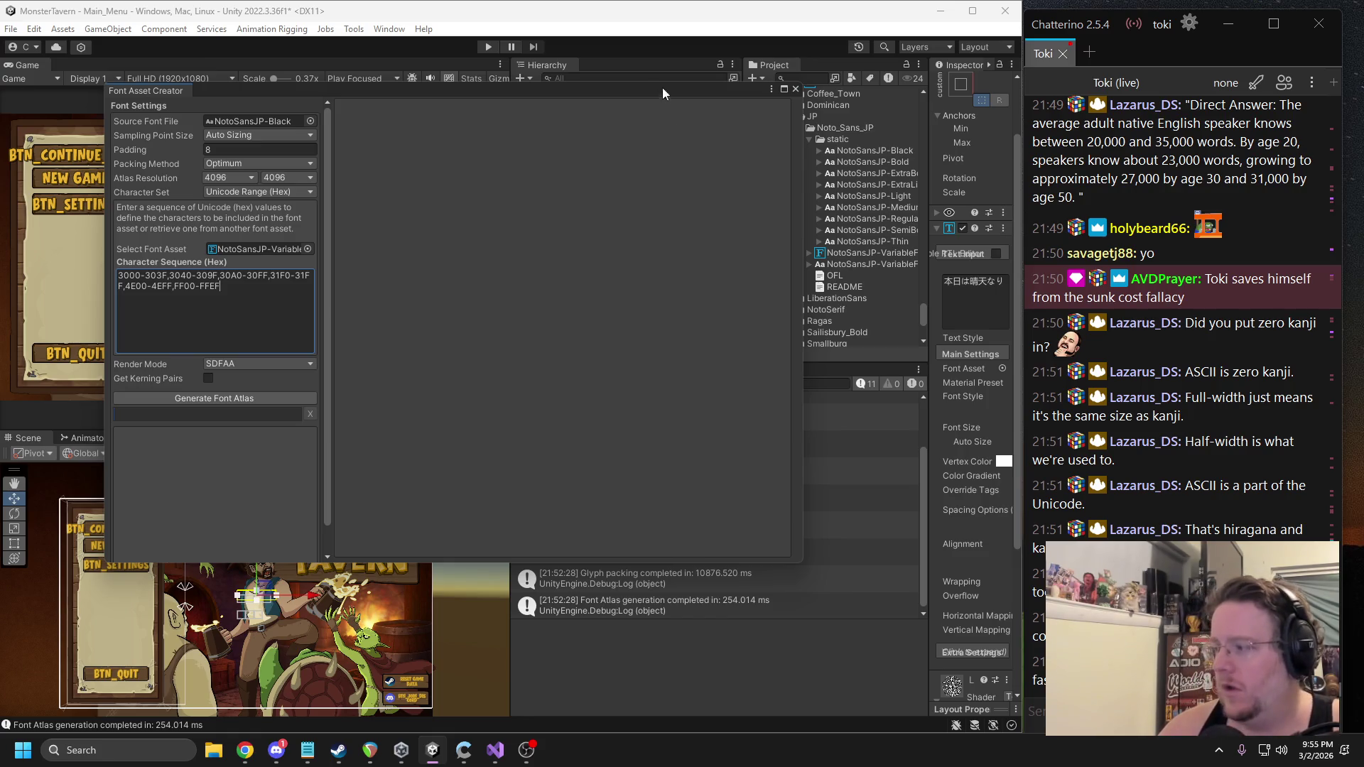
left_click(235, 162)
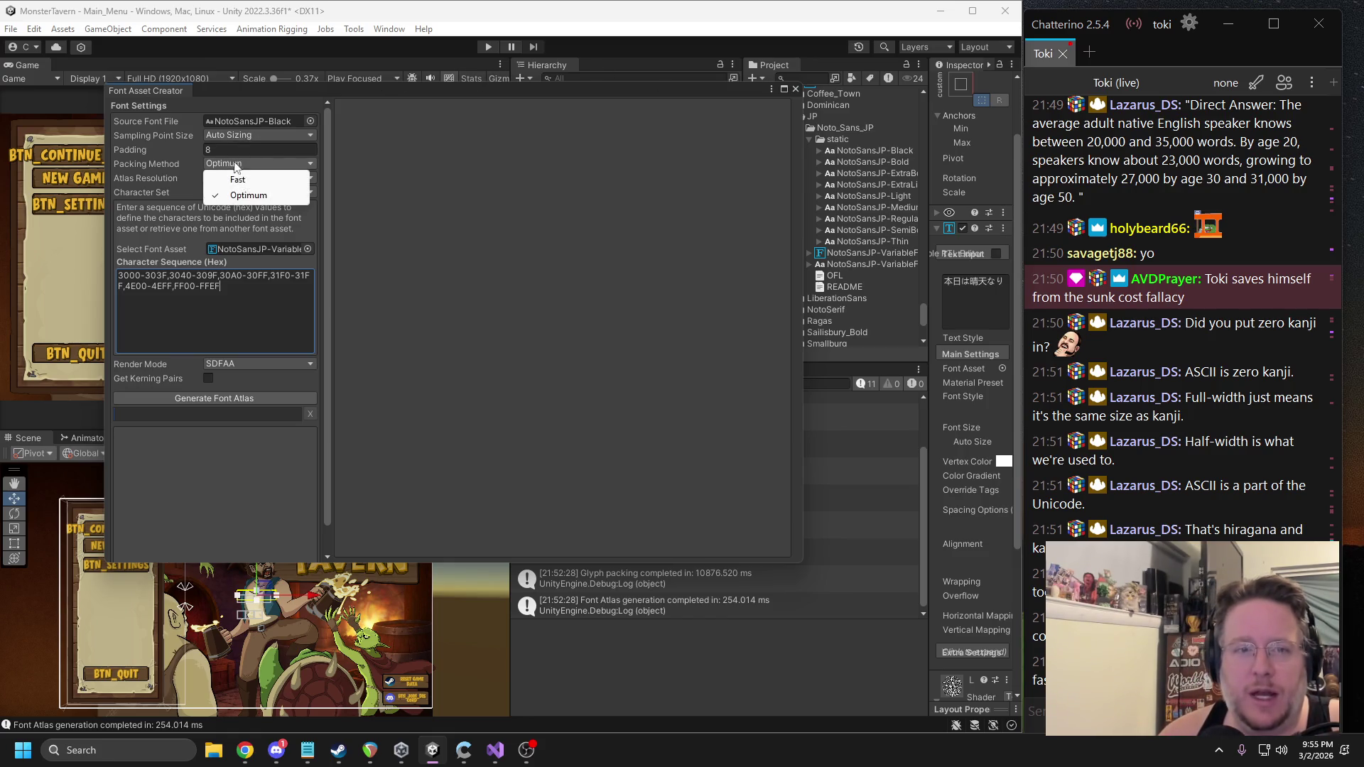
left_click(229, 177)
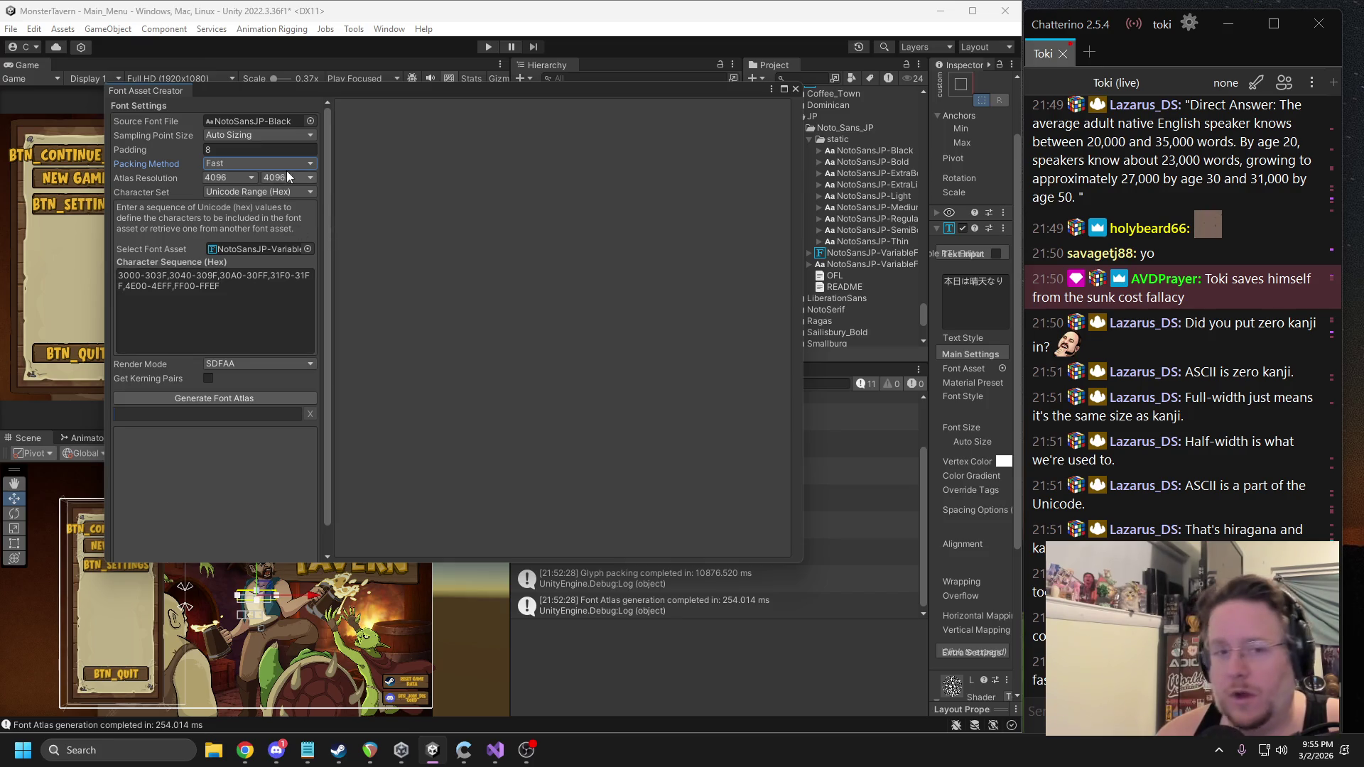
left_click(231, 179)
left_click(246, 319)
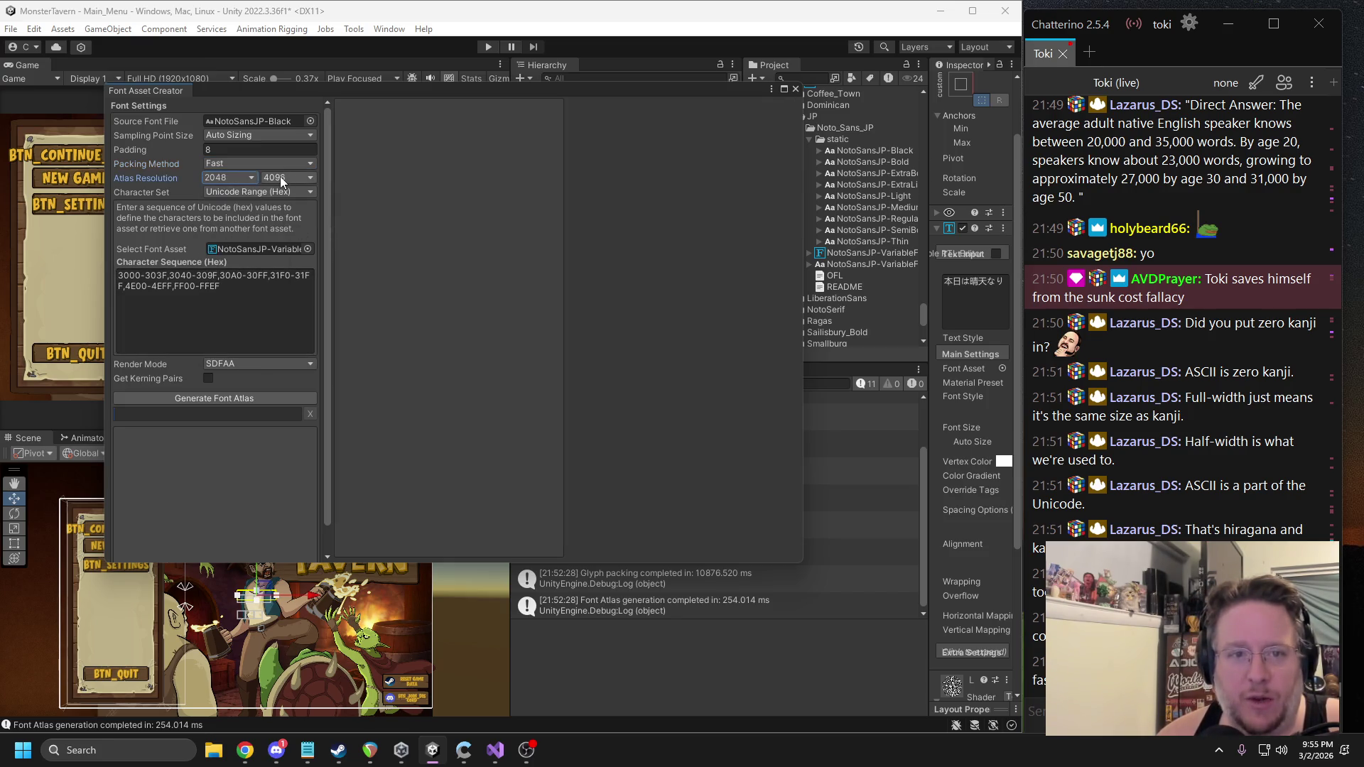
left_click(283, 179)
left_click(294, 319)
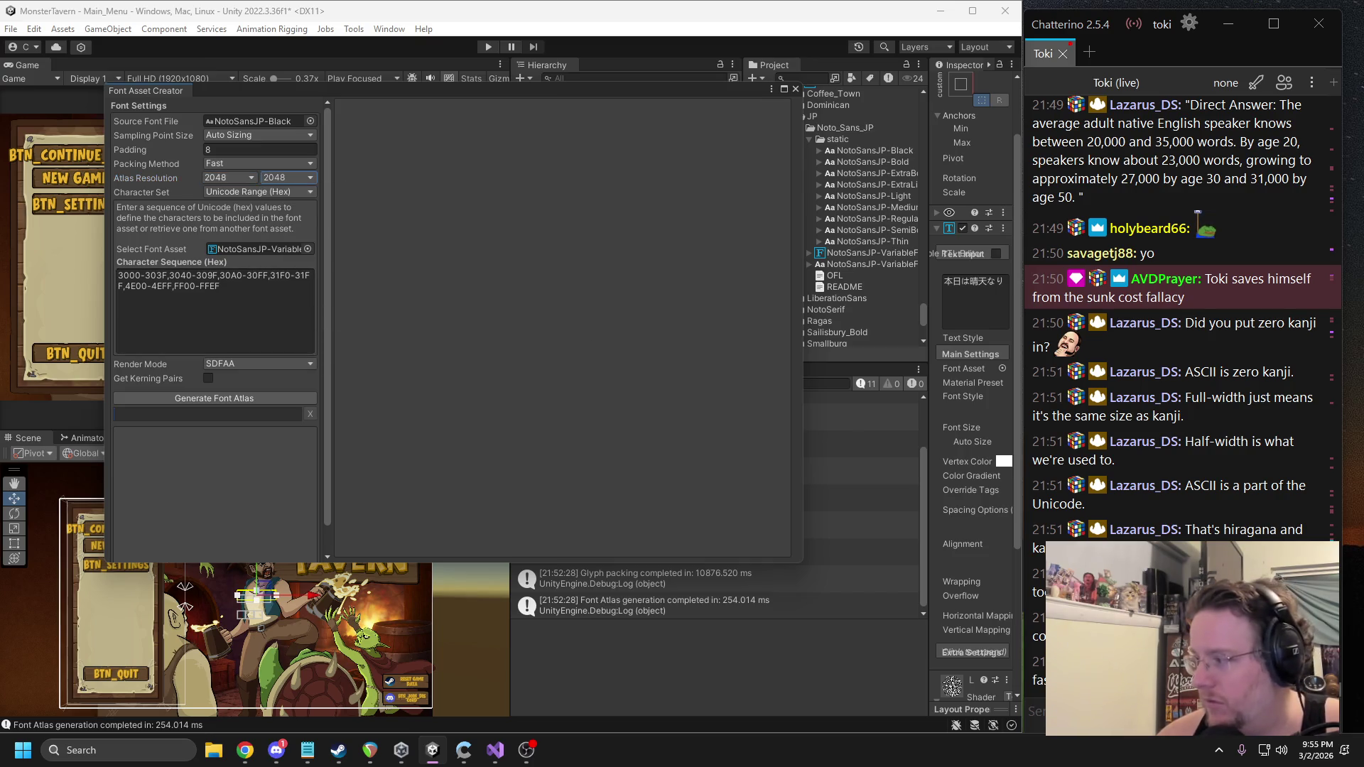
left_click(209, 379)
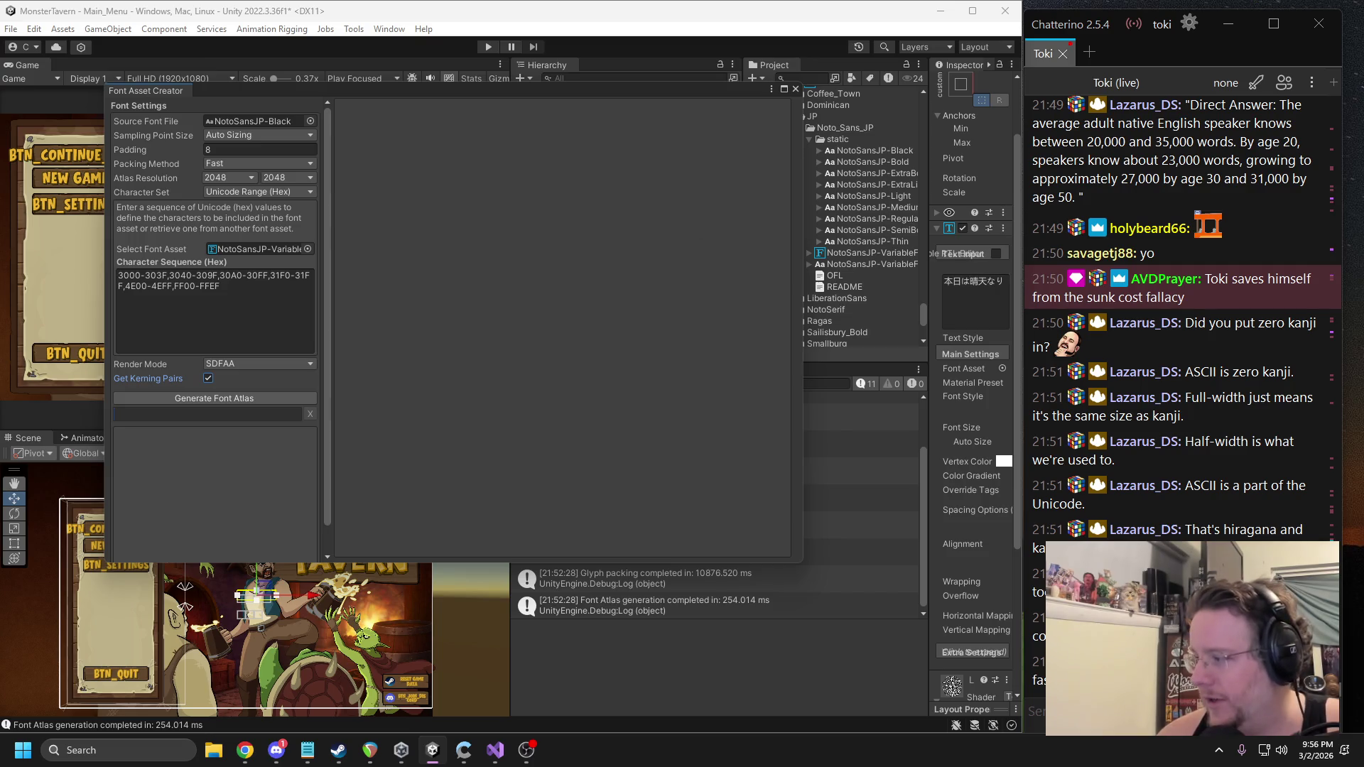
left_click(253, 398)
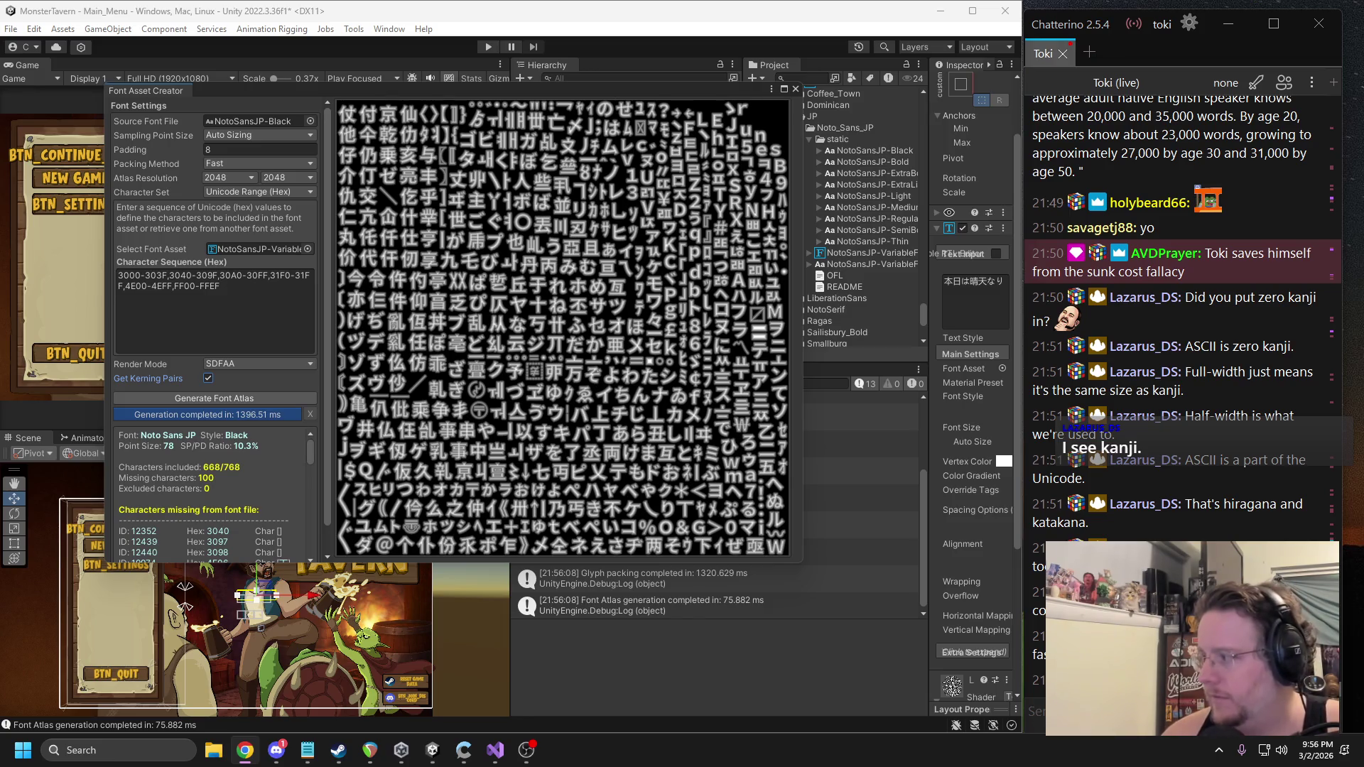
Select all the text in the Character Sequence (Hex) field.
left_click(213, 313)
key("ctrl+a")
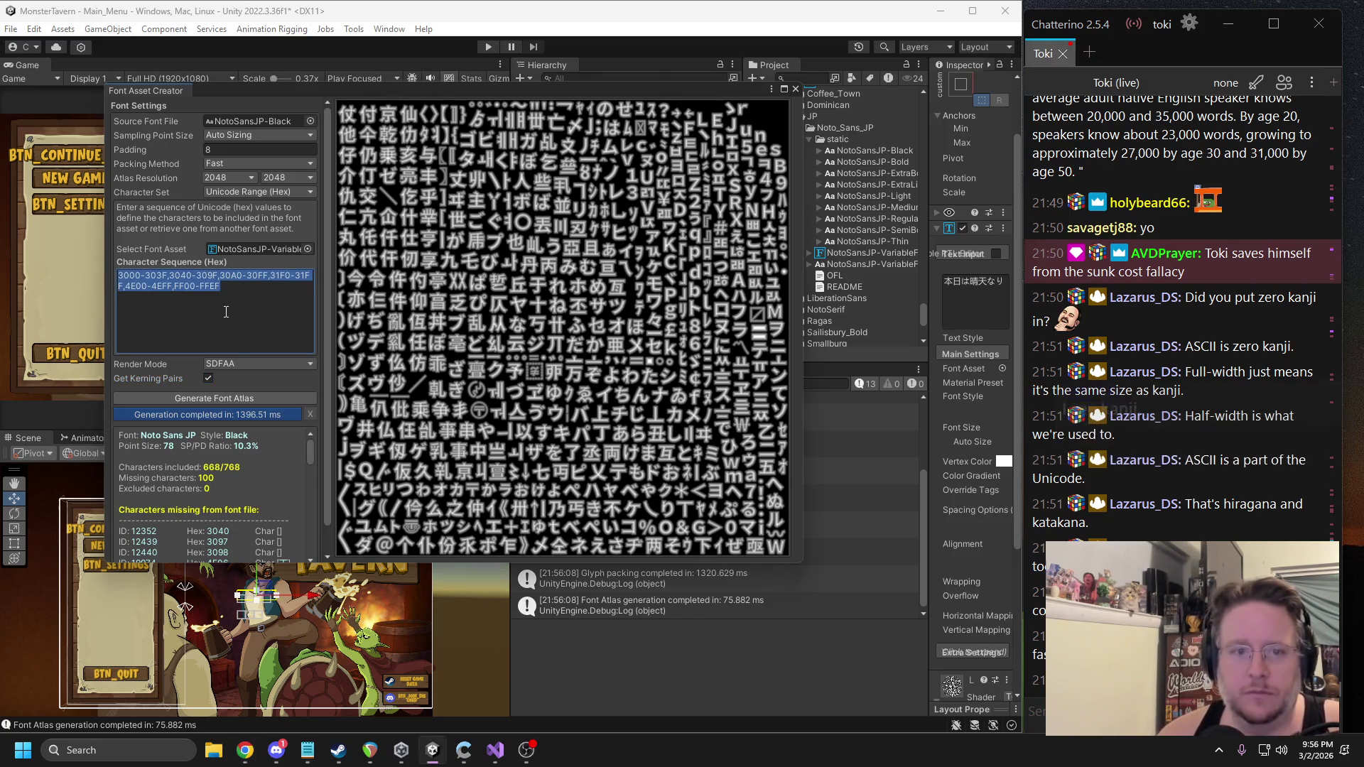
Remove the 4E00-4EFF range, regenerate the atlas, then paste the full 4E00-9FAF range back.
type("3000-303F,3040-309F,30A0-30FF,31F0-31FF,FF00-FFEF")
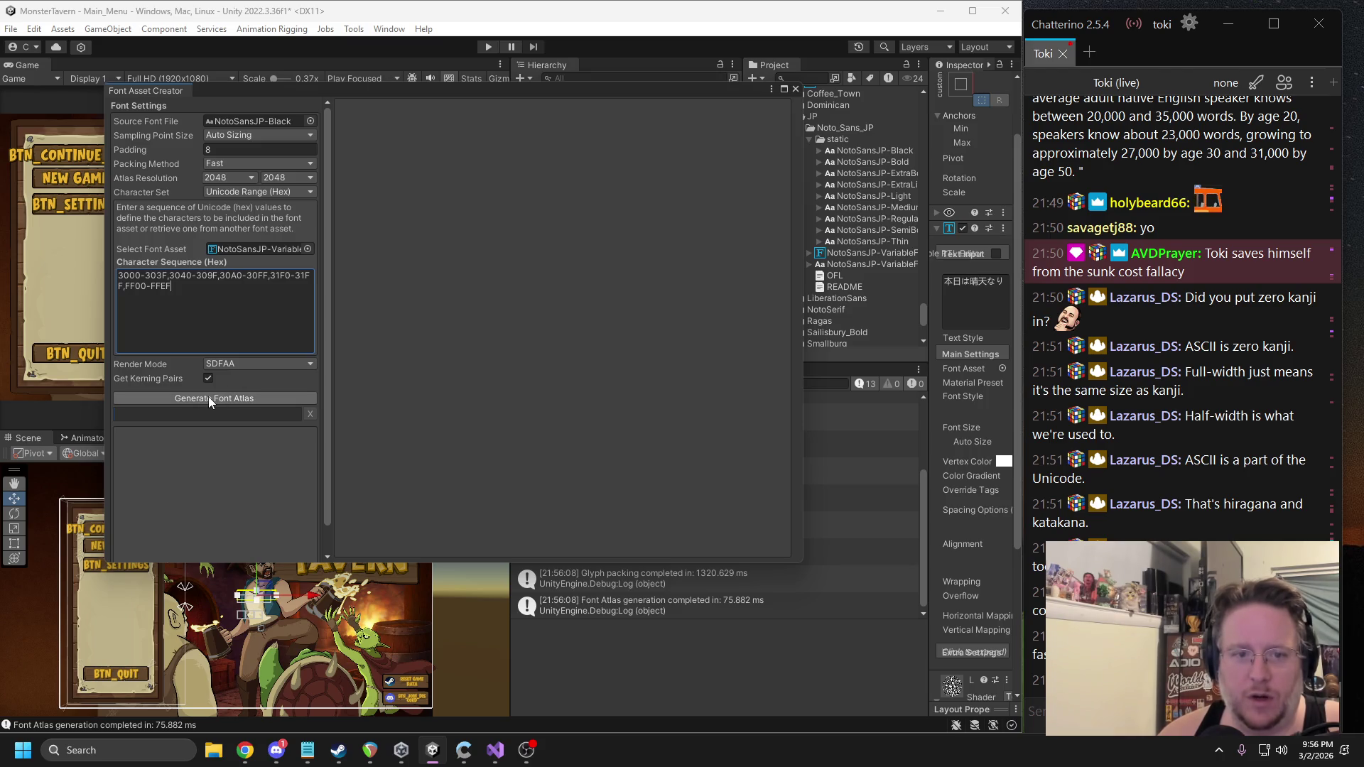
left_click(209, 399)
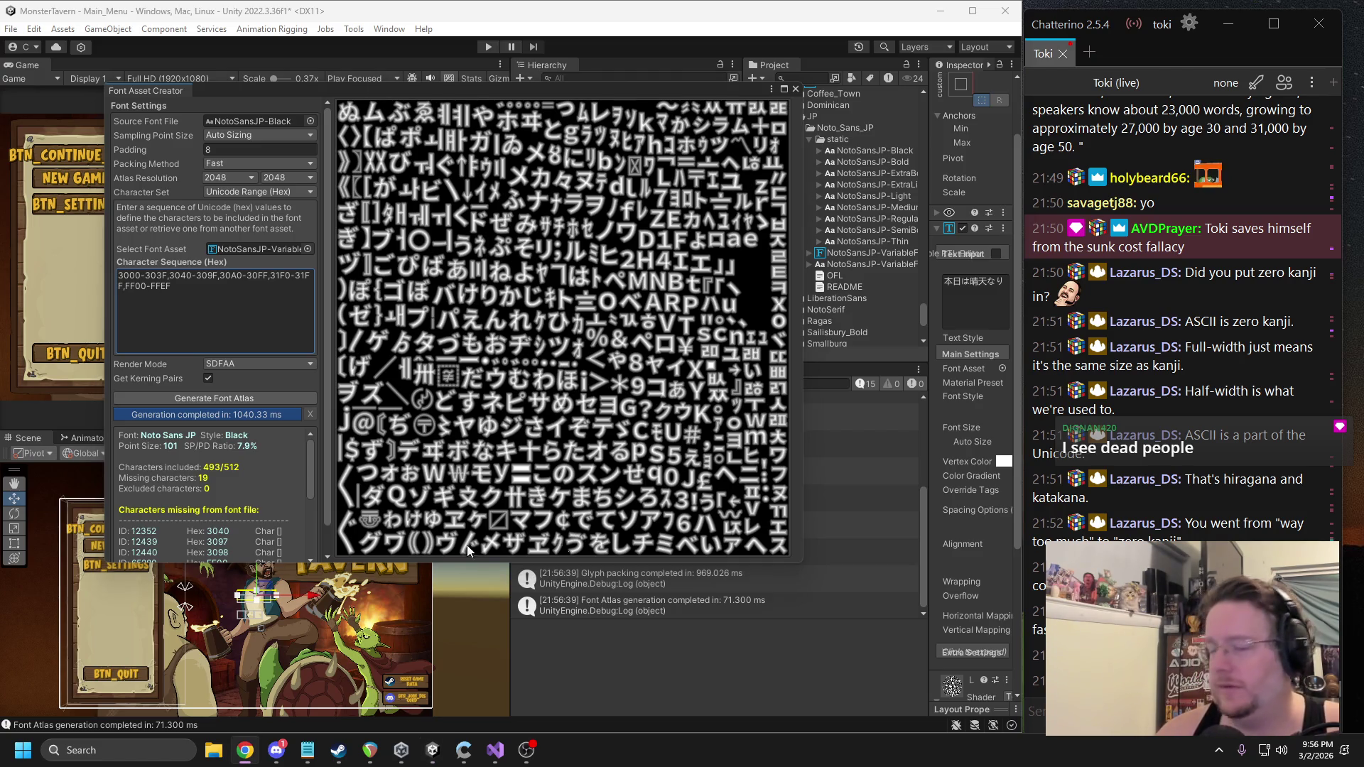
key("ctrl+v")
Generate the atlas with the full 4E00-9FAF kanji range and close the Font Asset Creator.
left_click(190, 398)
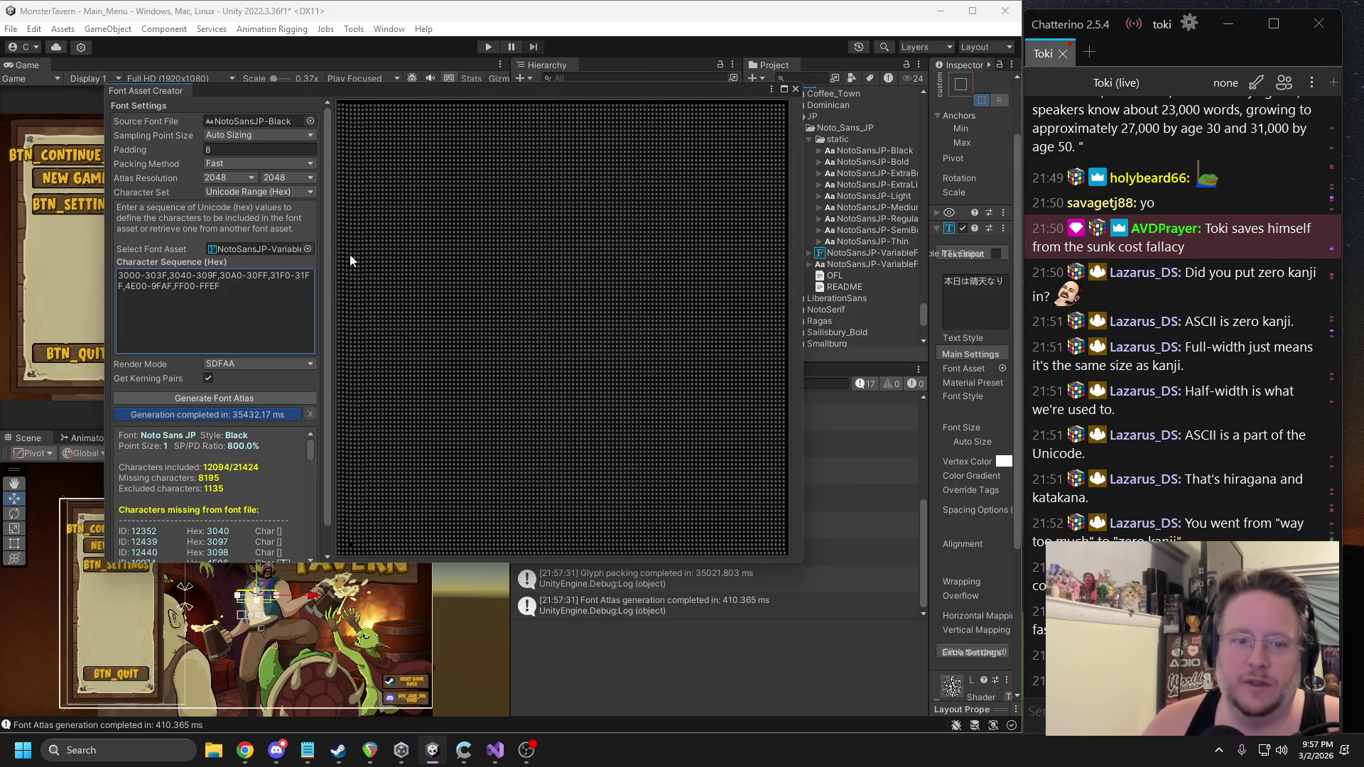
left_click(794, 89)
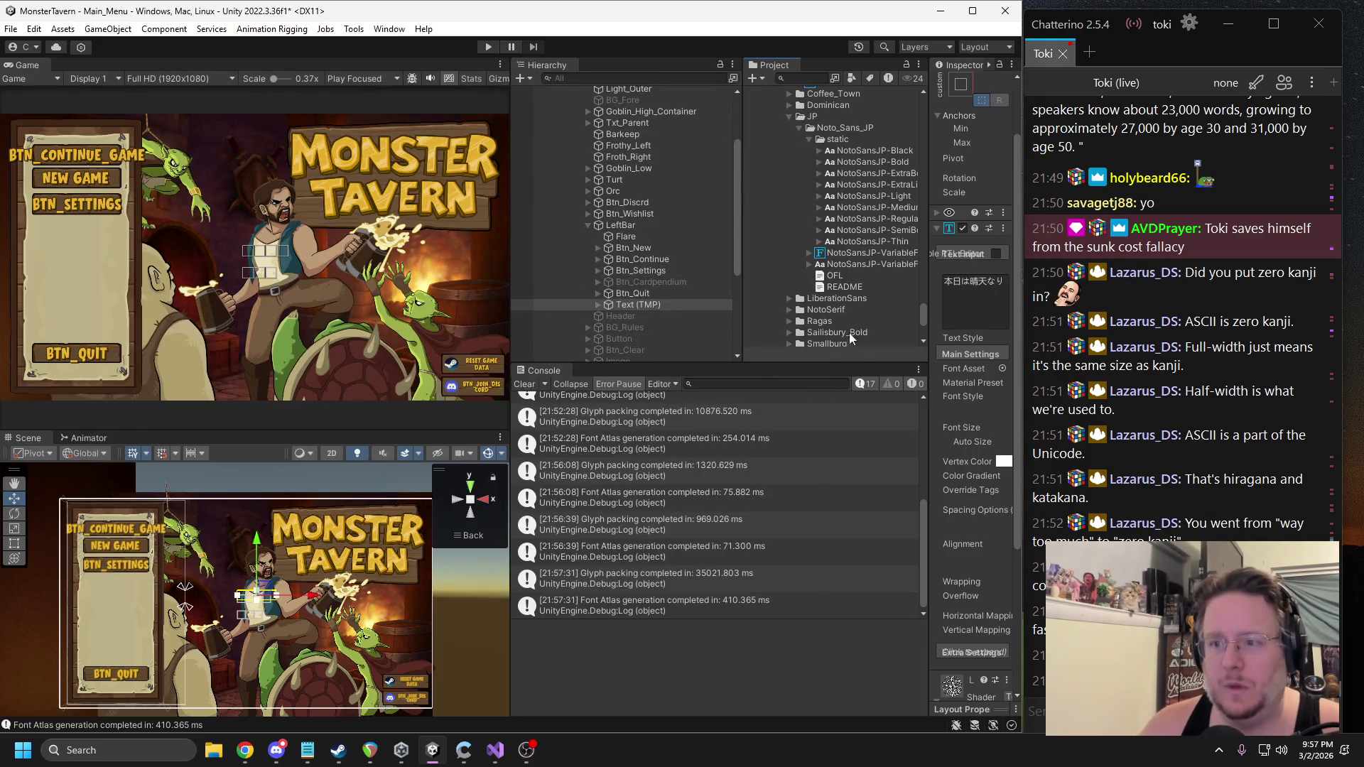
Assign the NotoSansJP font asset to the Text (TMP) Font Asset field and reopen the Font Asset Creator.
left_click_drag(928, 320, 843, 299)
left_click_drag(796, 256, 963, 369)
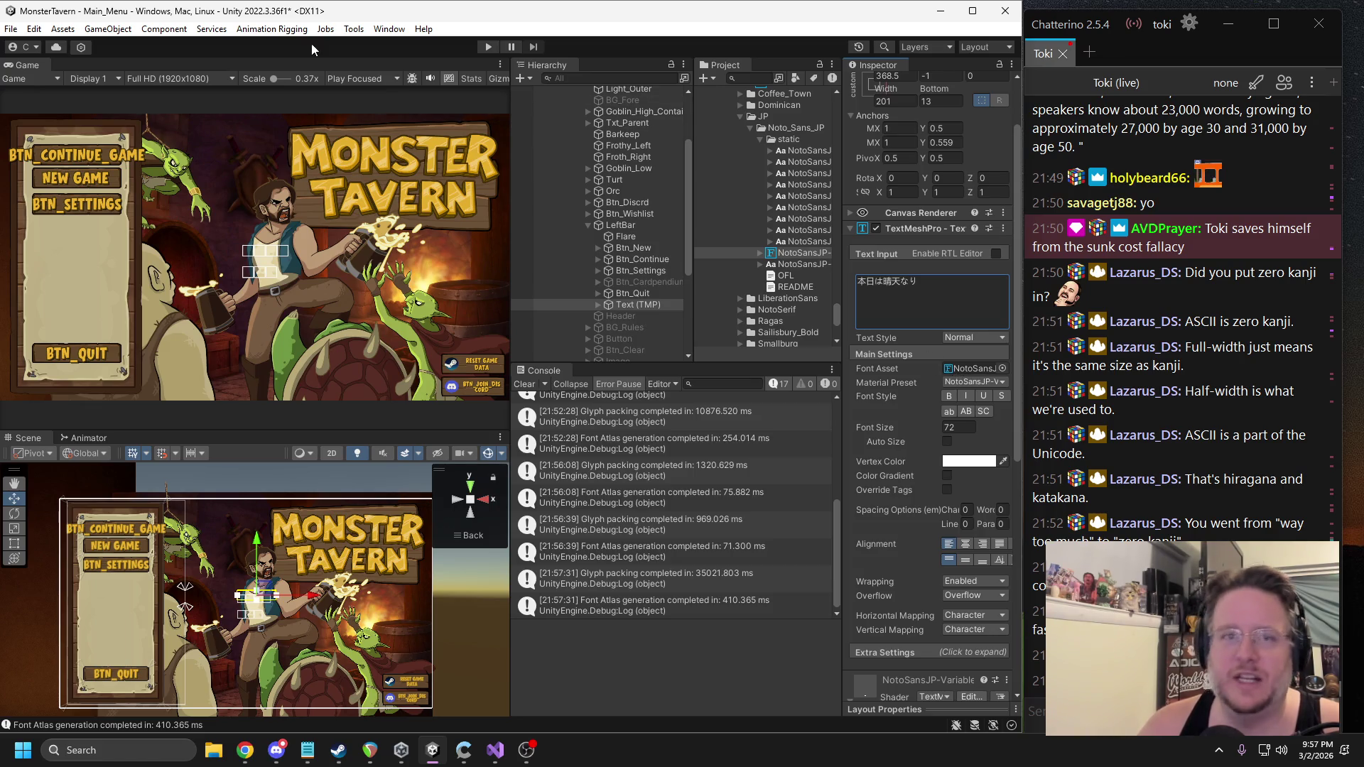
left_click(388, 31)
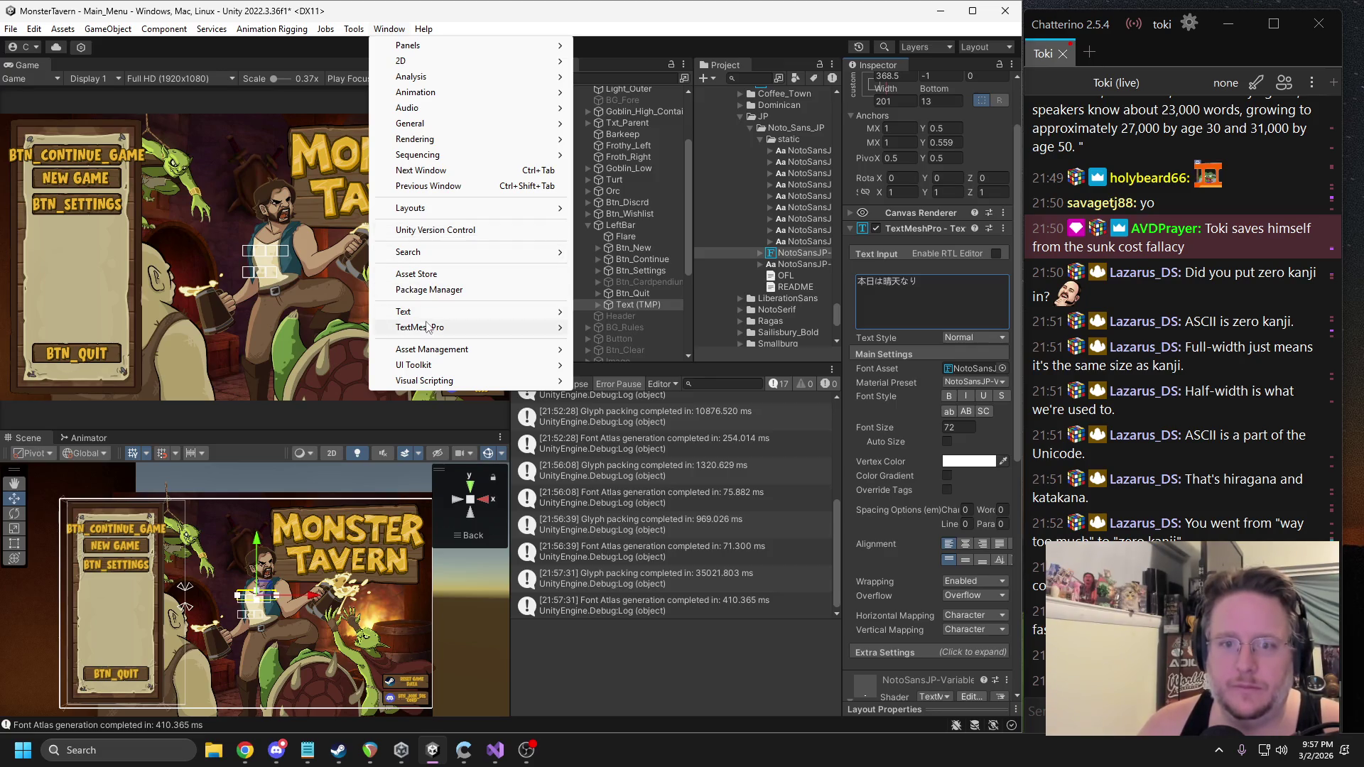
mouse_move(426, 327)
left_click(629, 331)
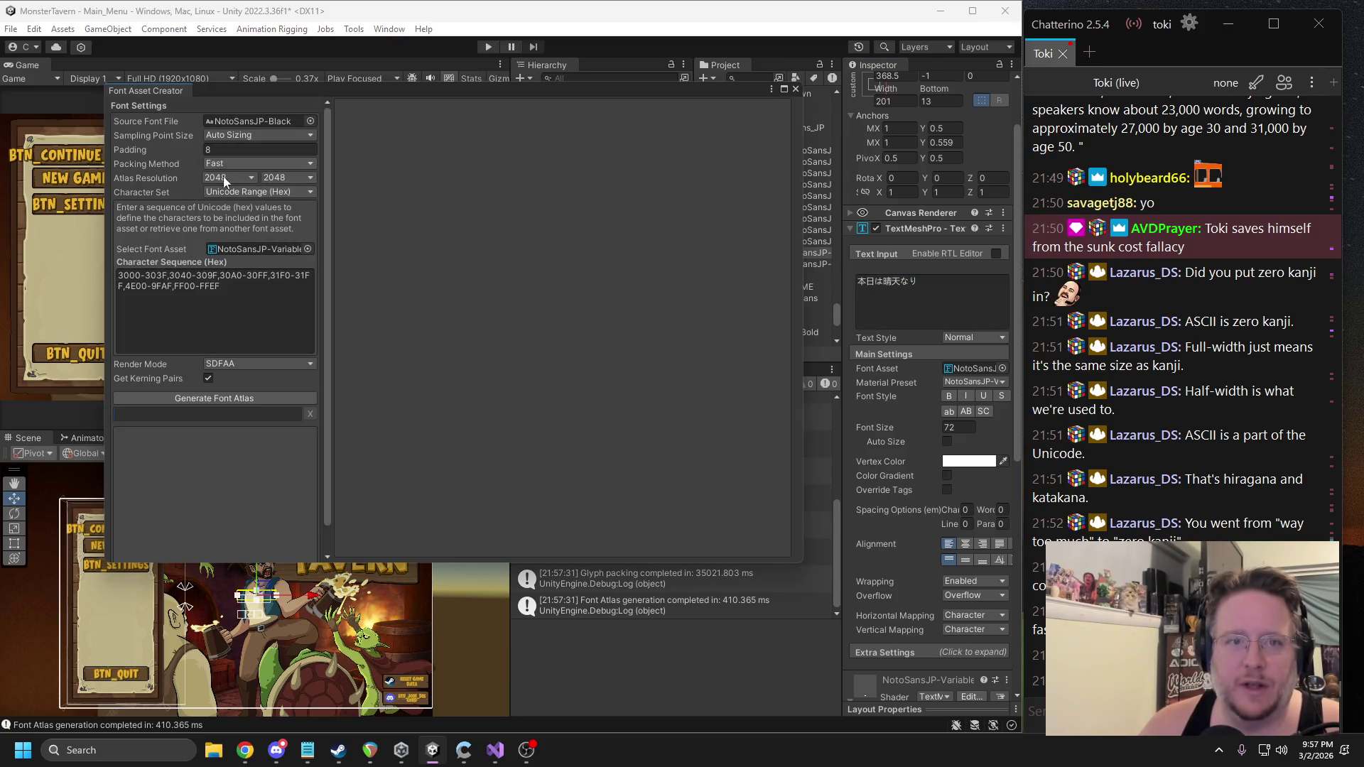
Set padding to 5 and regenerate the NotoSansJP-Black atlas.
left_click(221, 148)
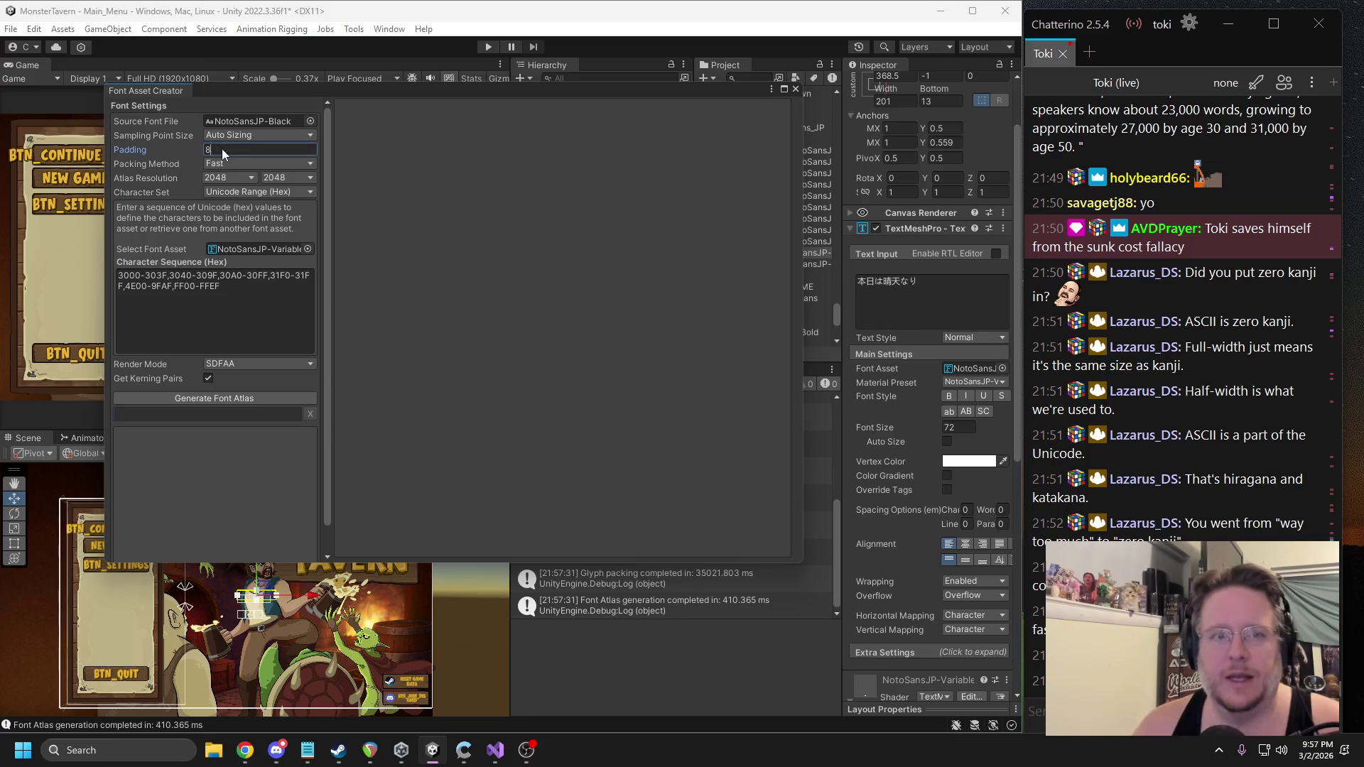
type("5")
left_click(232, 398)
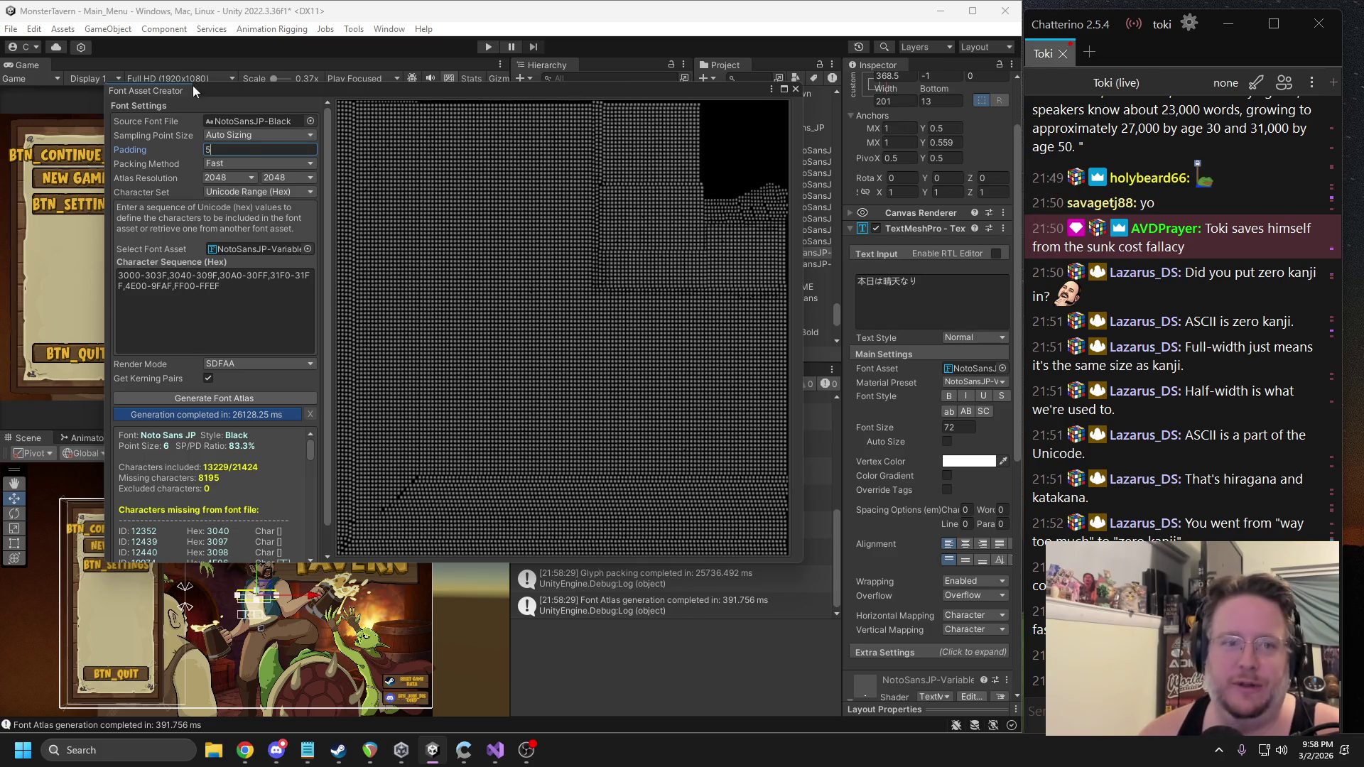
Save the font asset as NotoSansJP-Black SDF in the static folder and close the window.
scroll(206, 526, "down", 20)
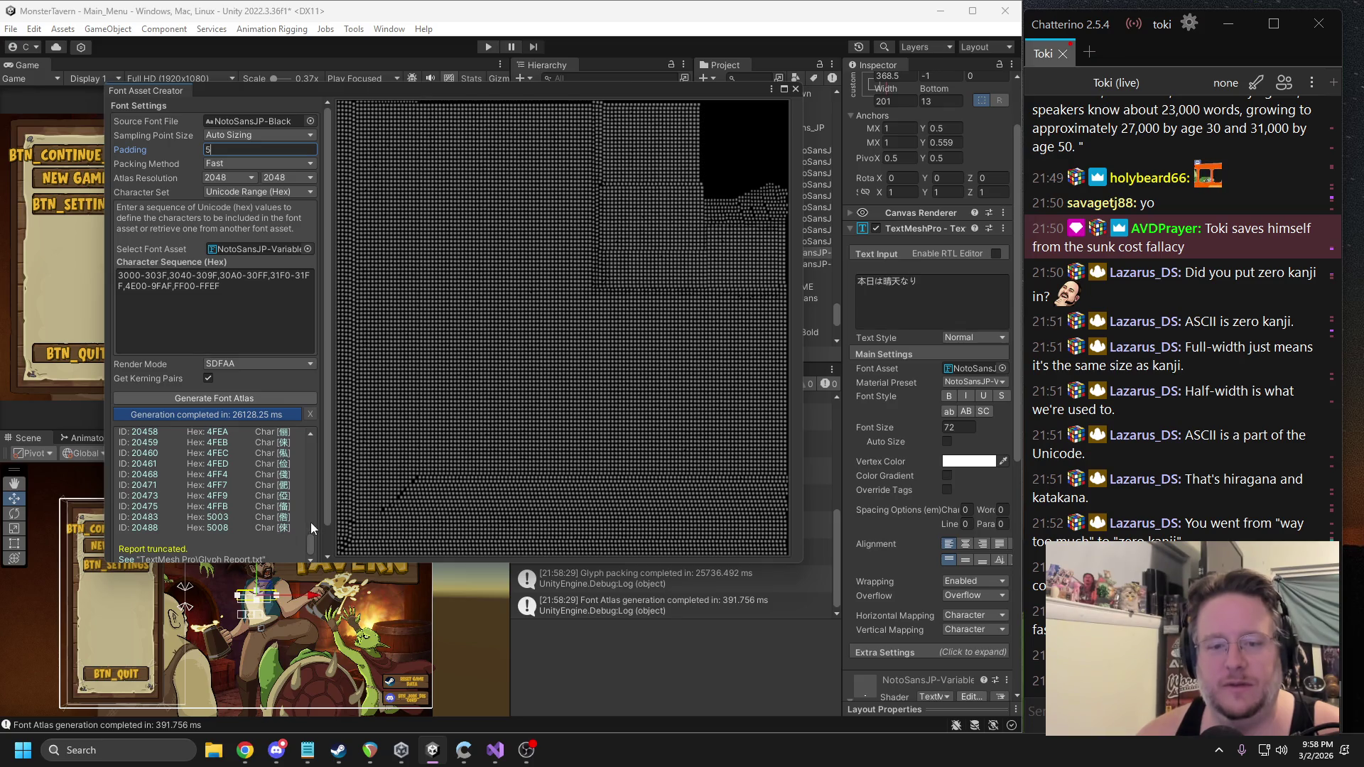
scroll(326, 518, "down", 2)
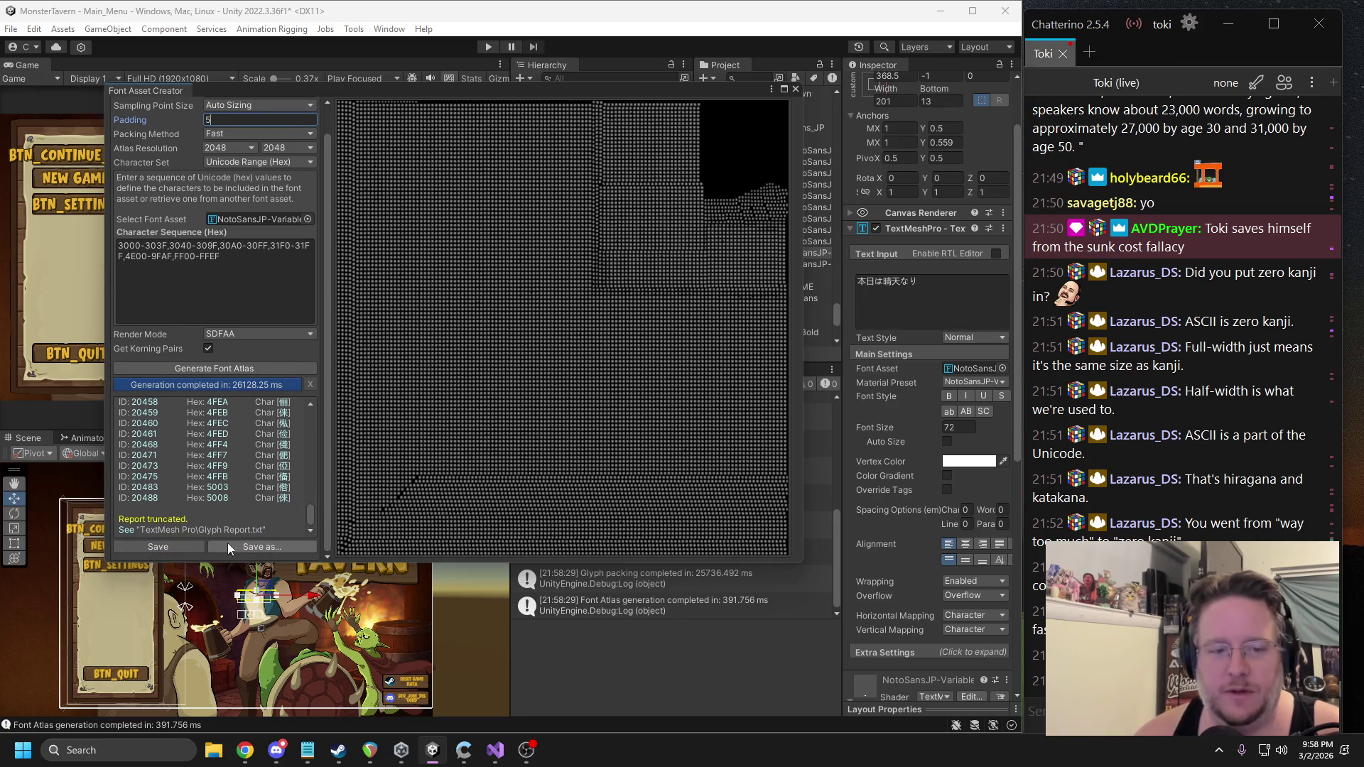
left_click(184, 543)
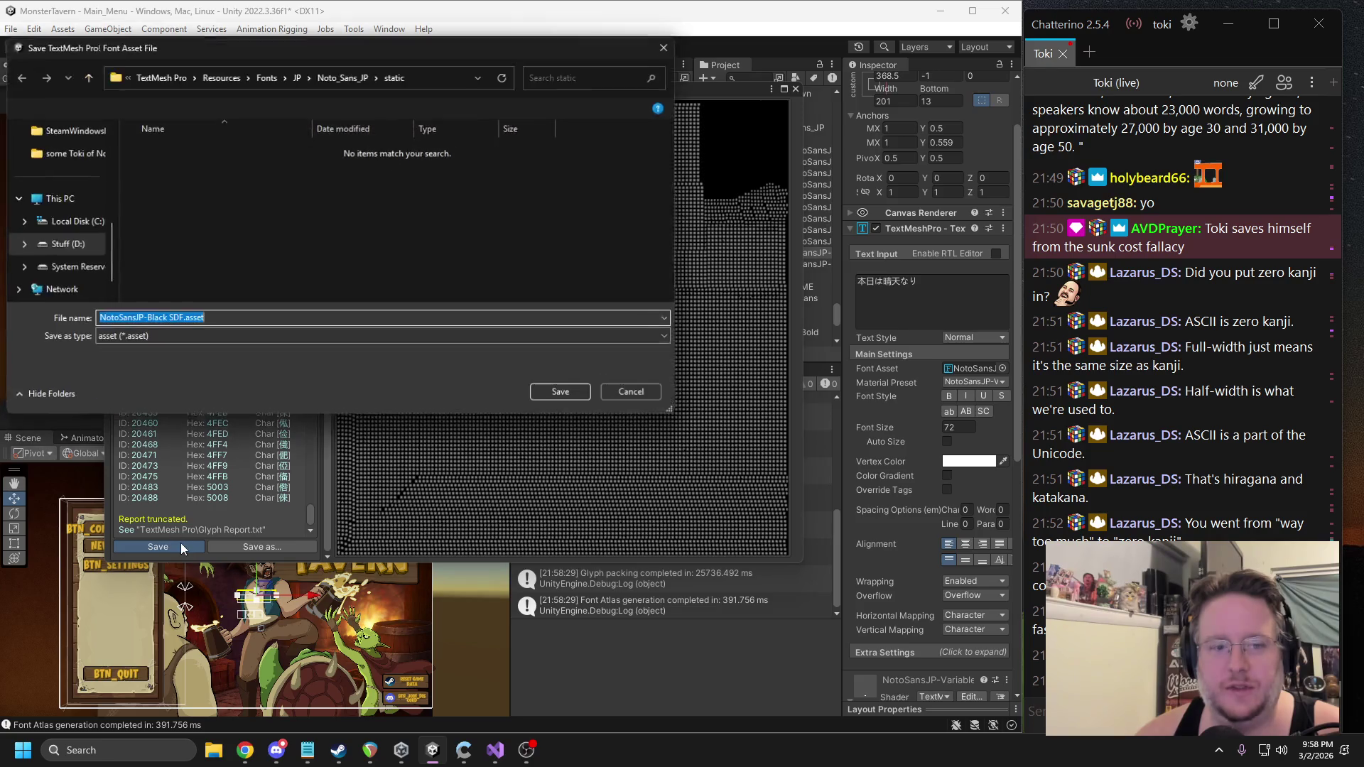
left_click(560, 397)
left_click(795, 89)
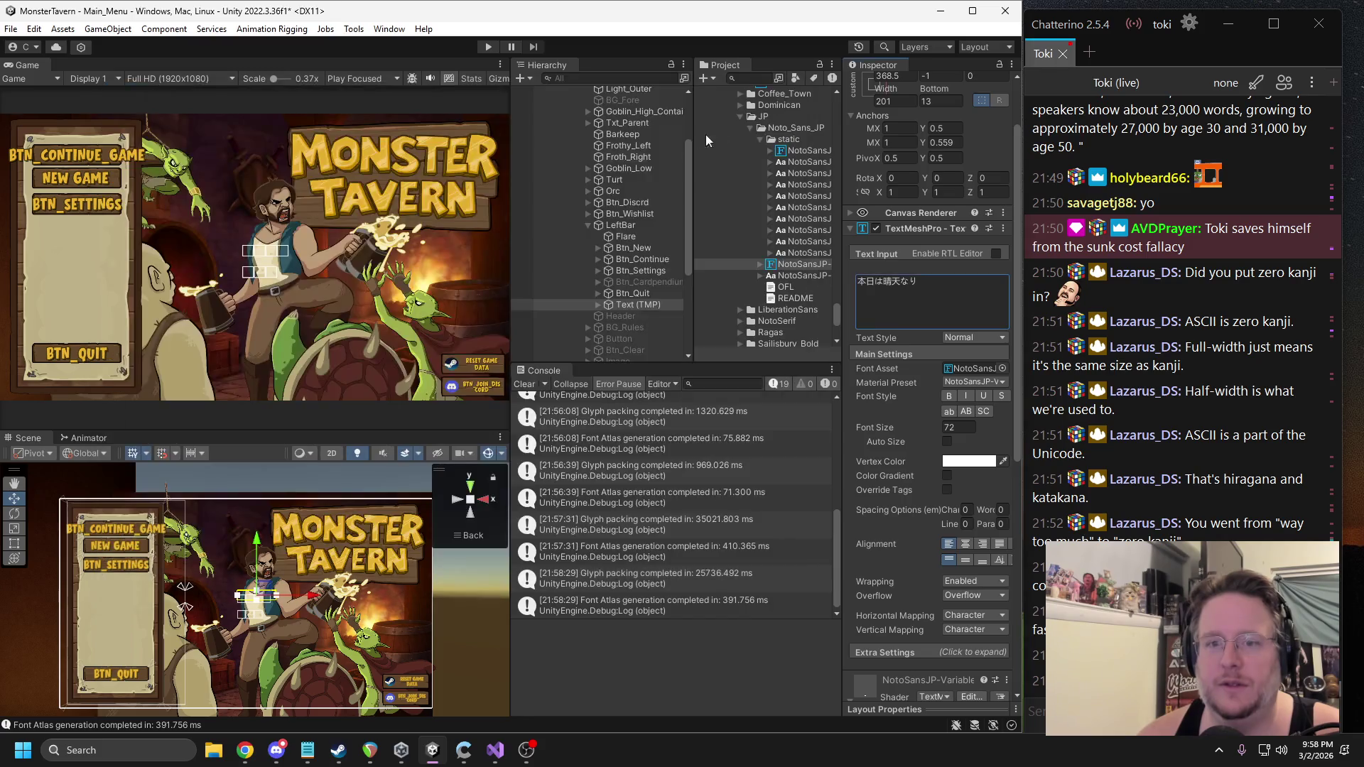
Assign the NotoSansJP-Black SDF asset to the label and disable text wrapping.
mouse_move(806, 150)
left_mouse_down()
mouse_move(971, 382)
mouse_move(966, 369)
left_mouse_up()
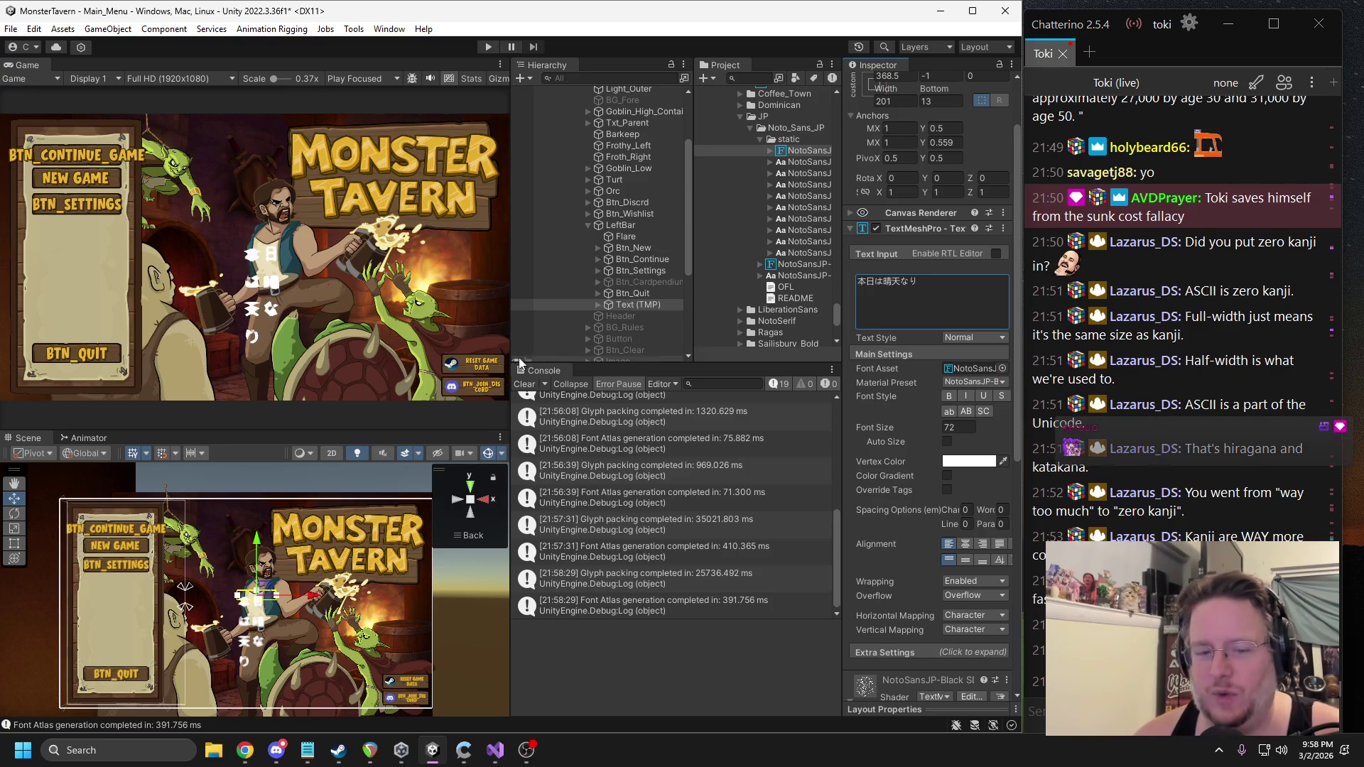
left_click(966, 581)
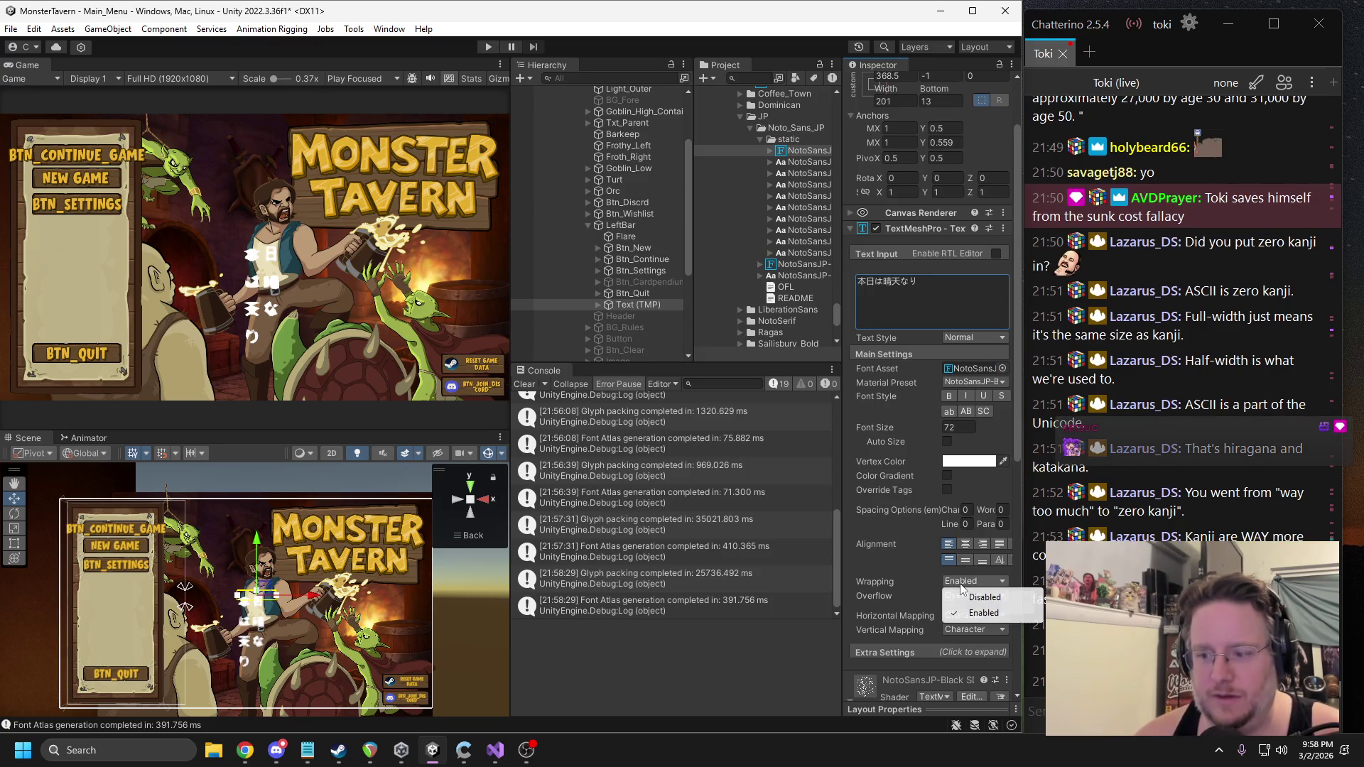
left_click(967, 600)
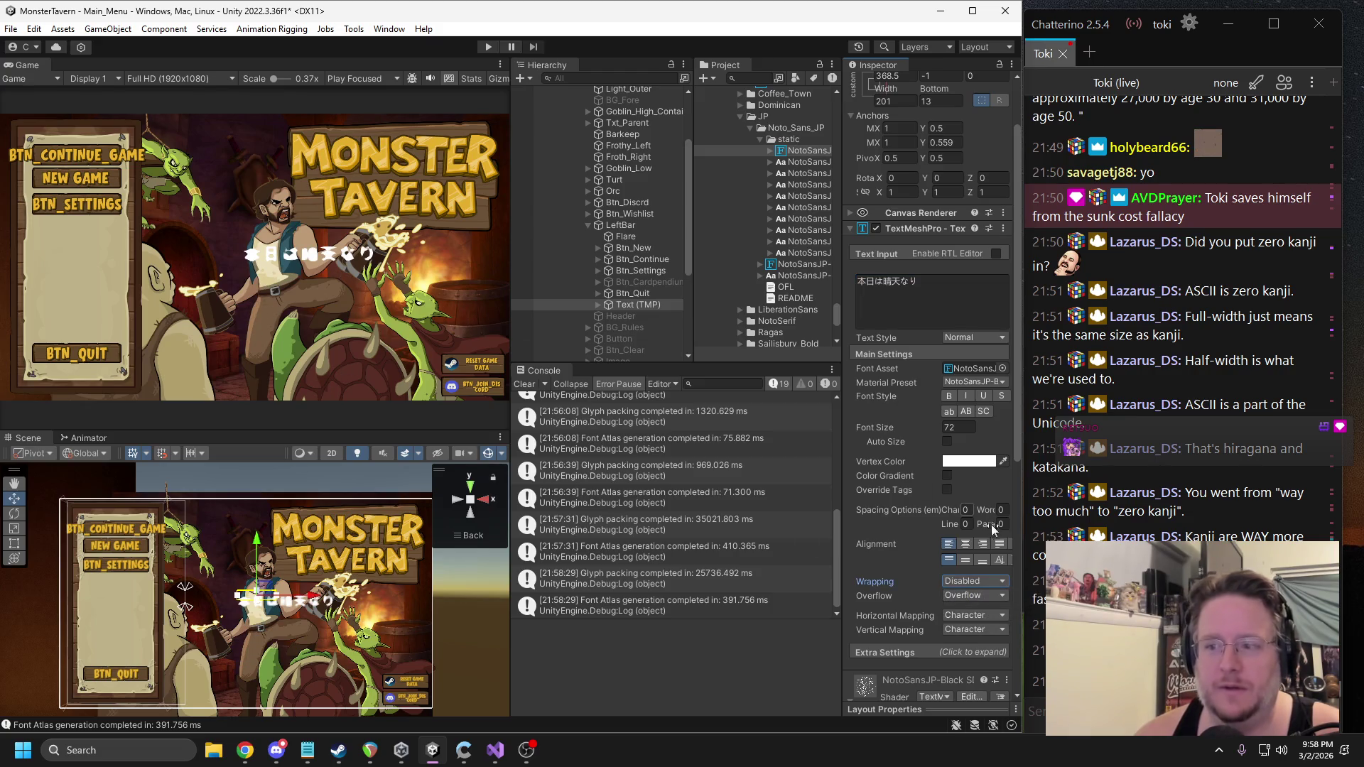
Enlarge the text to about size 110 and move it left on the menu.
mouse_move(921, 426)
left_mouse_down()
mouse_move(906, 429)
mouse_move(1046, 440)
mouse_move(985, 435)
left_mouse_up()
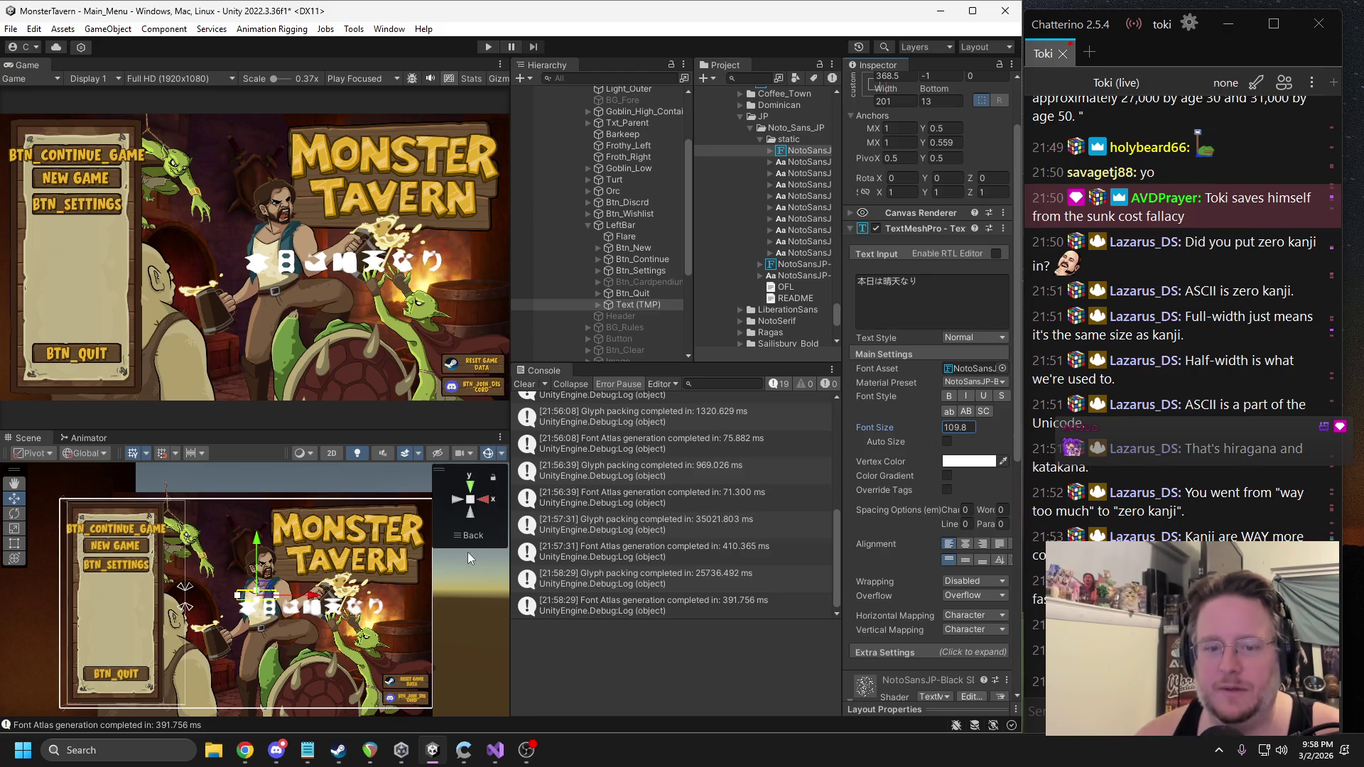
left_click_drag(313, 596, 284, 595)
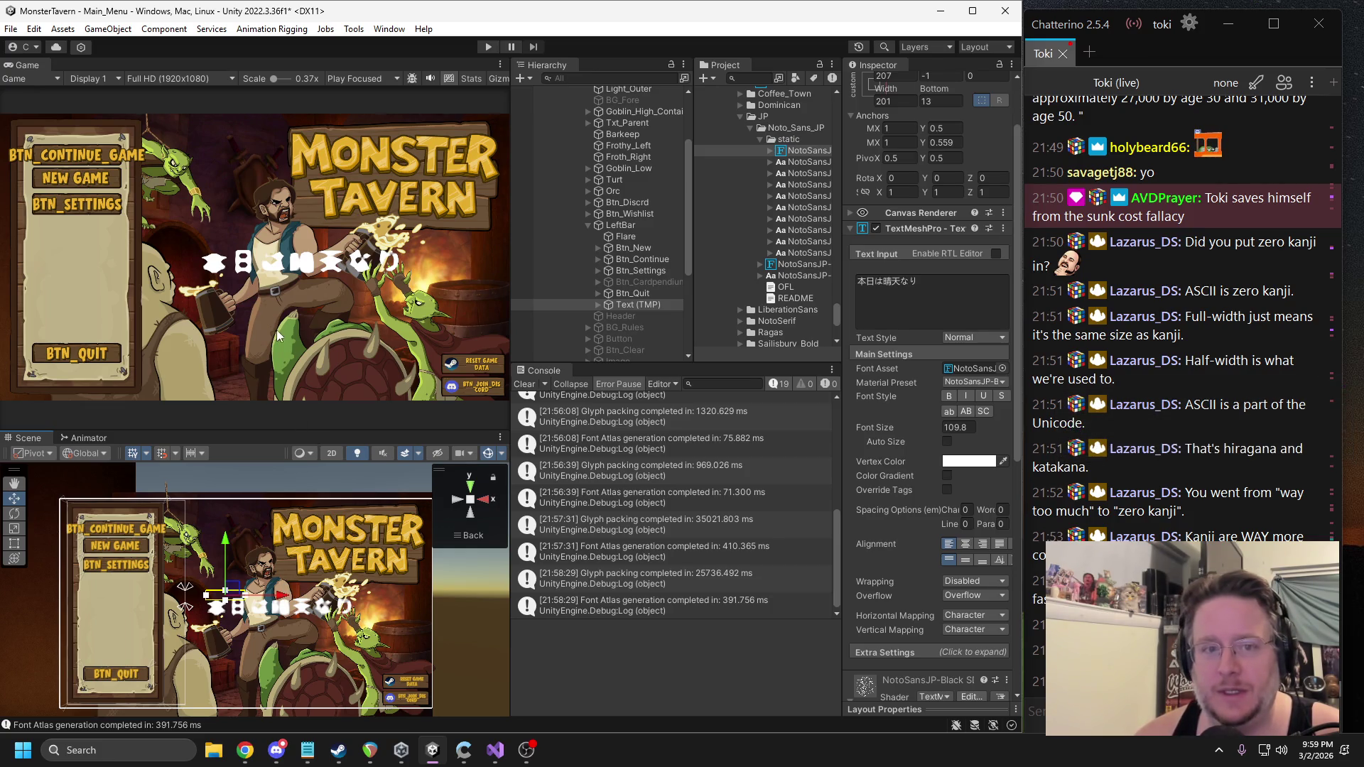
left_click(389, 29)
mouse_move(437, 140)
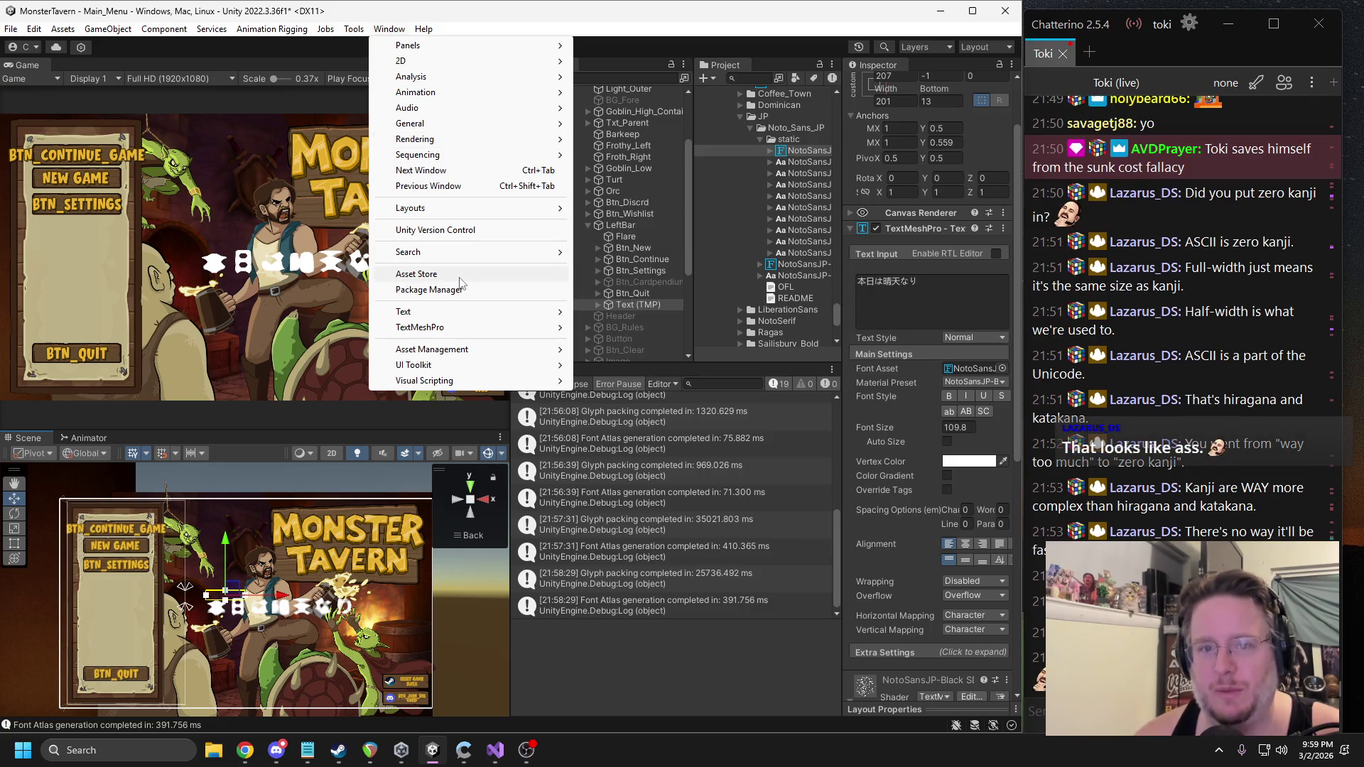
Launch the Font Asset Creator from the Window > TextMeshPro menu.
mouse_move(462, 329)
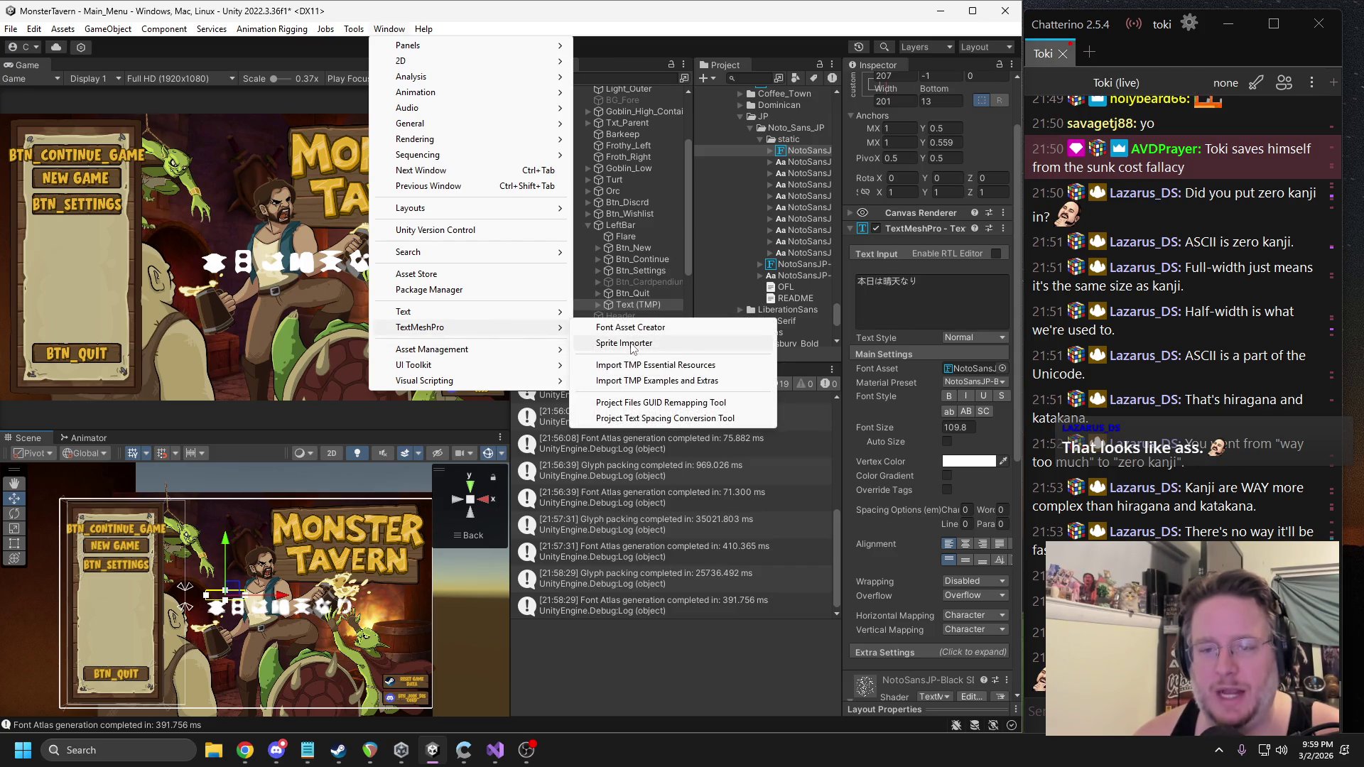
left_click(632, 328)
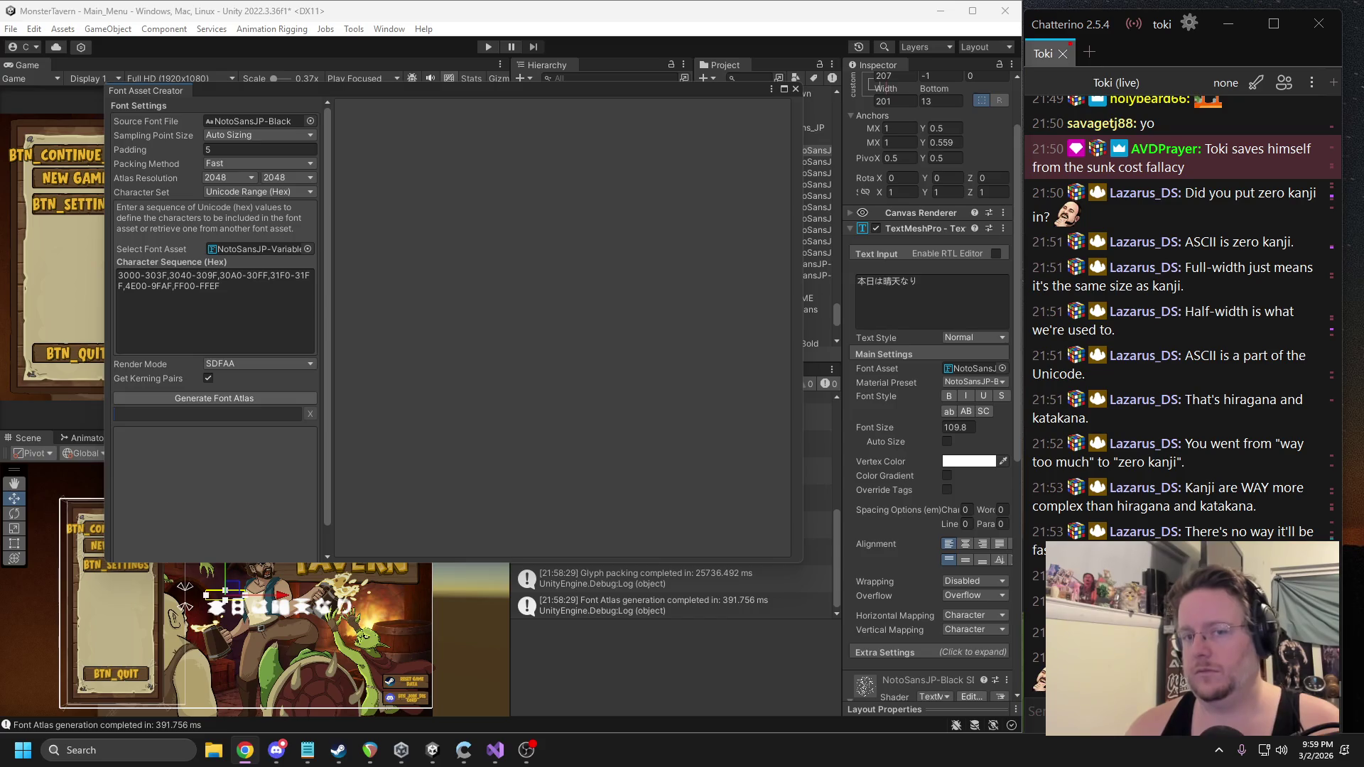
left_click(257, 134)
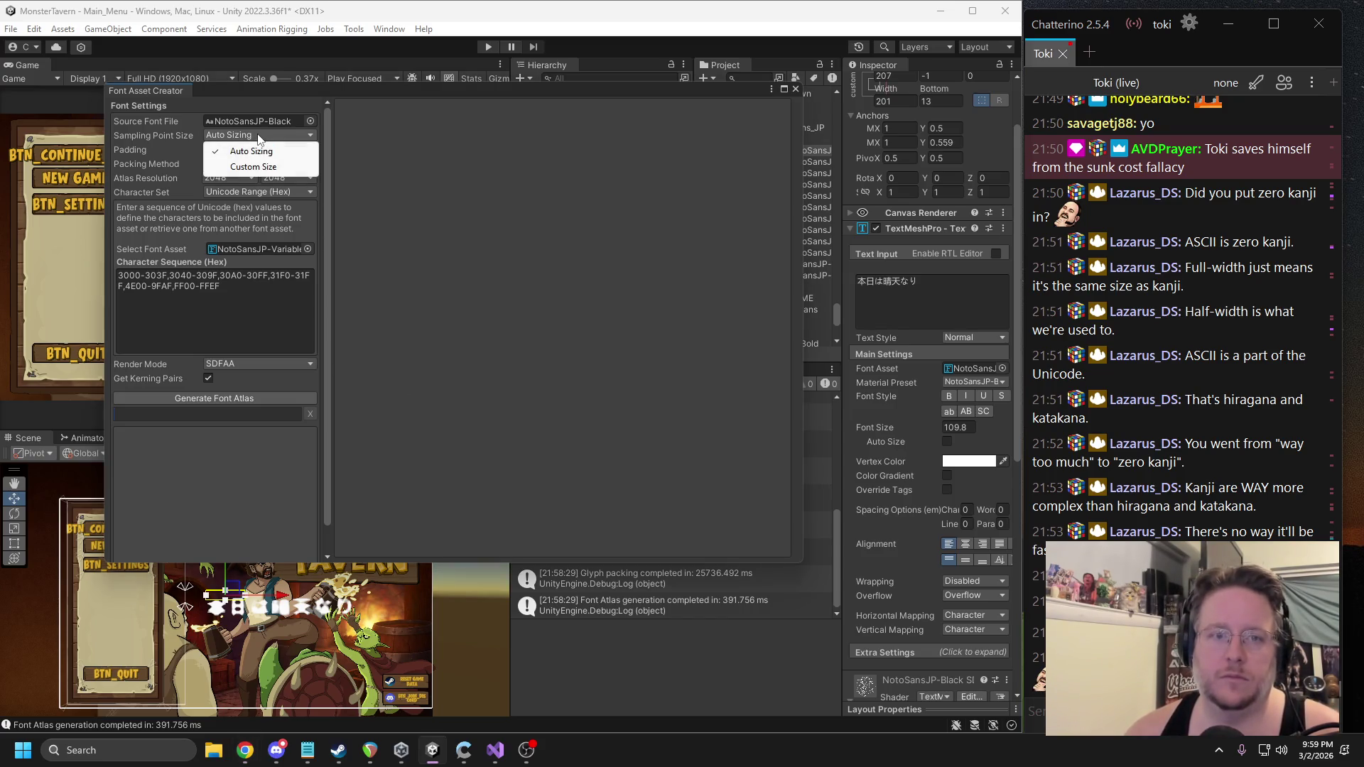
left_click(234, 166)
left_click(239, 152)
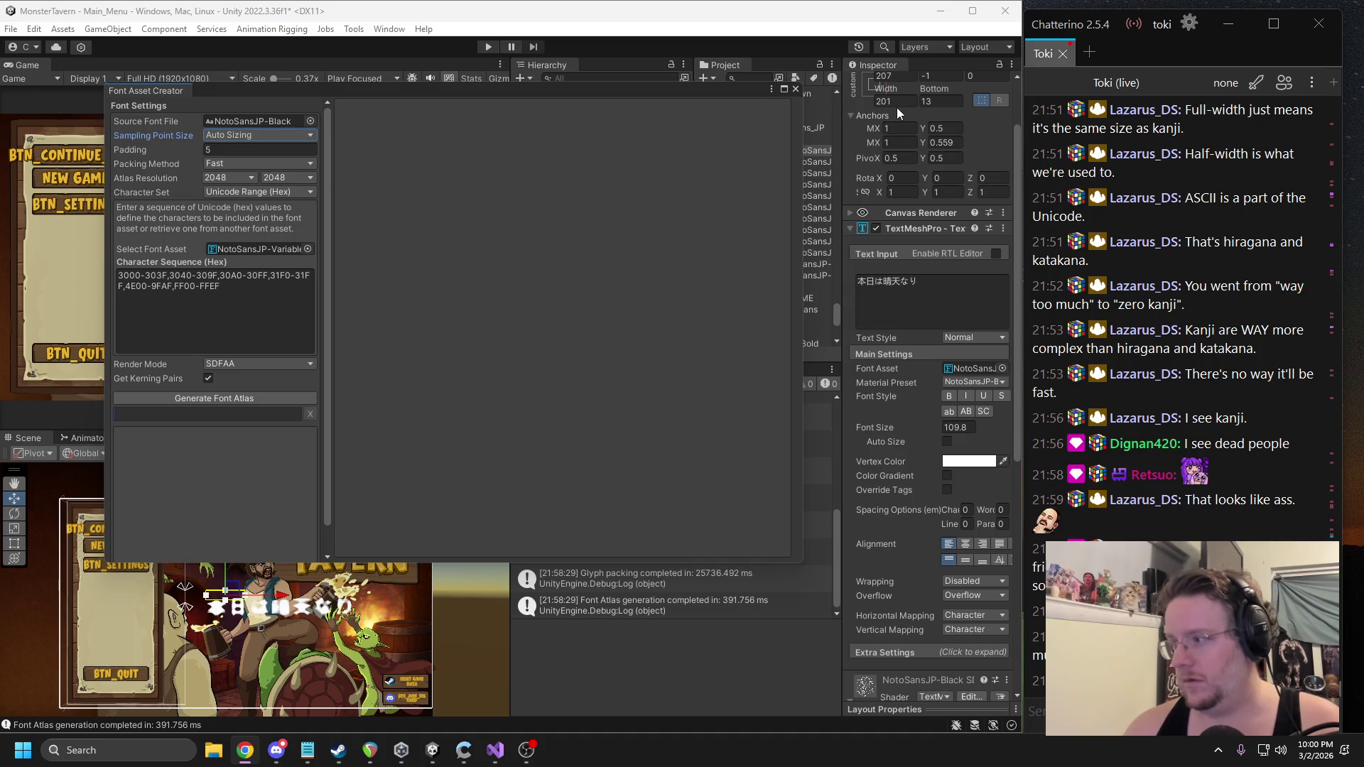
Set atlas width and height to 4096 and generate the NotoSansJP-Black font atlas.
left_click(228, 177)
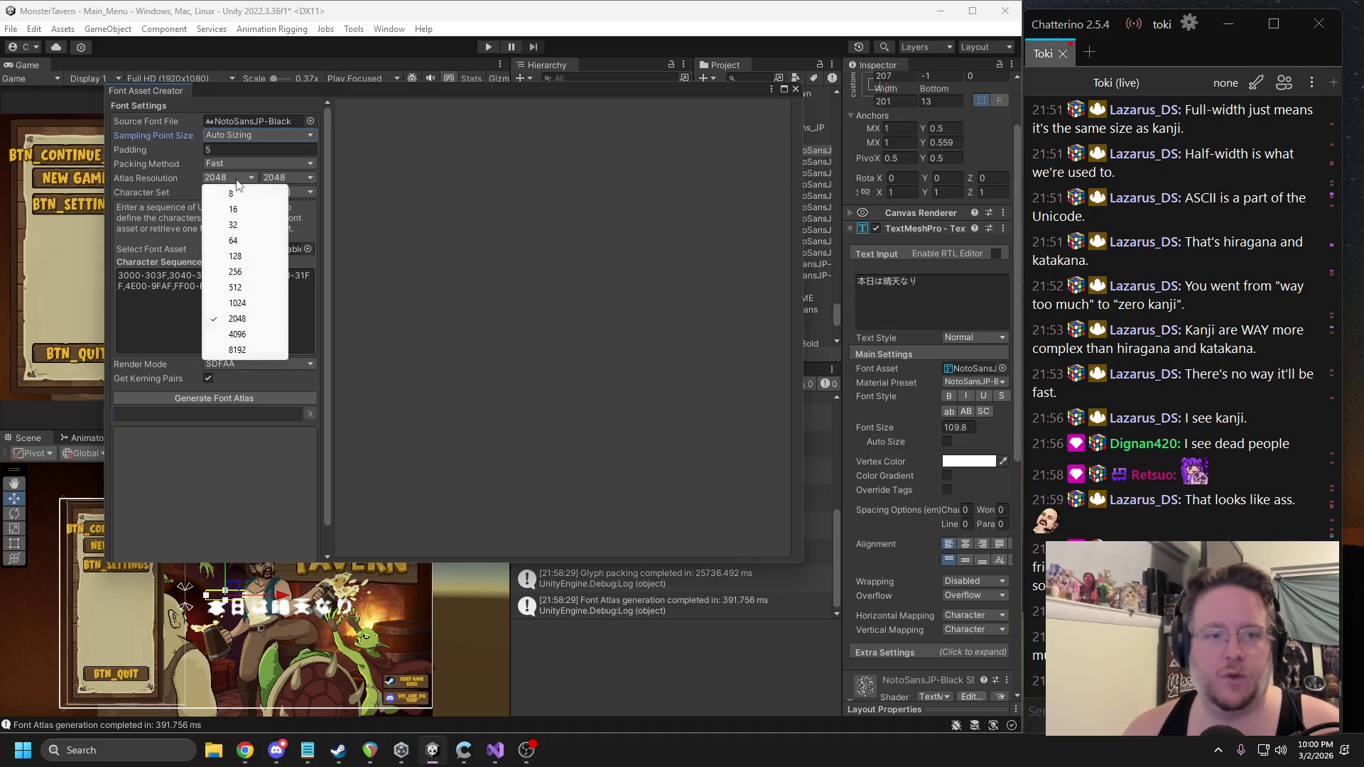
left_click(234, 334)
left_click(284, 177)
left_click(296, 334)
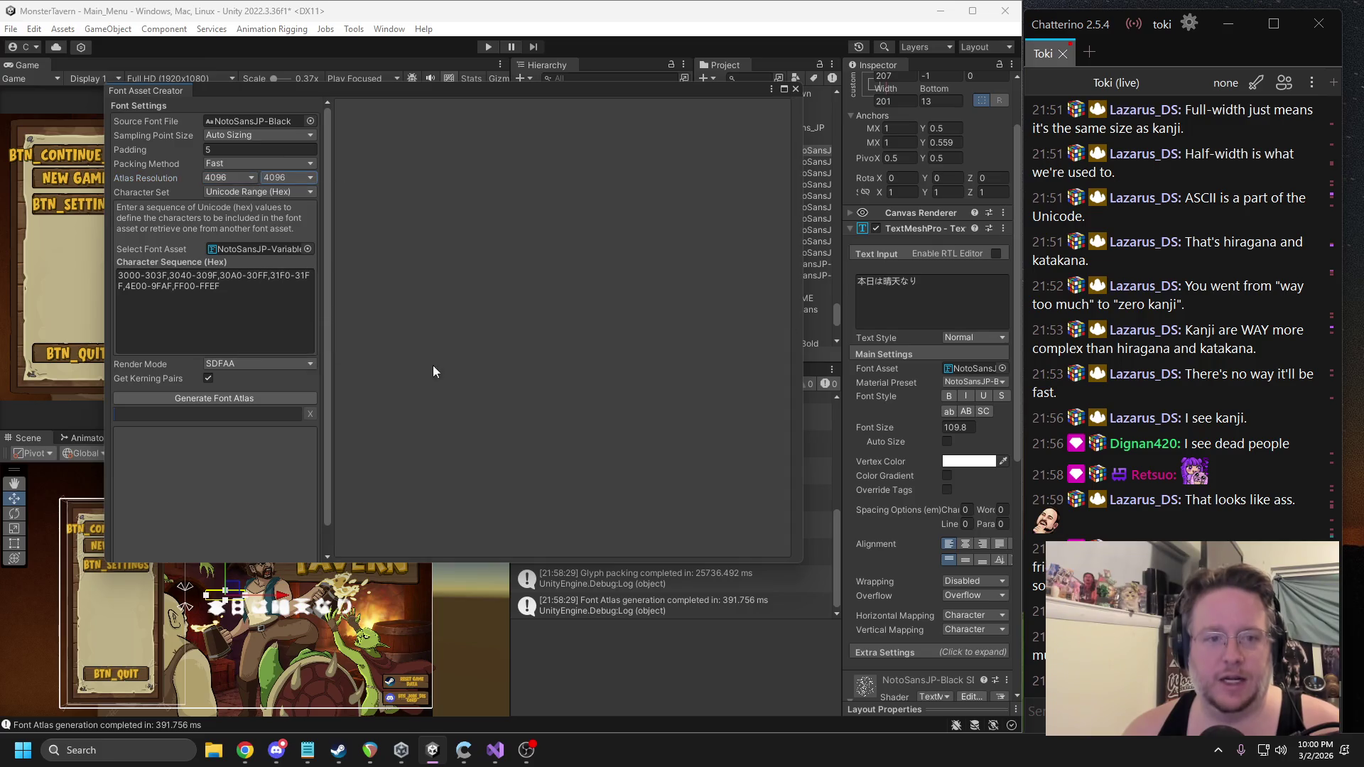
left_click(266, 399)
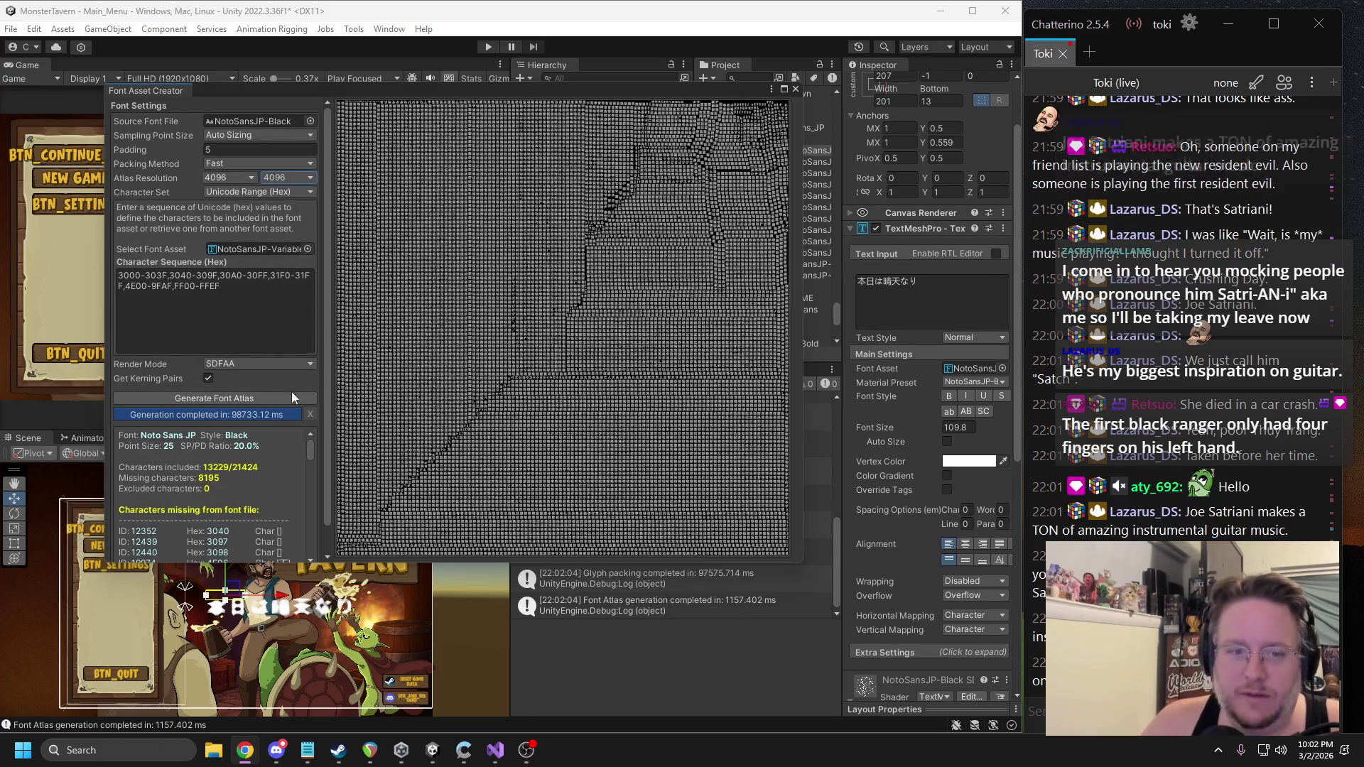
Save the 4096 atlas over the existing NotoSansJP-Black SDF.asset, confirming the replacement.
scroll(252, 453, "down", 15)
scroll(227, 484, "down", 10)
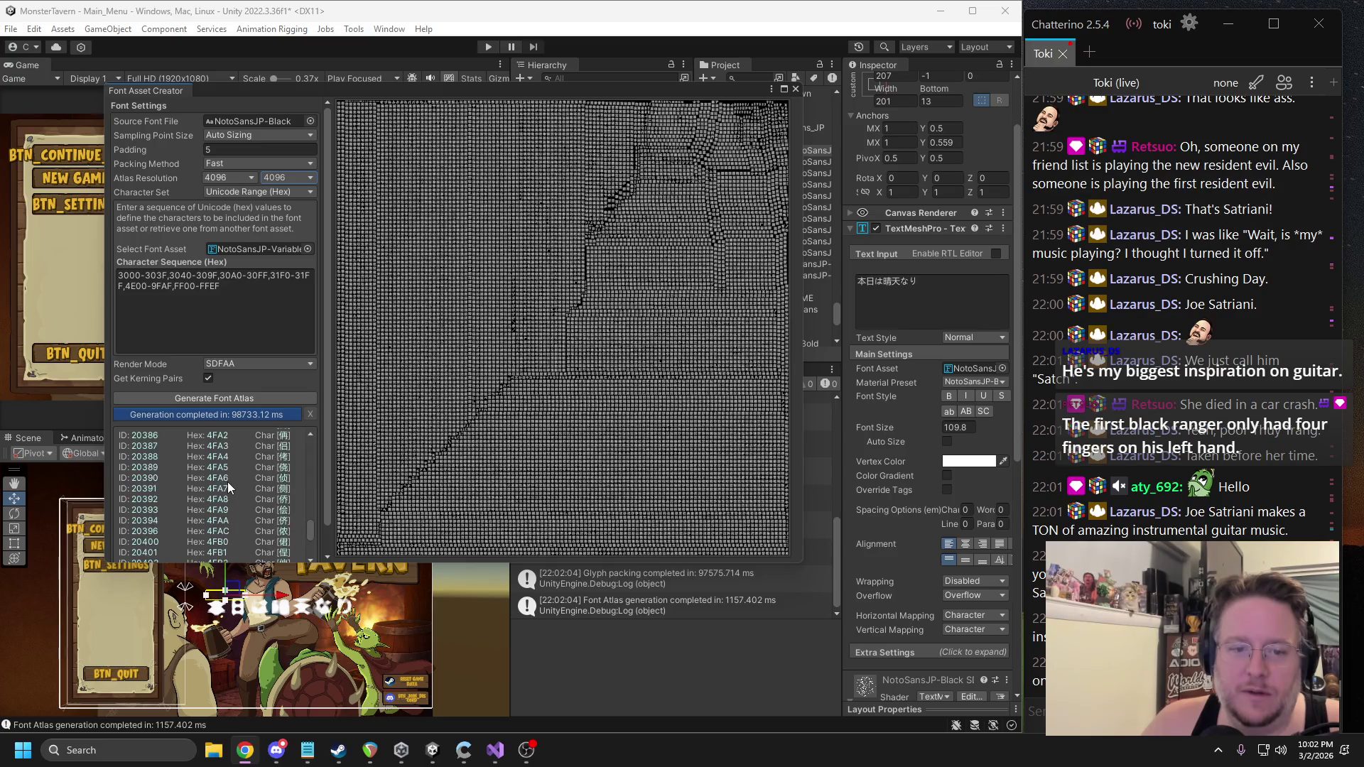
scroll(318, 540, "down", 2)
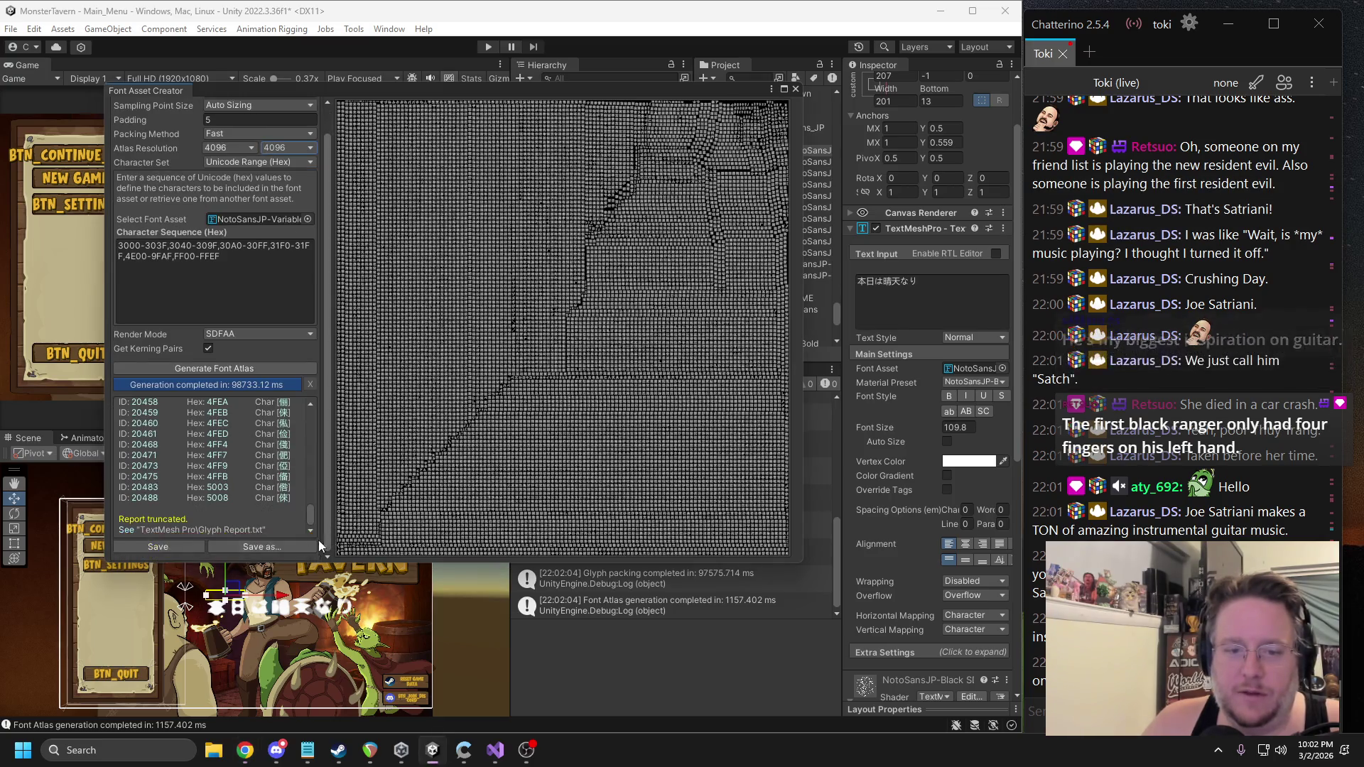
left_click(185, 547)
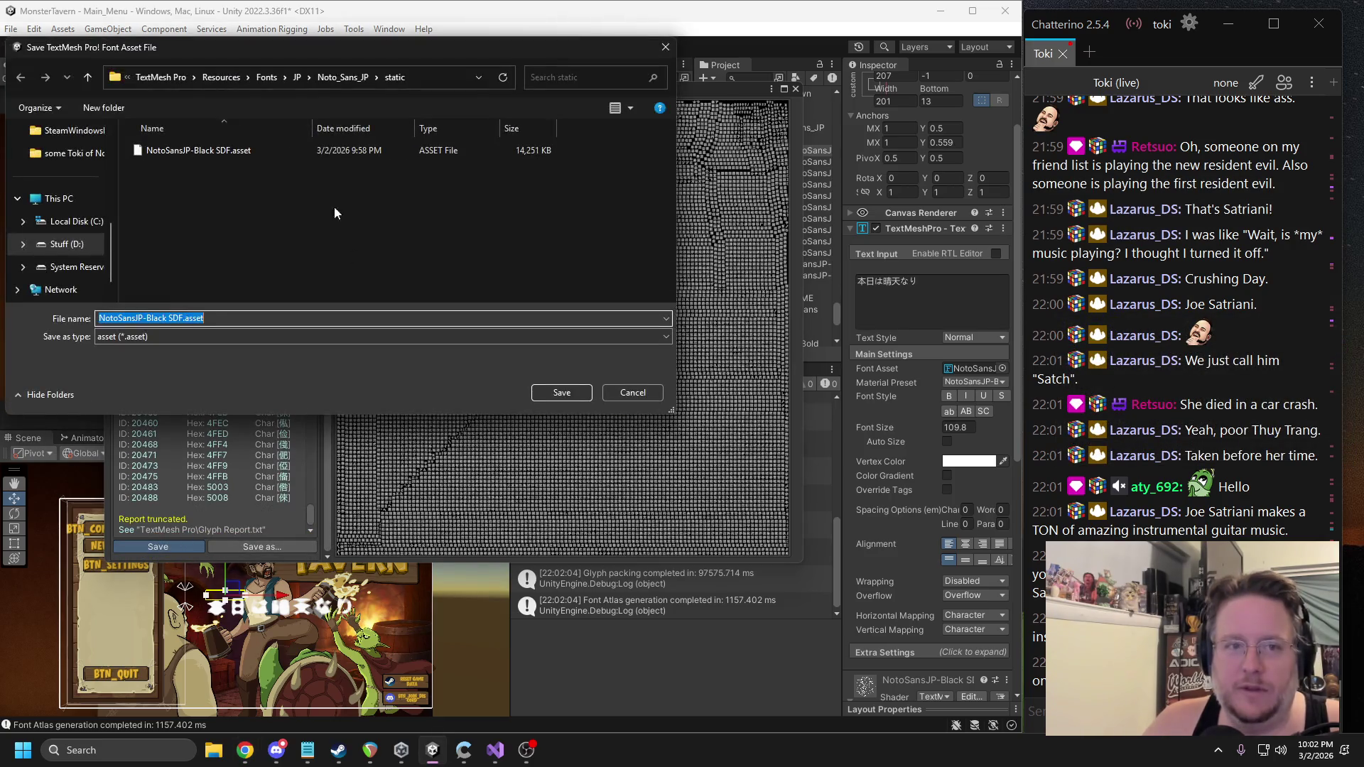
left_click(213, 150)
left_click(561, 391)
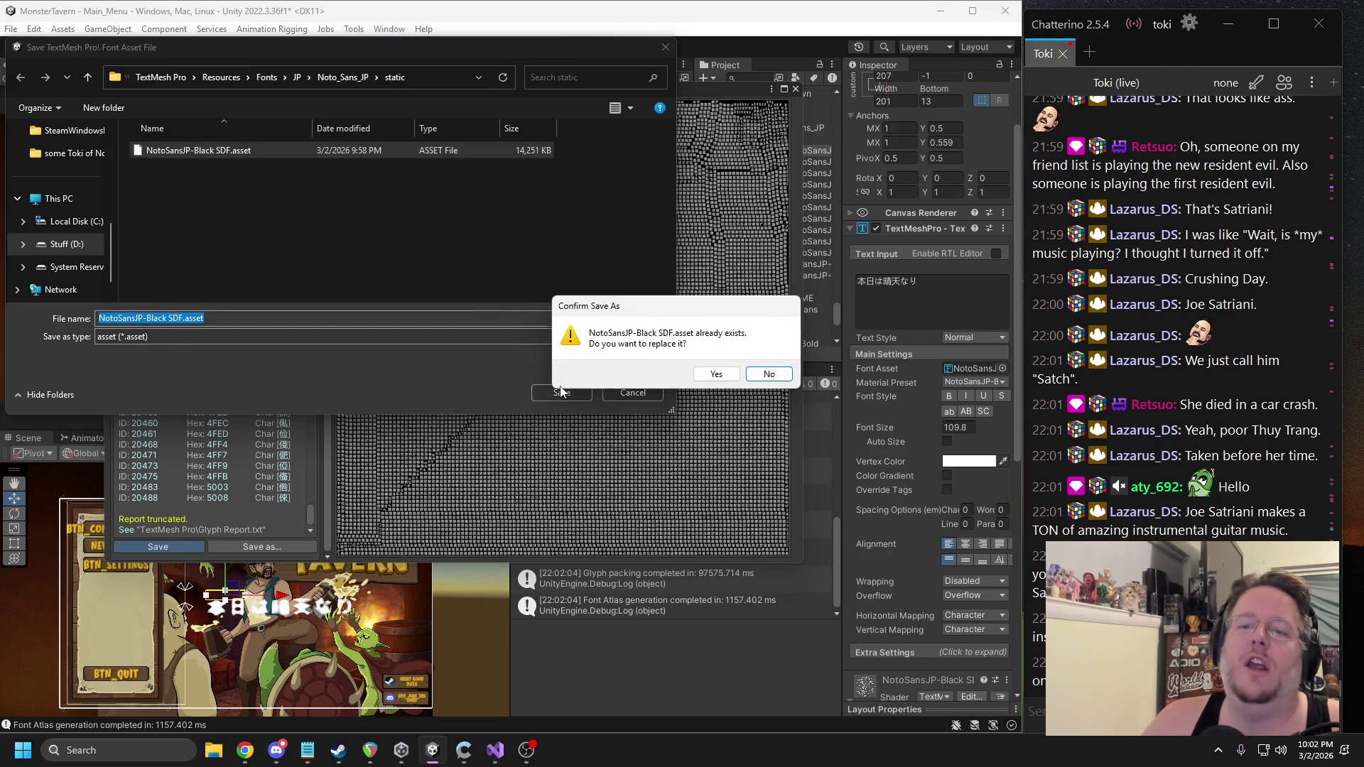
left_click(728, 377)
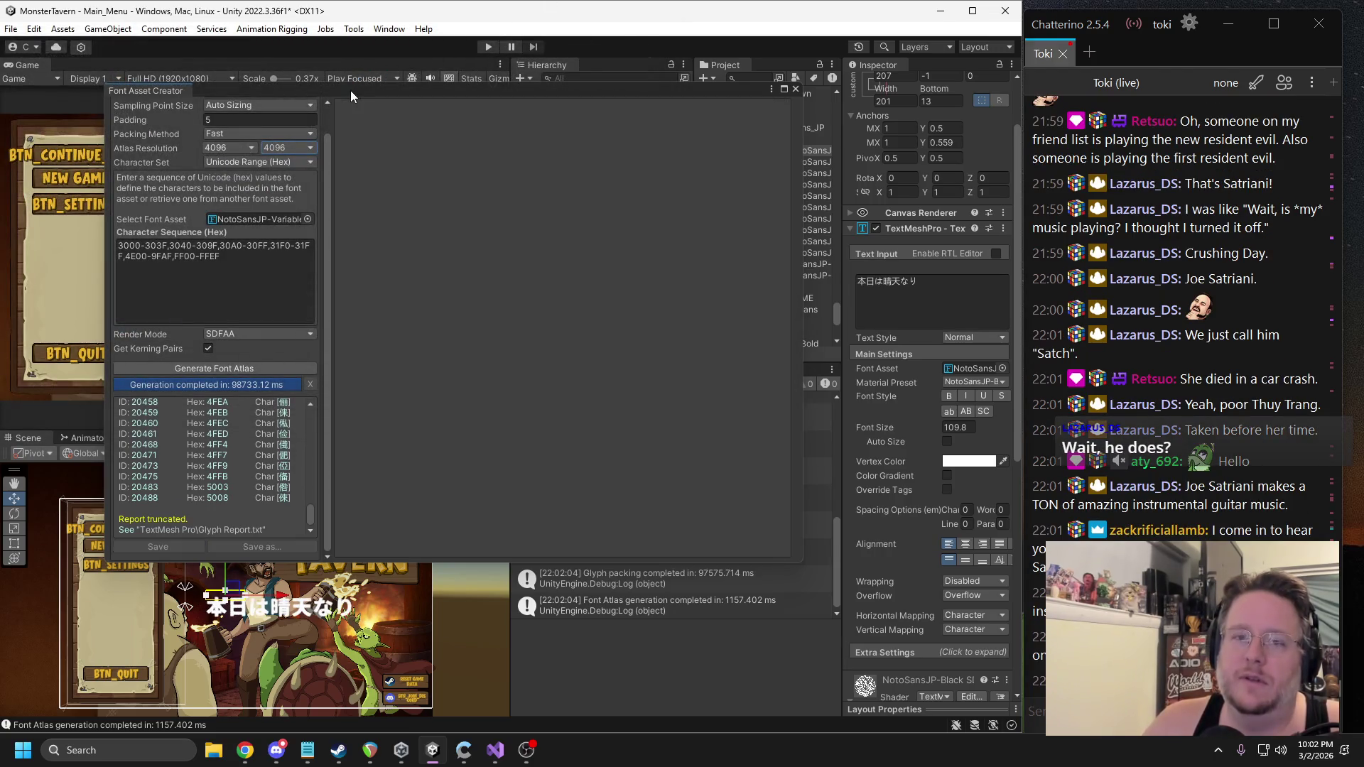
Close the Font Asset Creator and enlarge the Japanese text to font size 121.8.
left_click(351, 91)
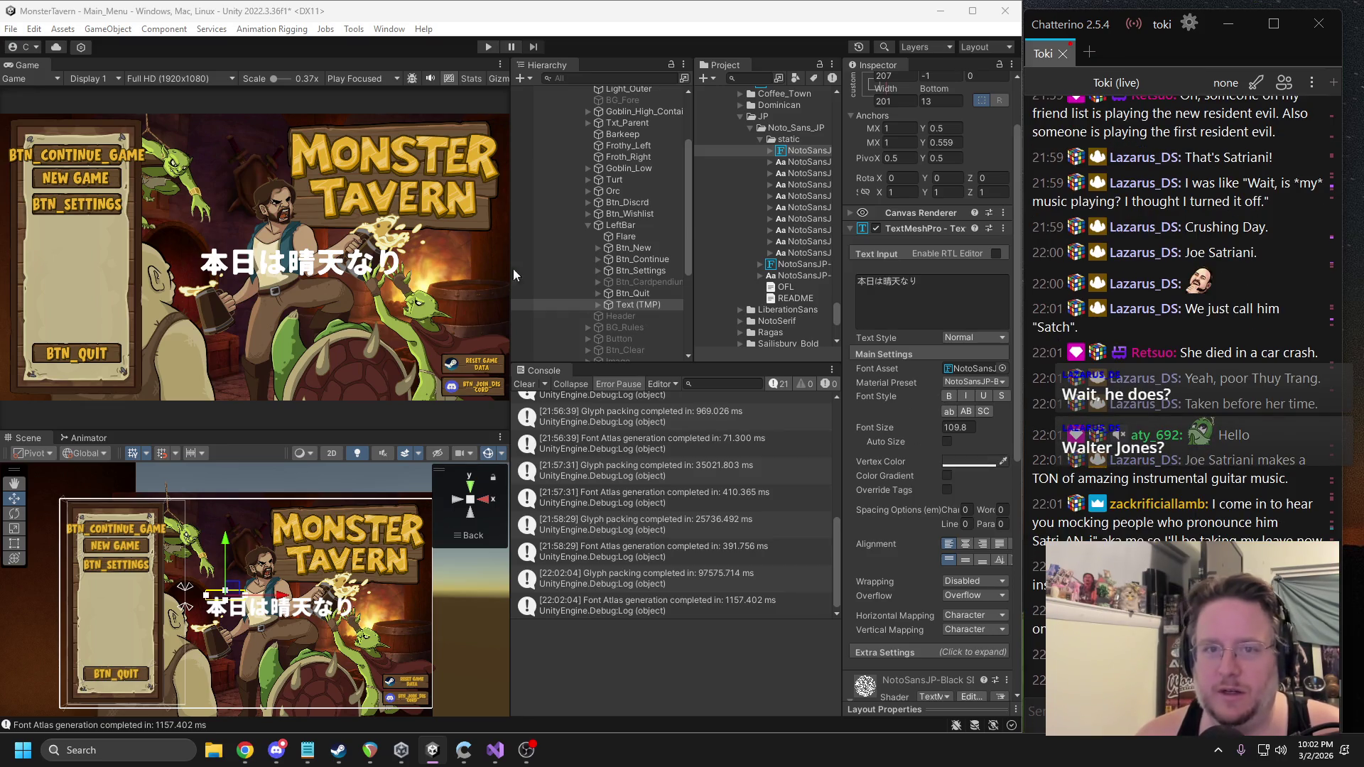
left_click(374, 156)
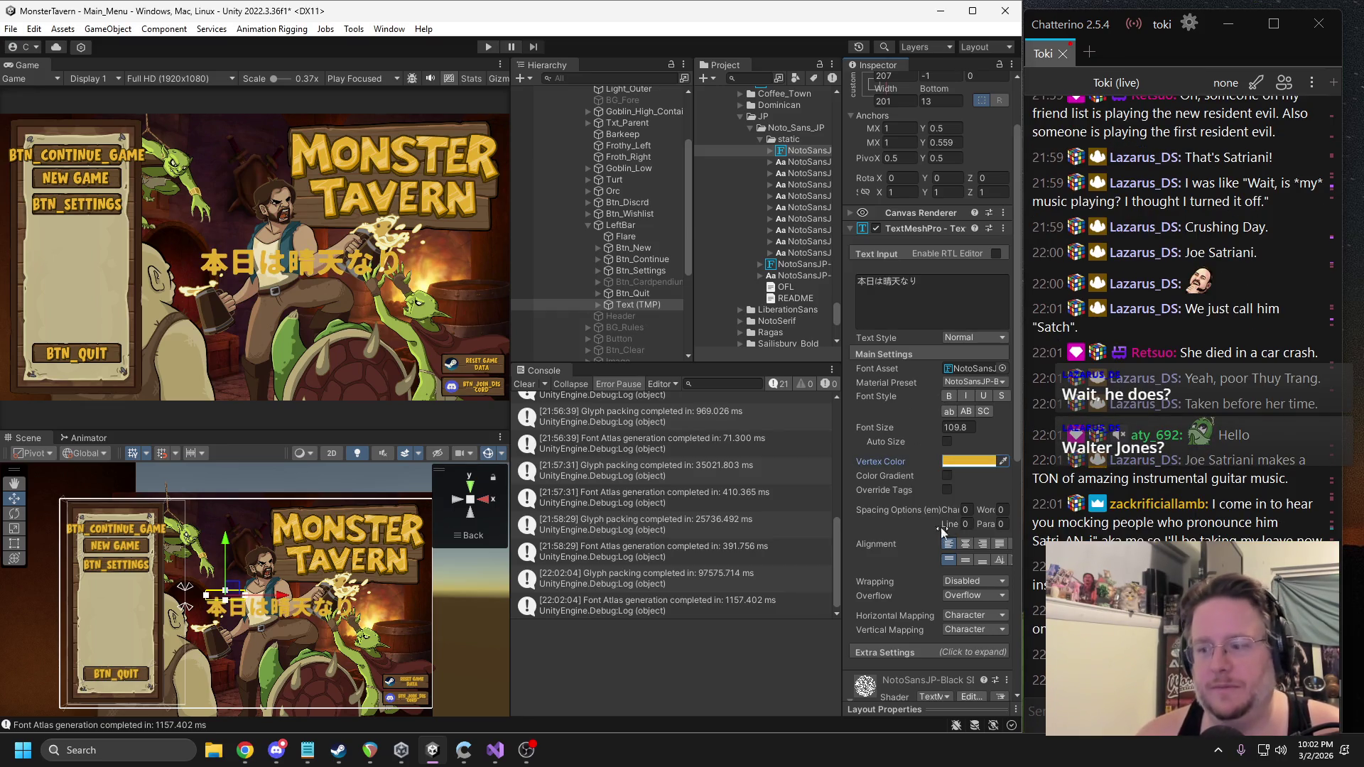
mouse_move(871, 427)
left_mouse_down()
mouse_move(807, 429)
mouse_move(918, 438)
left_mouse_up()
Tint the Japanese text with a dark gold-brown vertex colour.
left_click(967, 462)
mouse_move(1045, 512)
left_mouse_down()
mouse_move(1024, 537)
mouse_move(1026, 466)
mouse_move(1097, 467)
mouse_move(1037, 498)
mouse_move(1056, 492)
left_mouse_up()
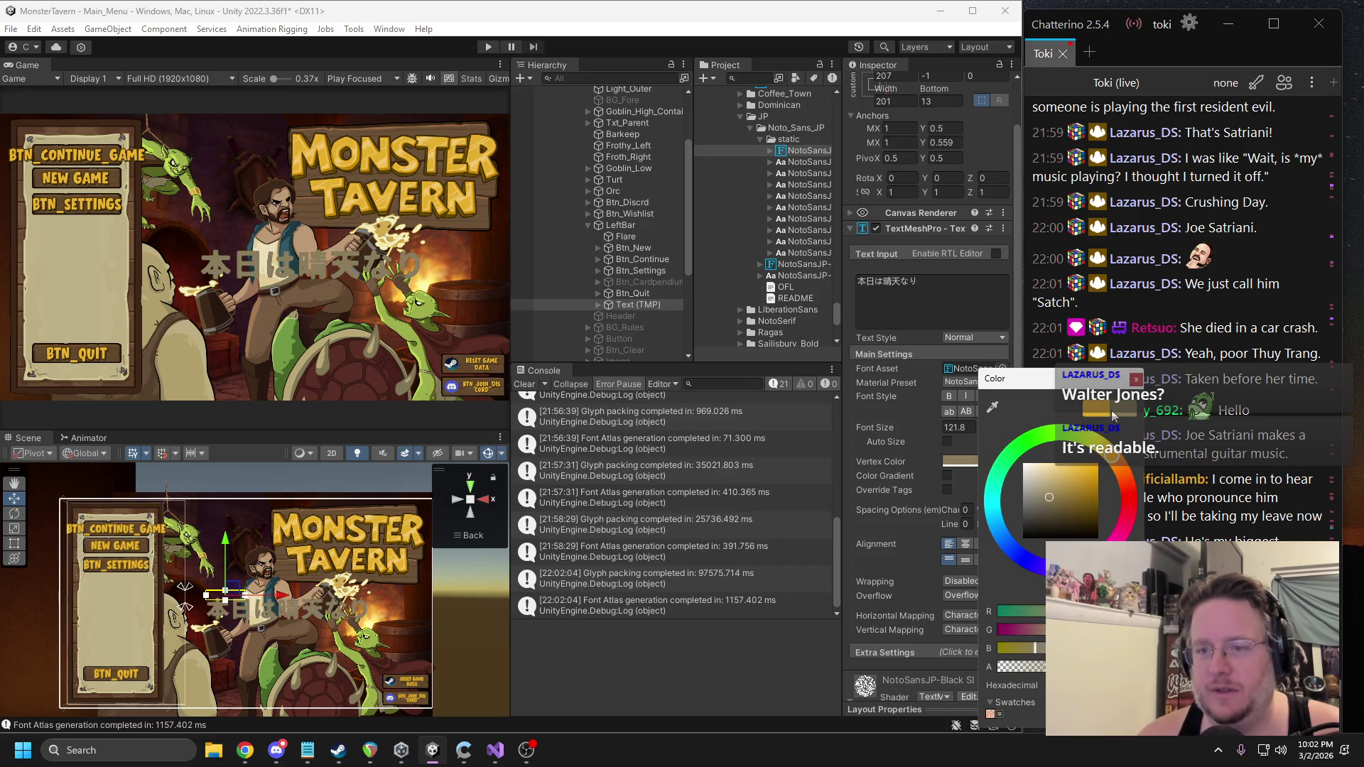
left_click(952, 462)
scroll(951, 461, "down", 10)
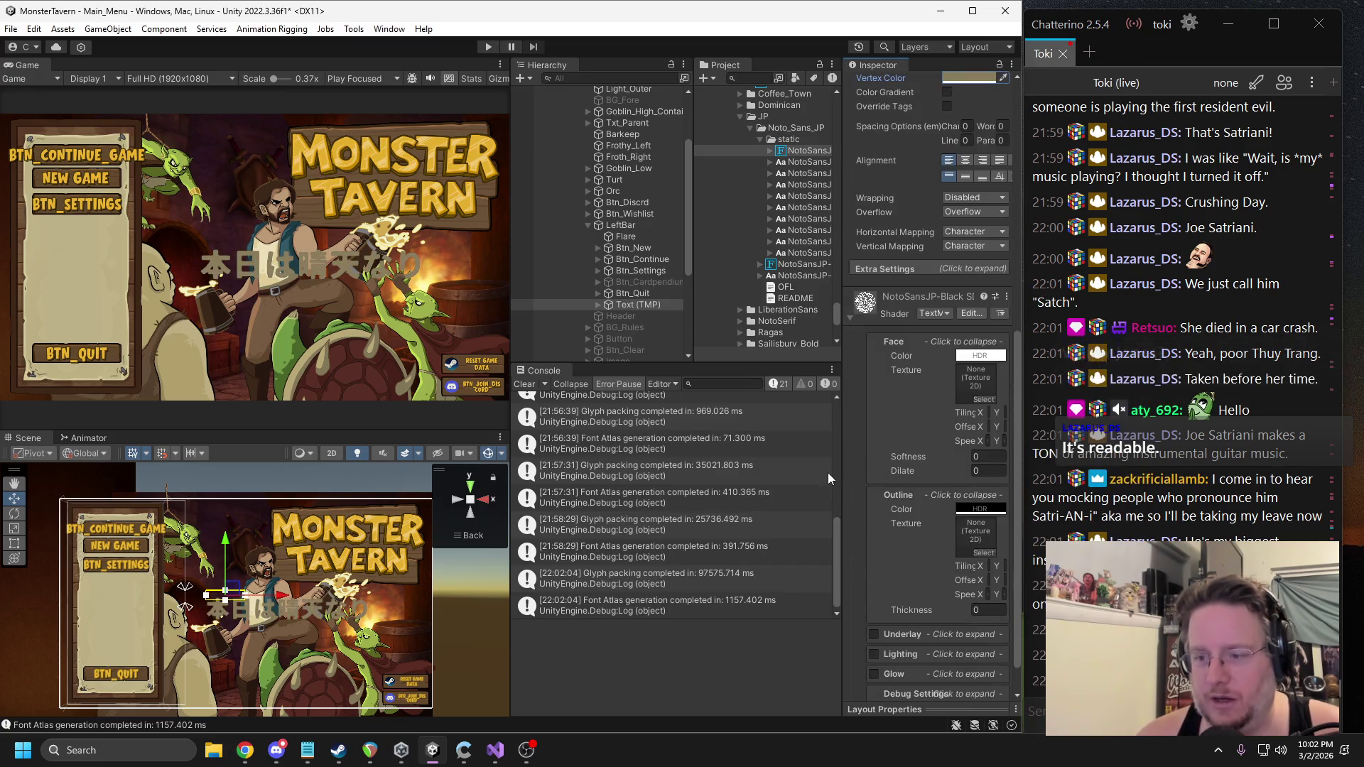
Give the Japanese text a thin black outline with Outline Thickness 0.106.
left_click_drag(842, 483, 769, 497)
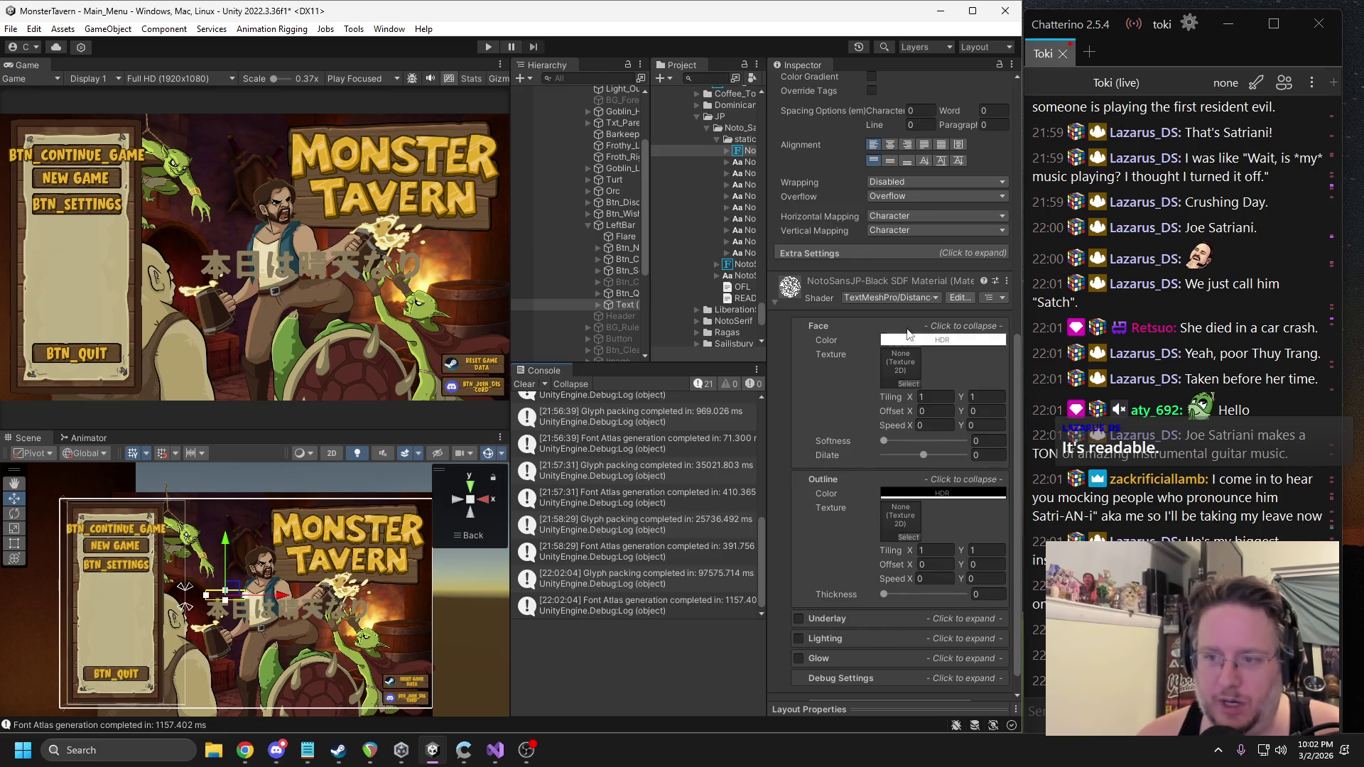
scroll(839, 475, "down", 1)
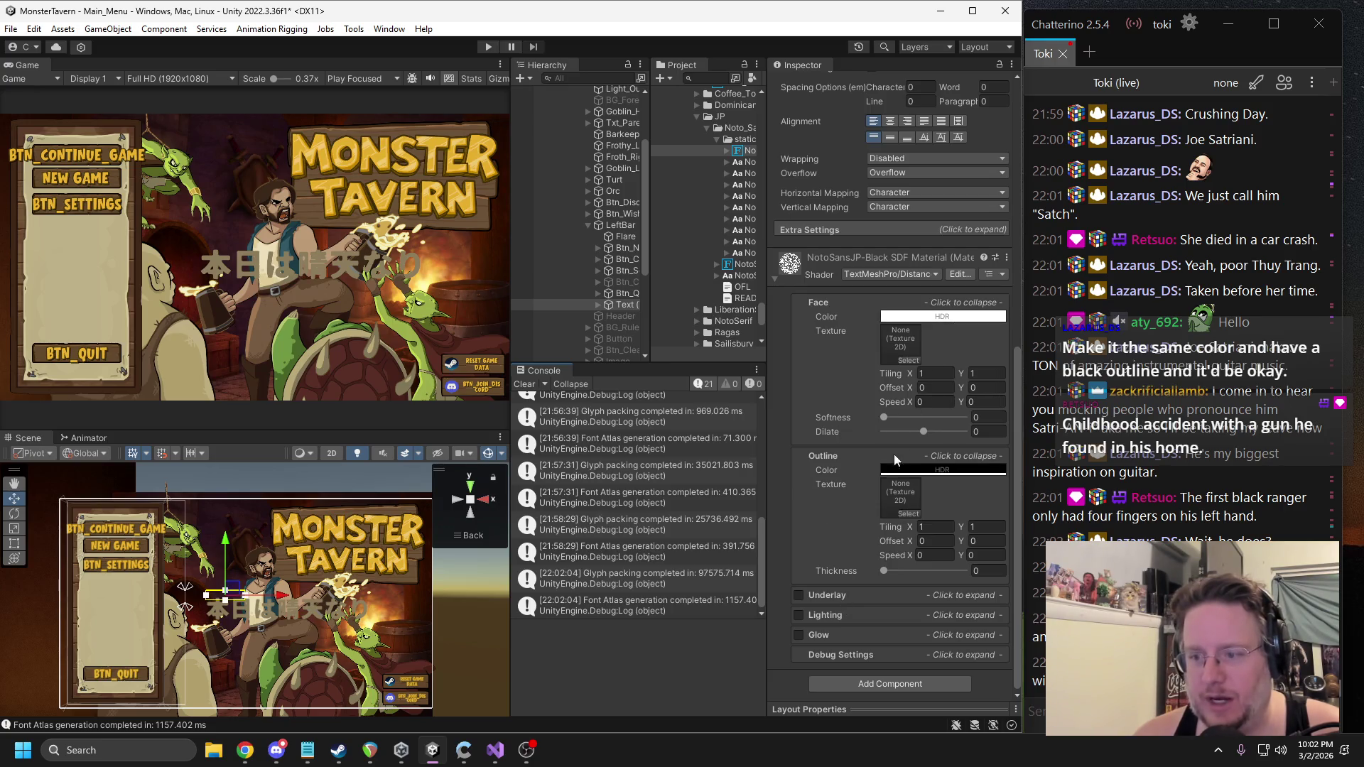
left_click_drag(886, 570, 895, 570)
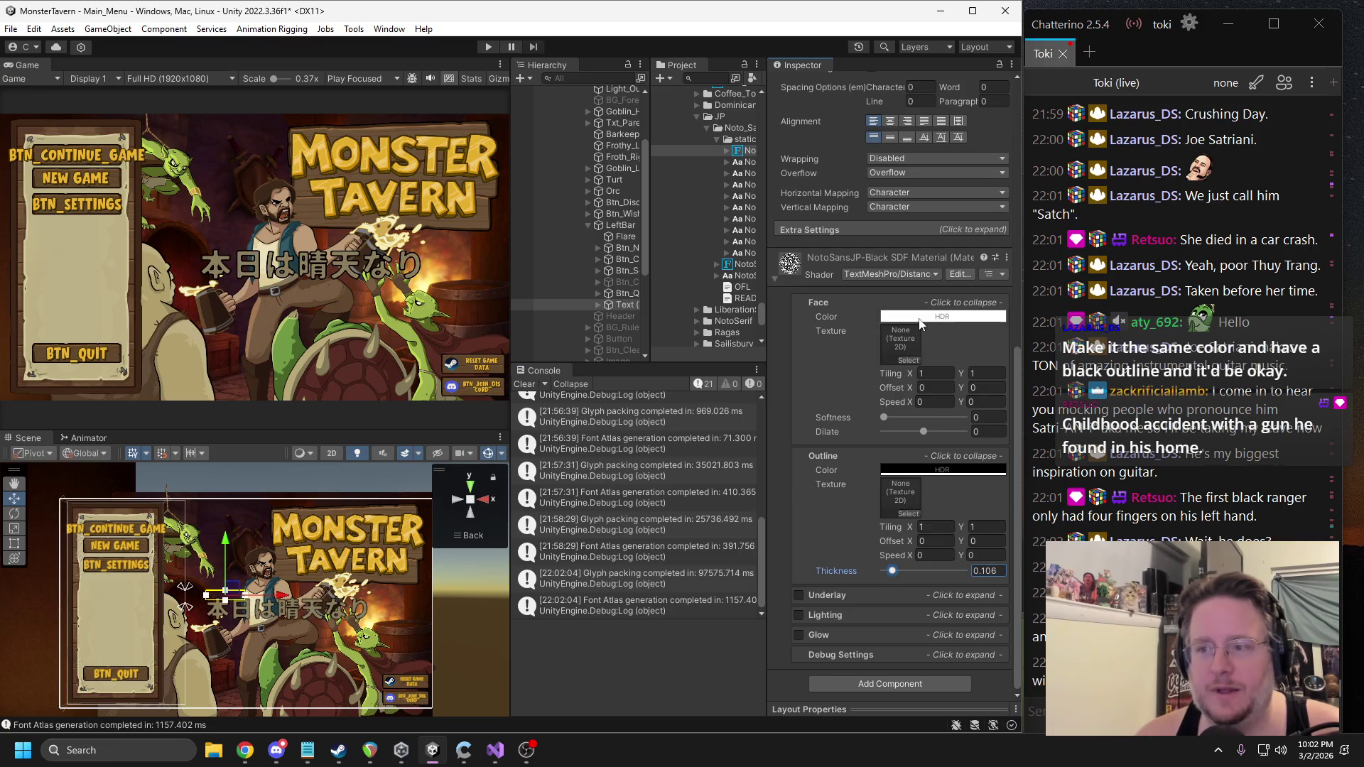
scroll(913, 341, "up", 5)
Eyedrop the menu buttons' gold into Vertex Color and move the text to the panel's top-left.
left_click(1004, 270)
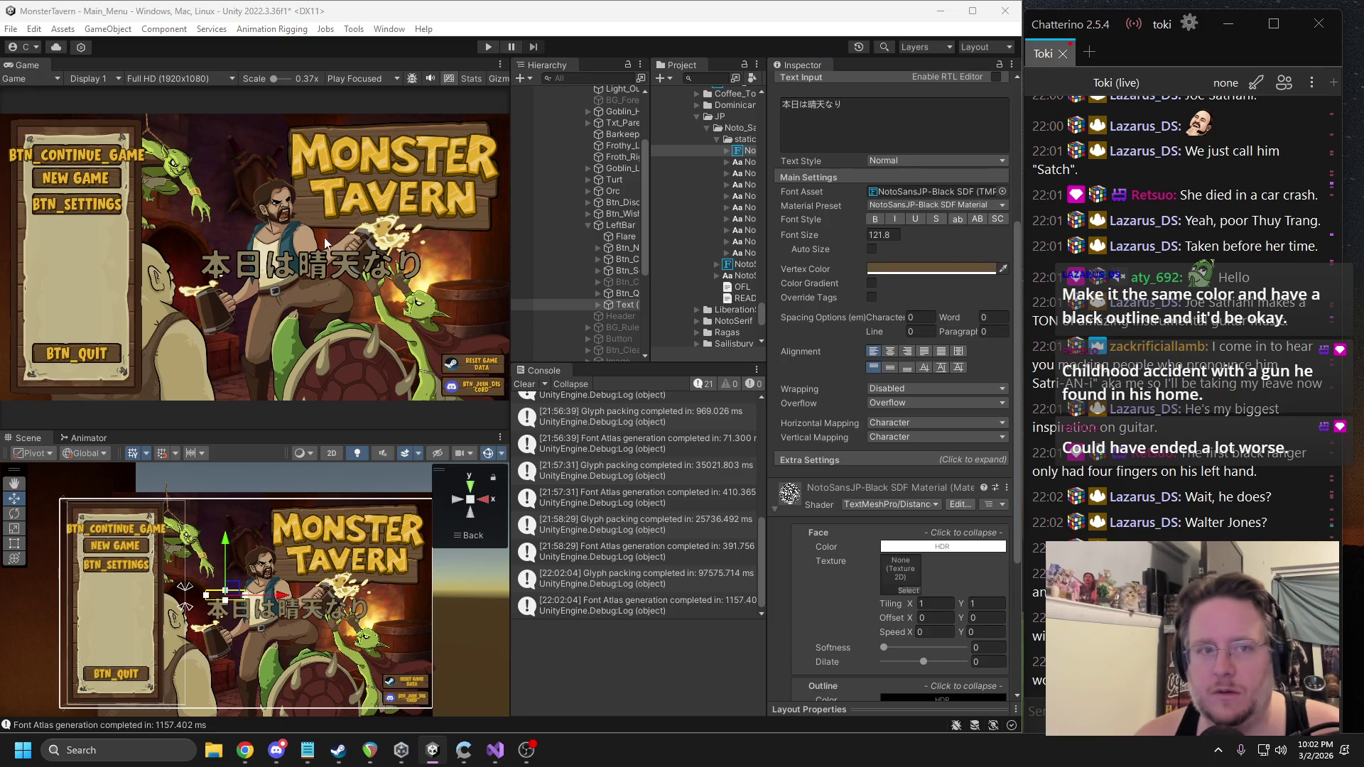
left_click(81, 203)
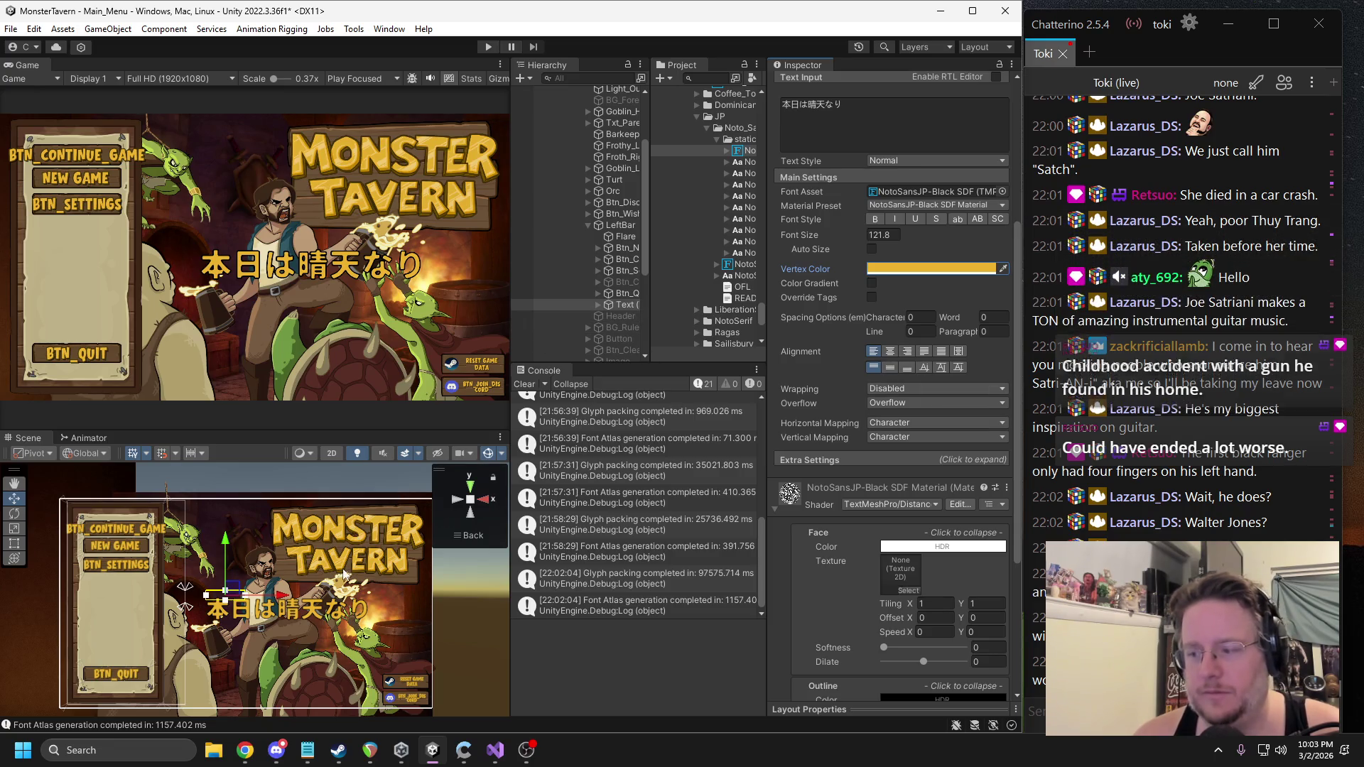
scroll(241, 588, "down", 1)
mouse_move(239, 589)
left_mouse_down()
mouse_move(178, 524)
mouse_move(112, 516)
left_mouse_up()
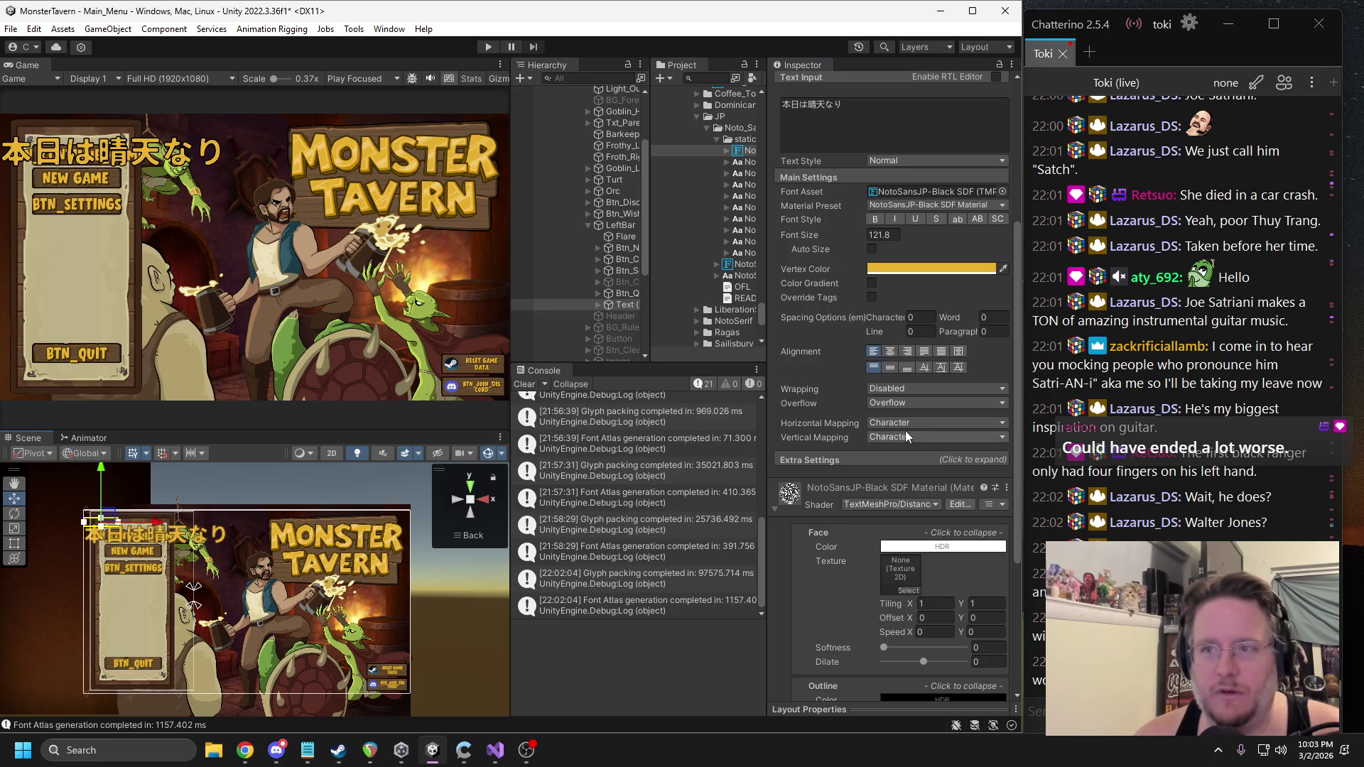
Replace the label's Japanese sentence with 続く copied from the browser.
key("alt+Tab")
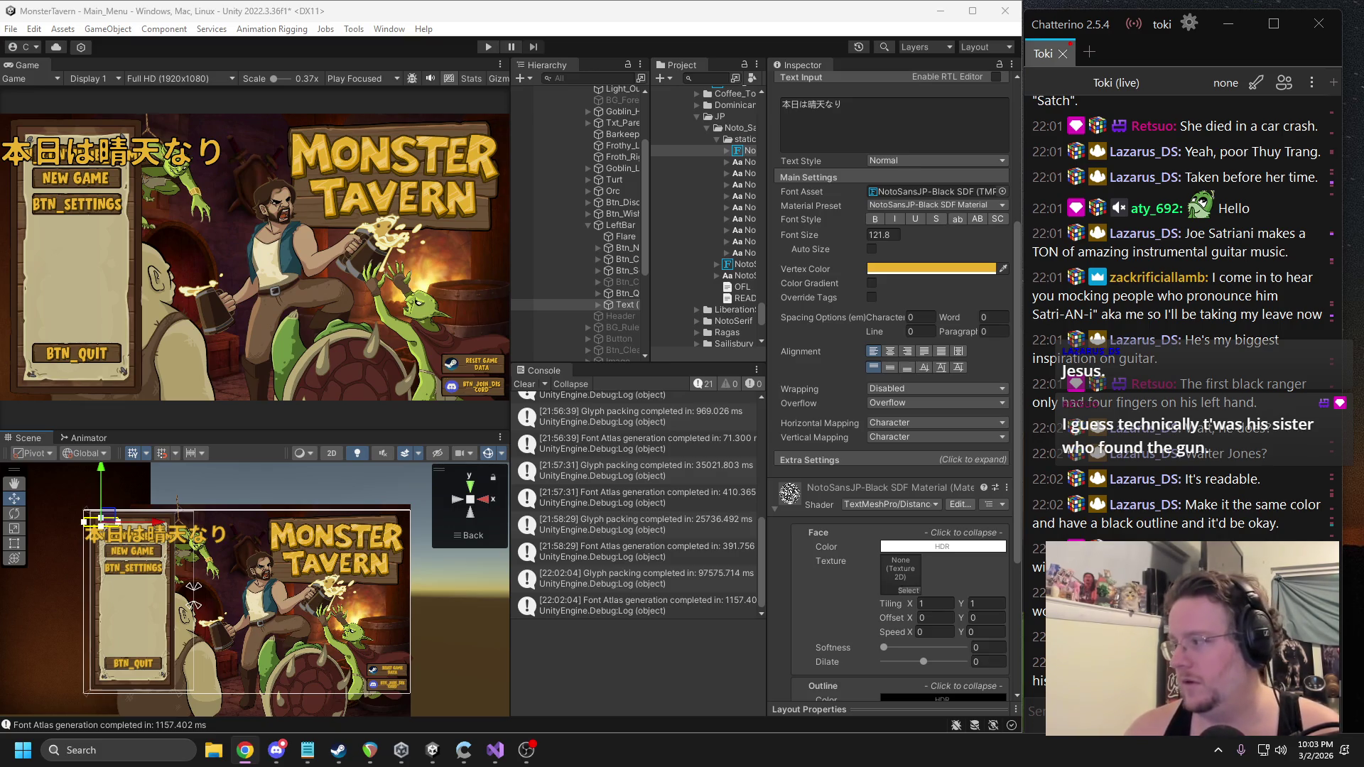
left_click(826, 123)
key("ctrl+a")
key("ctrl+v")
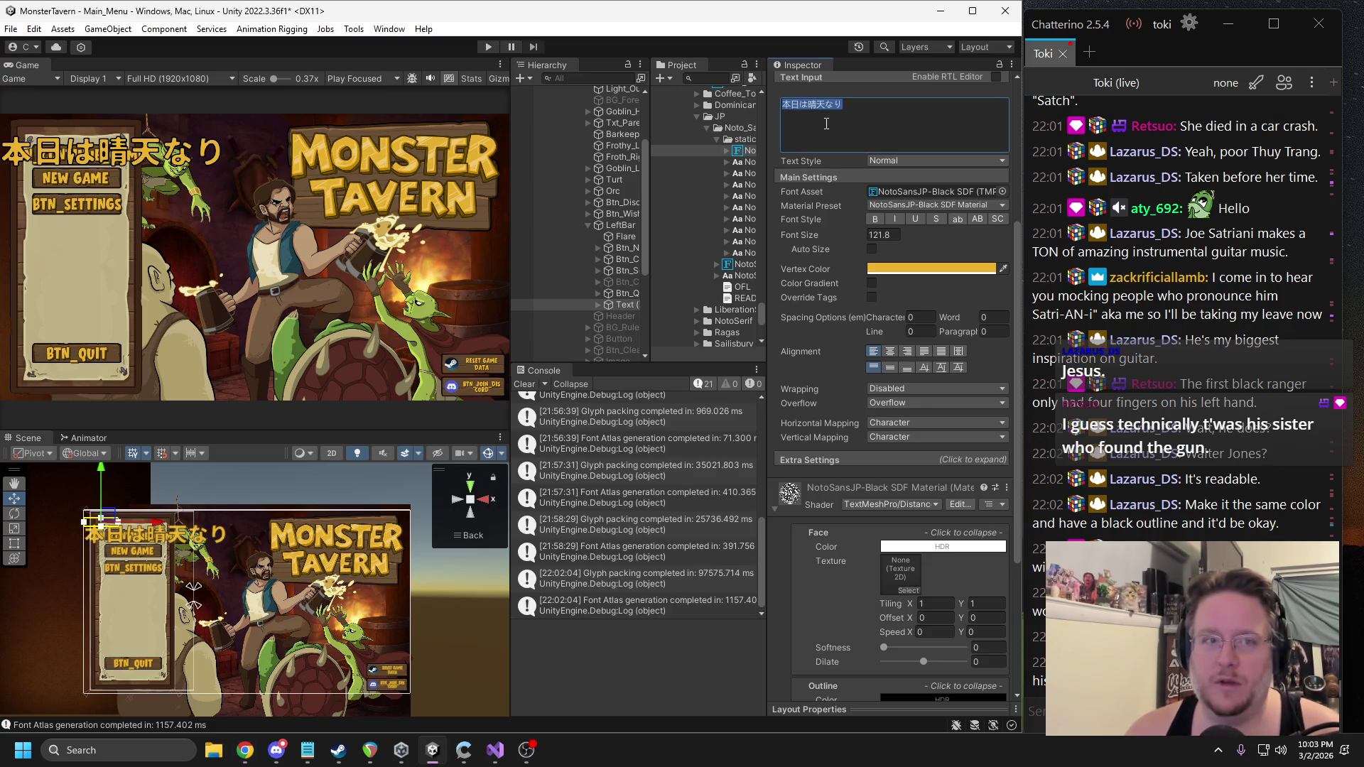
Shrink 続く to font size 74 and position it just above BTN_CONTINUE_GAME.
left_click_drag(107, 521, 143, 526)
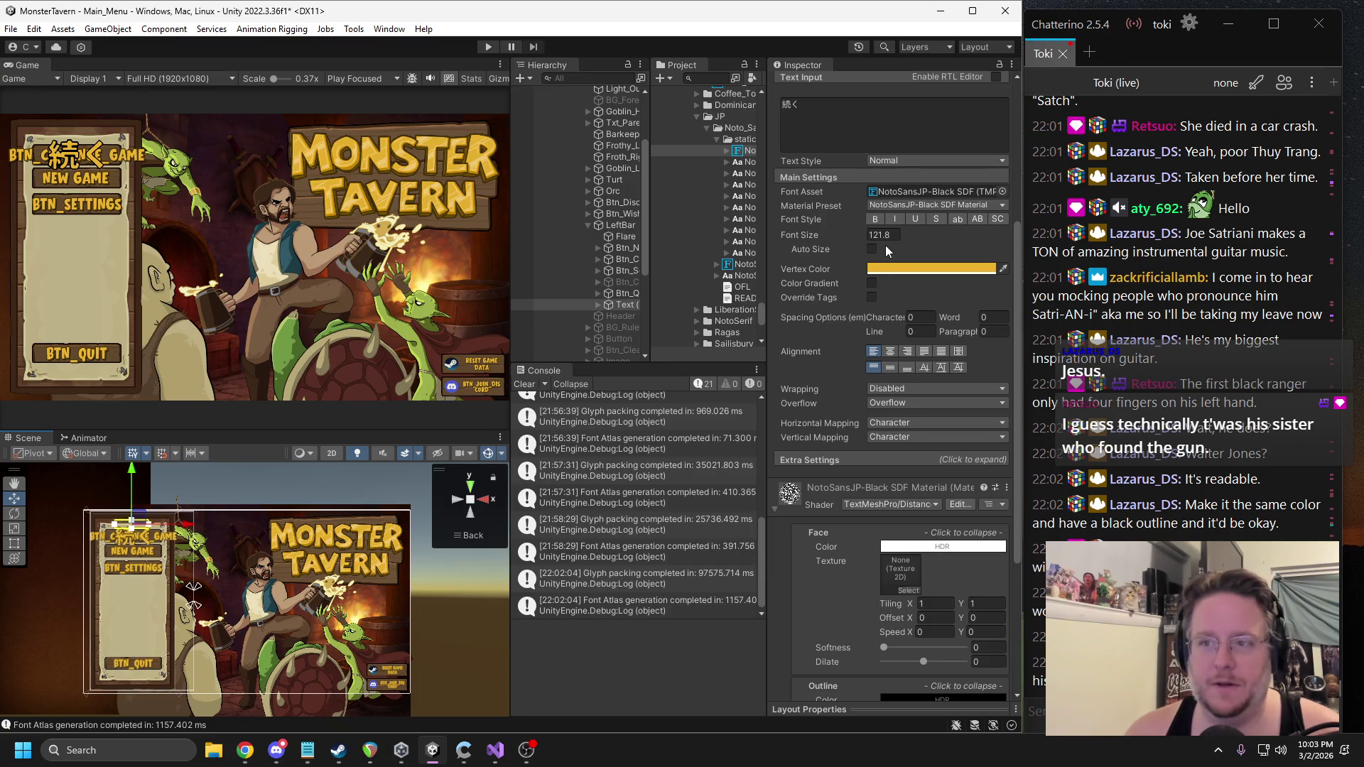
left_click(884, 239)
type("80")
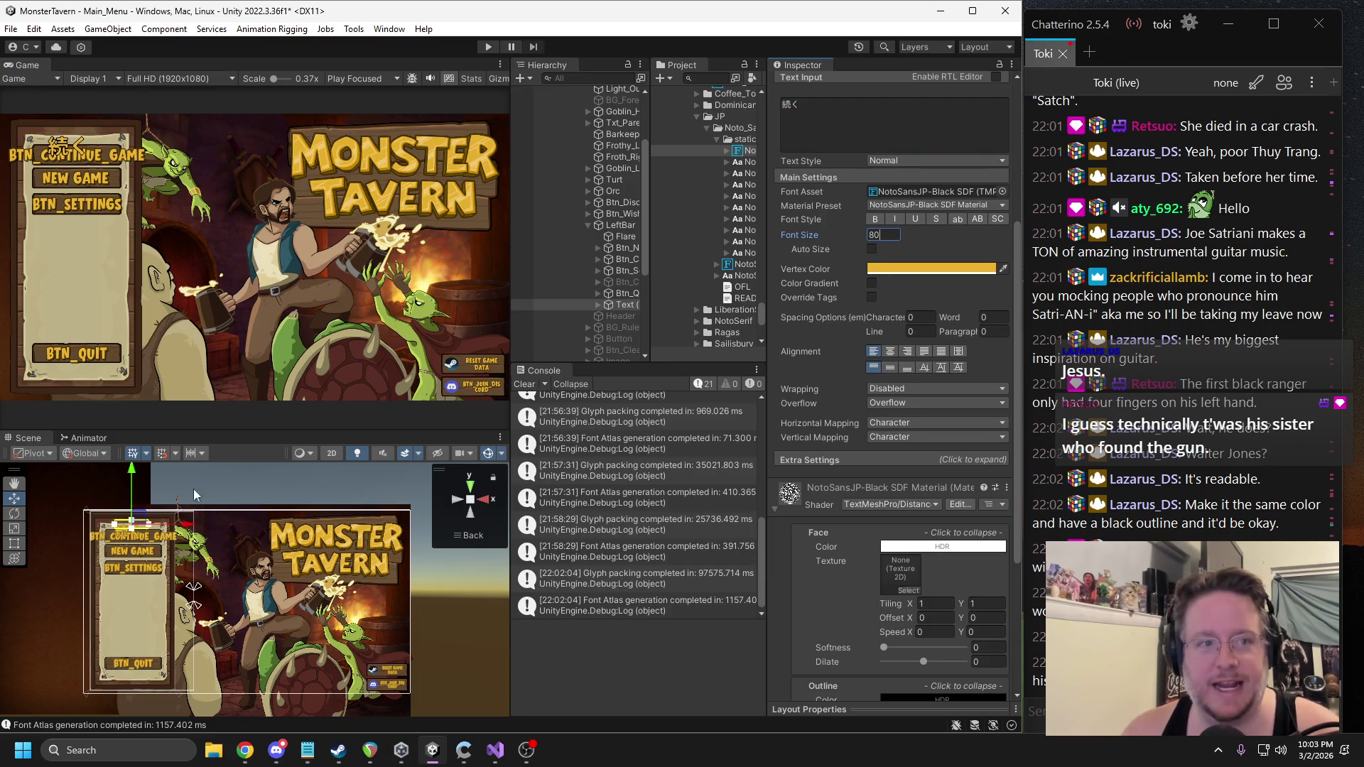
left_click_drag(128, 544, 123, 548)
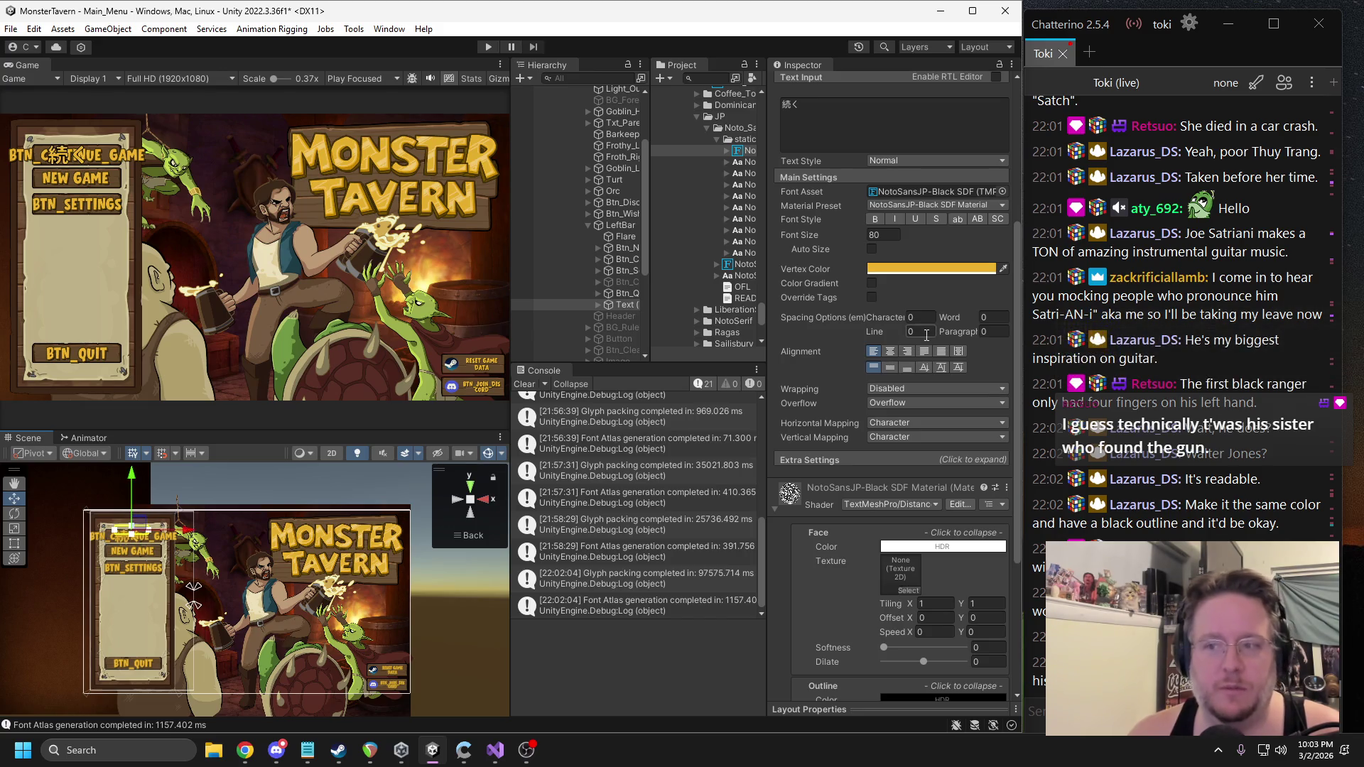
left_click(881, 236)
type("74")
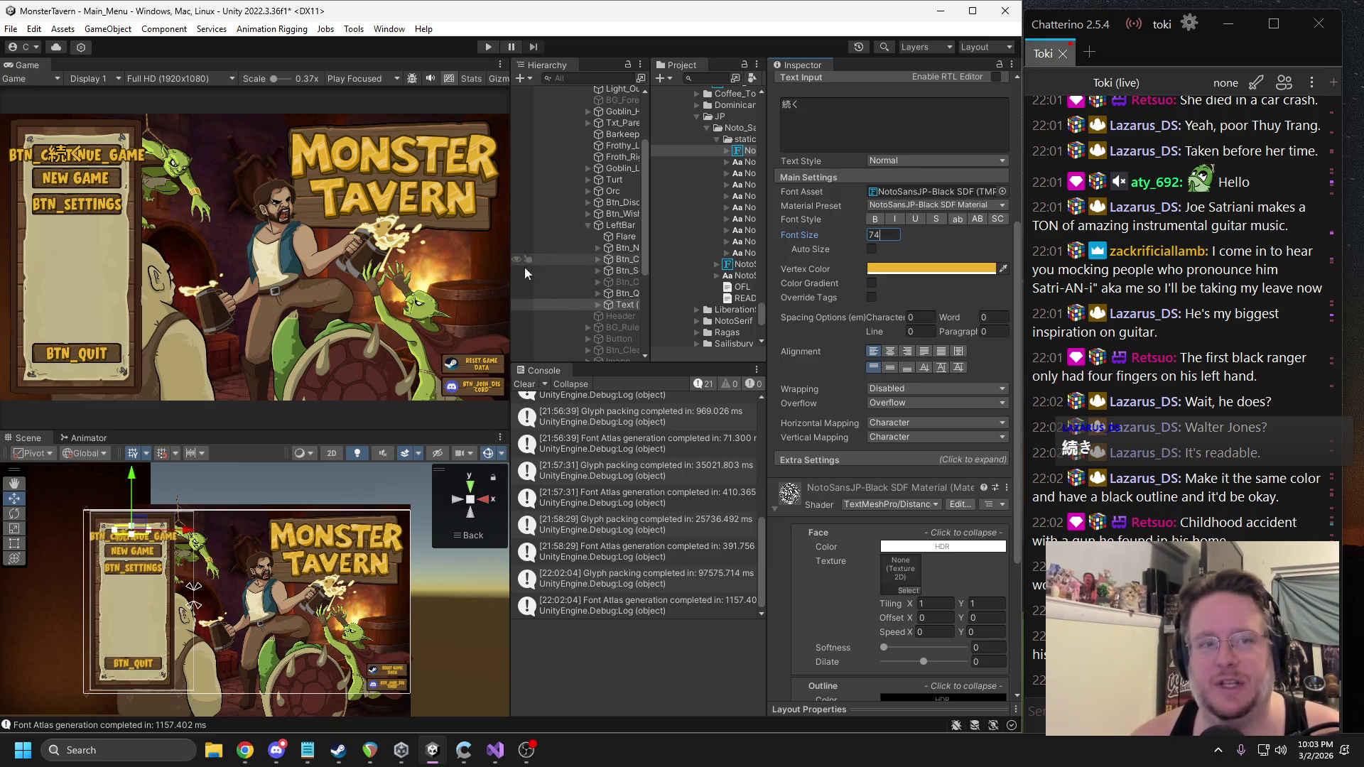
left_click_drag(132, 480, 132, 471)
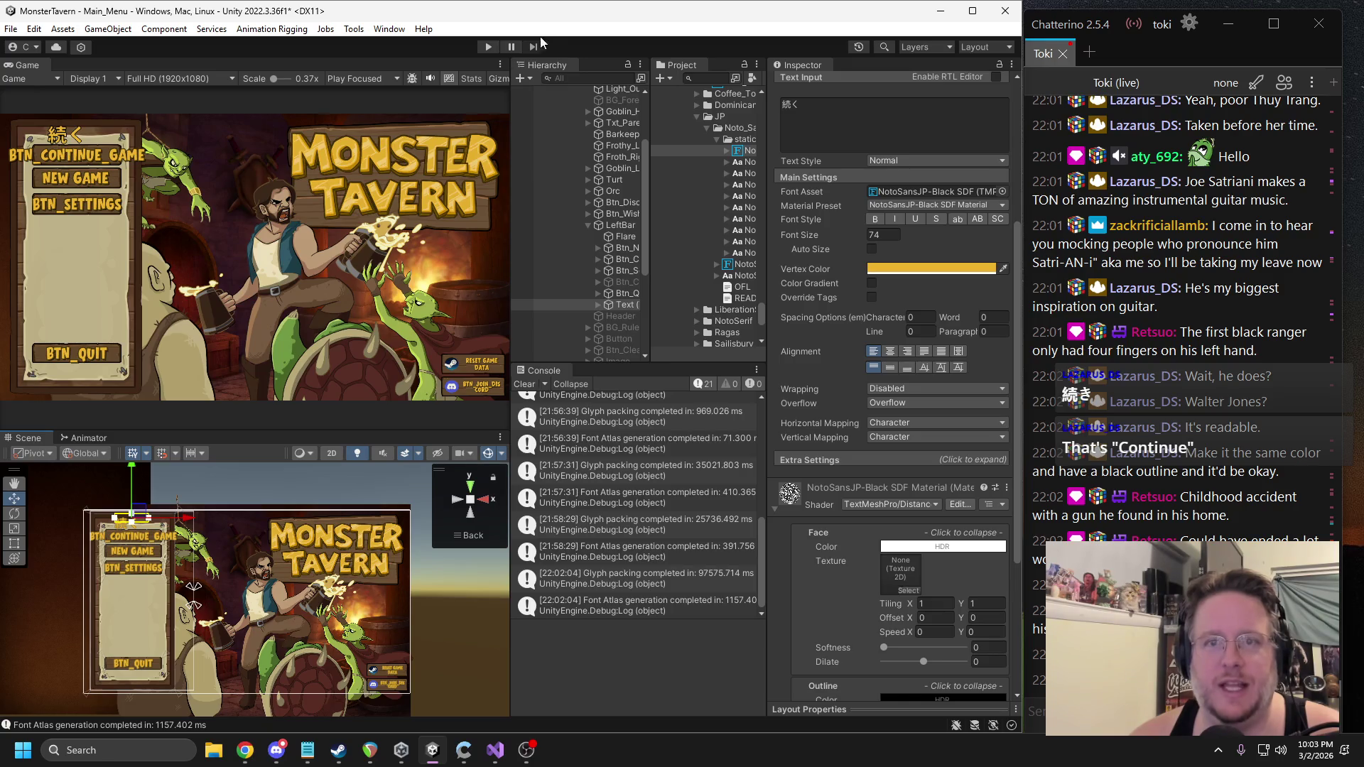
Switch the Game view to Play Maximized, preview the menu in play mode, then stop.
left_click(371, 75)
left_click(376, 105)
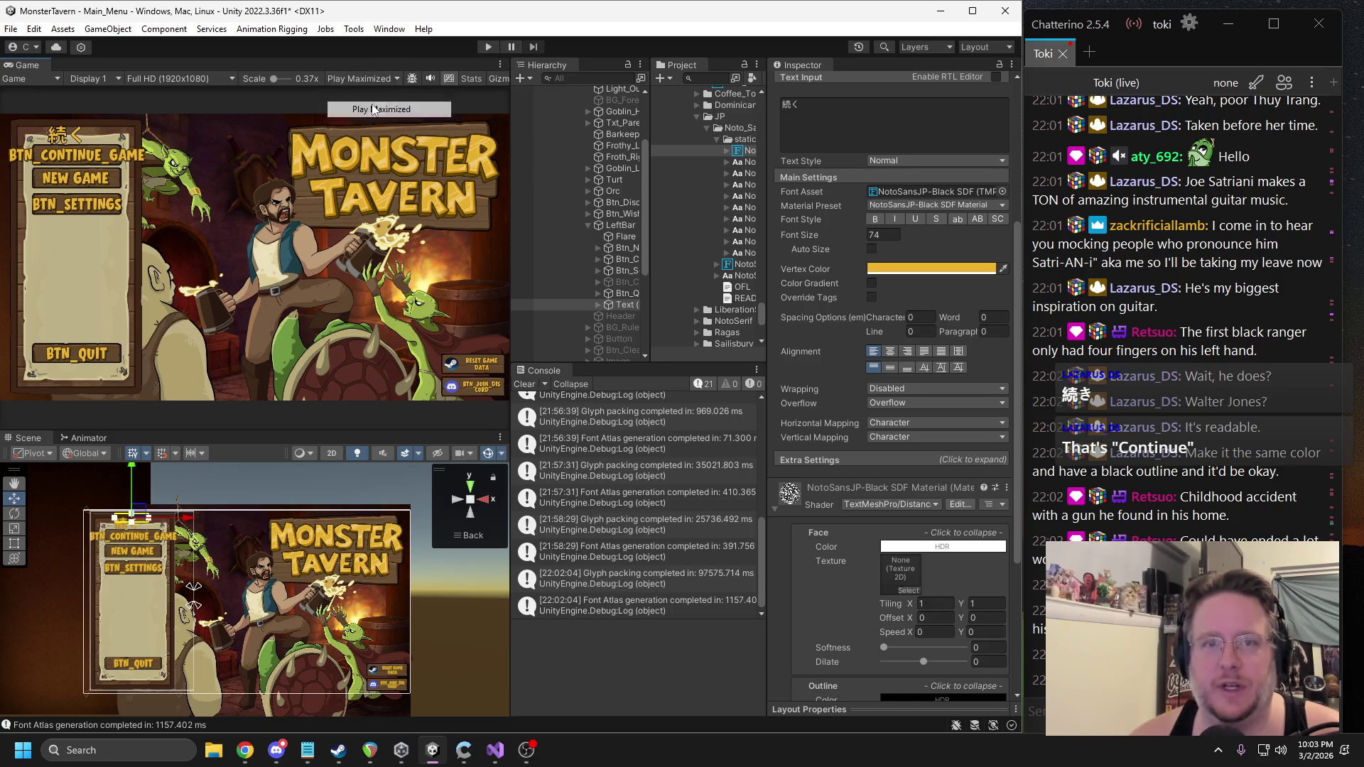
left_click(488, 47)
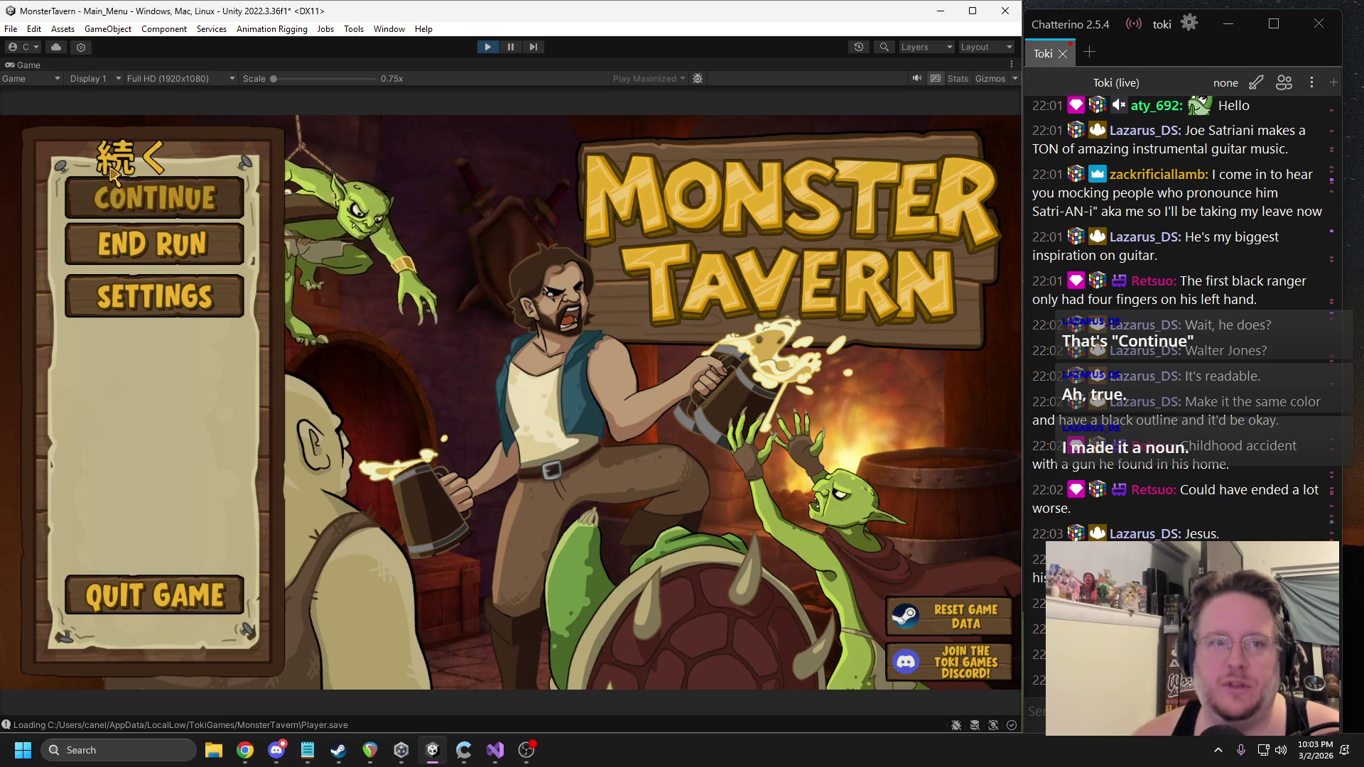
left_click(488, 48)
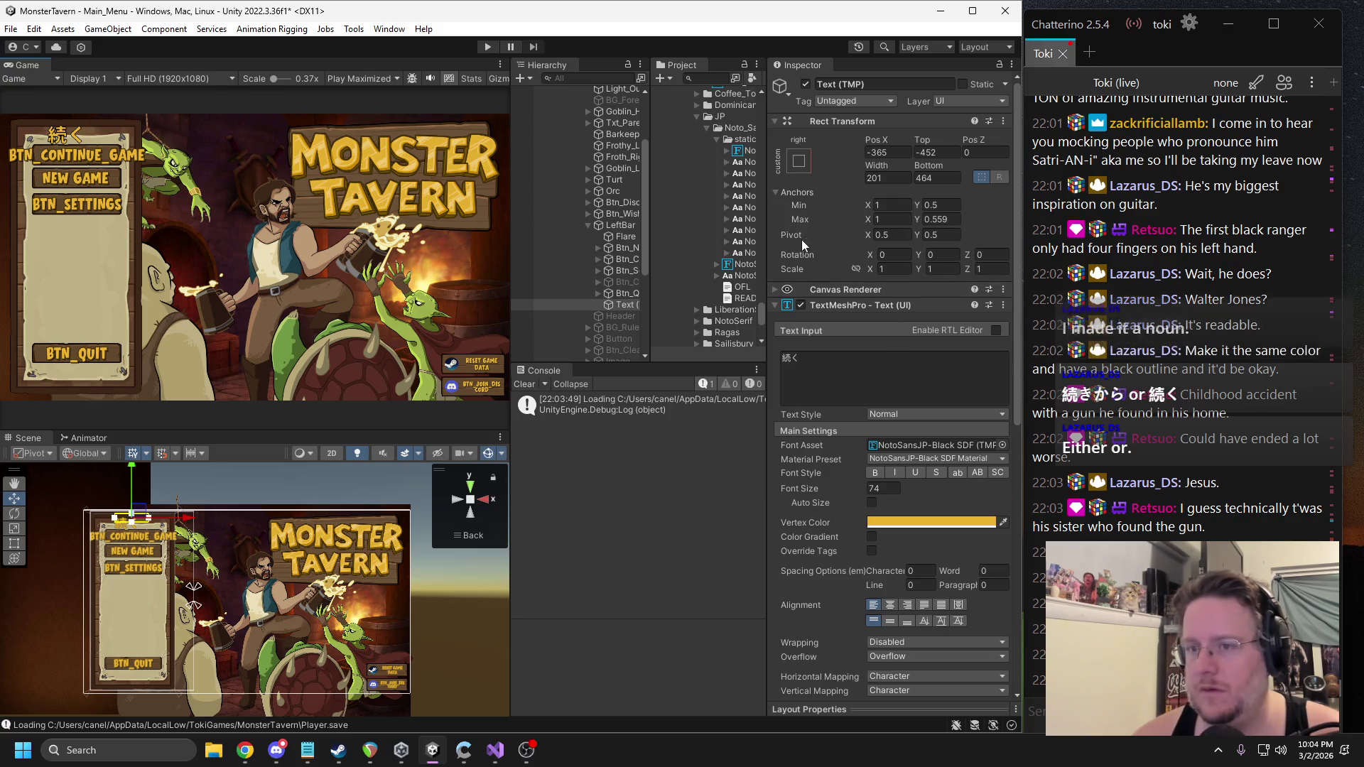
Inspect the NotoSansJP-Black SDF asset's atlas texture, material and settings in the Project window.
left_click_drag(767, 225, 819, 225)
left_click(757, 151)
left_click(784, 175)
left_click(785, 162)
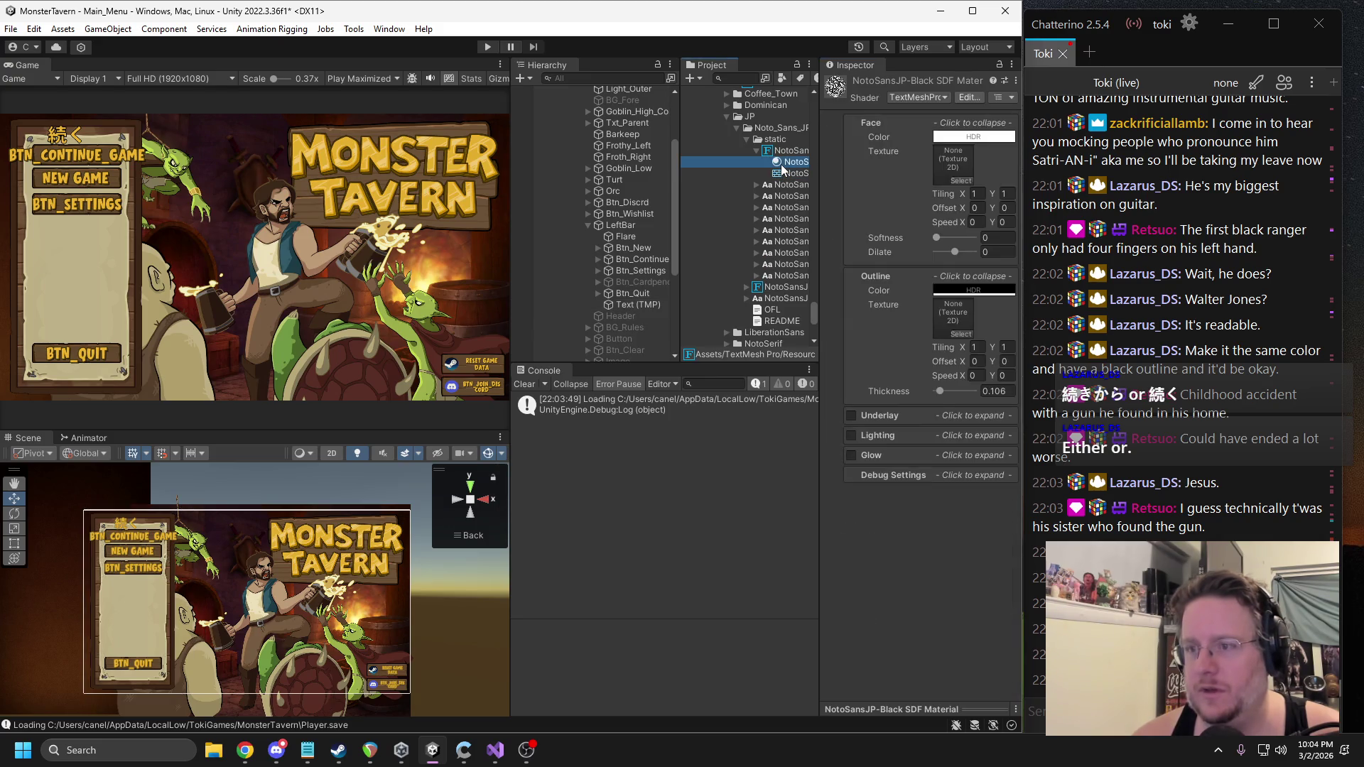
left_click(757, 151)
left_click(780, 152)
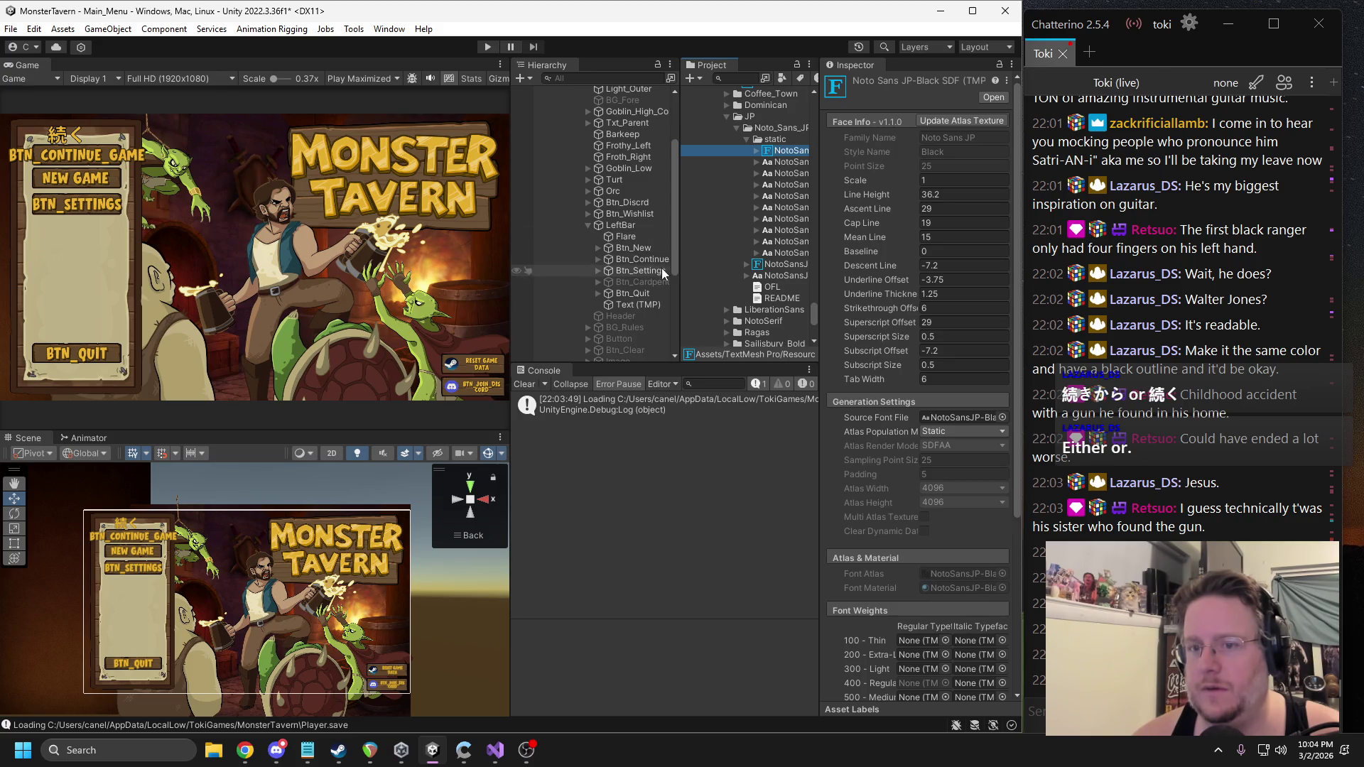
scroll(922, 274, "down", 5)
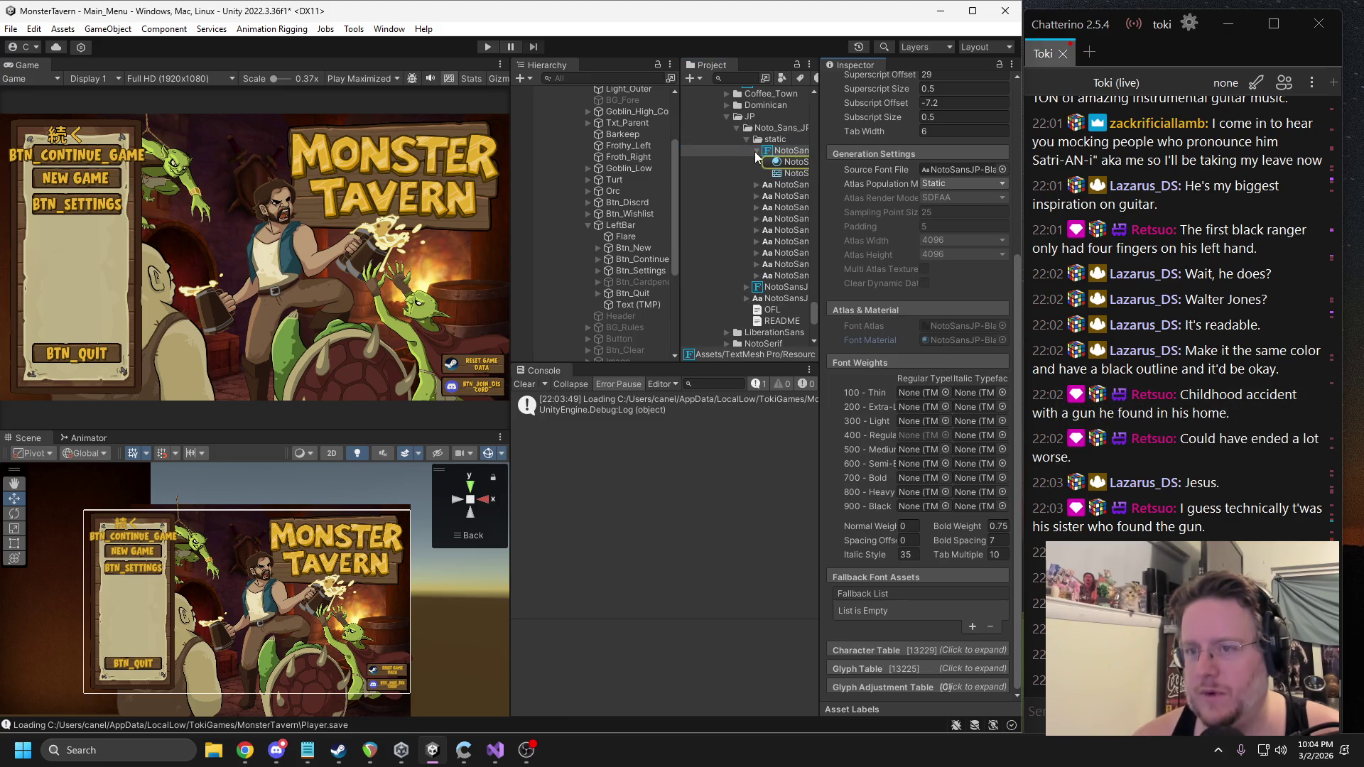
Browse the NotoSansJP Black, ExtraBold and Regular font files in the Project list.
left_click_drag(681, 195, 581, 195)
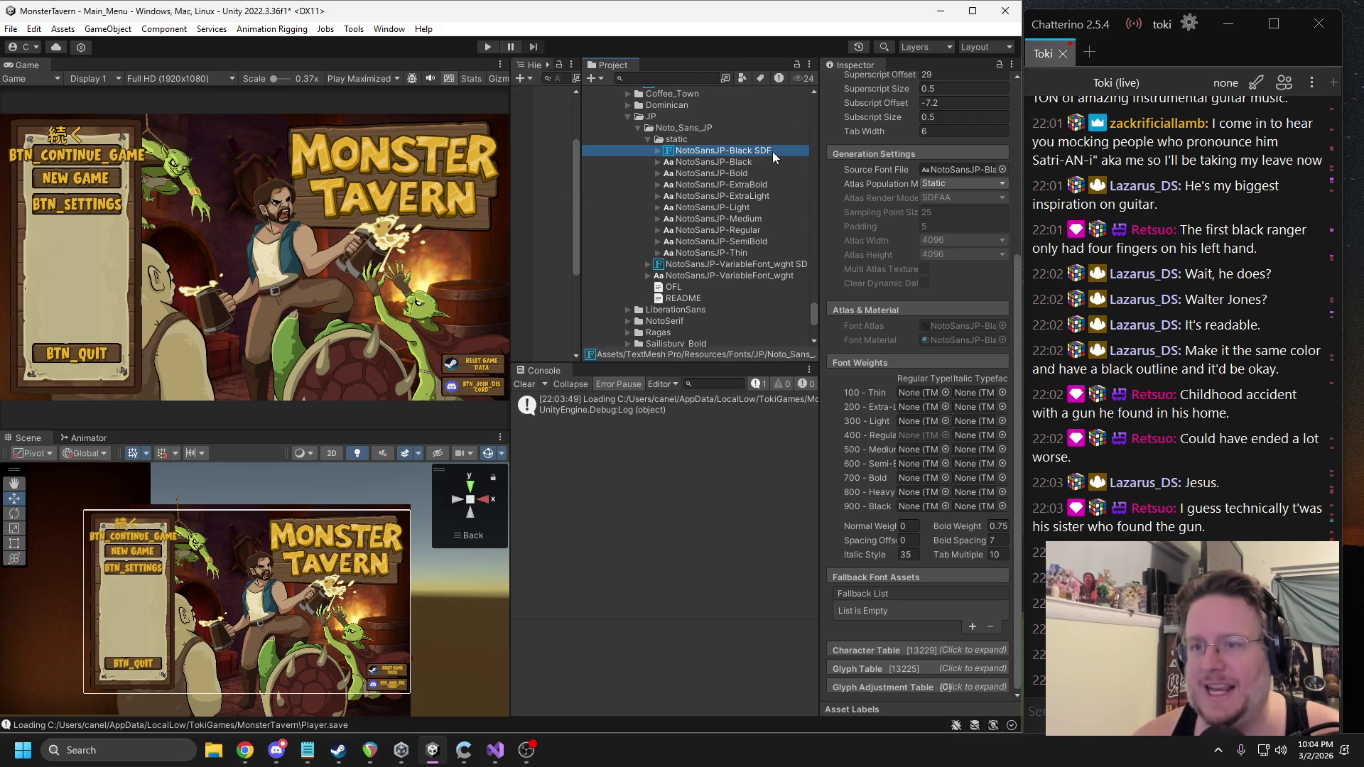
left_click(748, 163)
key("Down")
key("Down")
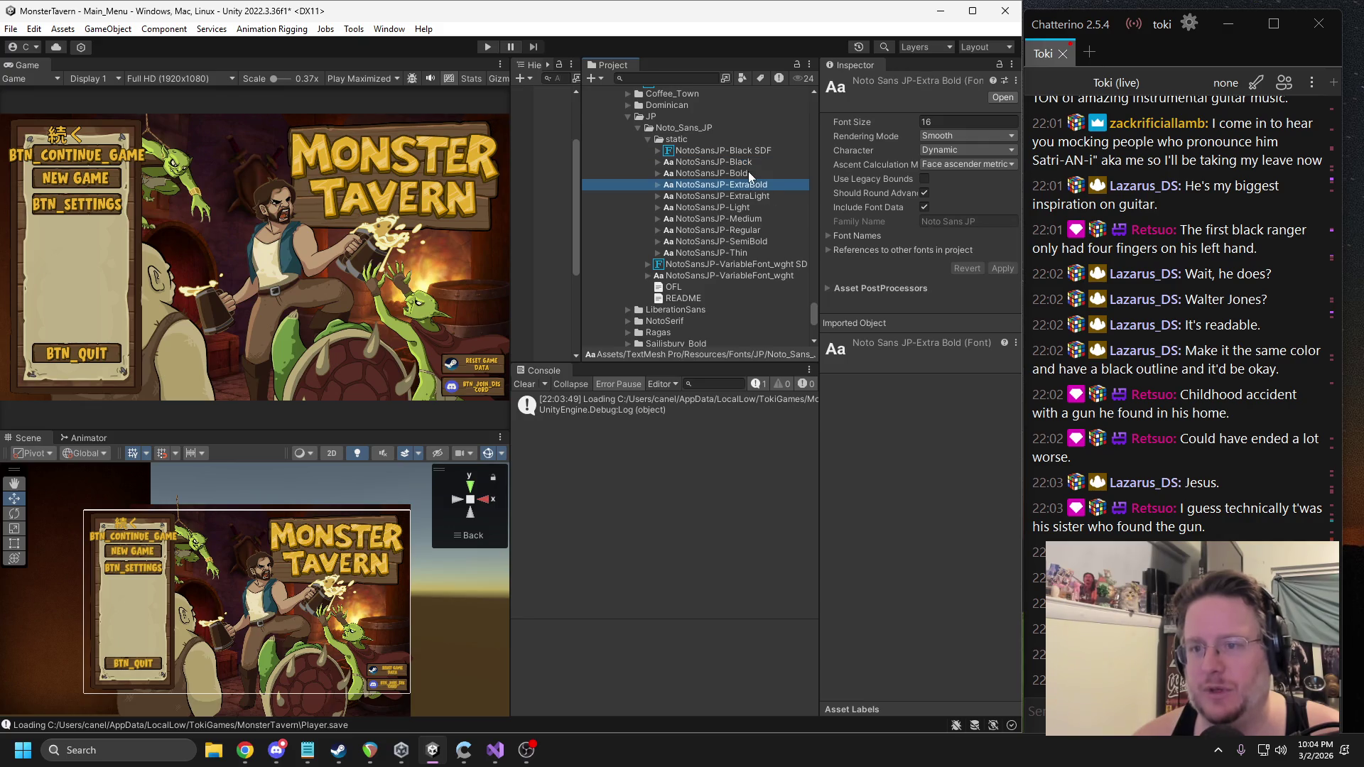
left_click(746, 229)
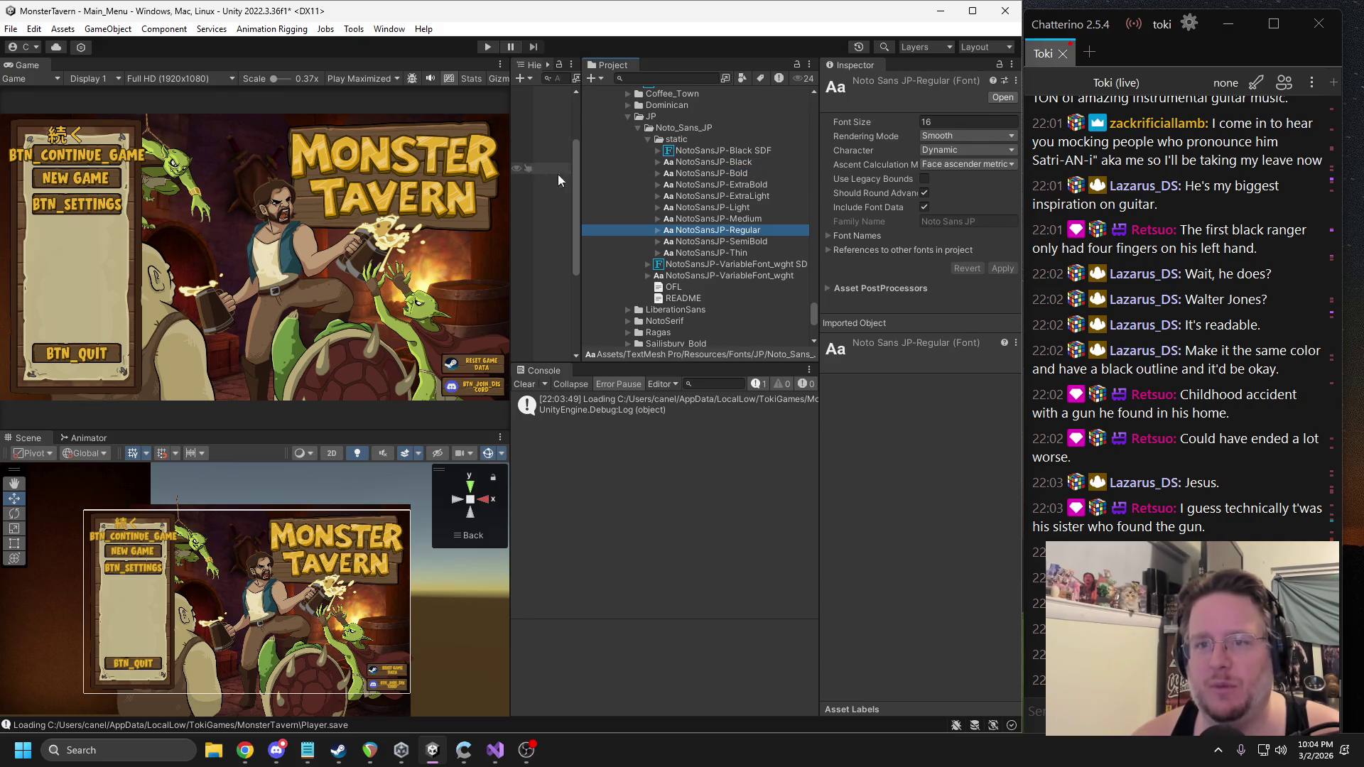
left_click_drag(582, 177, 660, 177)
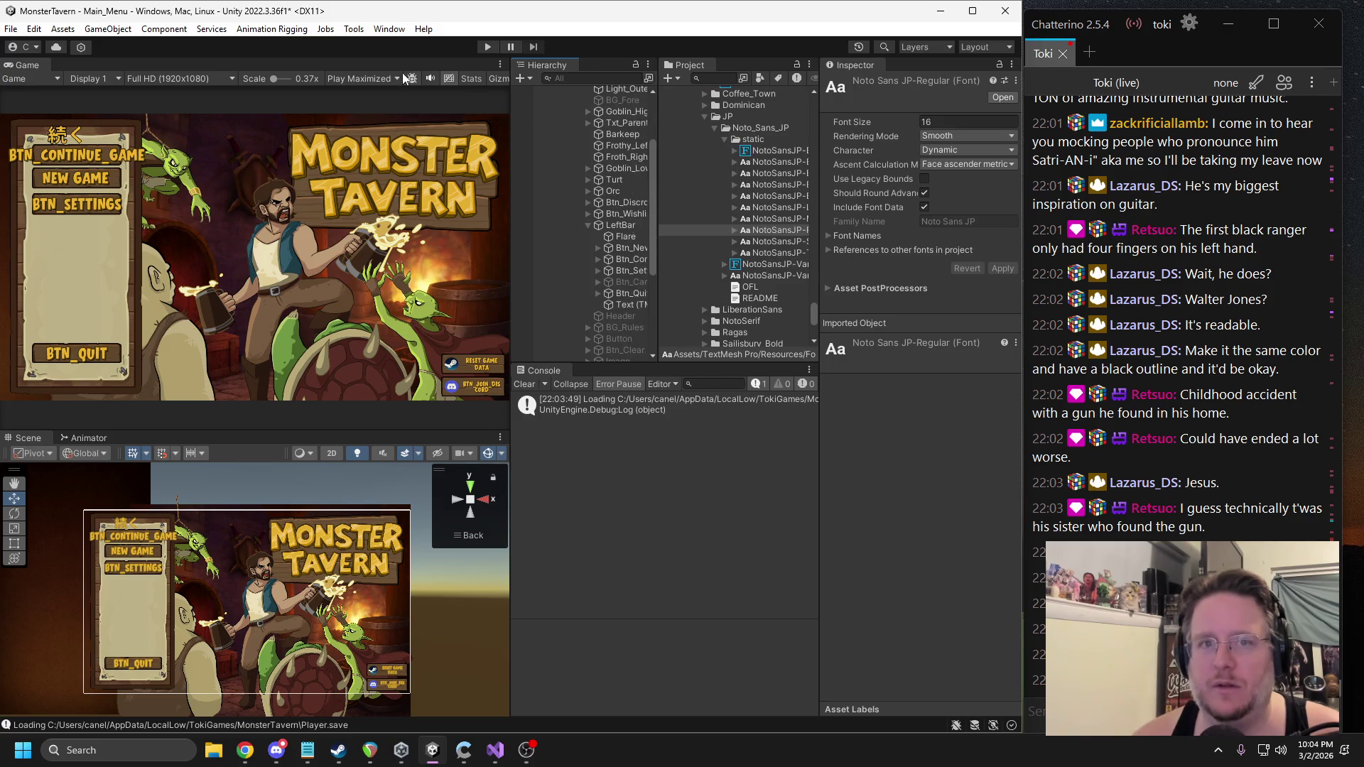
Look through the Window menu, briefly opening and closing the Package Manager.
left_click(389, 30)
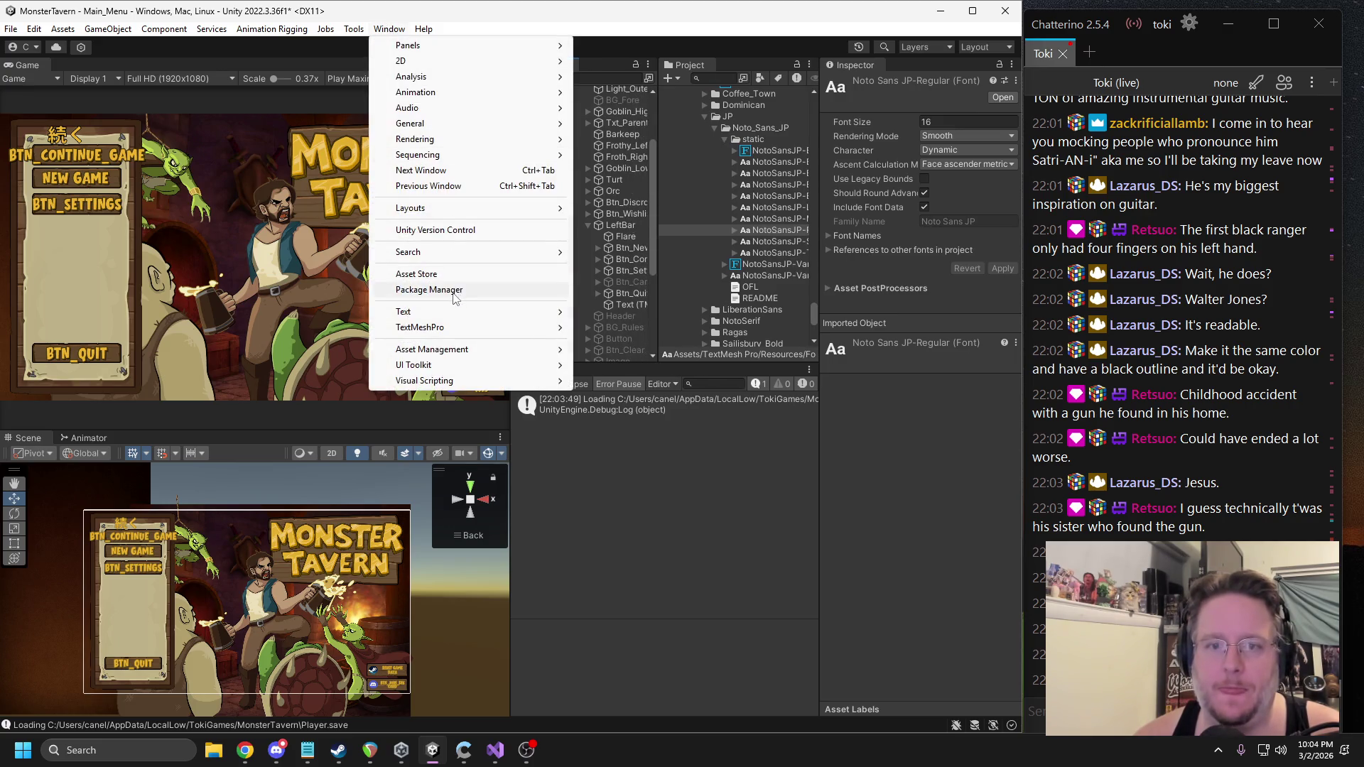
left_click(454, 292)
left_click(732, 67)
left_click(390, 29)
left_click(757, 253)
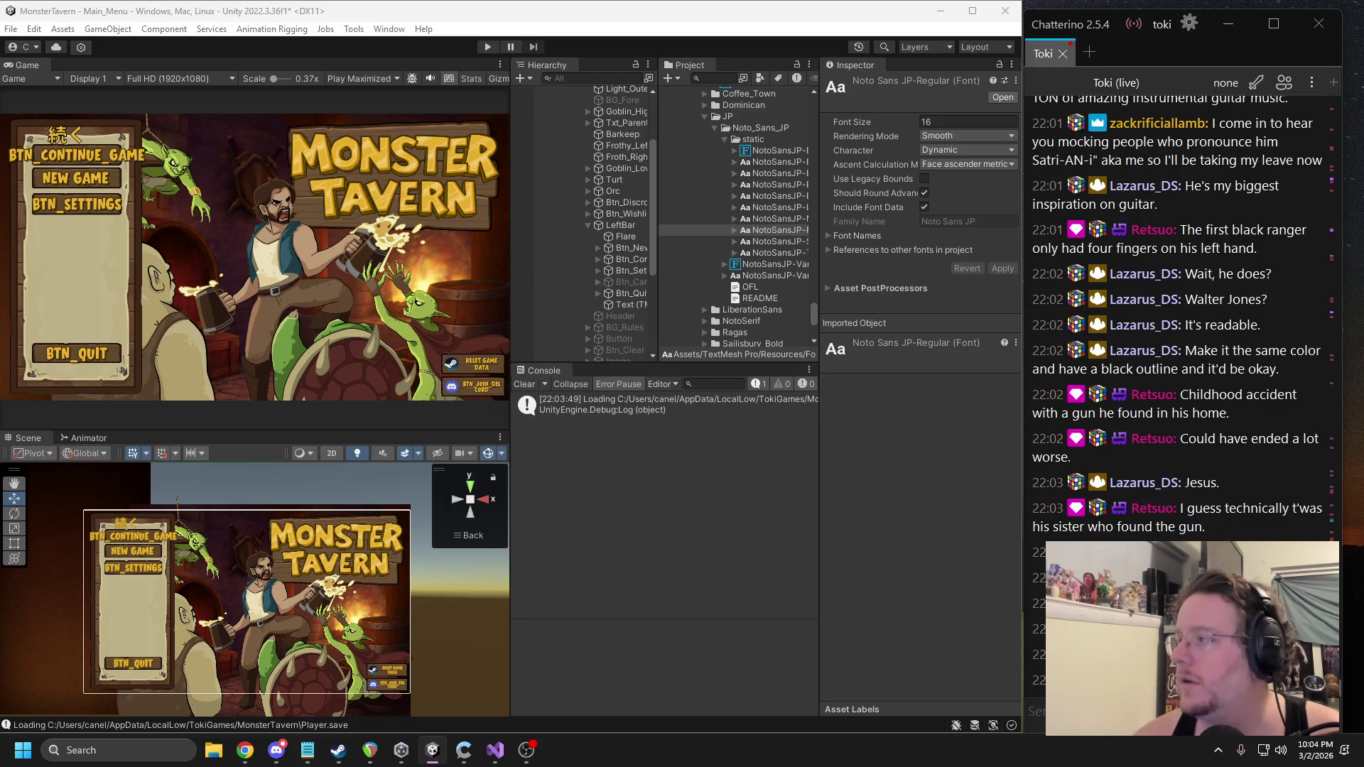
Reveal the NotoSansJP-Black font file in Explorer, then close the folder window.
left_click_drag(820, 208, 914, 206)
left_click(845, 193)
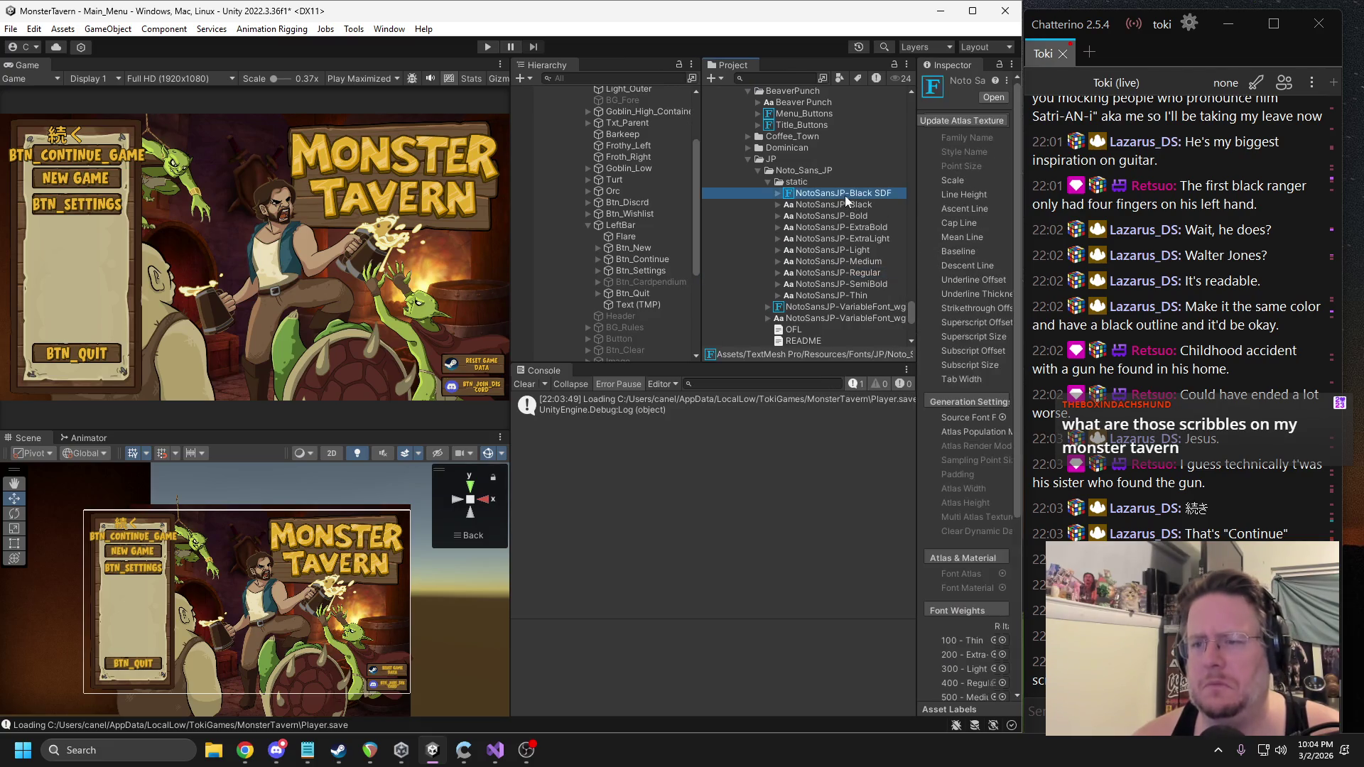
left_click_drag(701, 202, 603, 206)
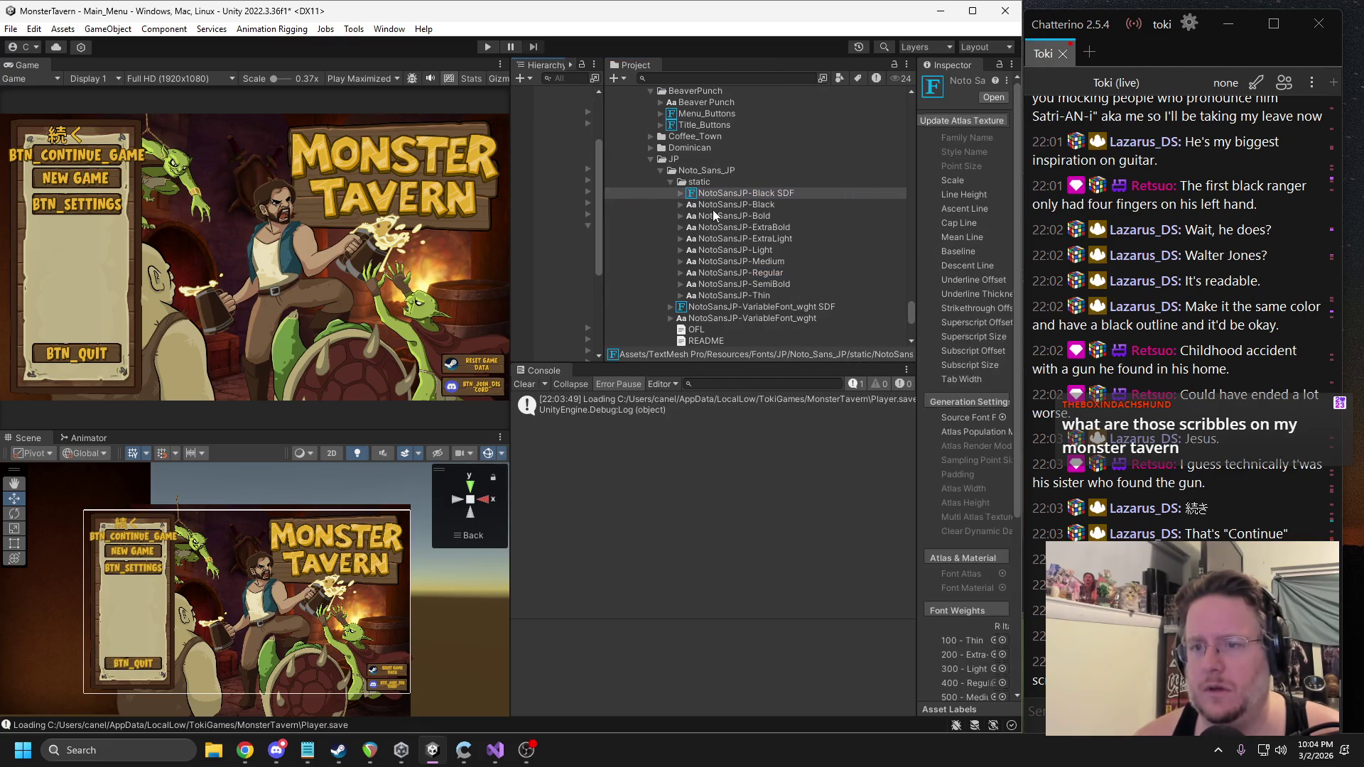
left_click(716, 208)
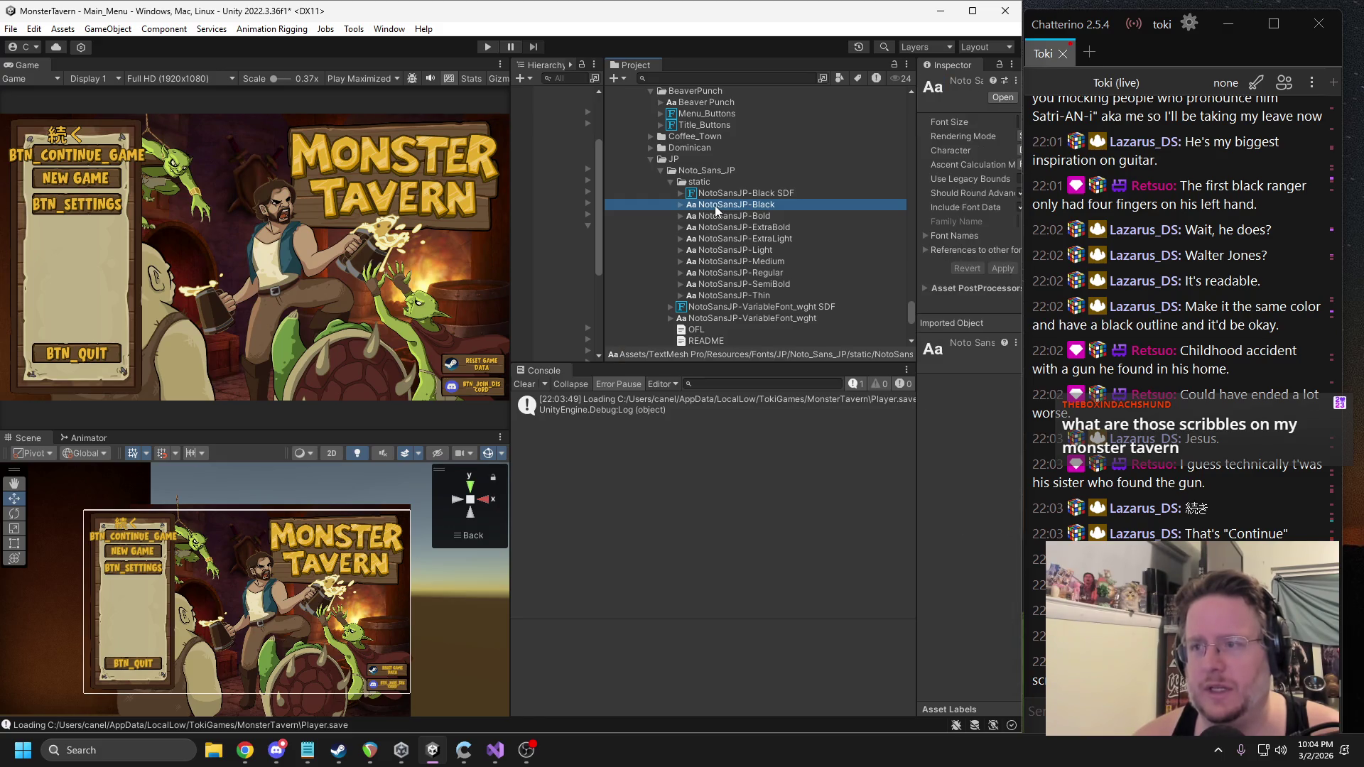
right_click(716, 208)
left_click(787, 238)
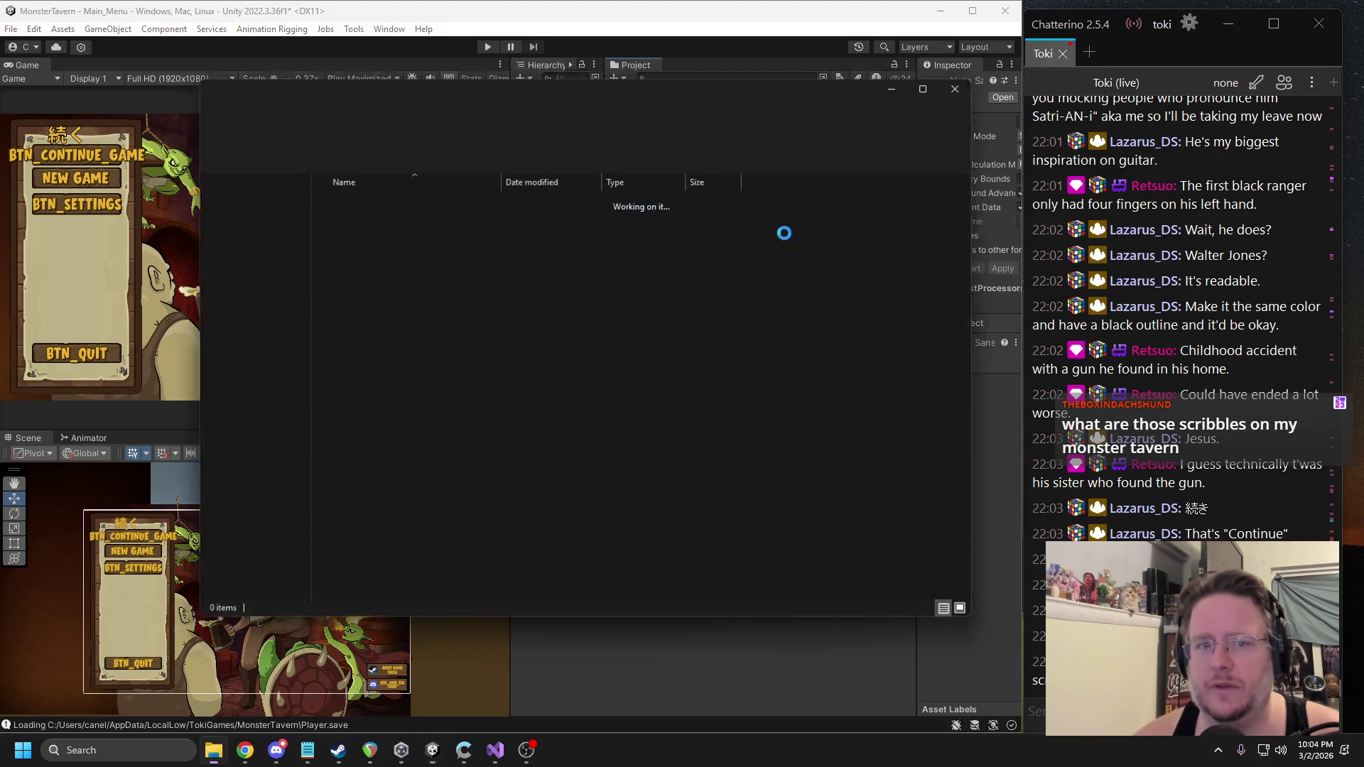
left_click(971, 94)
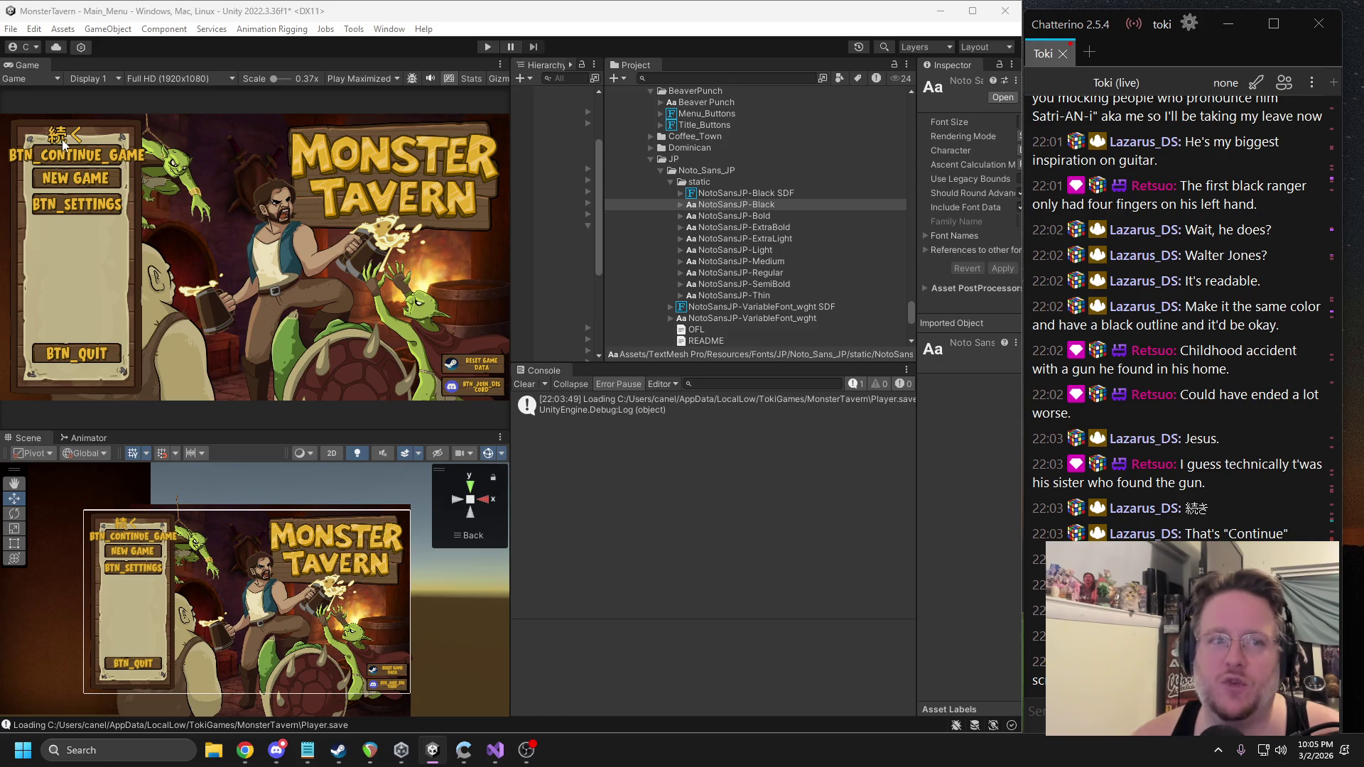
Generate an 8192×8192 NotoSansJP-Regular atlas with the kana, kanji and full-width ranges.
scroll(135, 538, "up", 3)
scroll(135, 538, "up", 10)
scroll(261, 579, "up", 8)
scroll(260, 578, "down", 8)
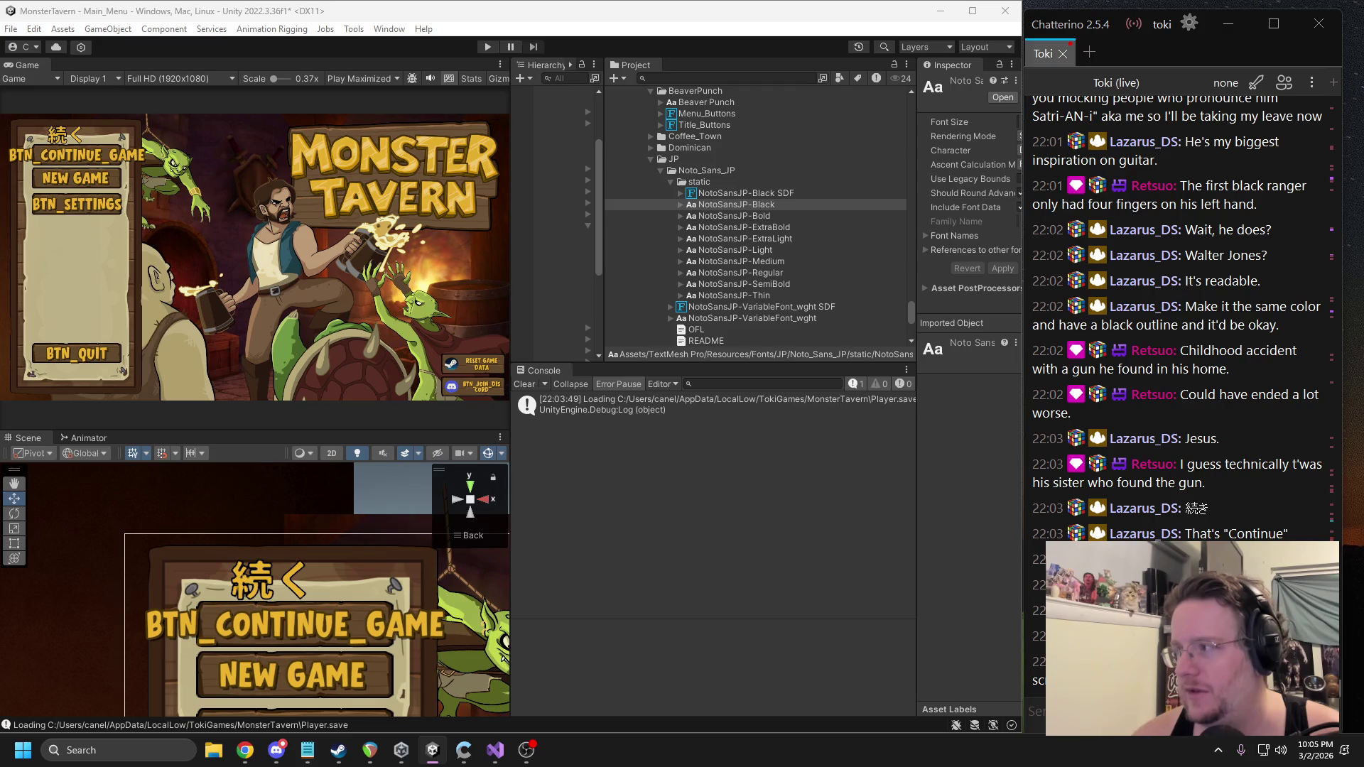
key("alt+Tab")
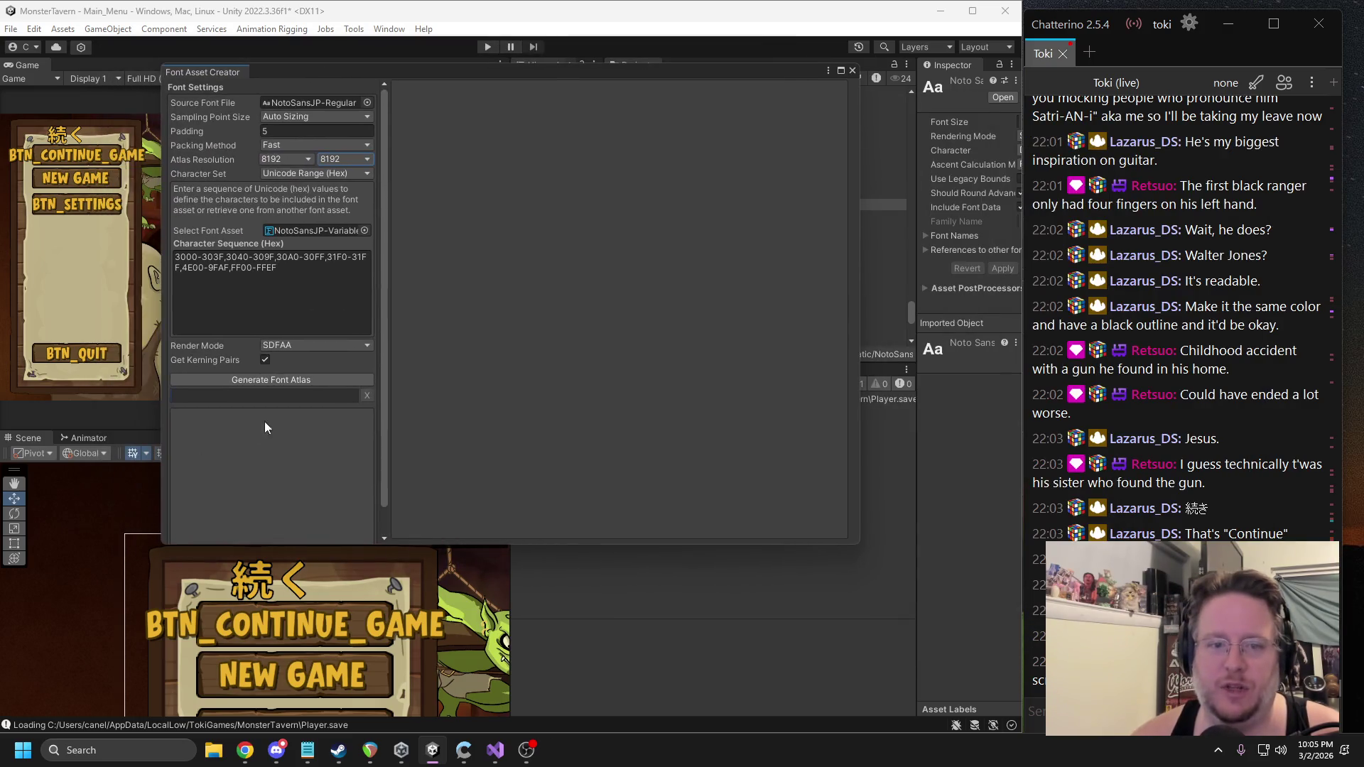
left_click(268, 381)
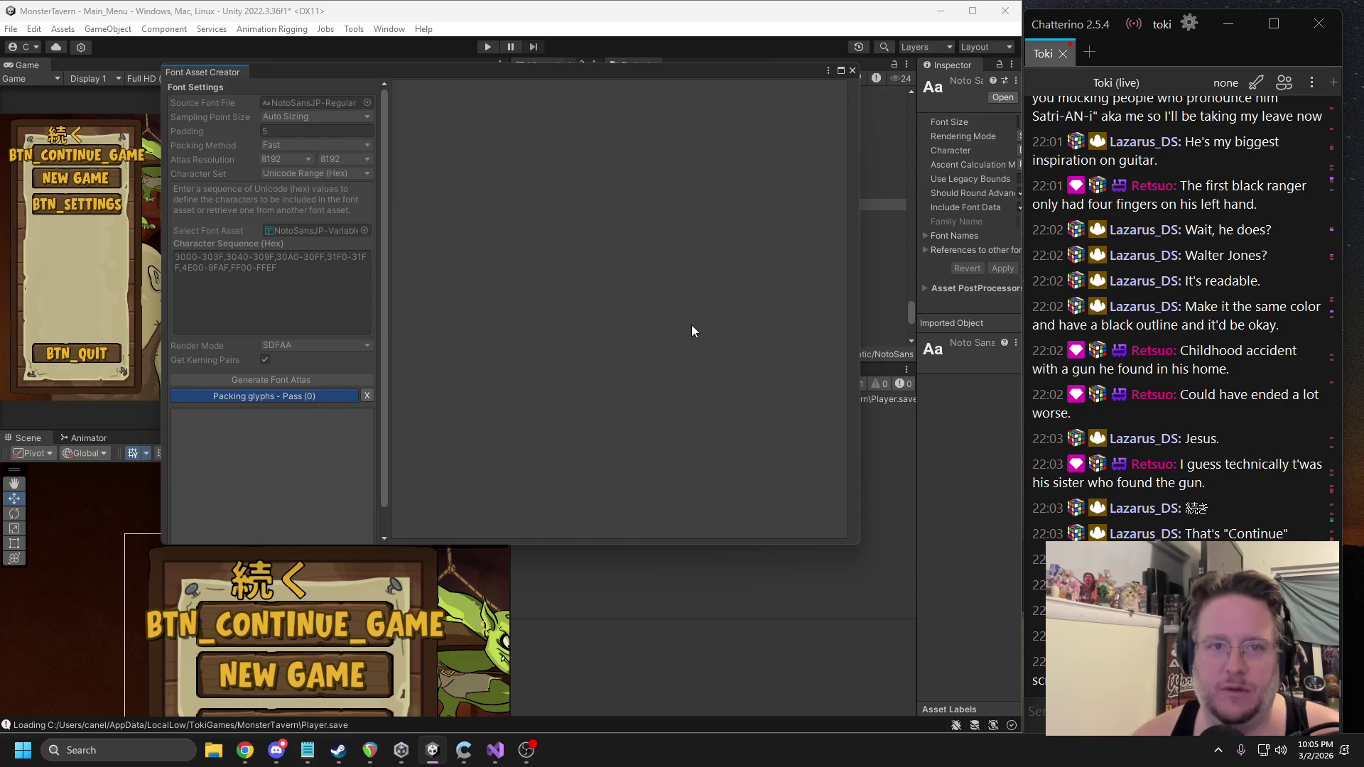
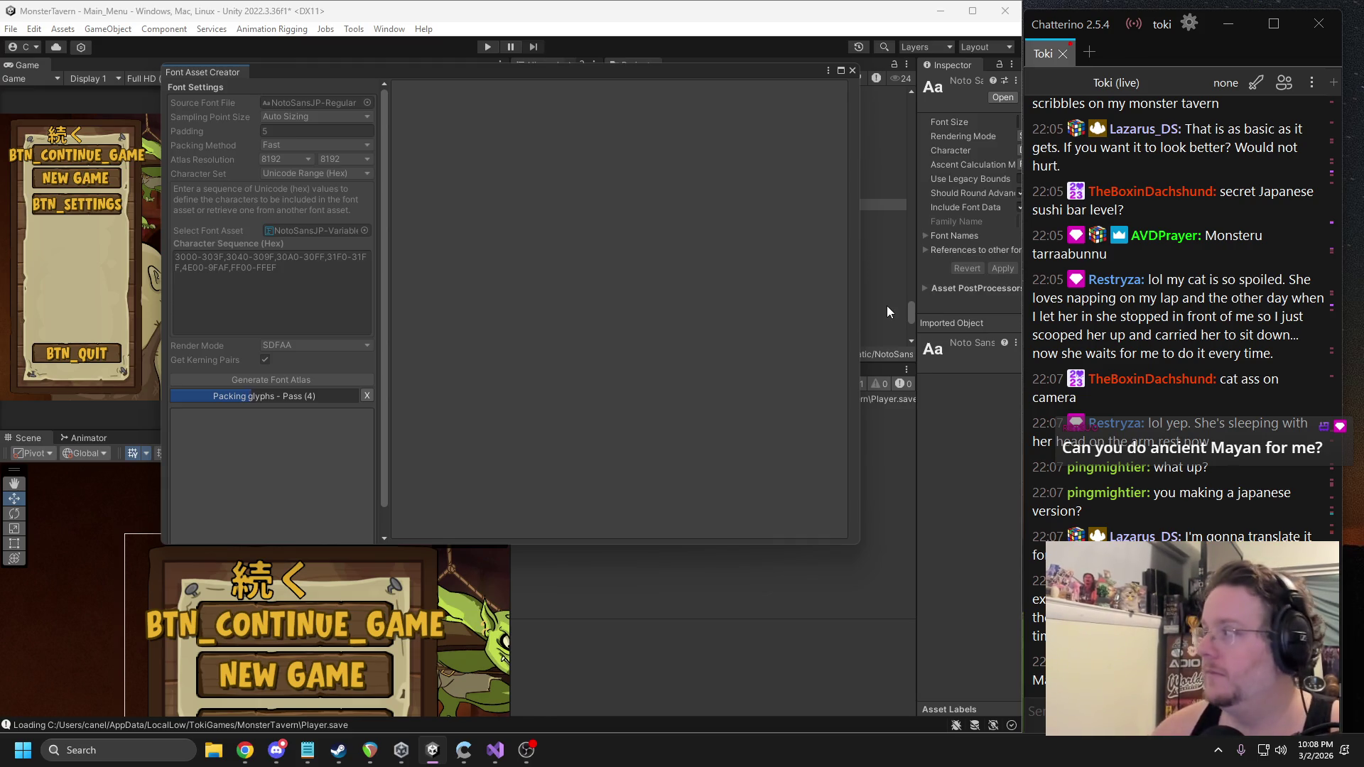
Wait out the 8192 x 8192 Noto Sans JP atlas generation, switching between the browser and Unity.
key("alt+Tab")
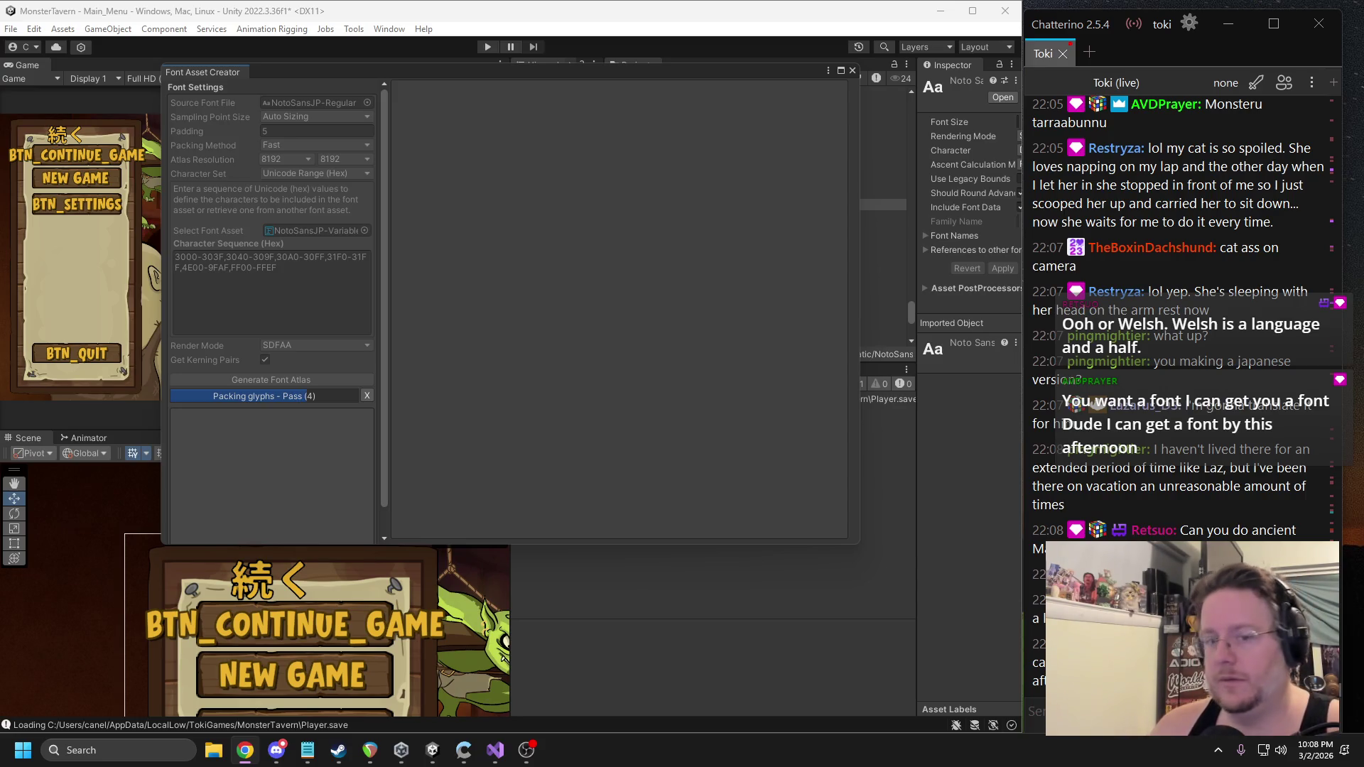
left_click(714, 241)
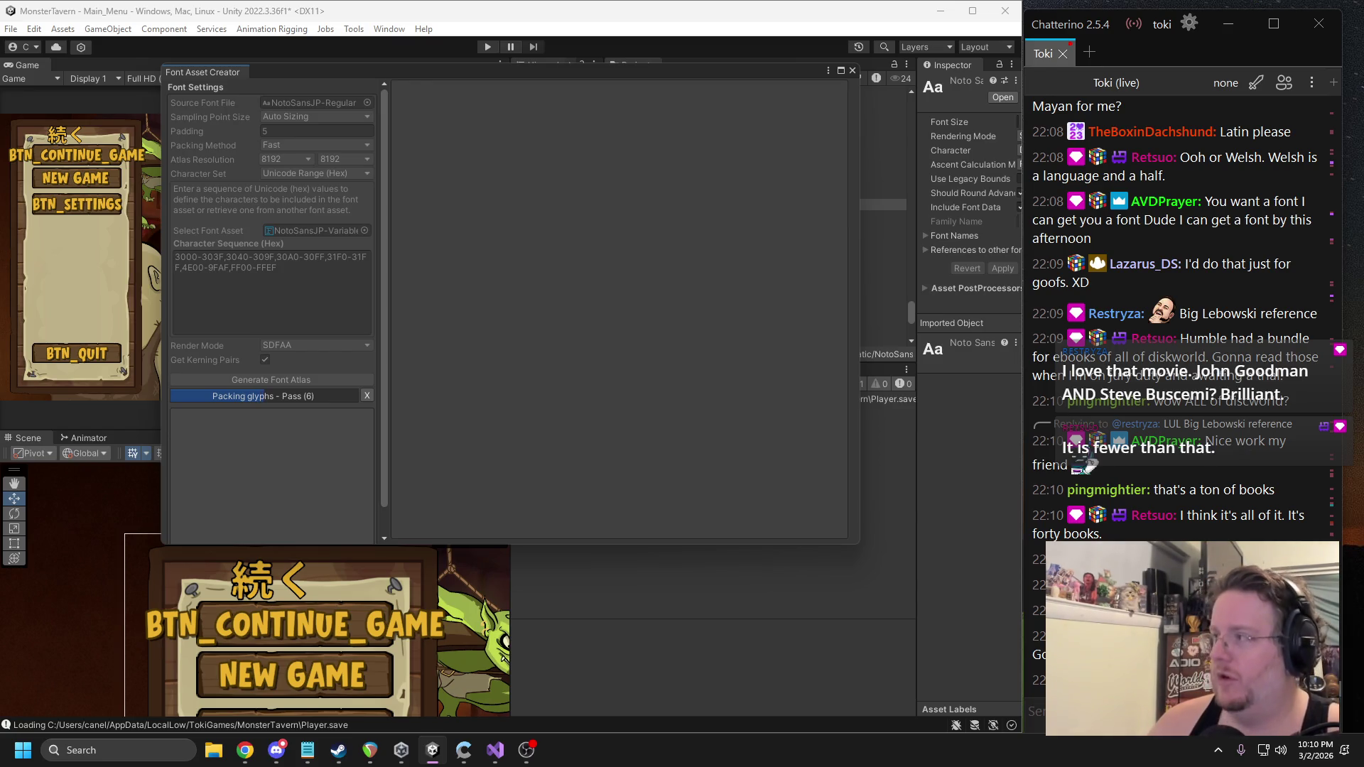
key("alt+Tab")
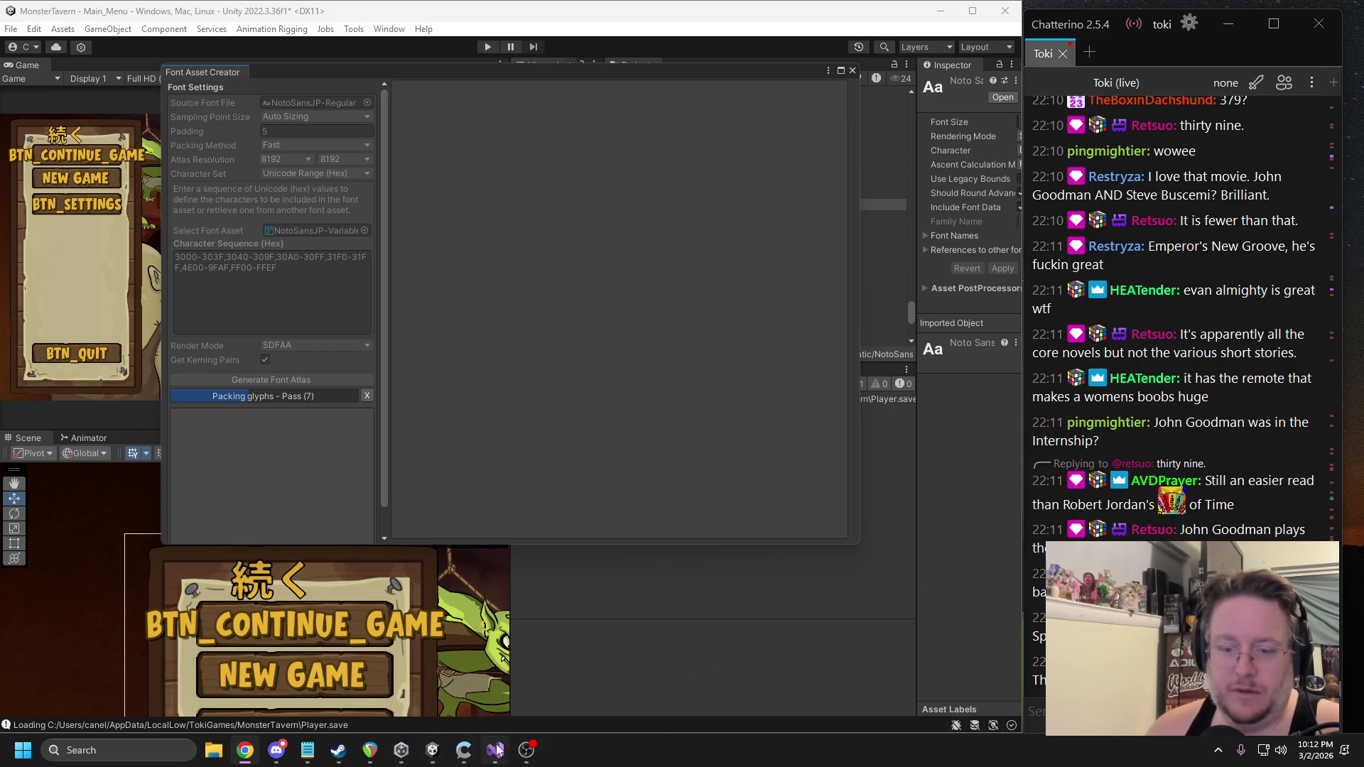
left_click(495, 378)
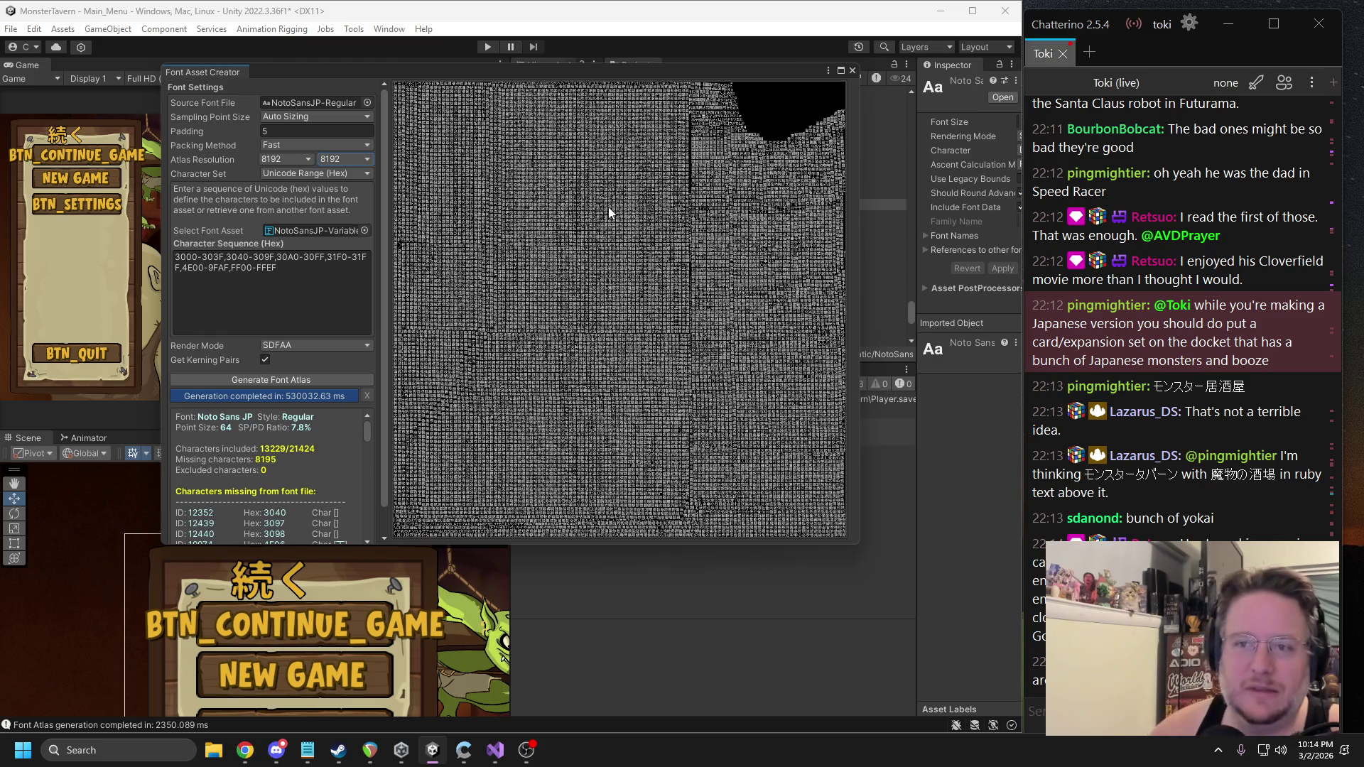
Save the atlas as NotoSansJP-Regular SDF.asset and close Font Asset Creator.
scroll(305, 419, "down", 10)
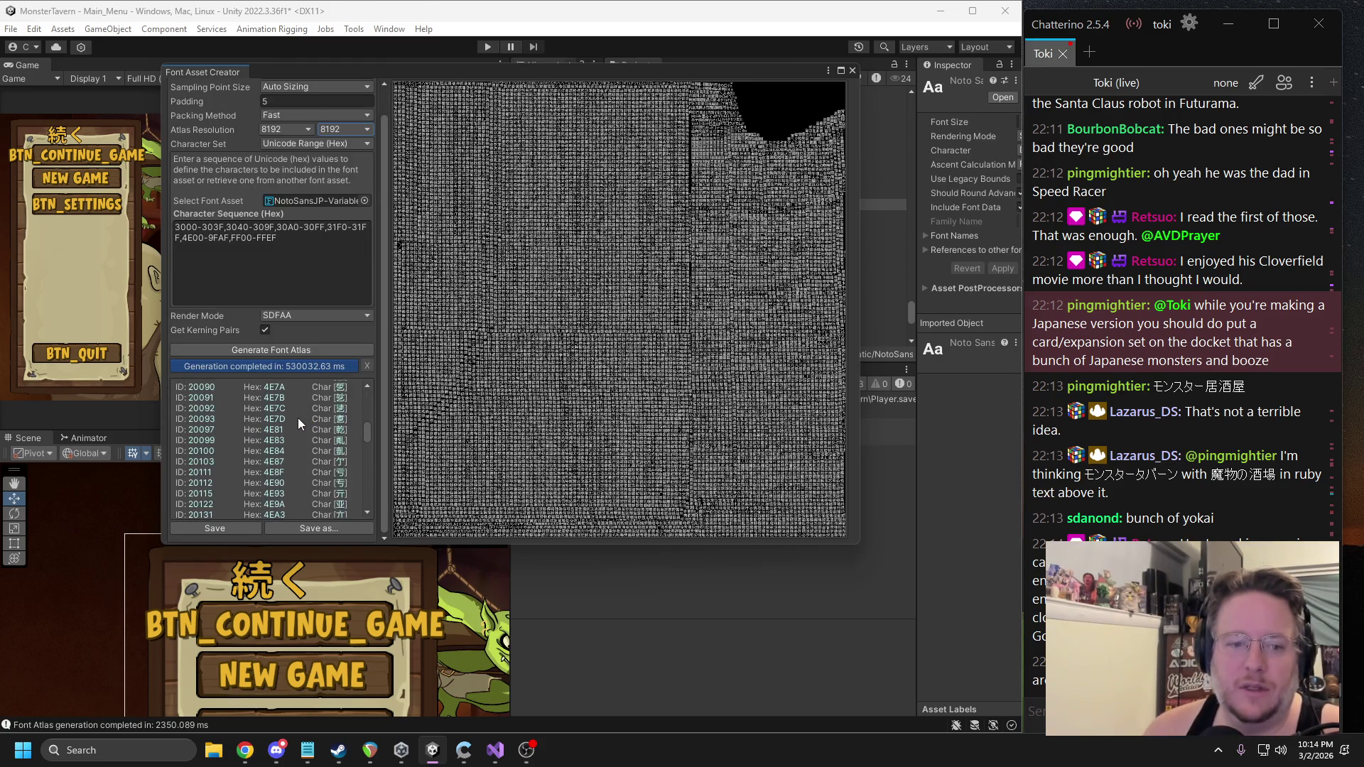
left_click(236, 527)
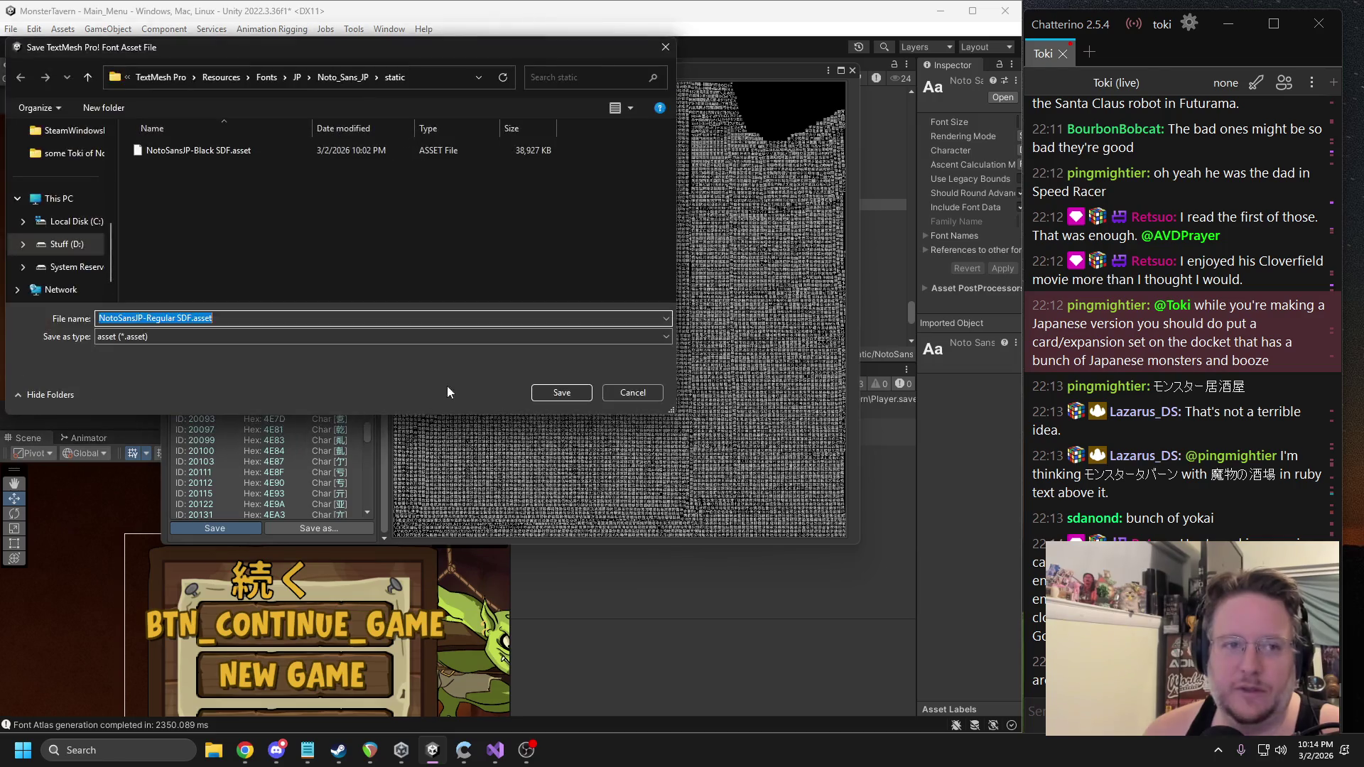
left_click(553, 398)
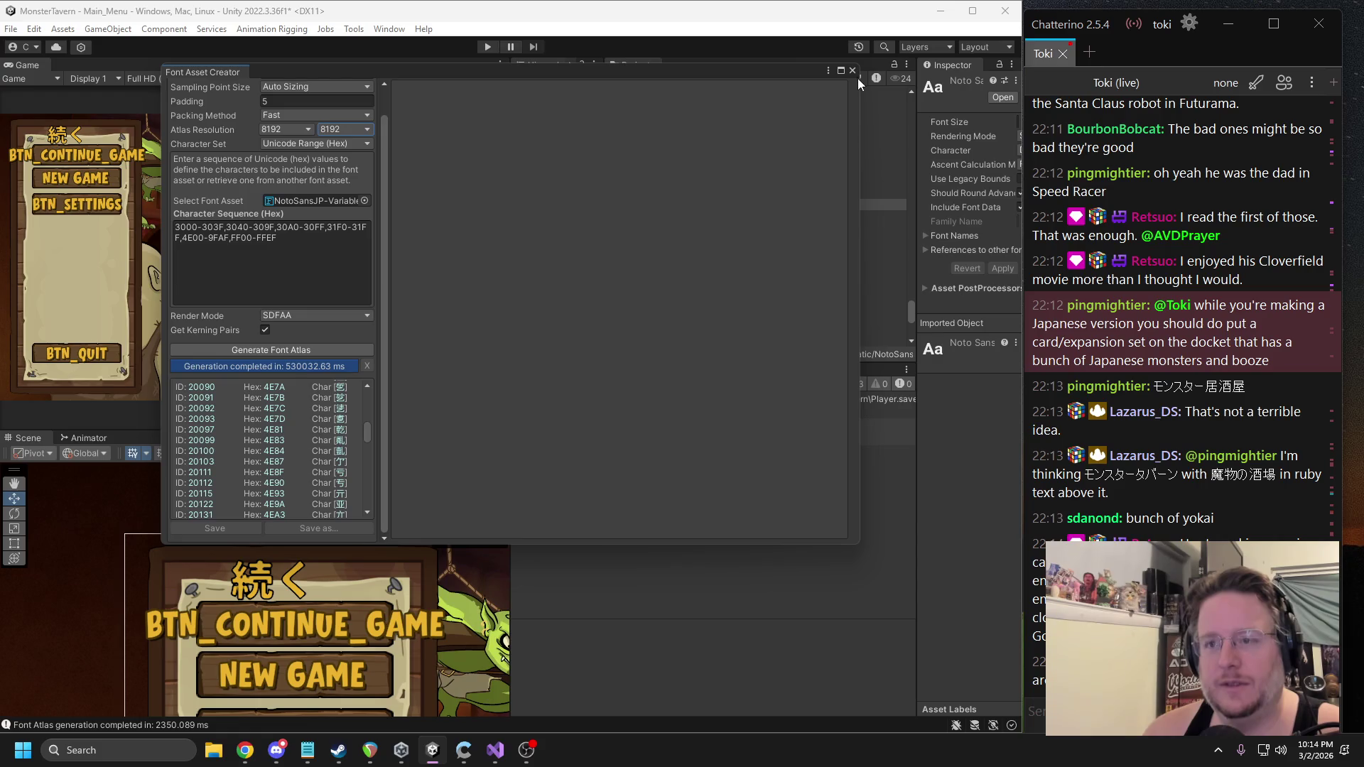
left_click(851, 71)
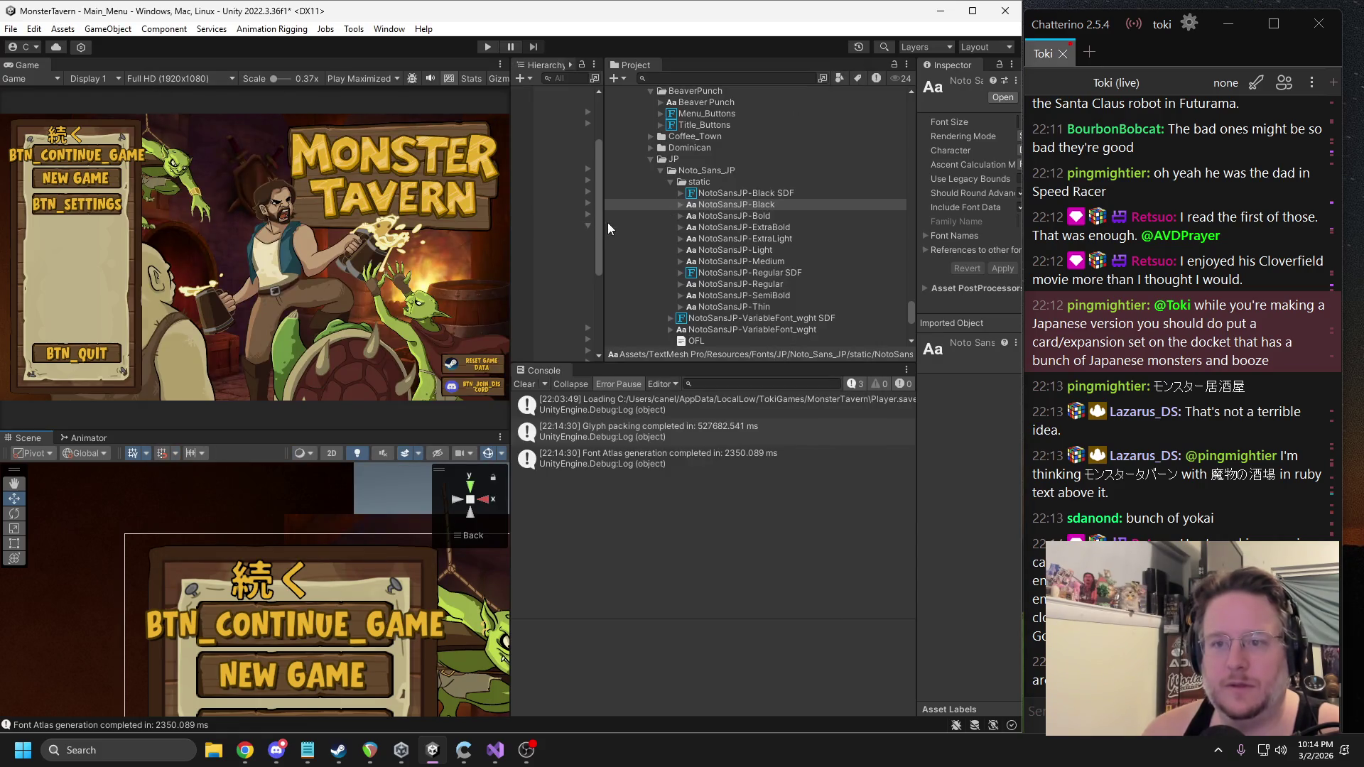
Assign the NotoSansJP-Regular SDF font to the 続く text and give it a 0.21 outline.
left_click_drag(601, 227, 707, 233)
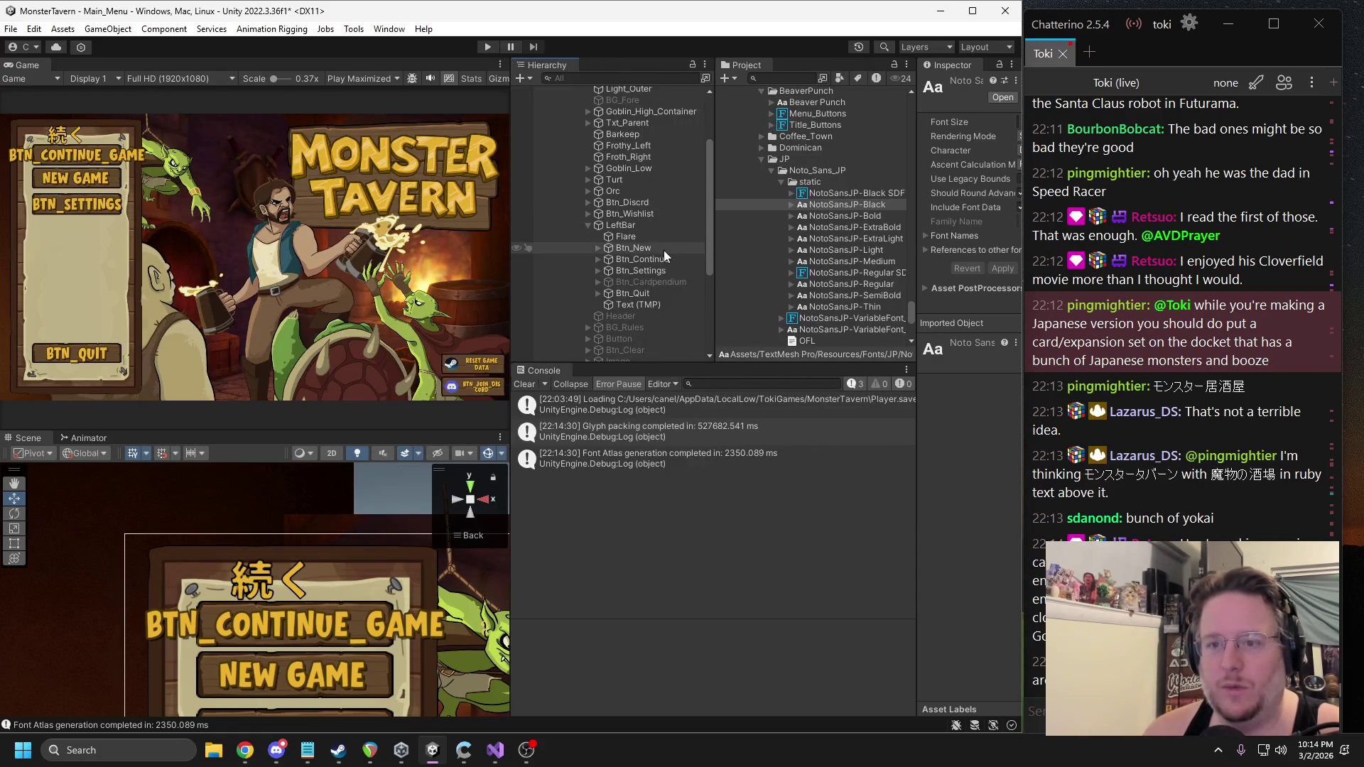
left_click(639, 305)
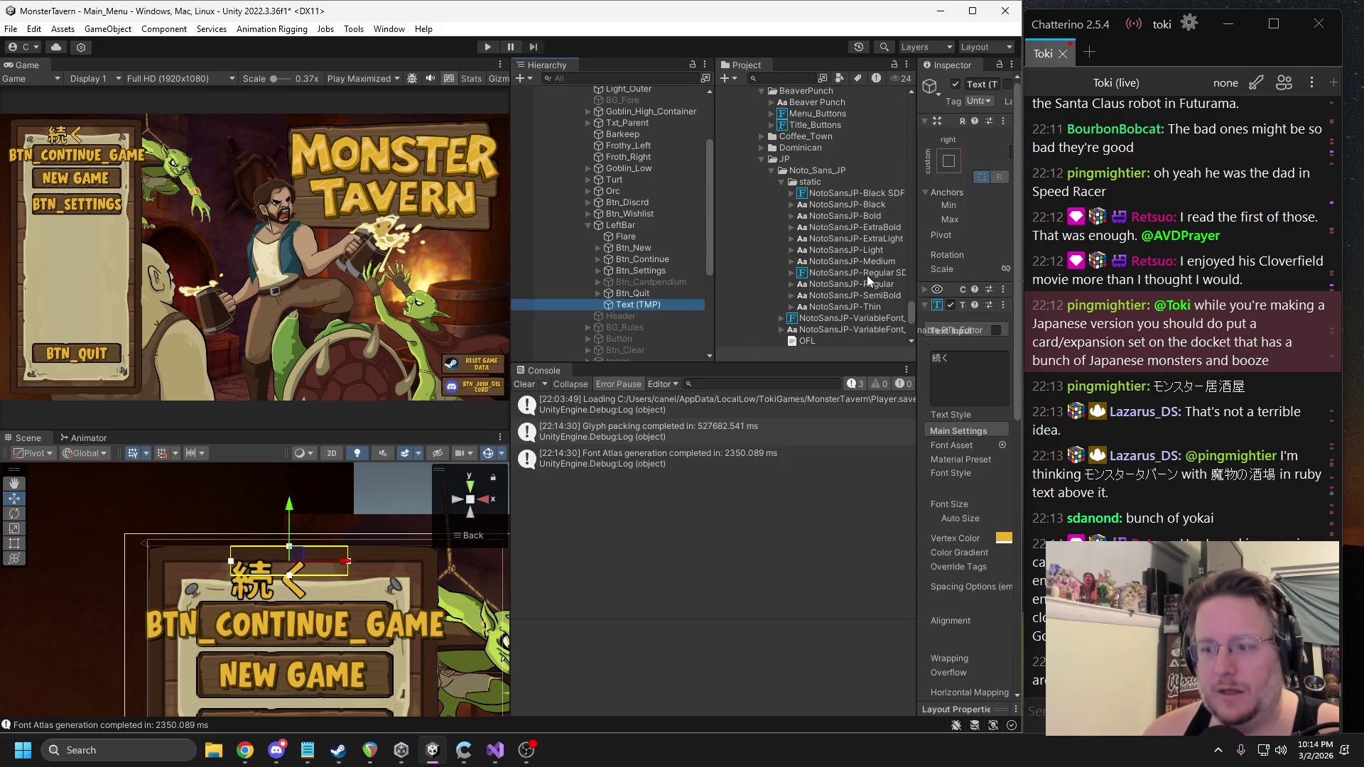
left_click_drag(915, 303, 808, 294)
left_click_drag(935, 441, 937, 444)
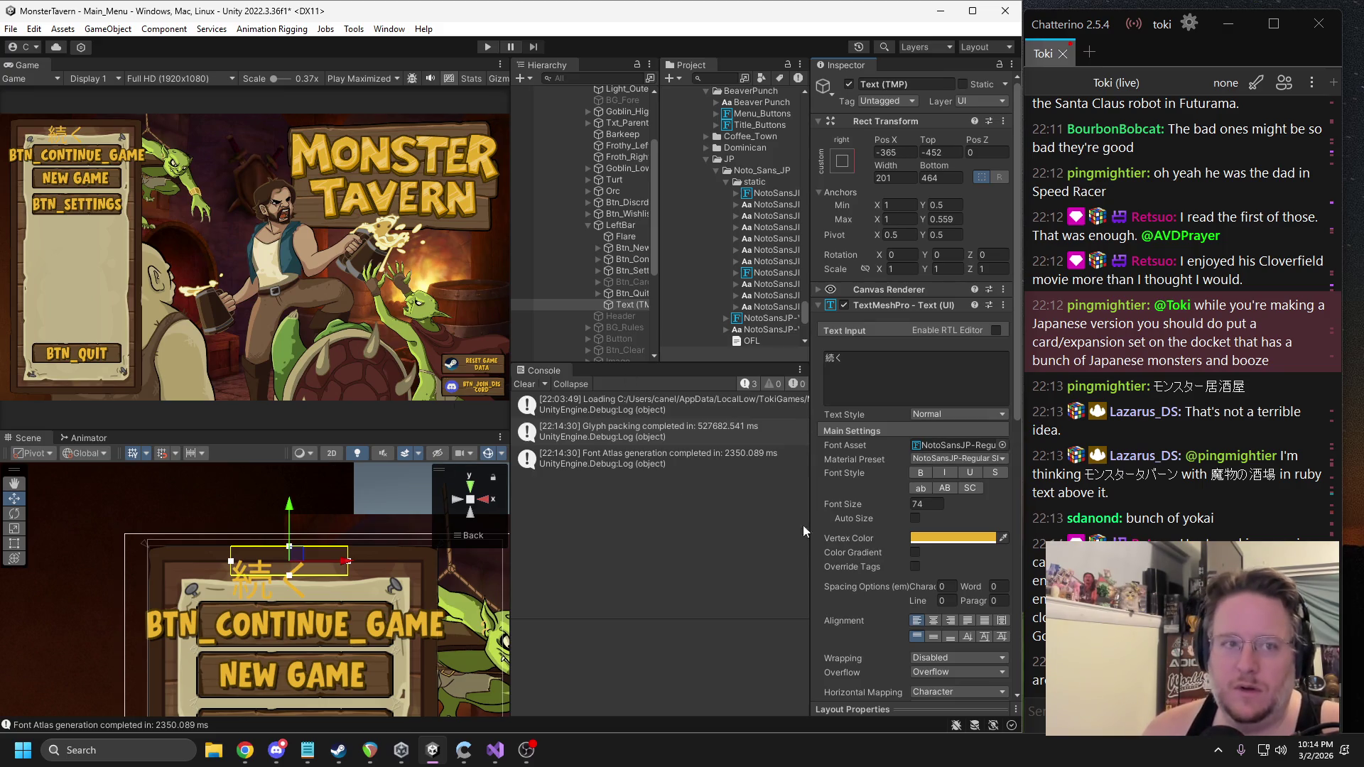
scroll(939, 532, "down", 10)
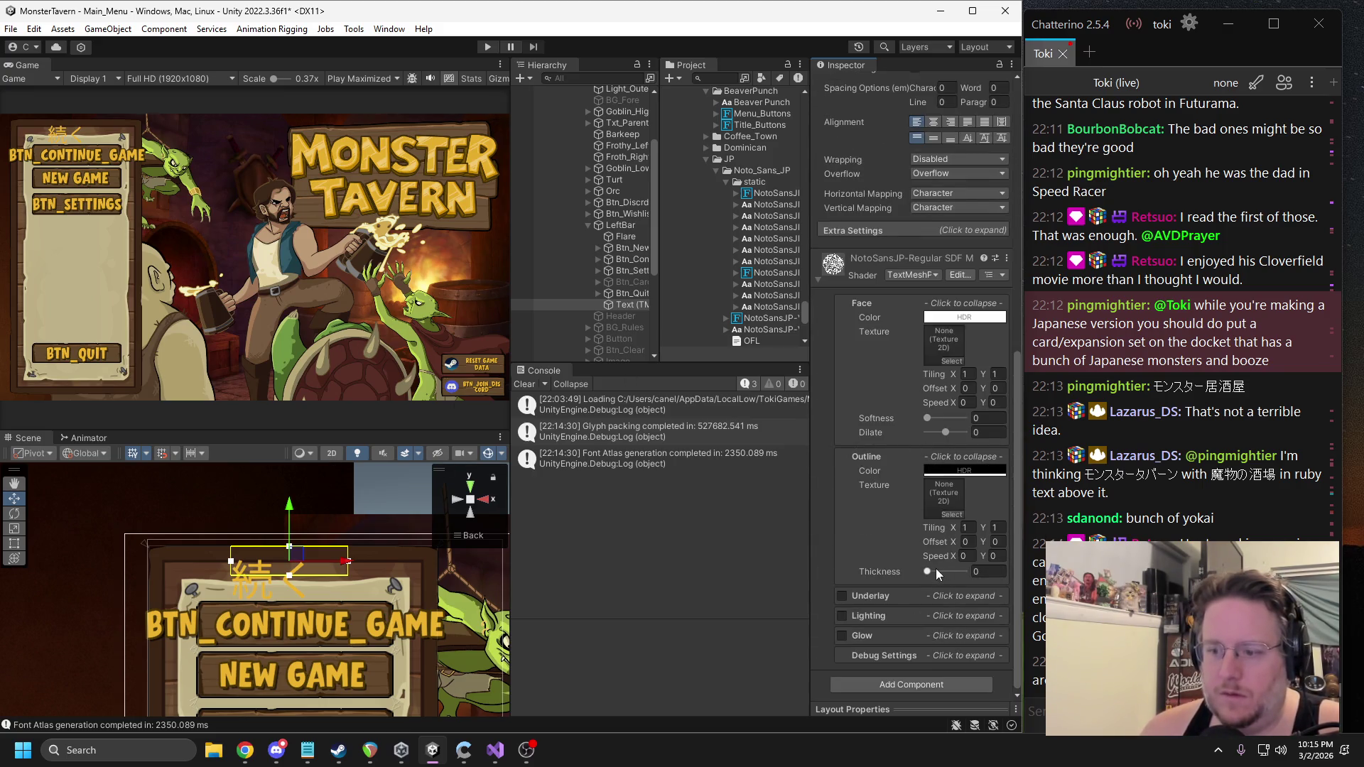
left_click(936, 570)
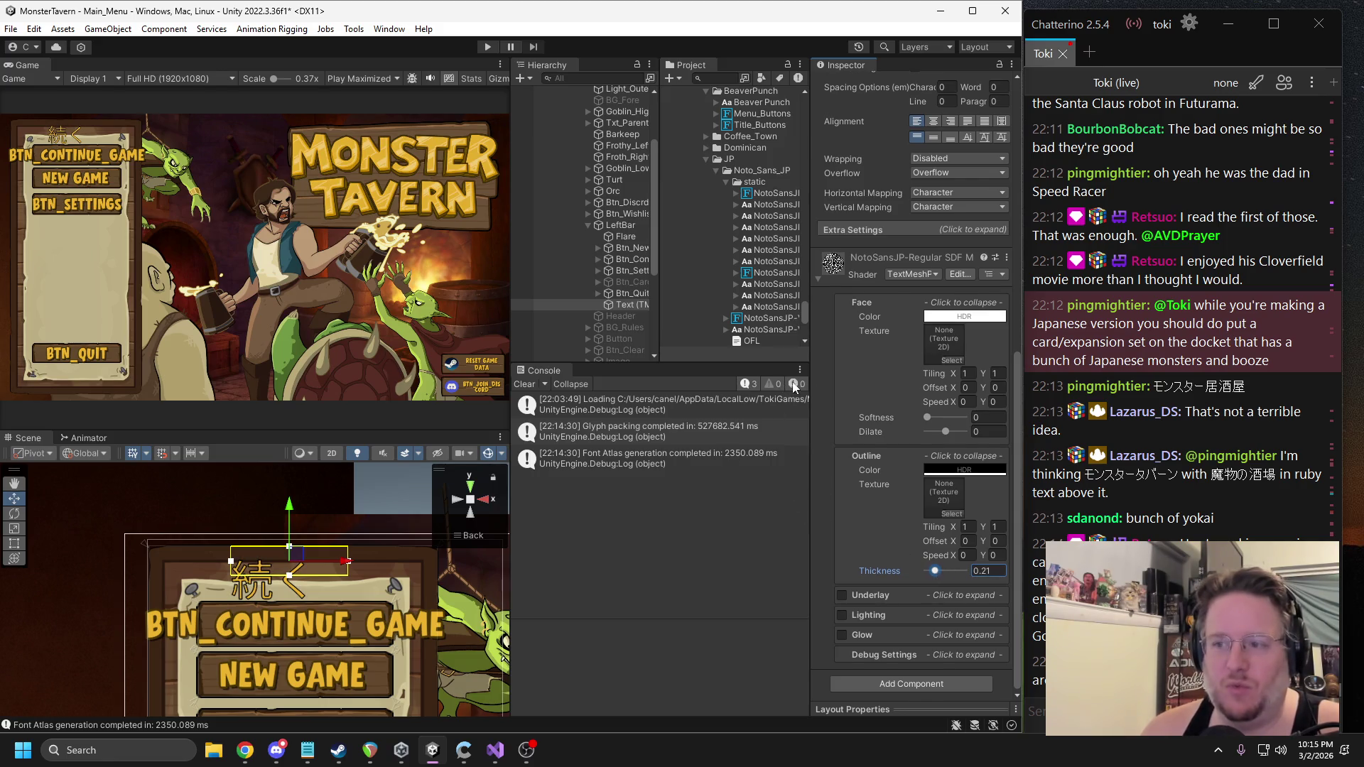
Make the 続く text black, font size 32 and bold.
scroll(921, 447, "up", 7)
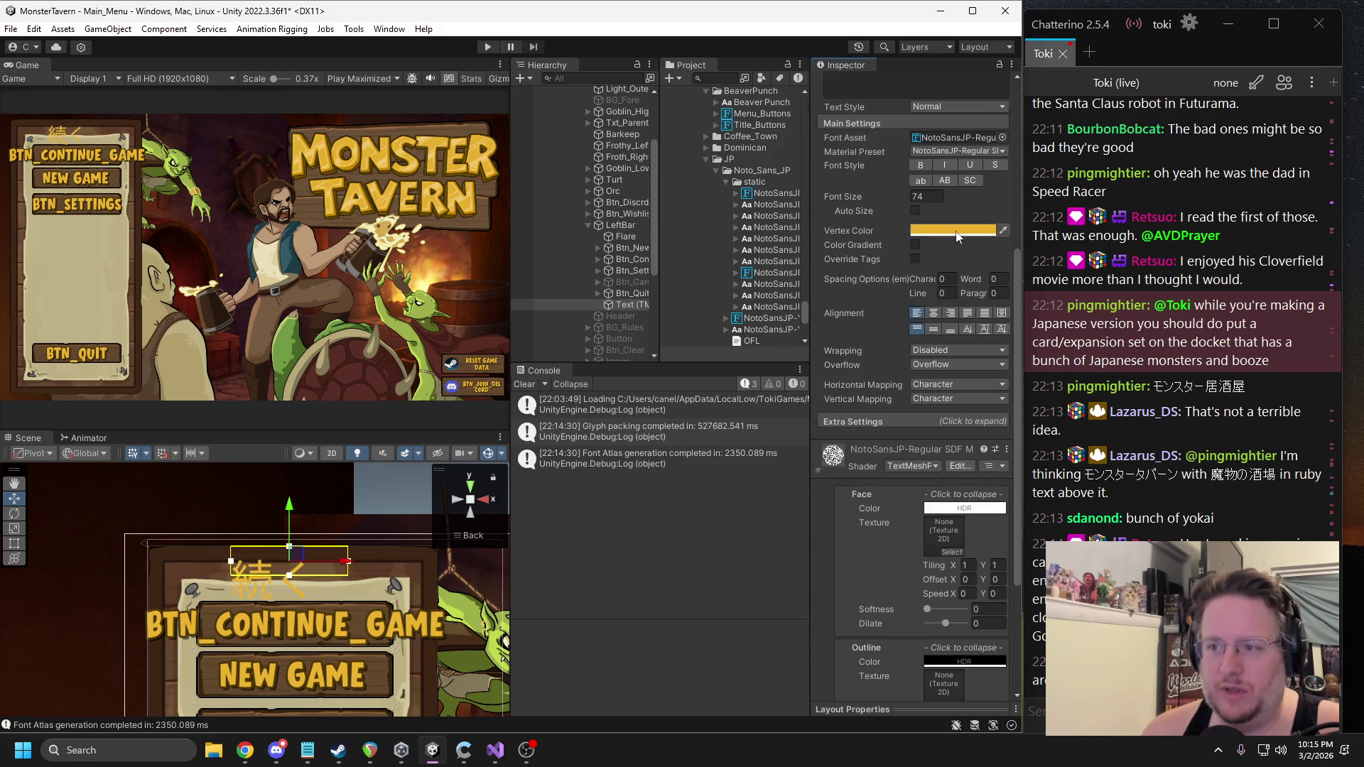
left_click(942, 305)
left_click_drag(985, 395, 959, 467)
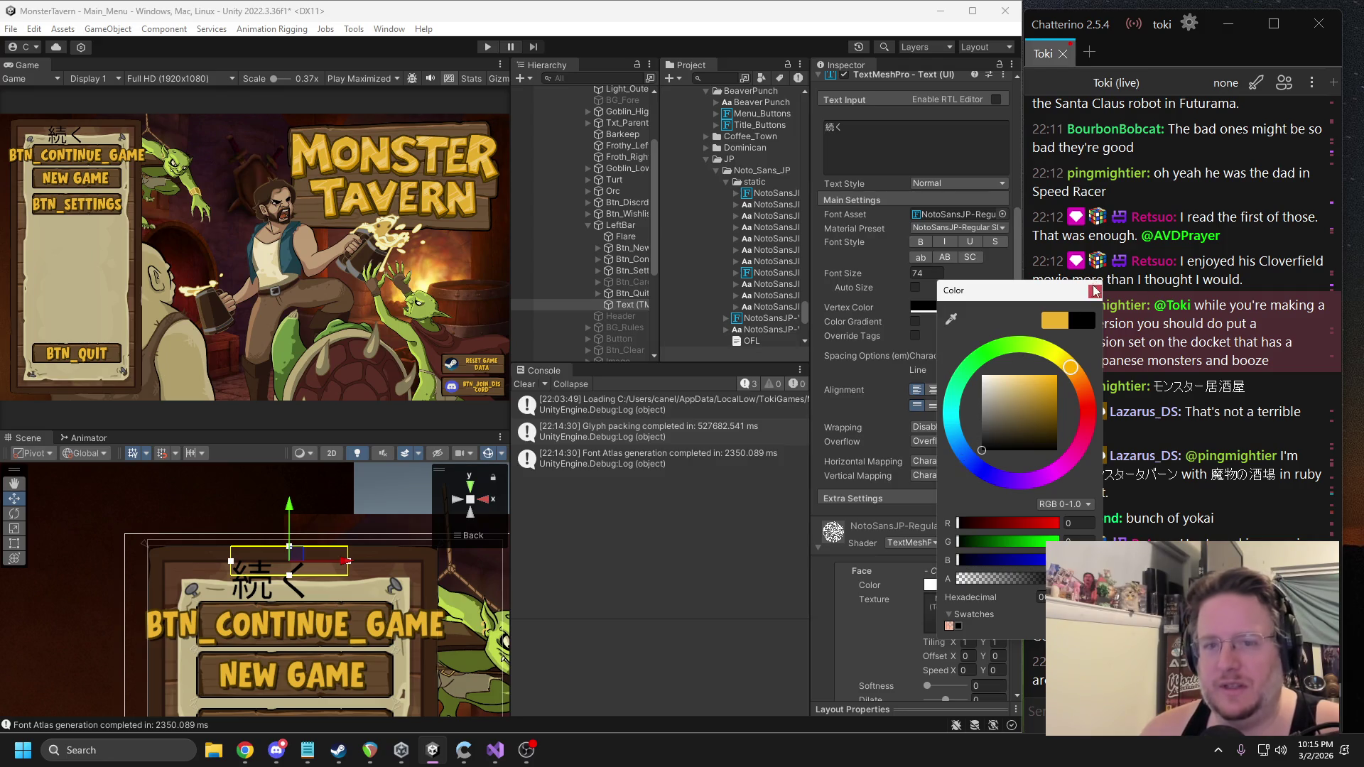
left_click(1095, 292)
left_click(927, 274)
type("32")
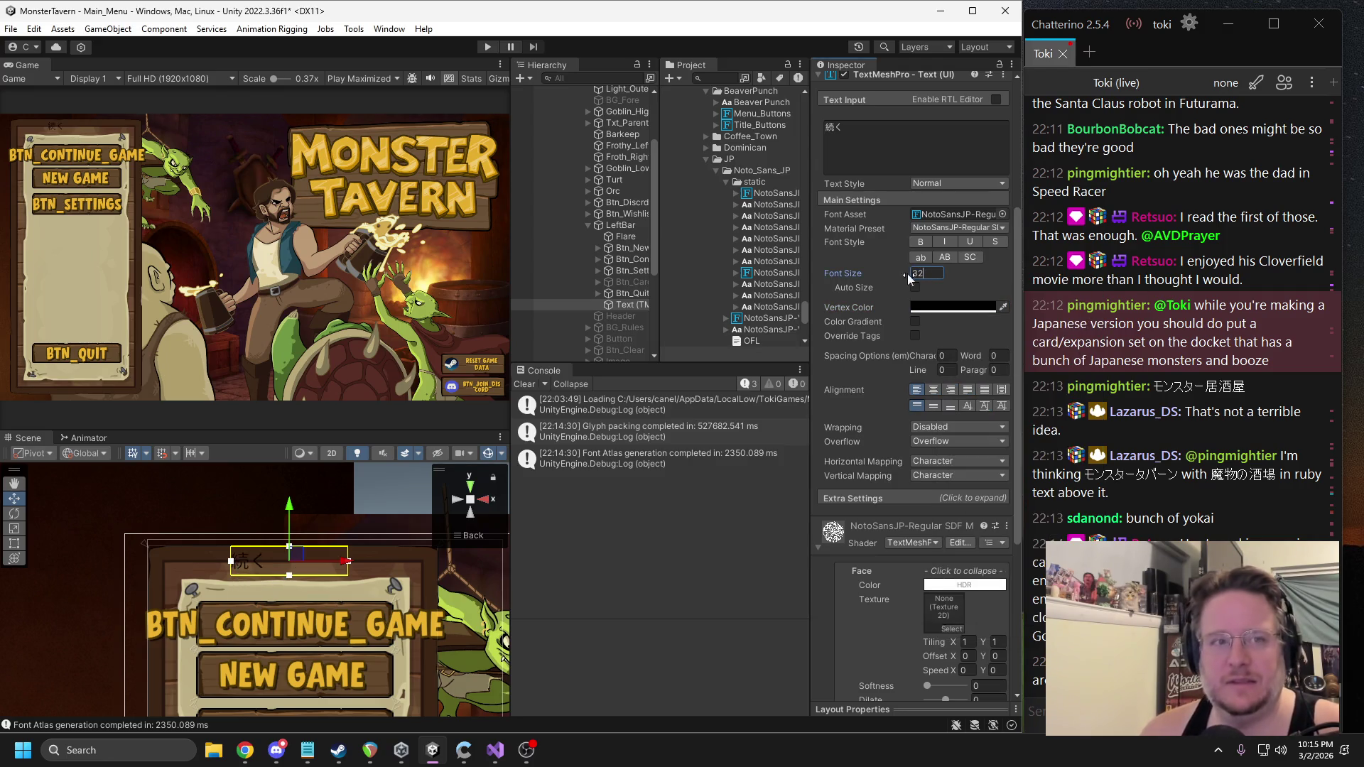
key("Return")
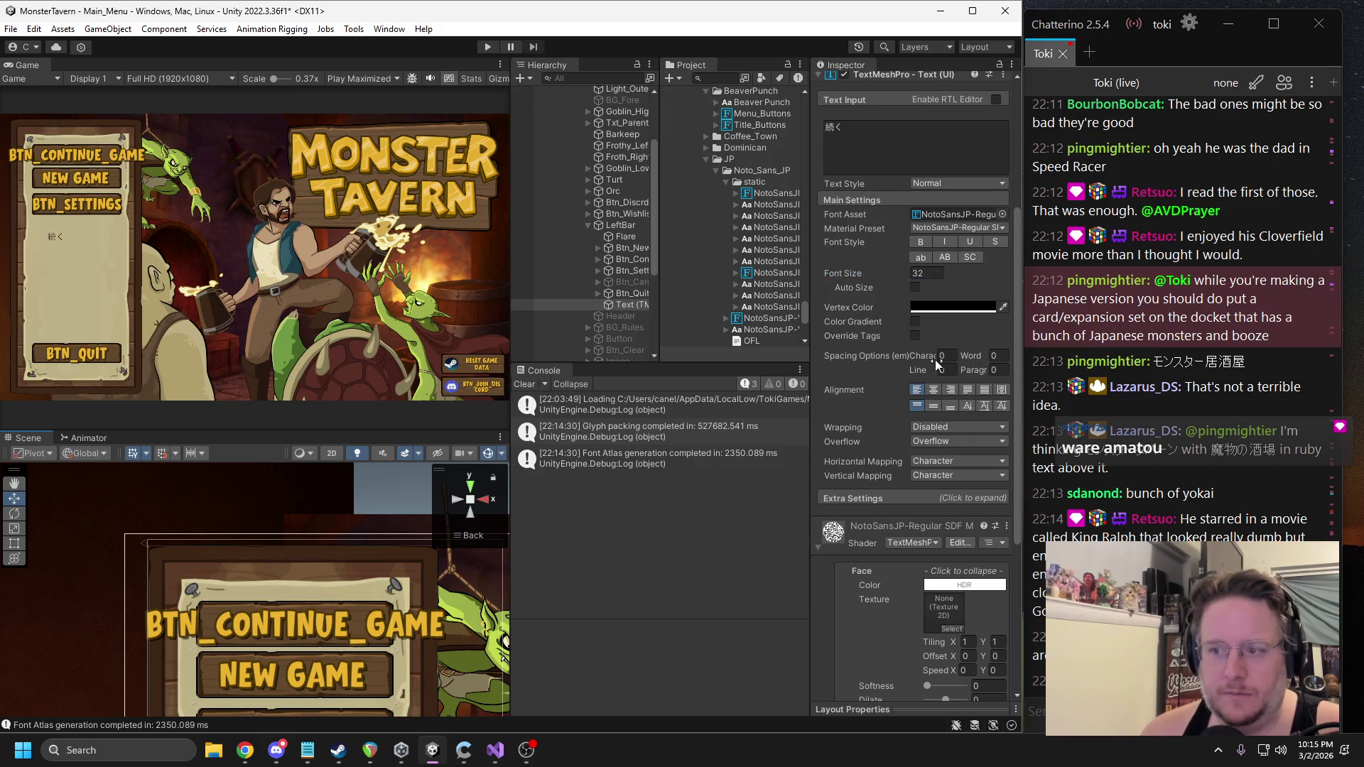
left_click(922, 242)
left_click(922, 242)
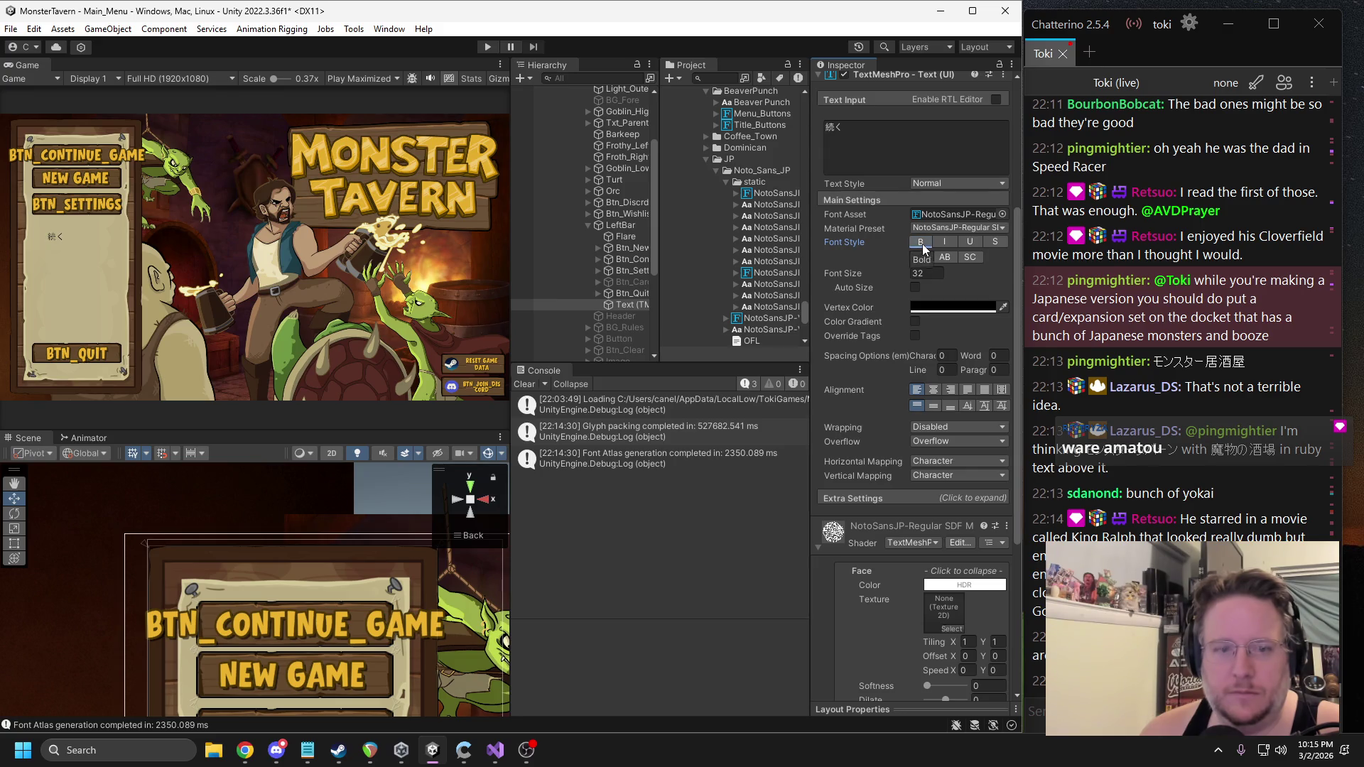
left_click(922, 243)
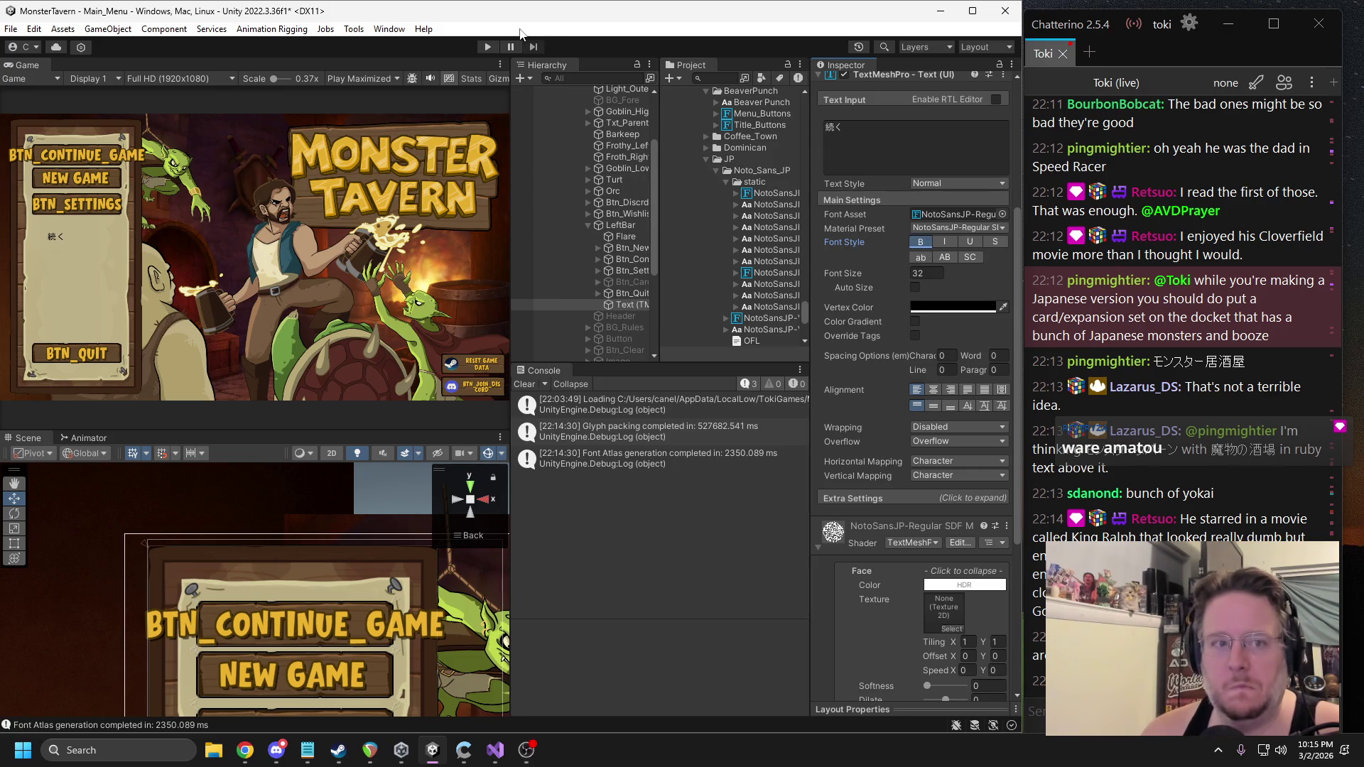
left_click(487, 46)
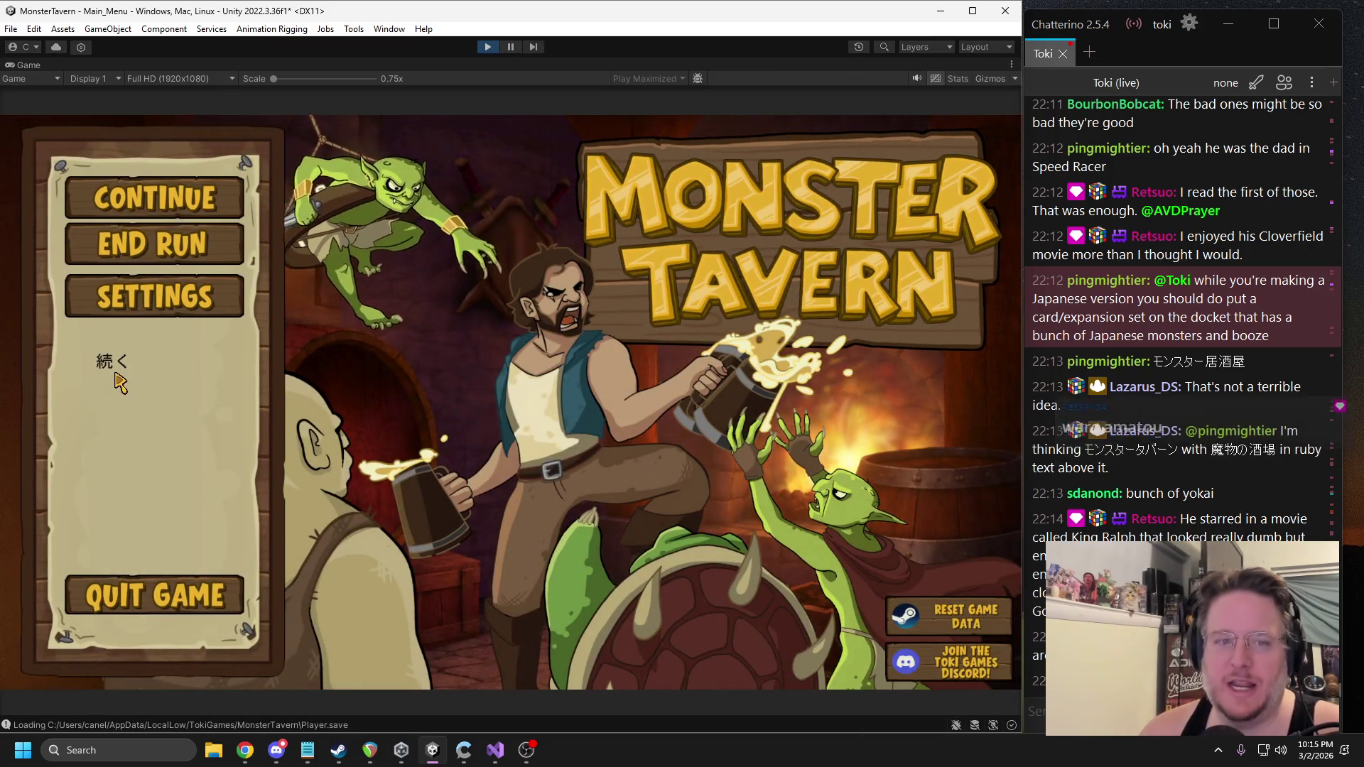
left_click(510, 47)
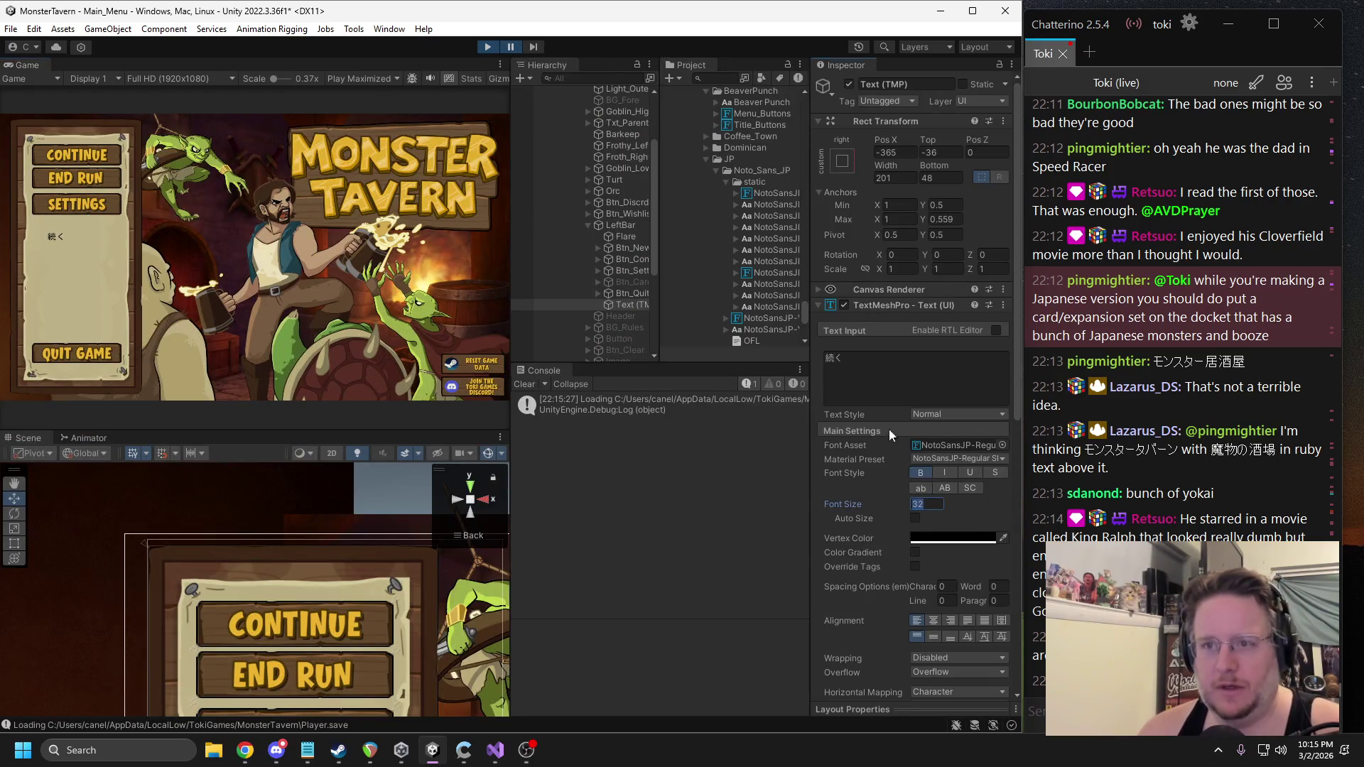
left_click(510, 48)
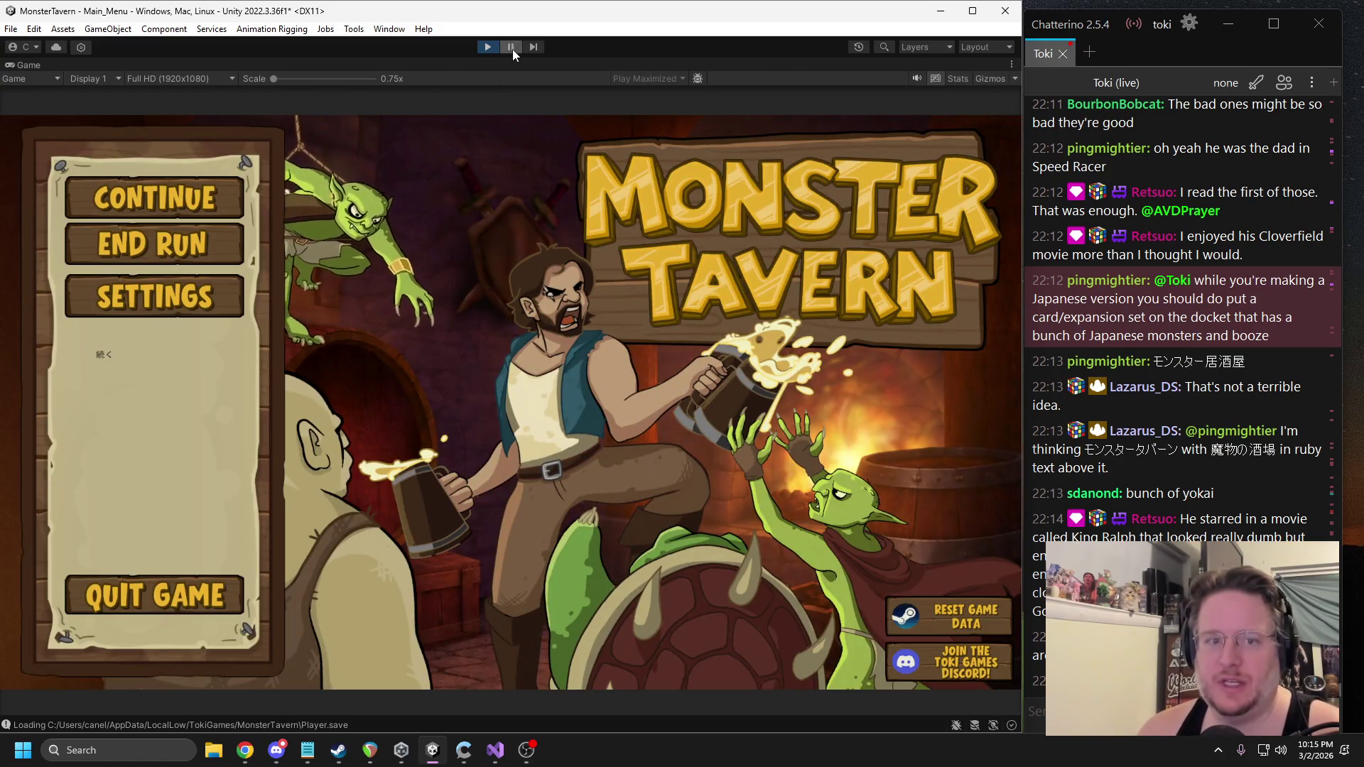
left_click(511, 48)
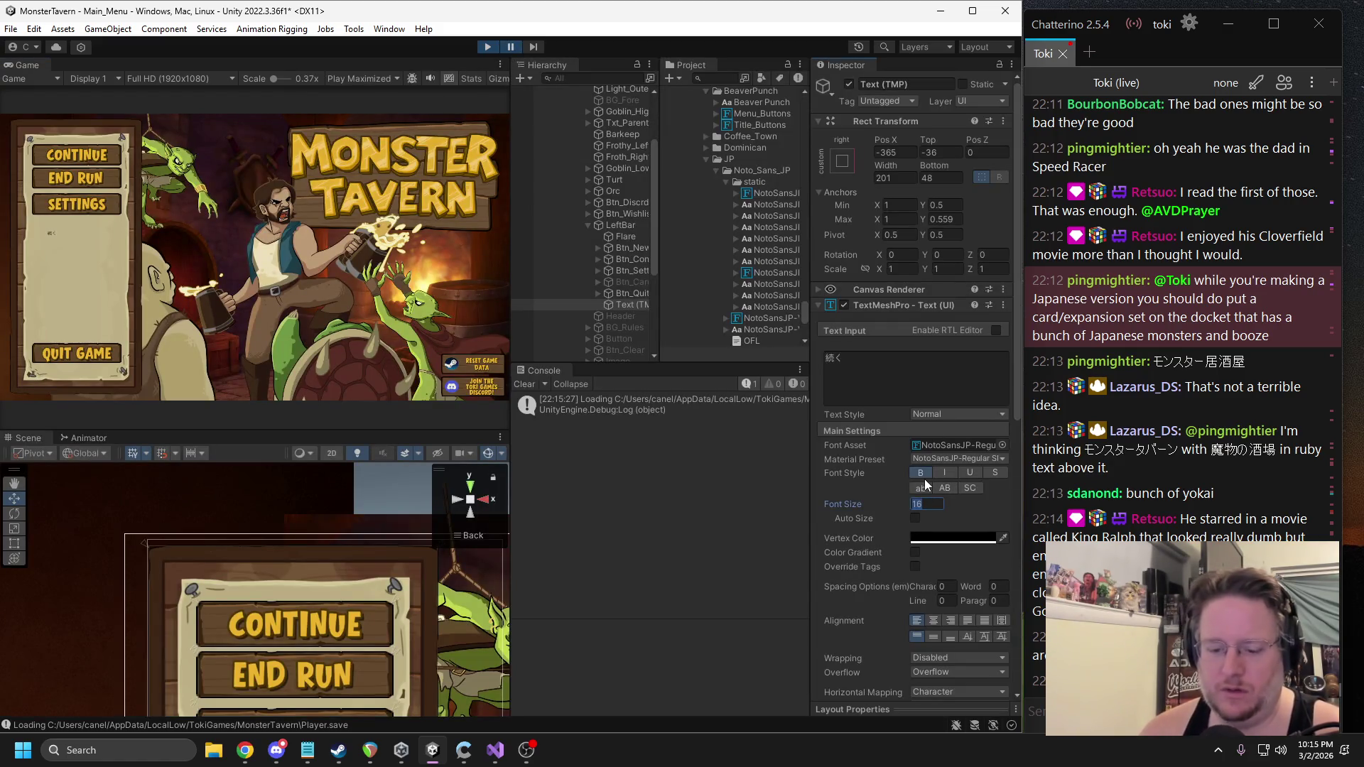
left_click(511, 46)
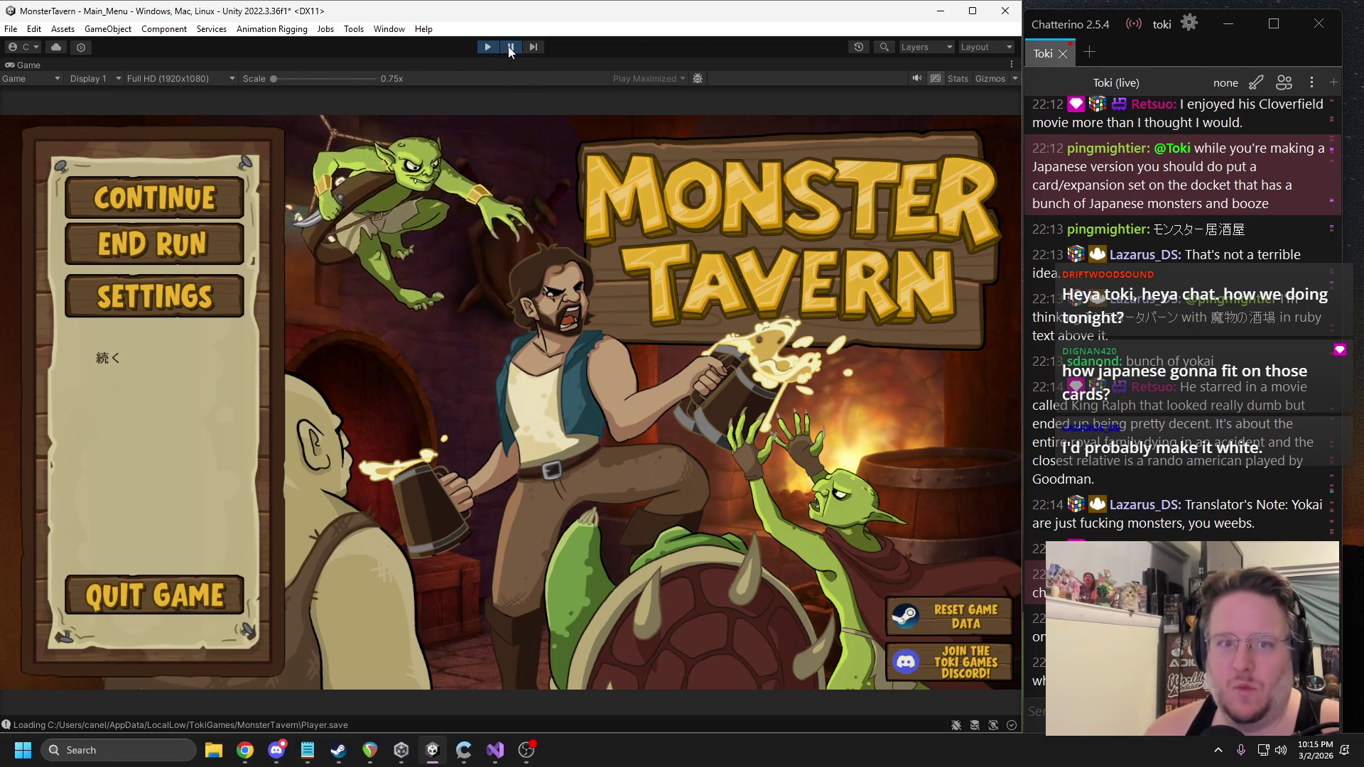
key("ctrl+shift+p")
left_click(952, 538)
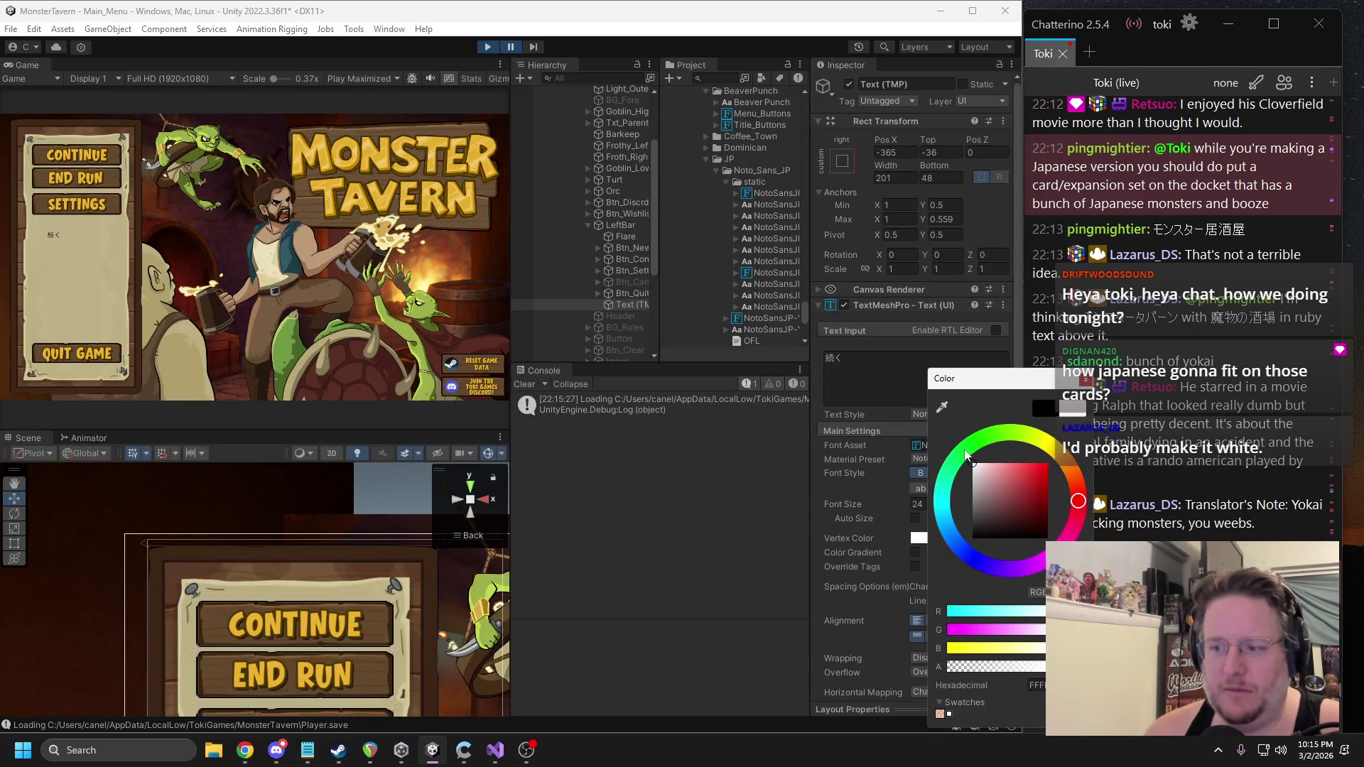
left_click(510, 47)
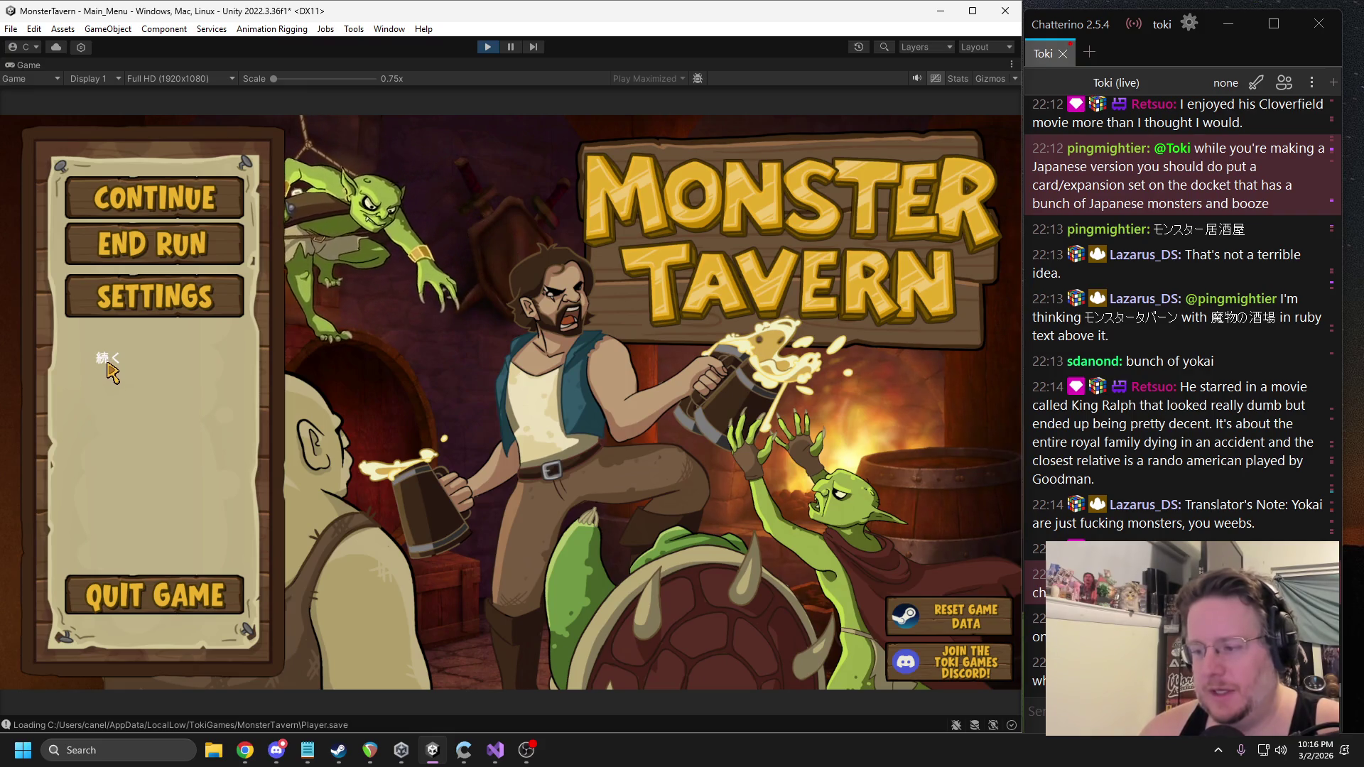
left_click(488, 46)
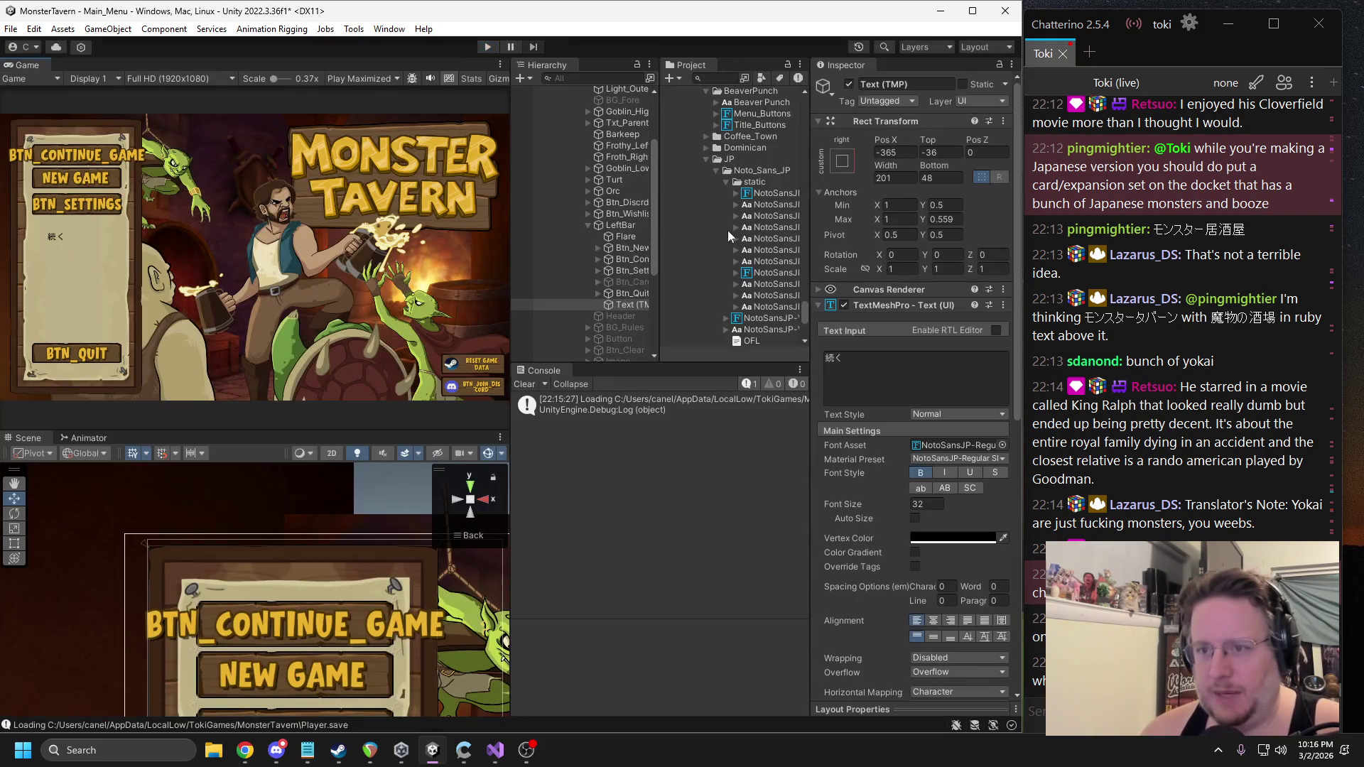
left_click(778, 192)
Reveal the NotoSansJP-Regular SDF font asset in File Explorer and read its 137,350 KB size.
right_click(782, 192)
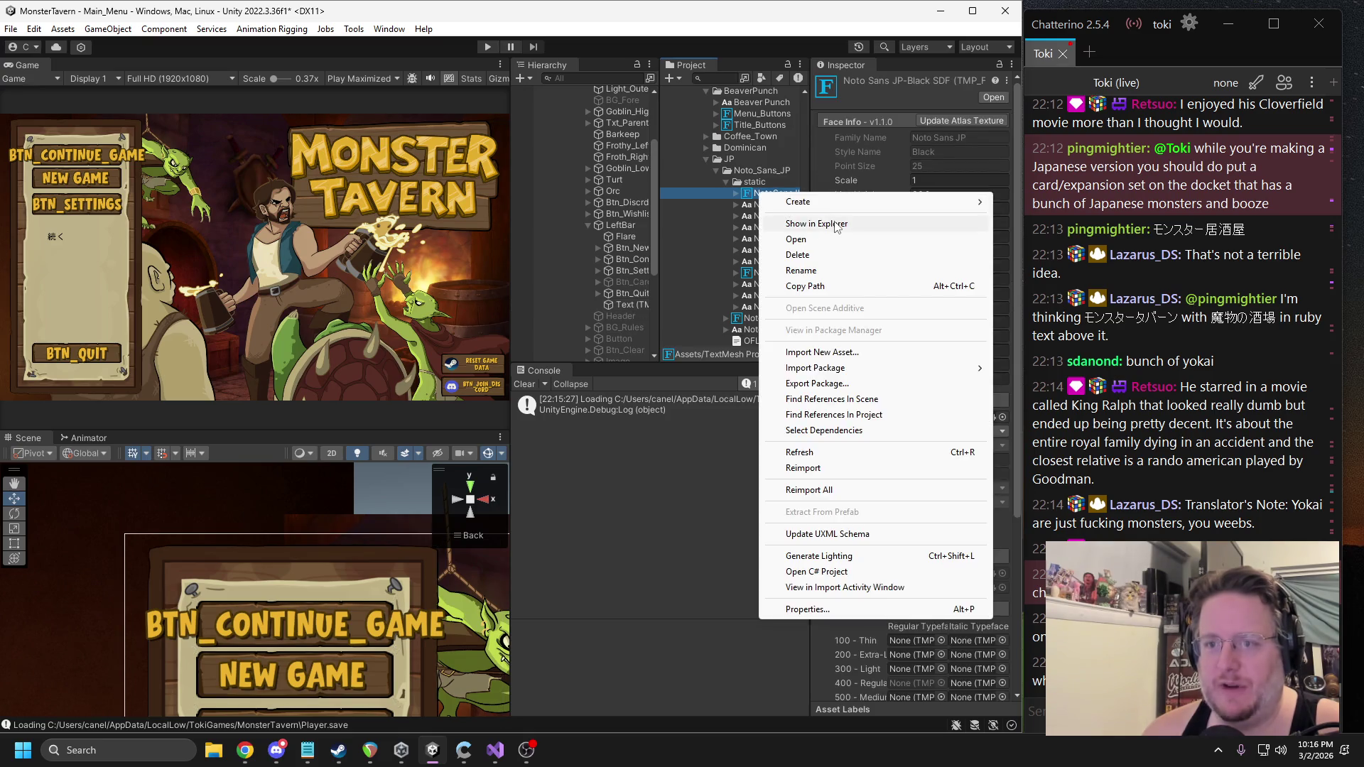
left_click(834, 220)
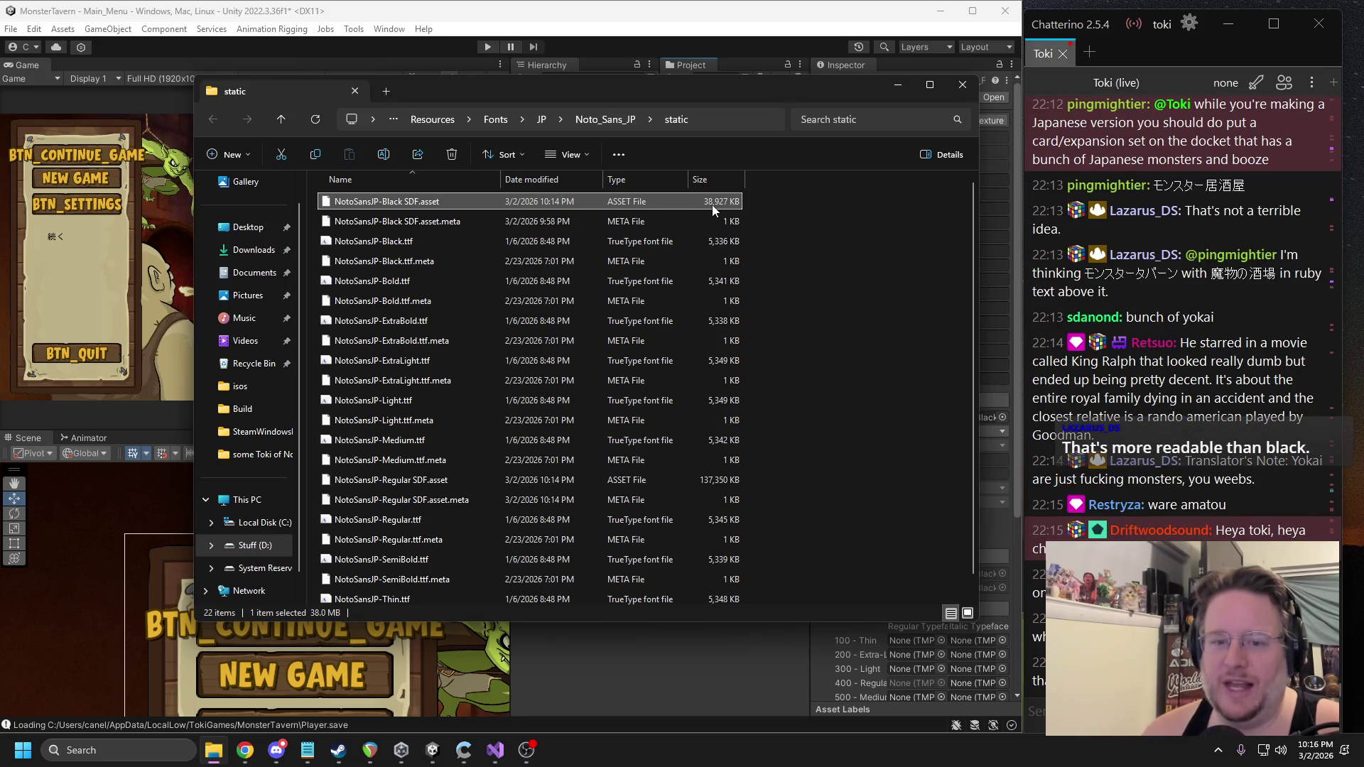
left_click(693, 487)
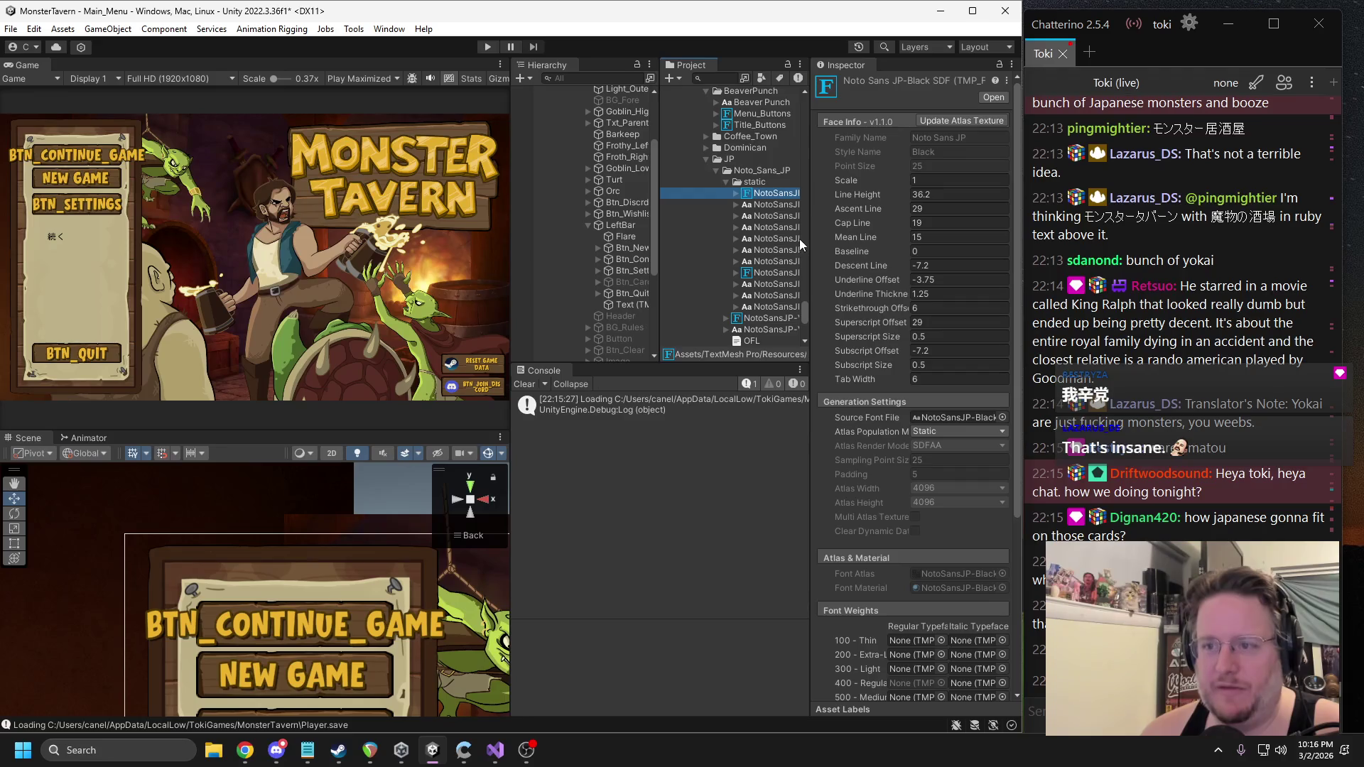
Delete the NotoSansJP-Regular SDF font asset from the Project.
left_click_drag(810, 240, 920, 255)
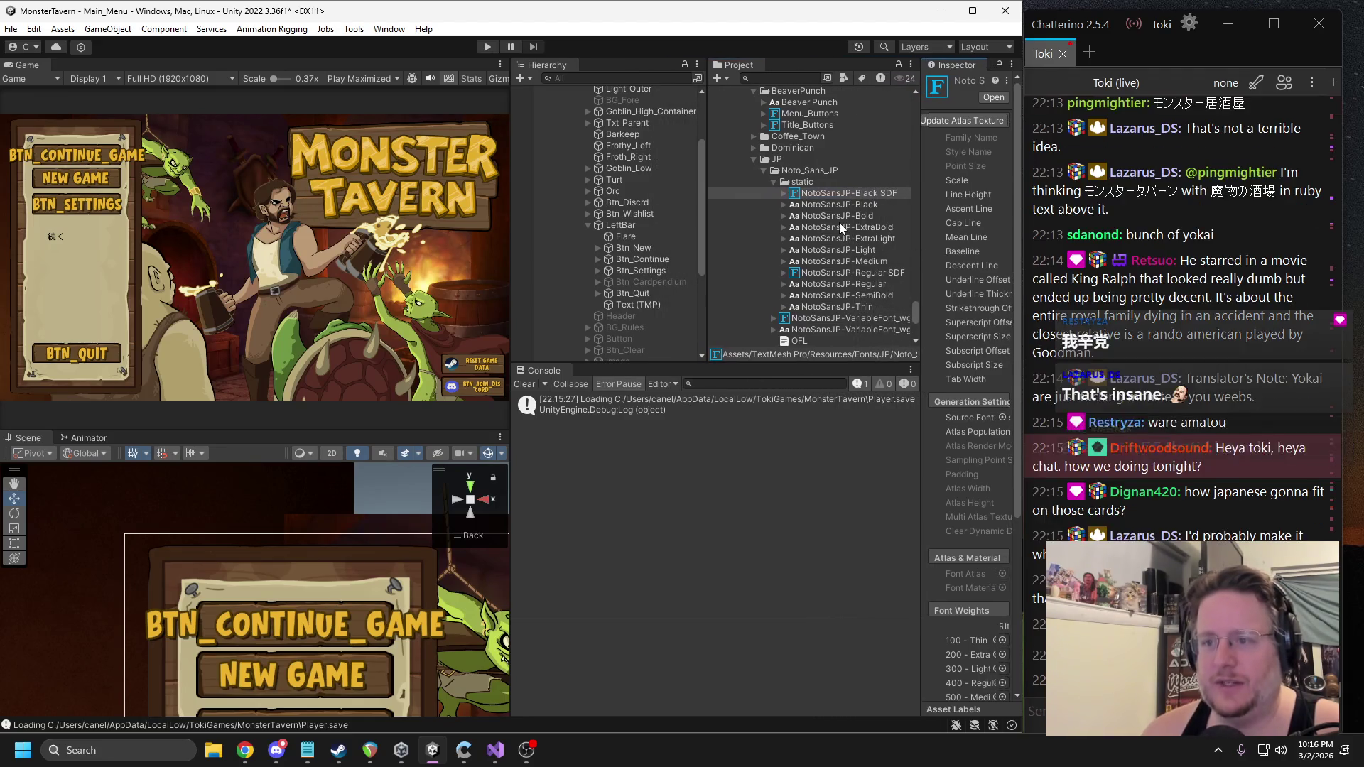
left_click(821, 276)
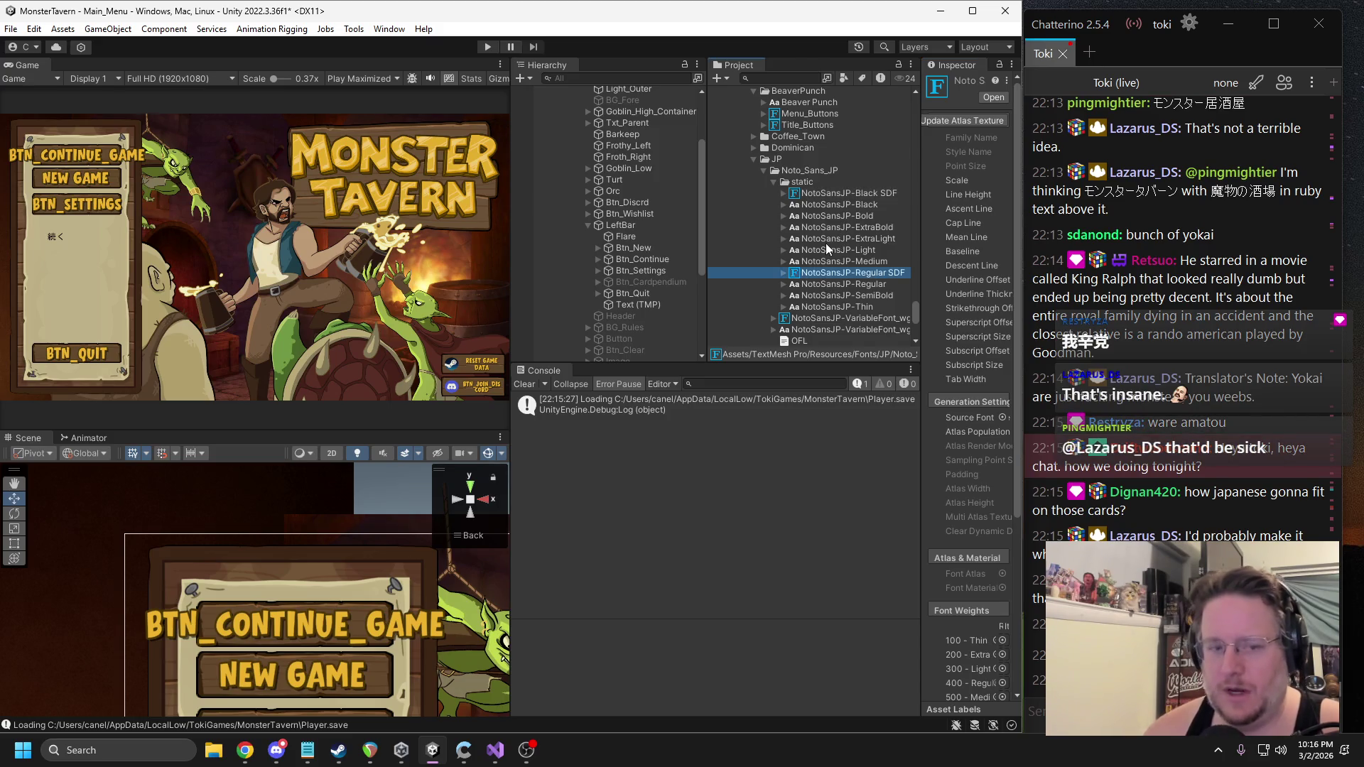
key("Delete")
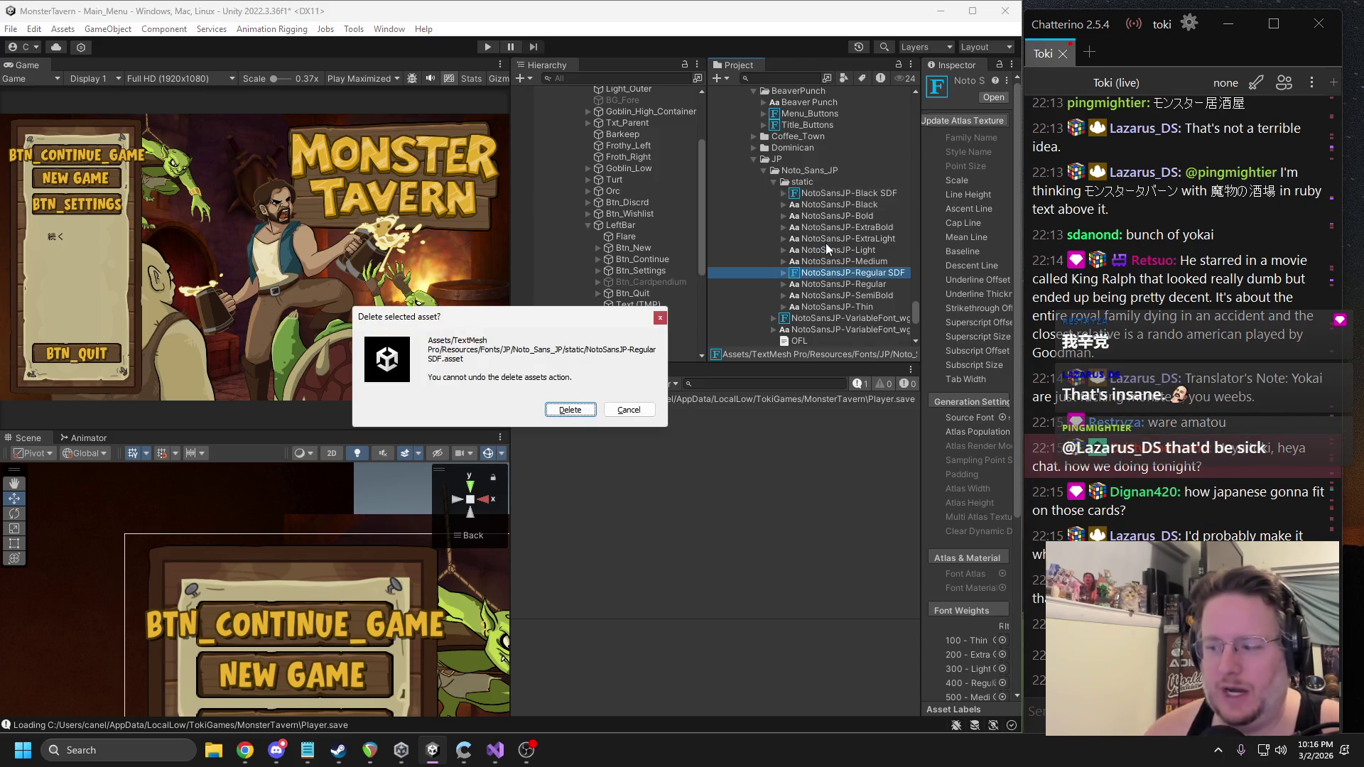
key("Return")
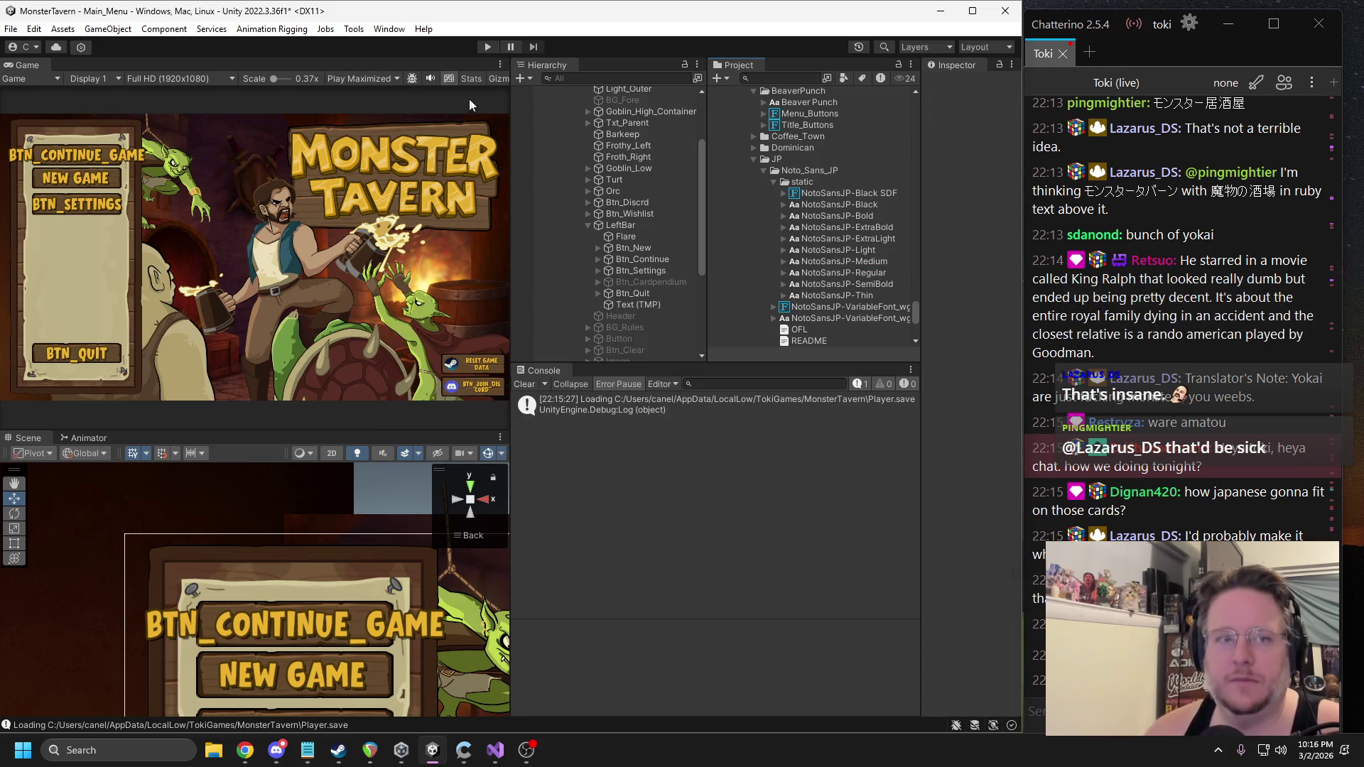
Assign the NotoSansJP-Black SDF font to the LeftBar's Text (TMP) object.
left_click(389, 28)
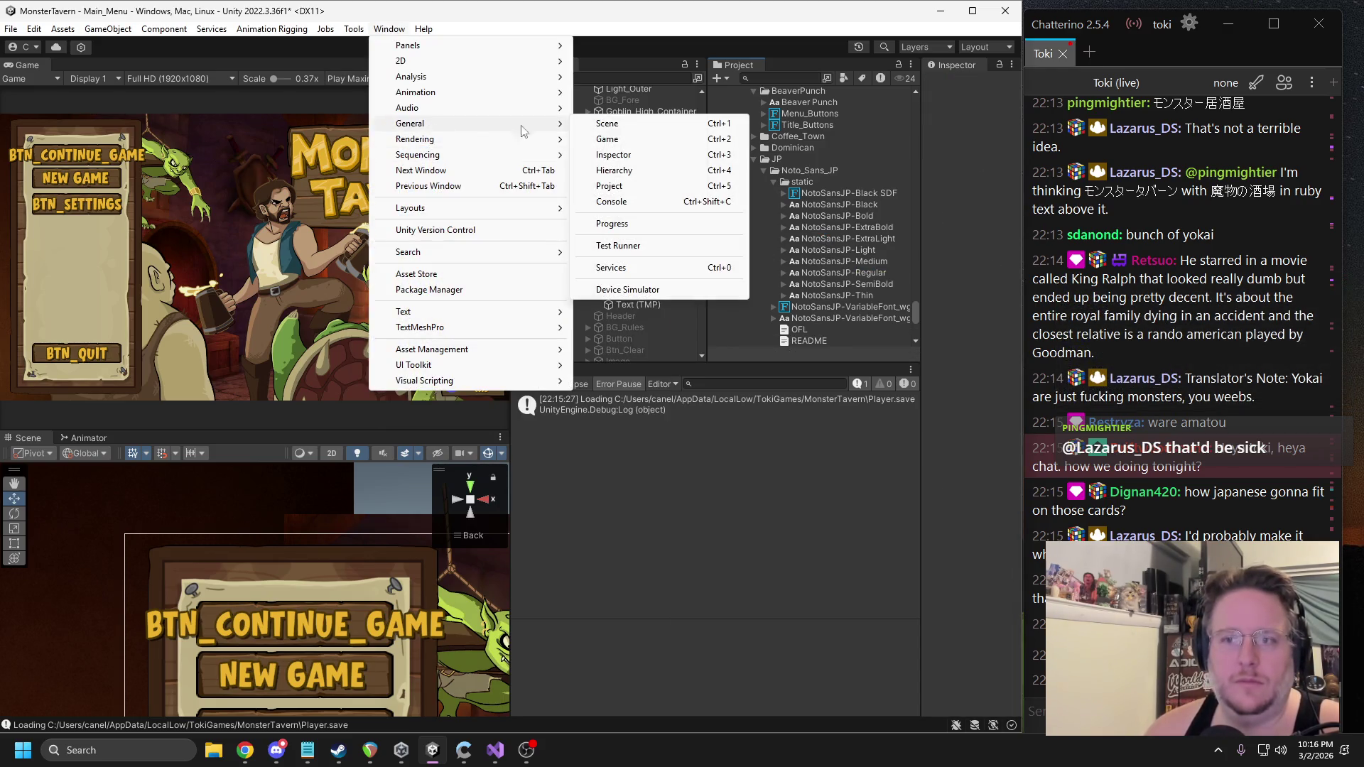
left_click(661, 189)
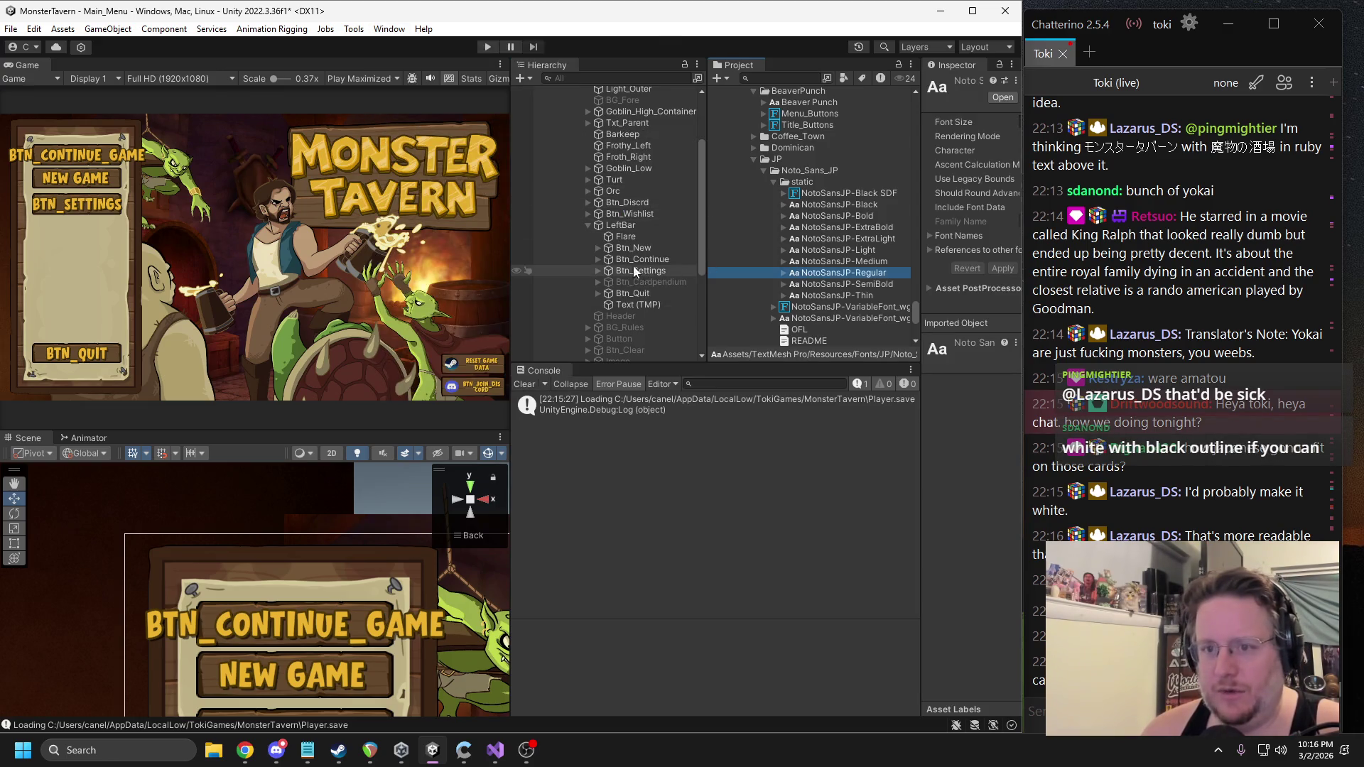
left_click(619, 237)
left_click(622, 306)
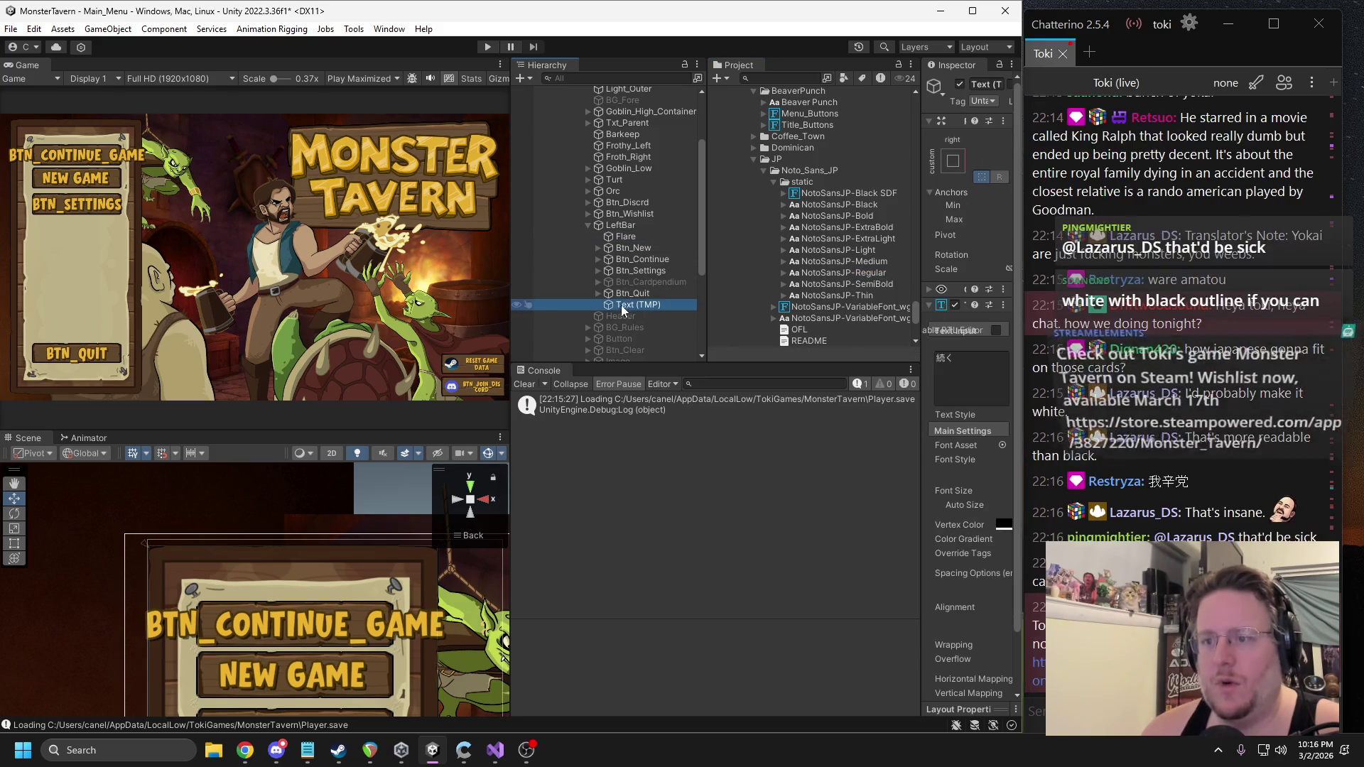
left_click_drag(922, 236, 828, 236)
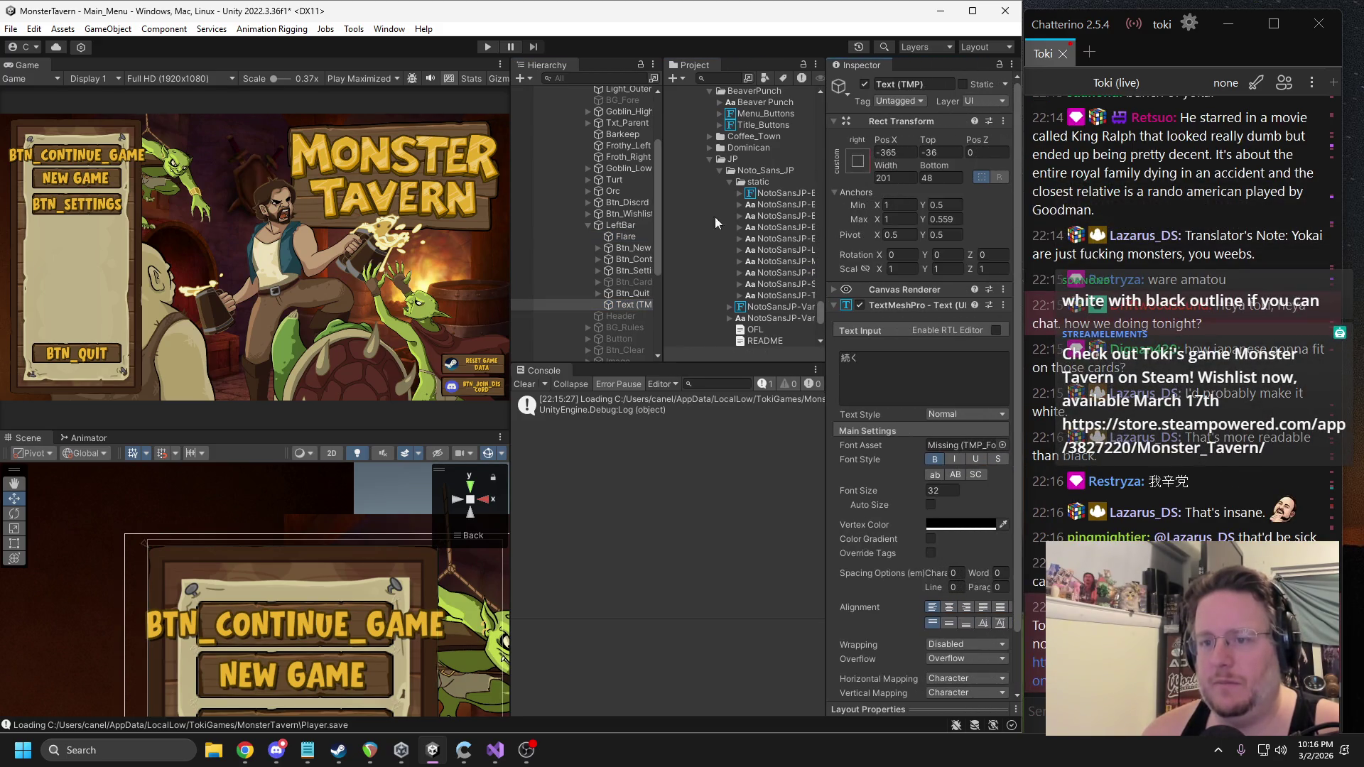
left_click_drag(659, 215, 634, 215)
scroll(952, 288, "down", 3)
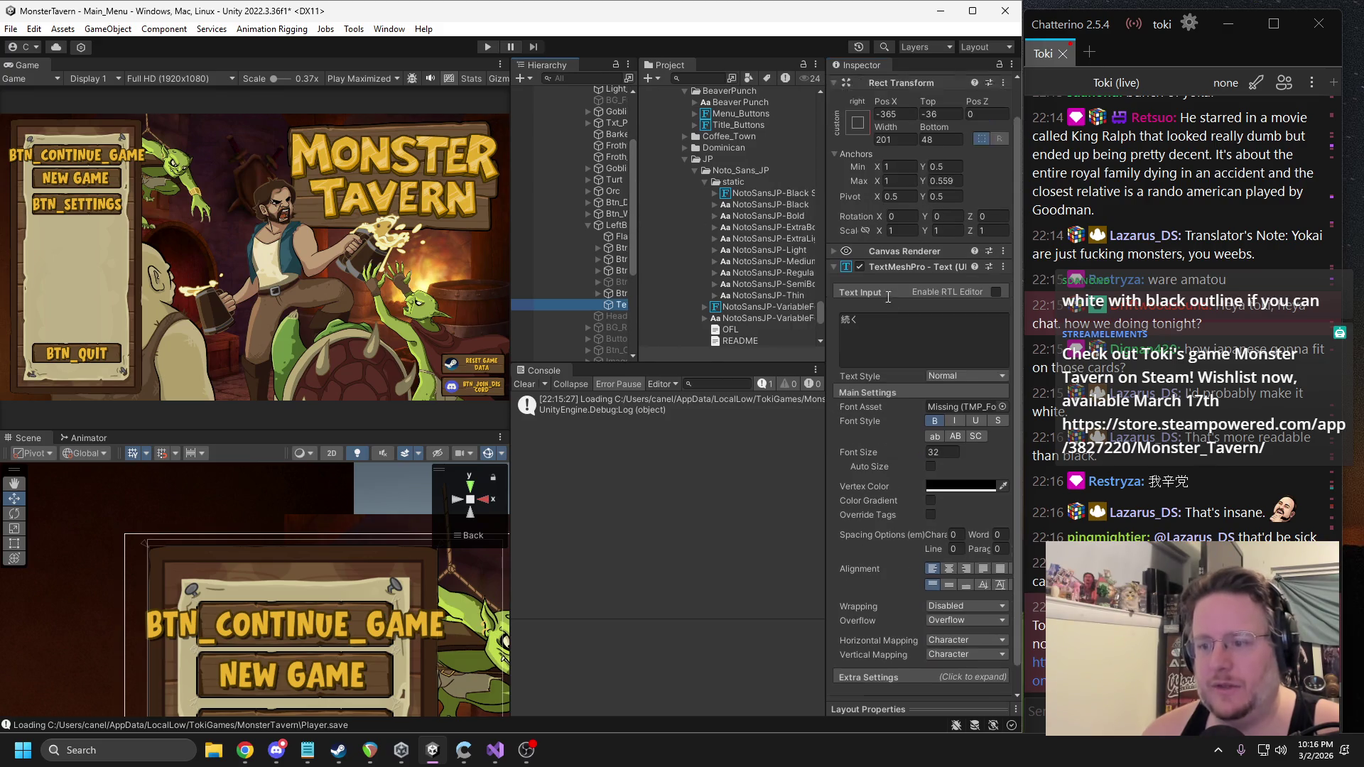
left_click_drag(751, 193, 952, 382)
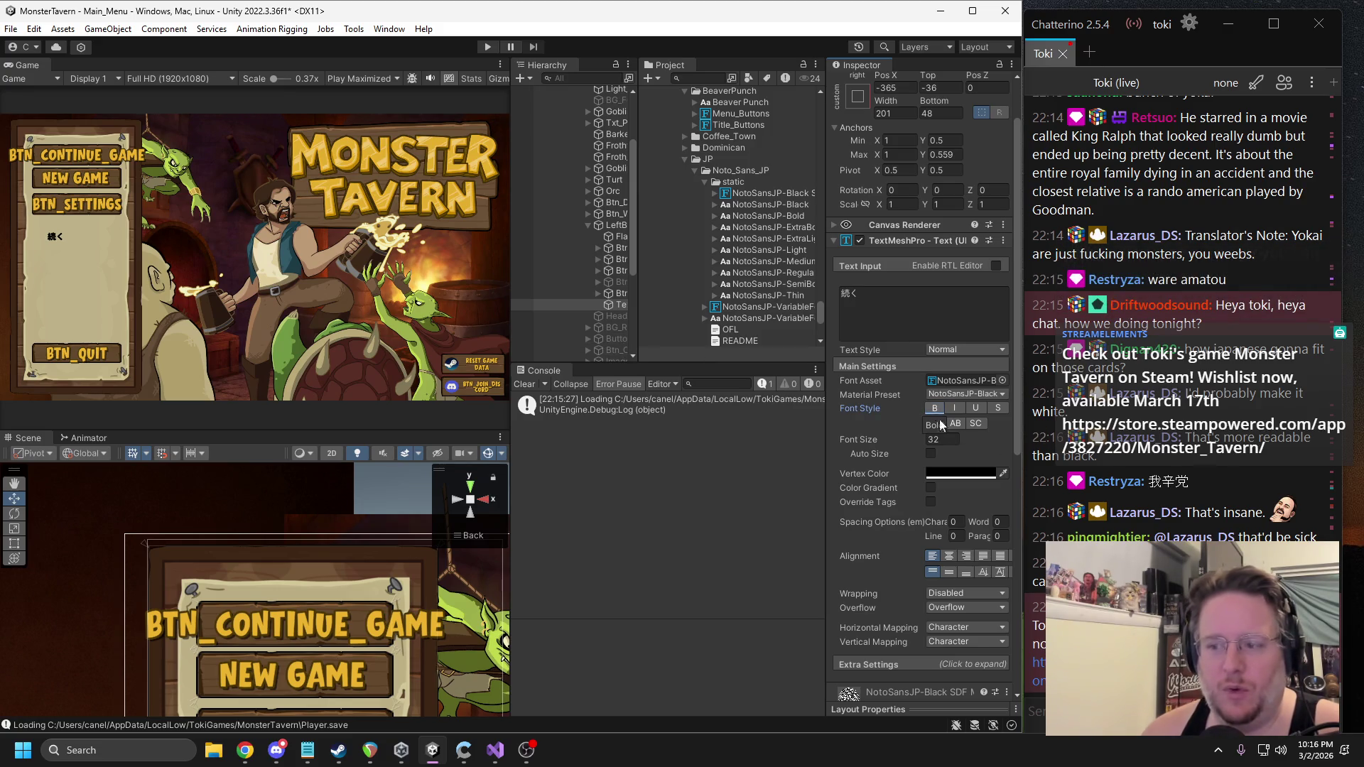
left_click(956, 475)
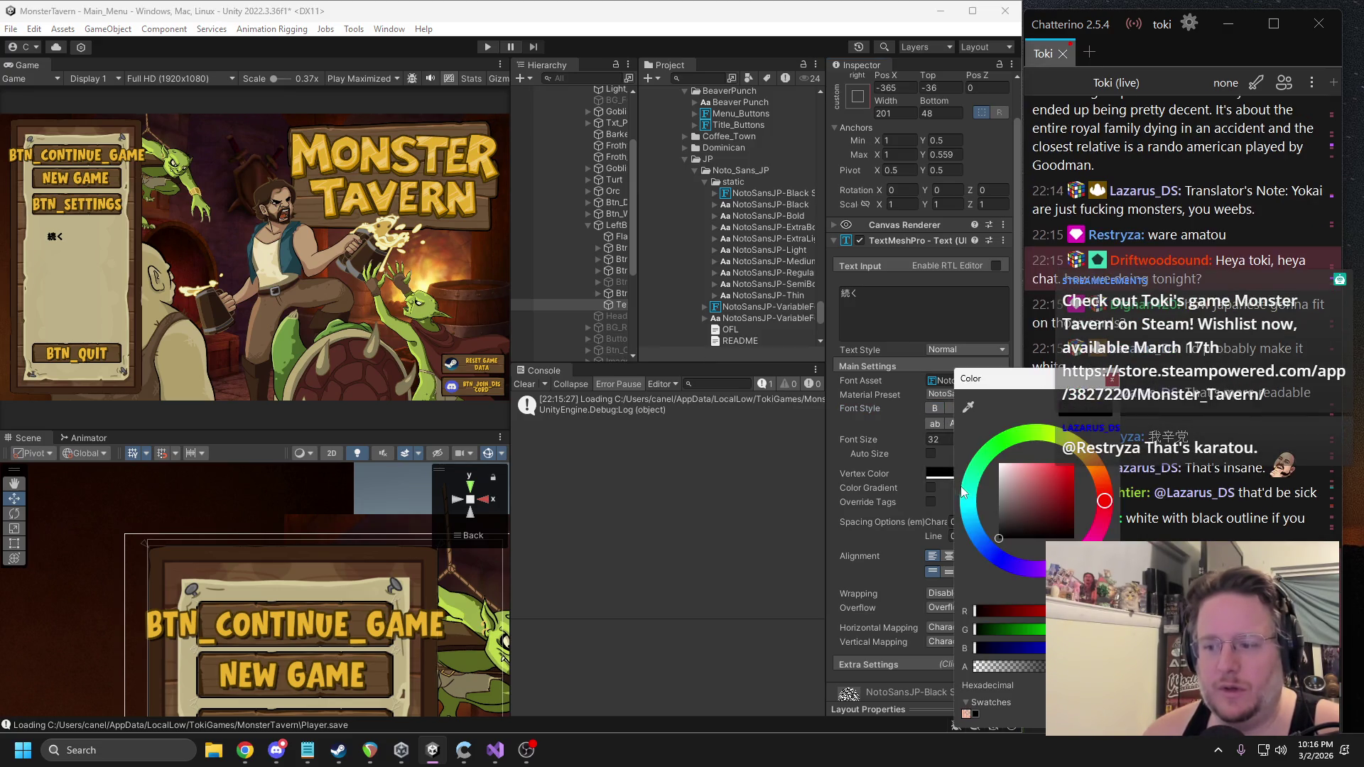
Widen the project list and close the stray Asset Store tab.
left_click(1113, 384)
mouse_move(639, 217)
left_mouse_down()
mouse_move(592, 219)
mouse_move(606, 219)
left_mouse_up()
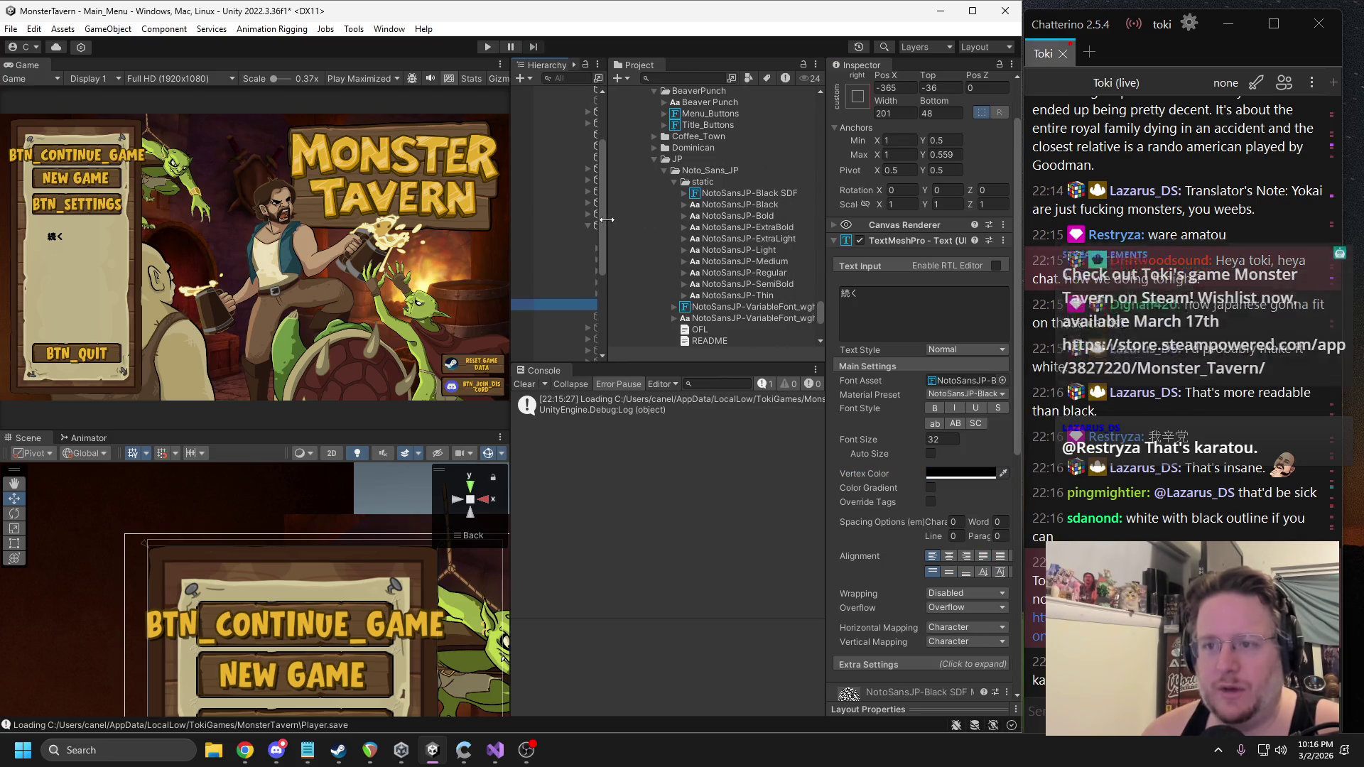
left_click(389, 28)
left_click(419, 274)
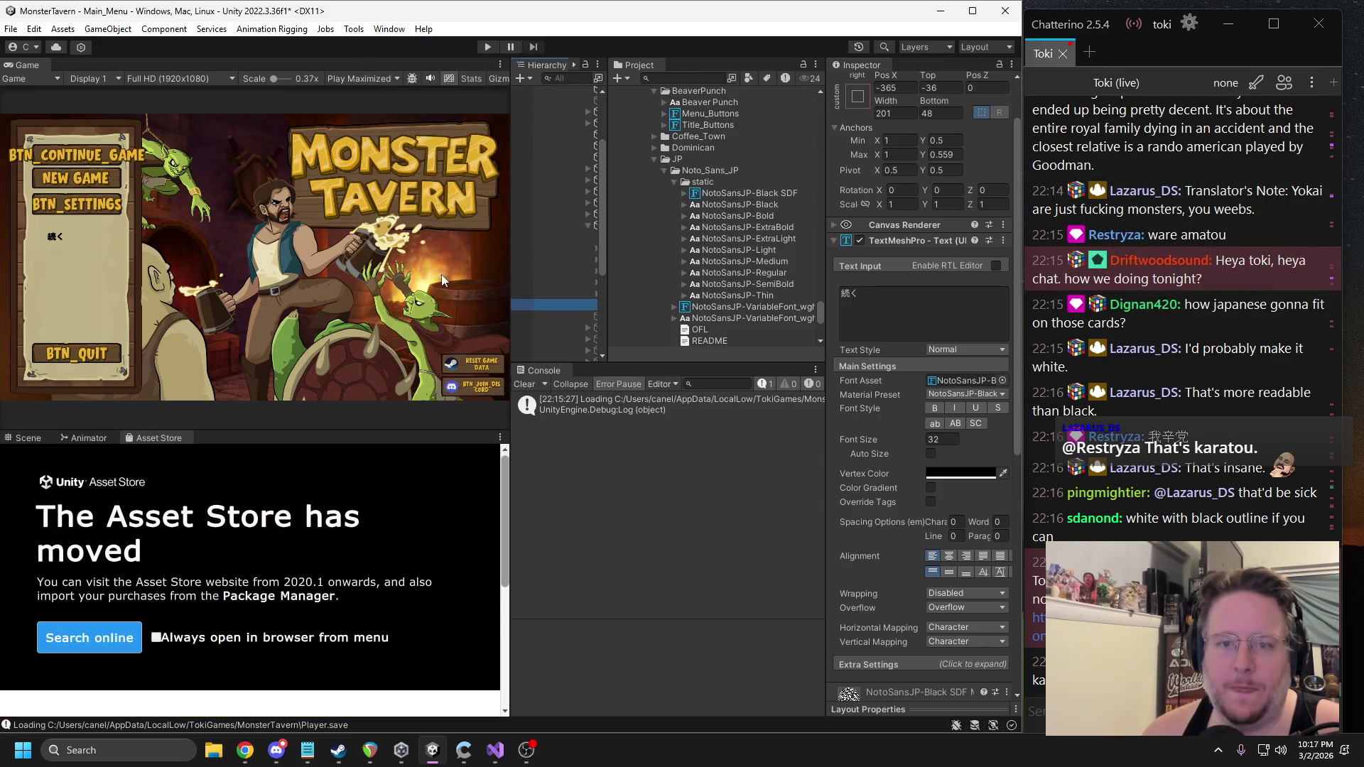
right_click(165, 438)
left_click(198, 470)
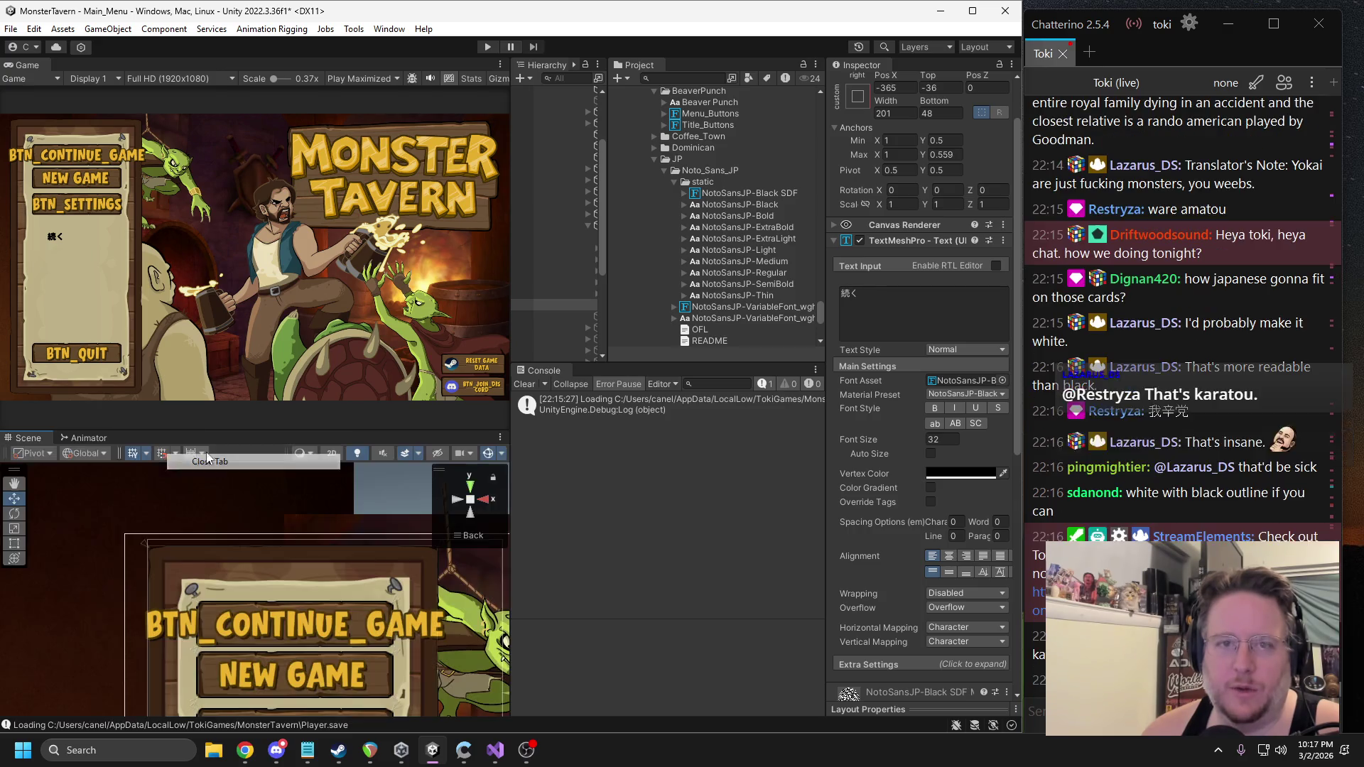
Open Font Asset Creator, set the atlas to 4096 x 4096, and start generating.
left_click(398, 29)
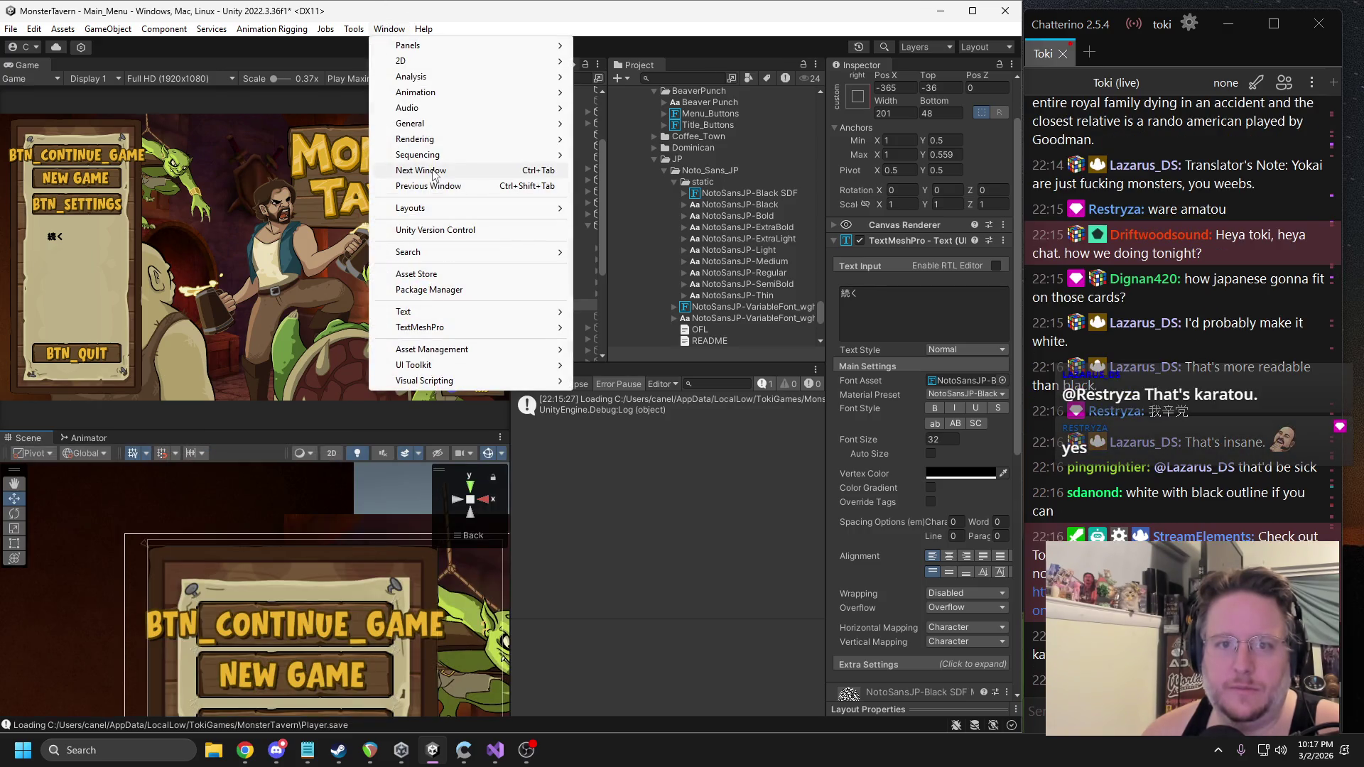
mouse_move(455, 327)
left_click(631, 328)
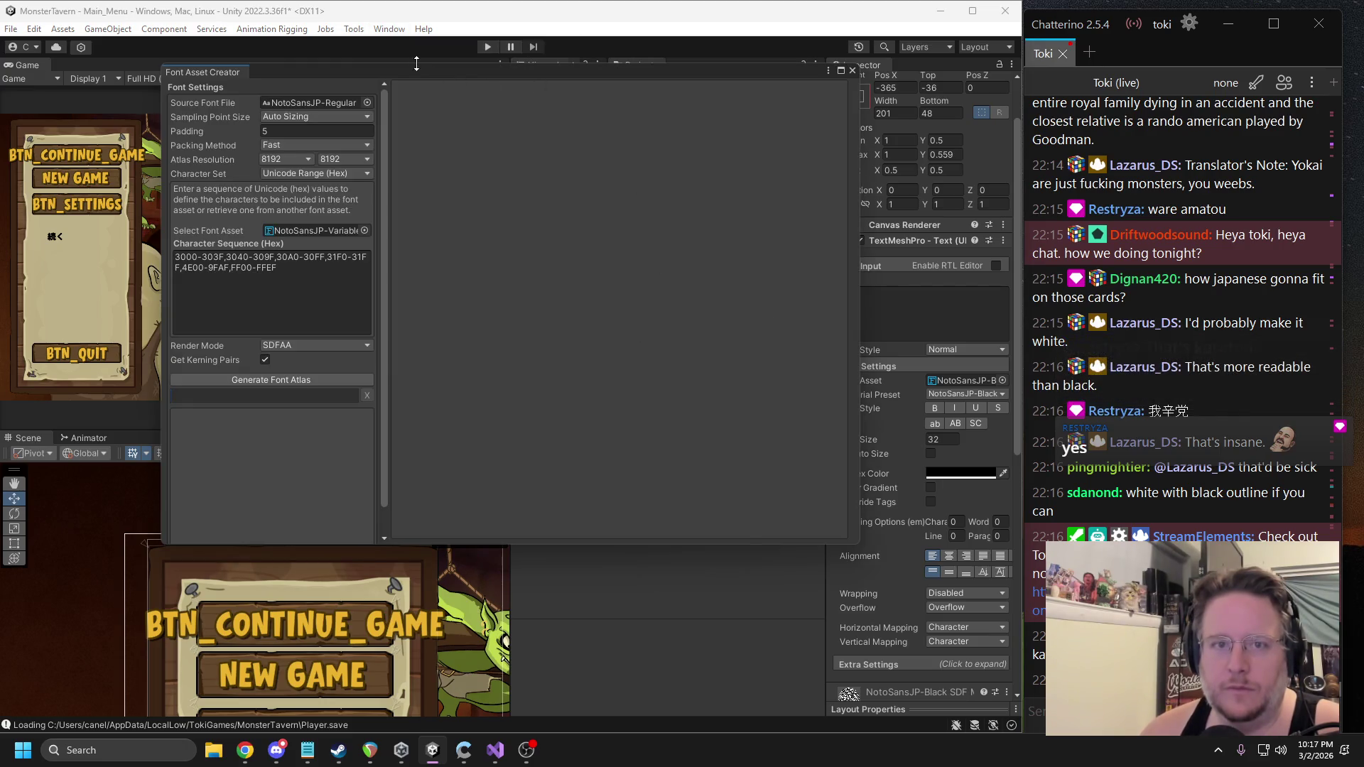
left_click(287, 162)
left_click(298, 316)
left_click(332, 162)
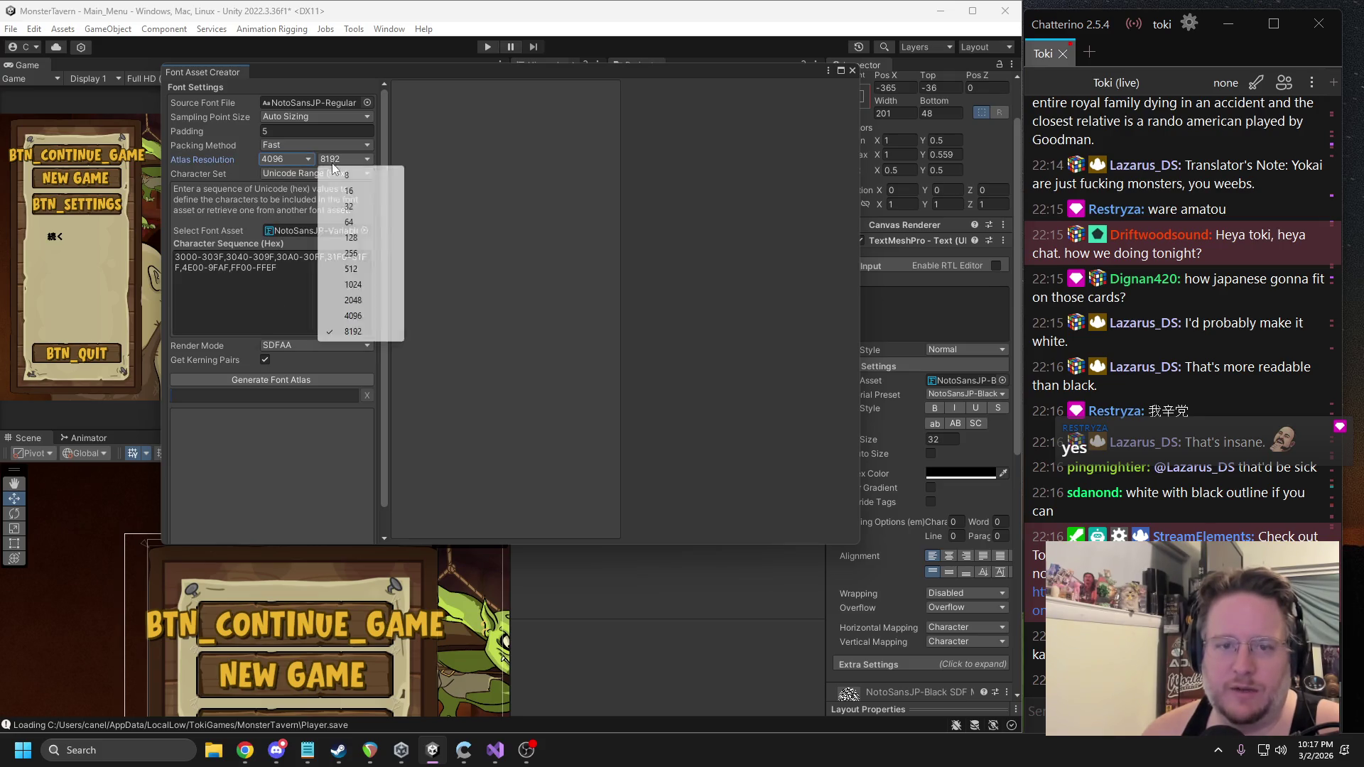
left_click(353, 316)
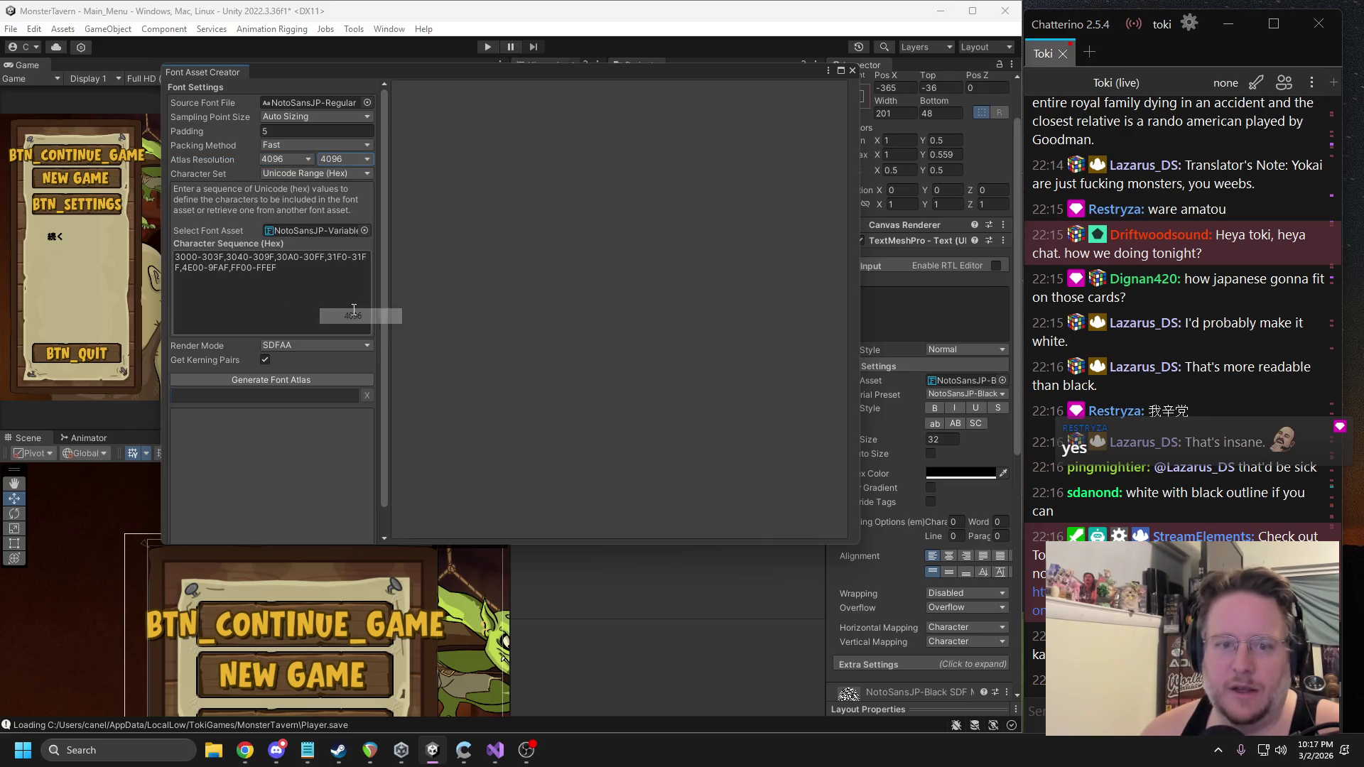
left_click(278, 382)
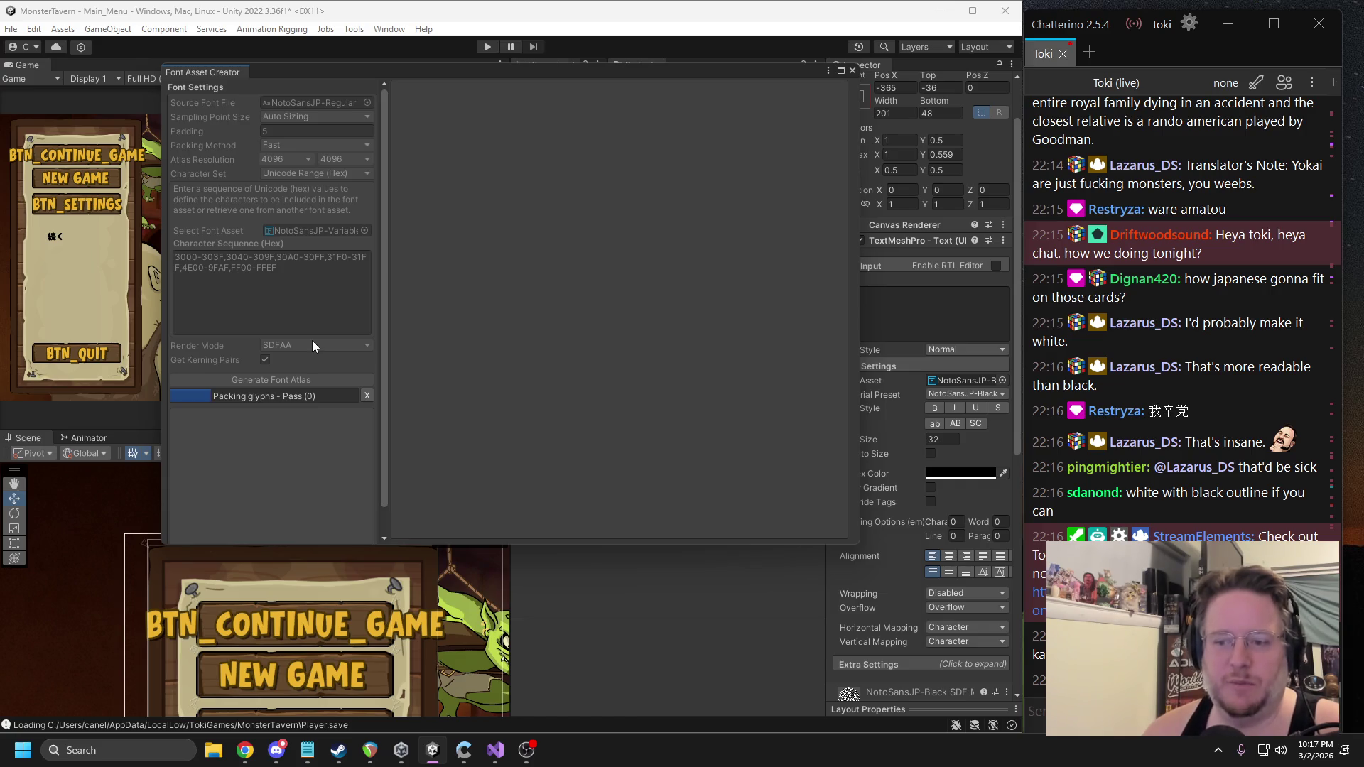
Wait while the 4096 x 4096 atlas finishes with 13229 of 21424 characters.
key("alt+Tab")
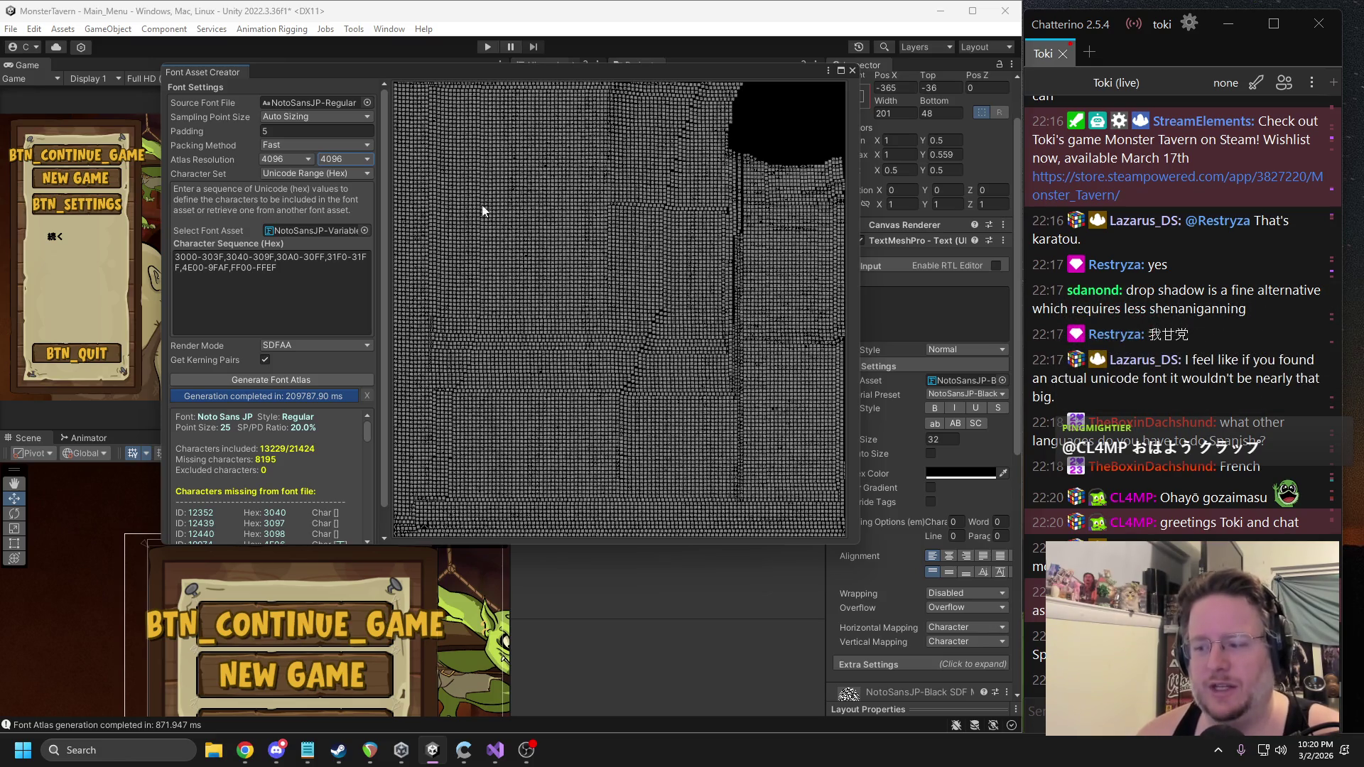
Save the 4096 x 4096 atlas as NotoSansJP-Regular SDF.asset and close the creator window.
scroll(307, 472, "down", 10)
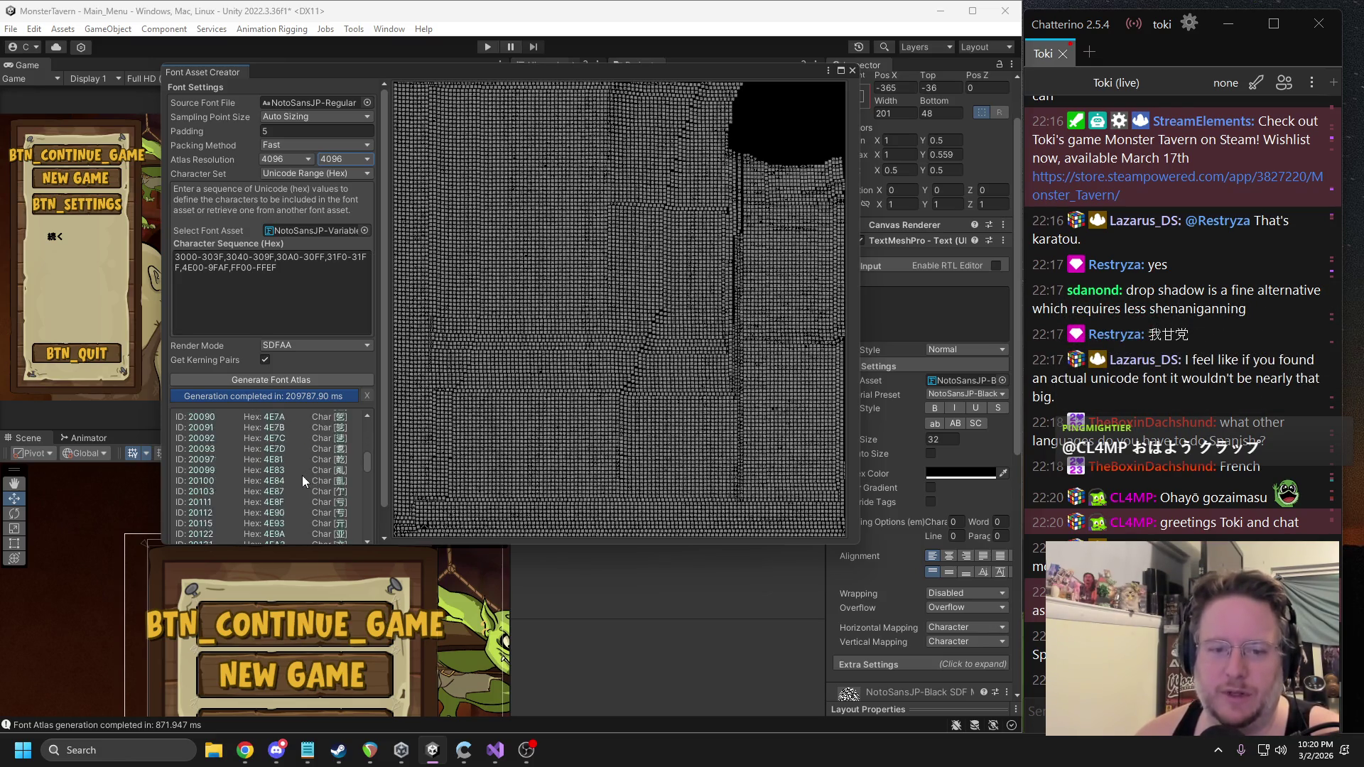
left_click_drag(367, 492, 371, 551)
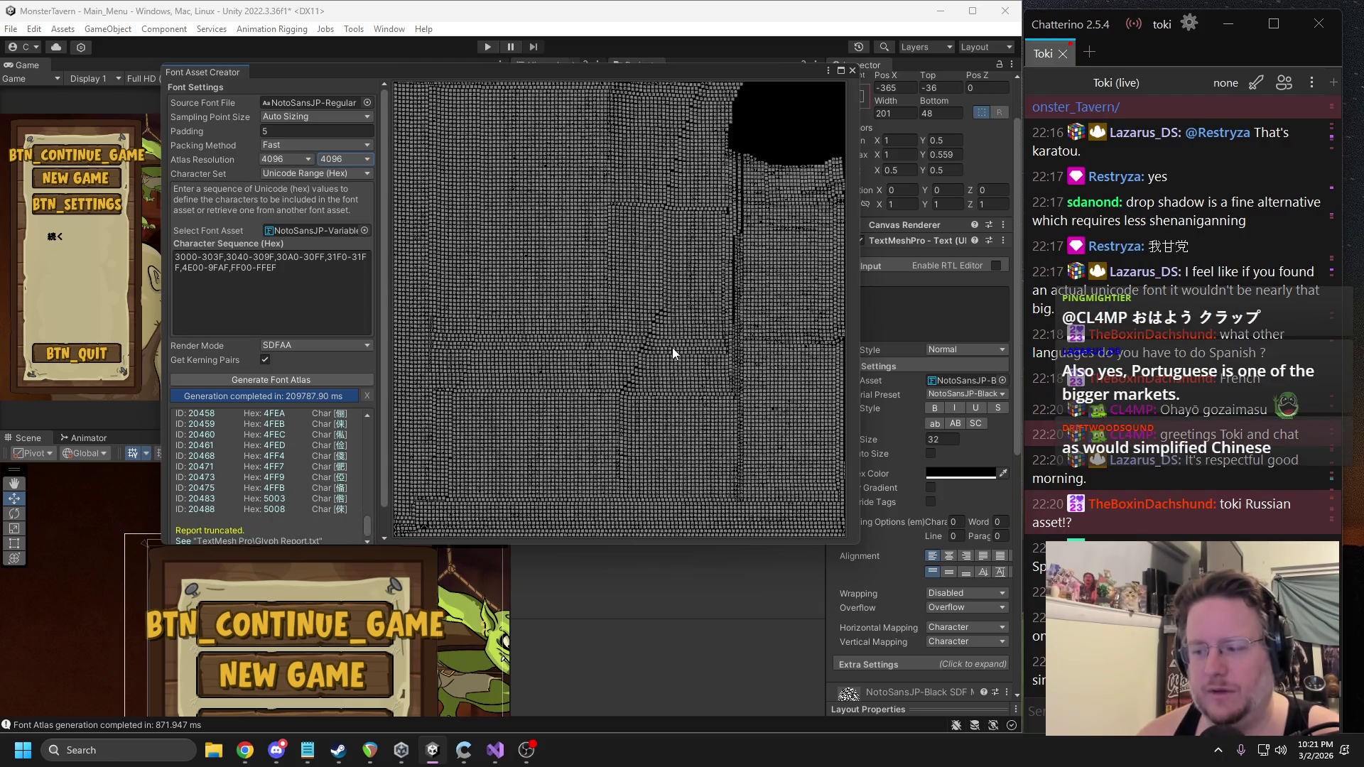
scroll(378, 479, "down", 2)
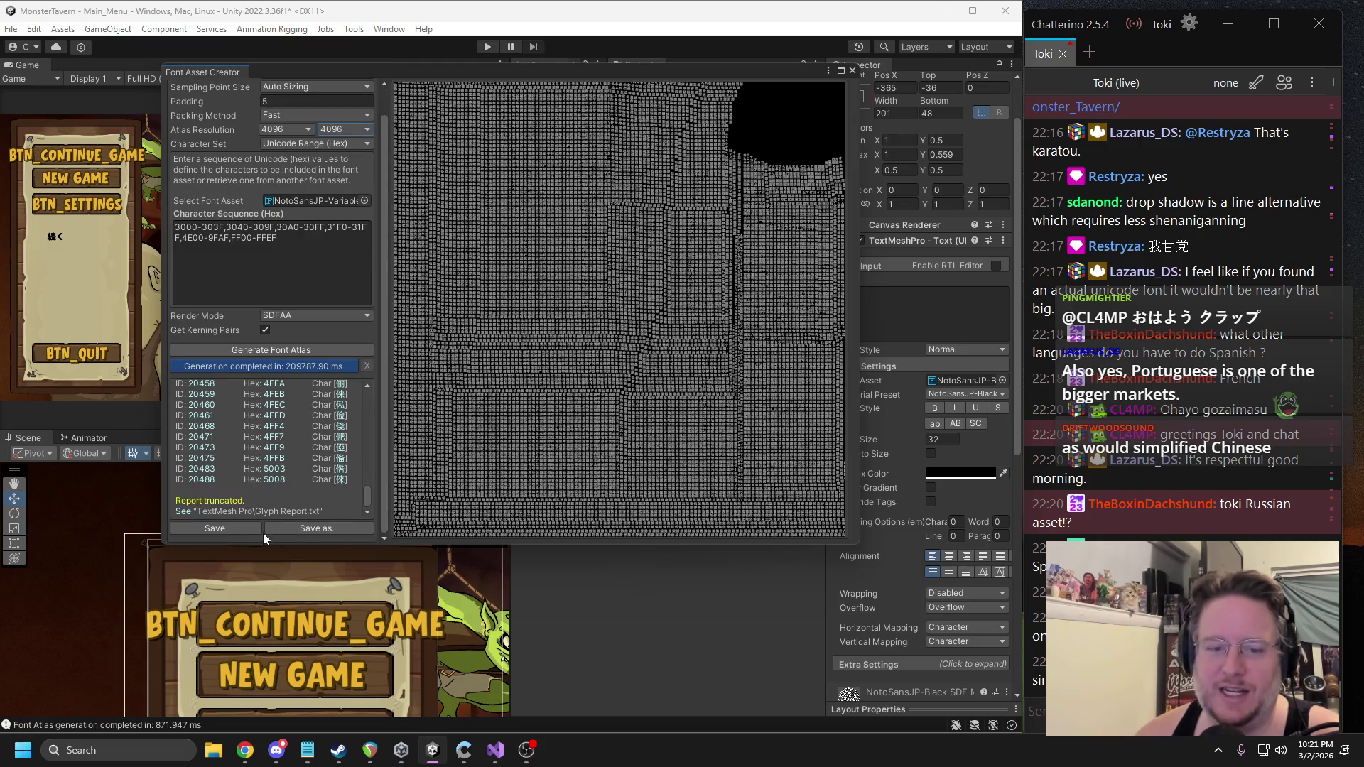
left_click(229, 531)
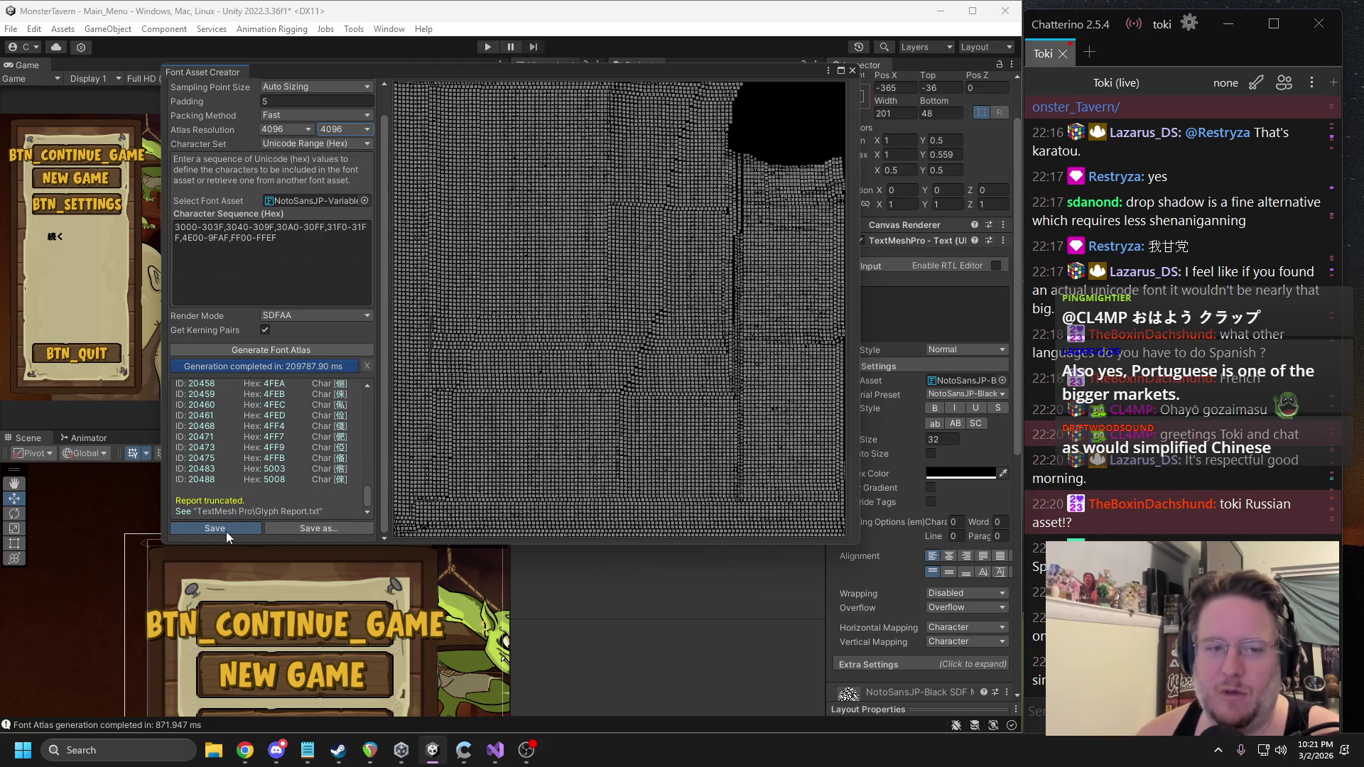
left_click(555, 393)
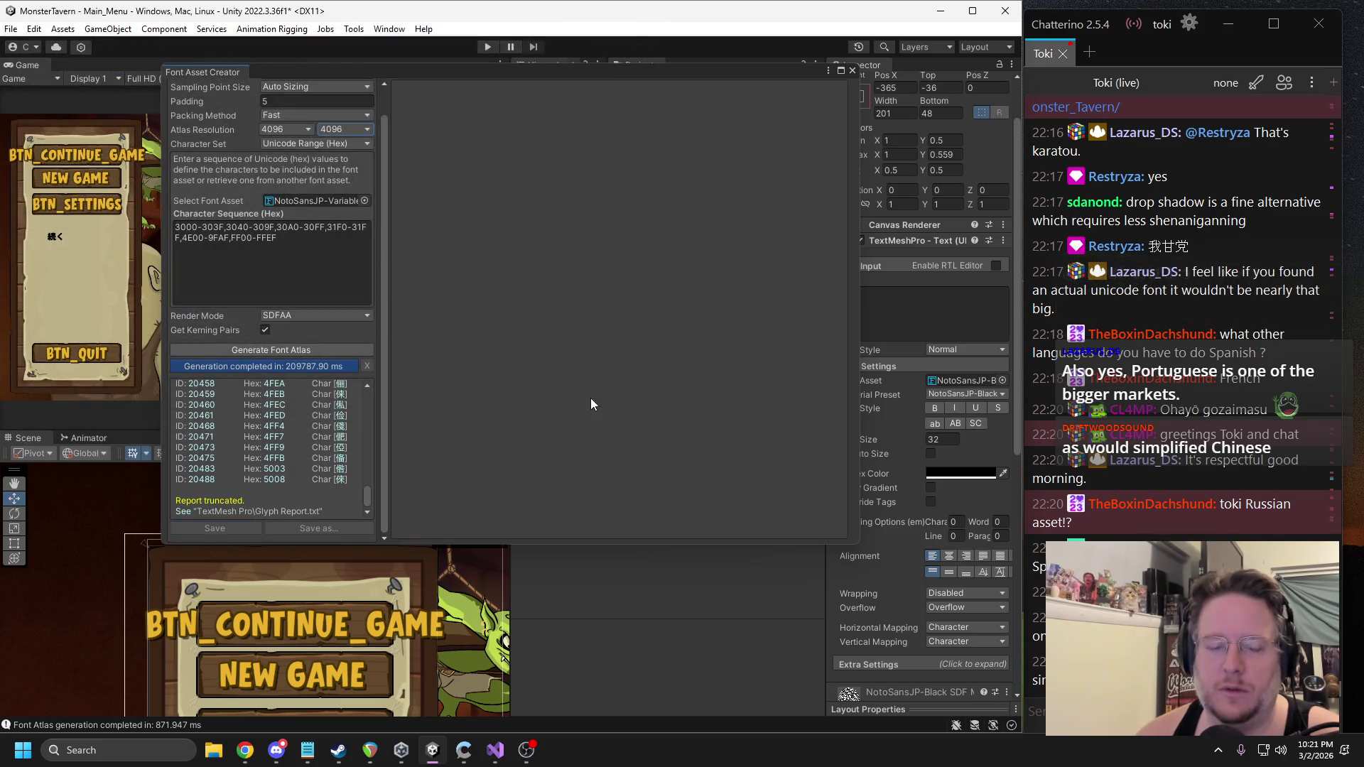
left_click(854, 70)
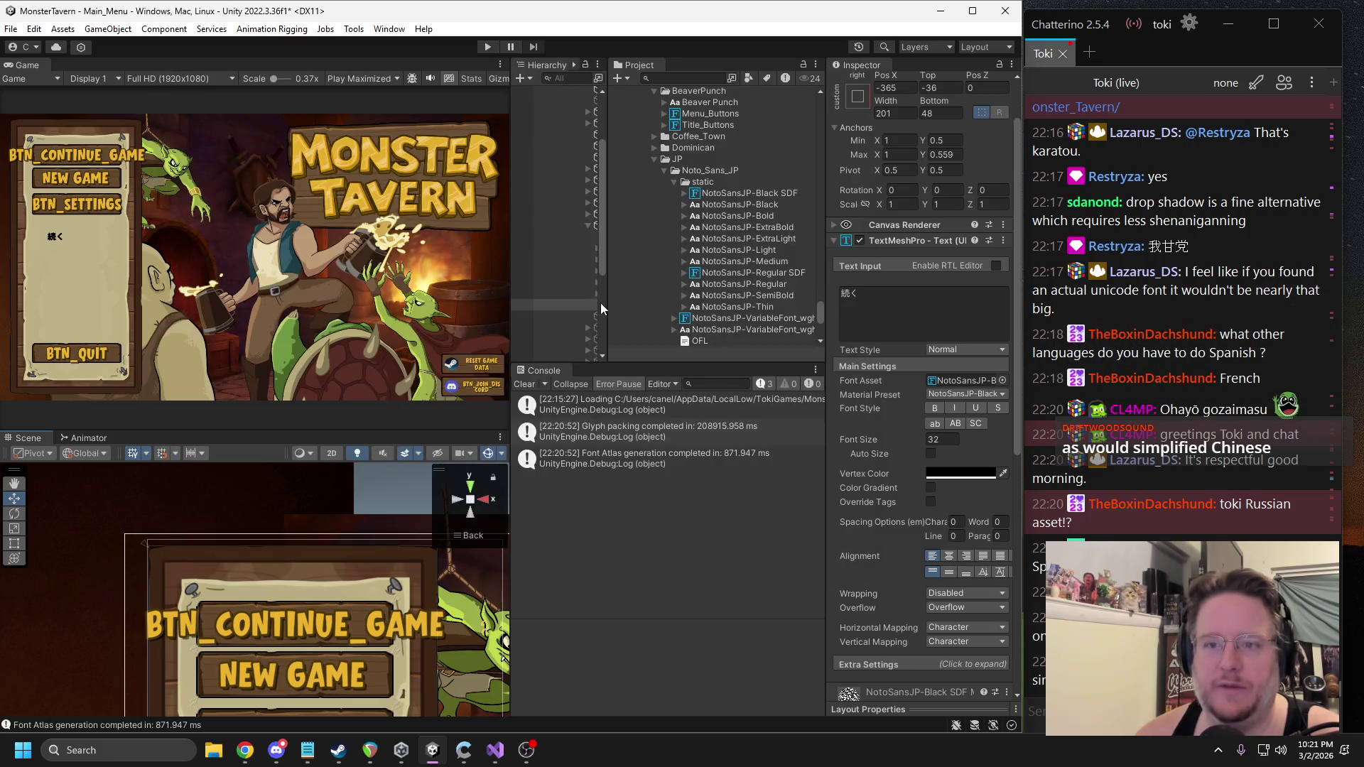
Give the 続く text the NotoSansJP-Regular SDF font in bold and enter Play mode.
left_click_drag(608, 292, 694, 292)
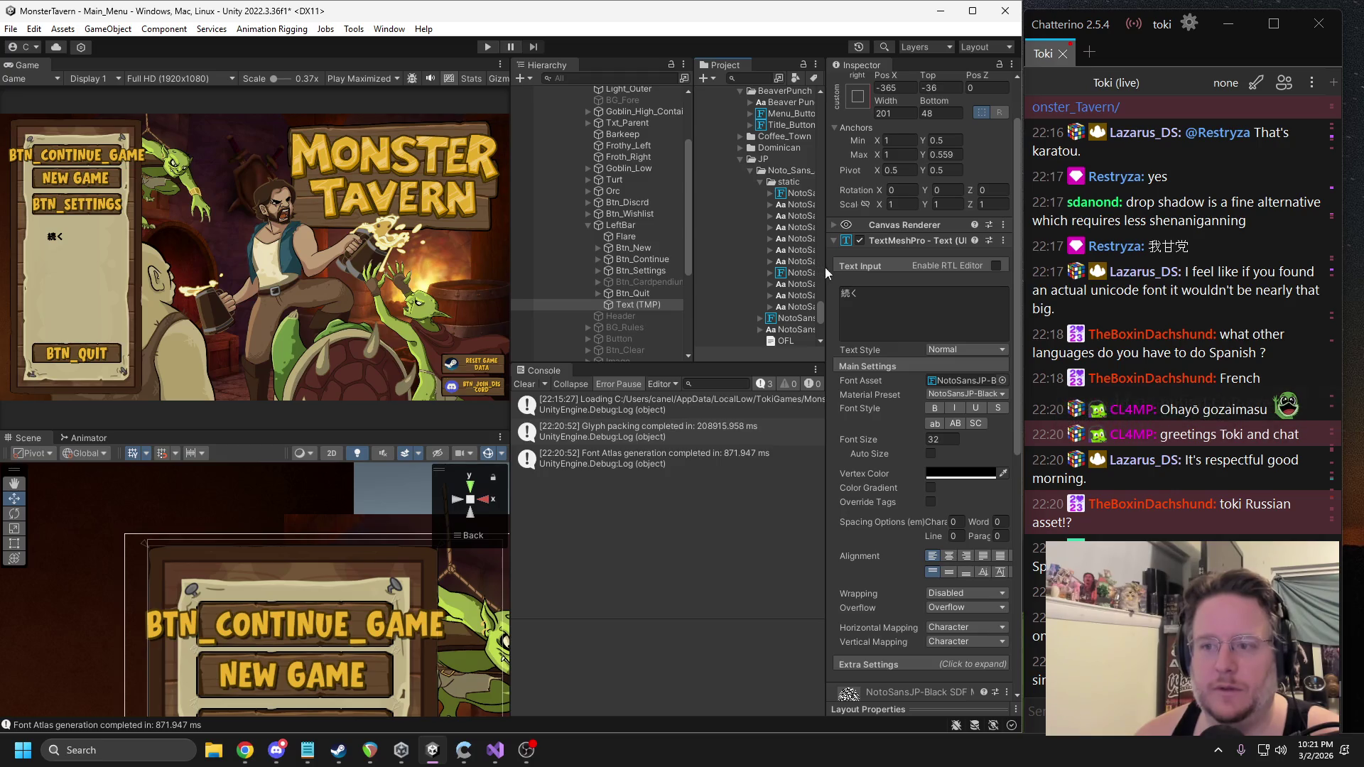
left_click_drag(844, 268, 936, 270)
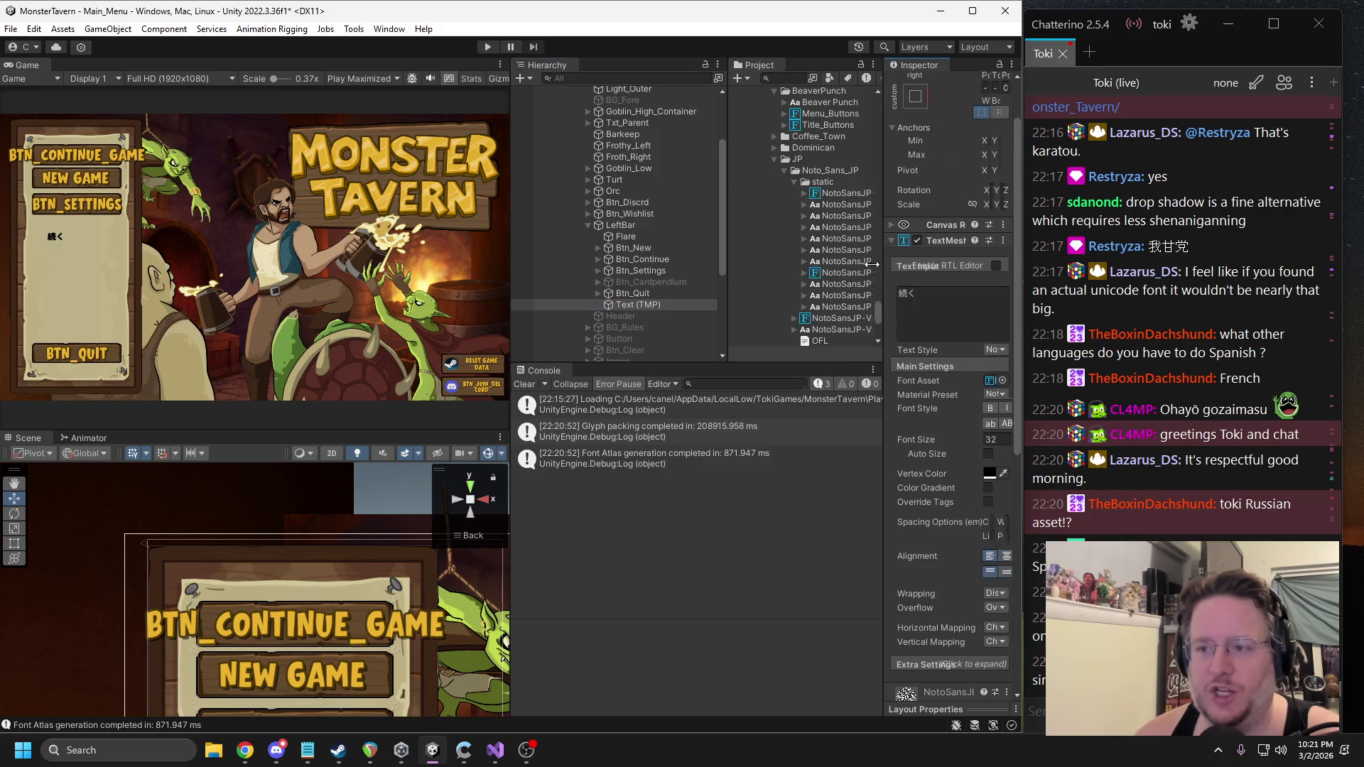
left_click_drag(813, 281, 983, 381)
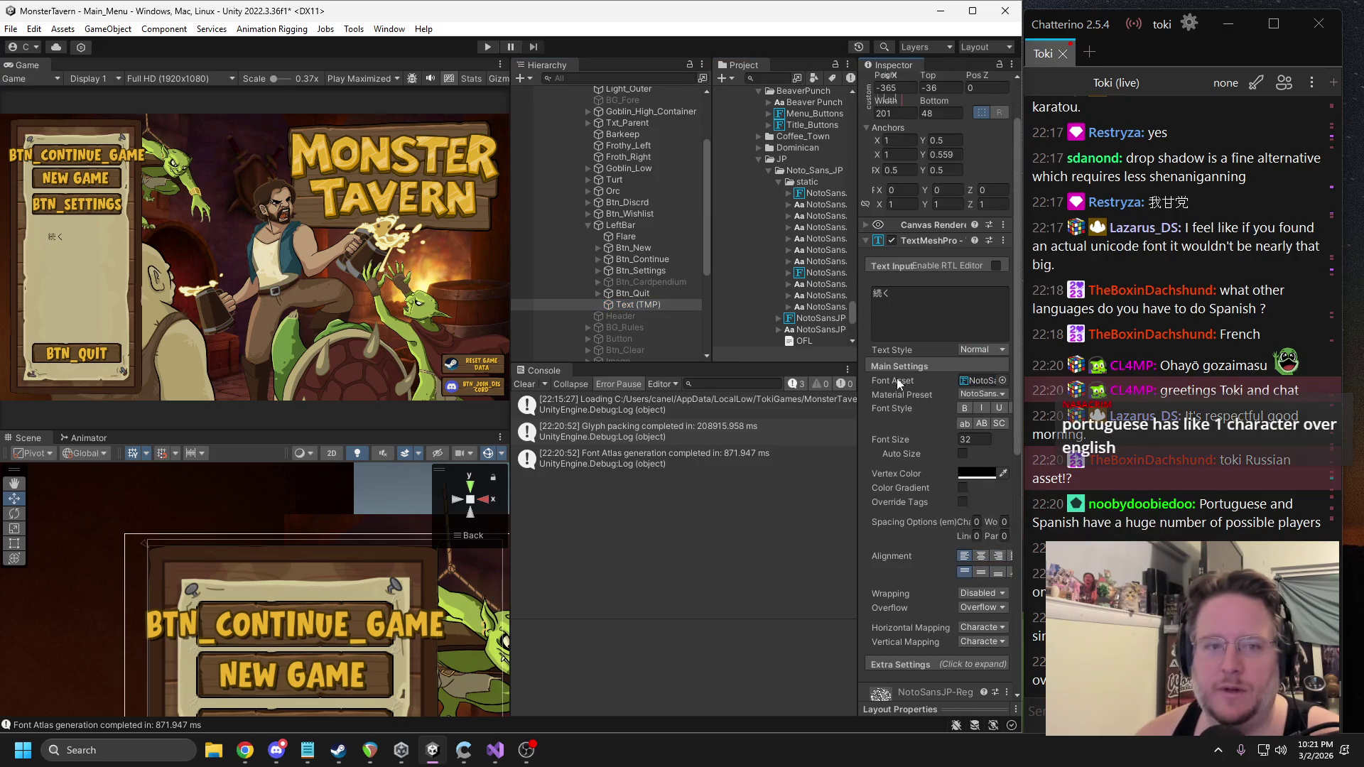
left_click(964, 411)
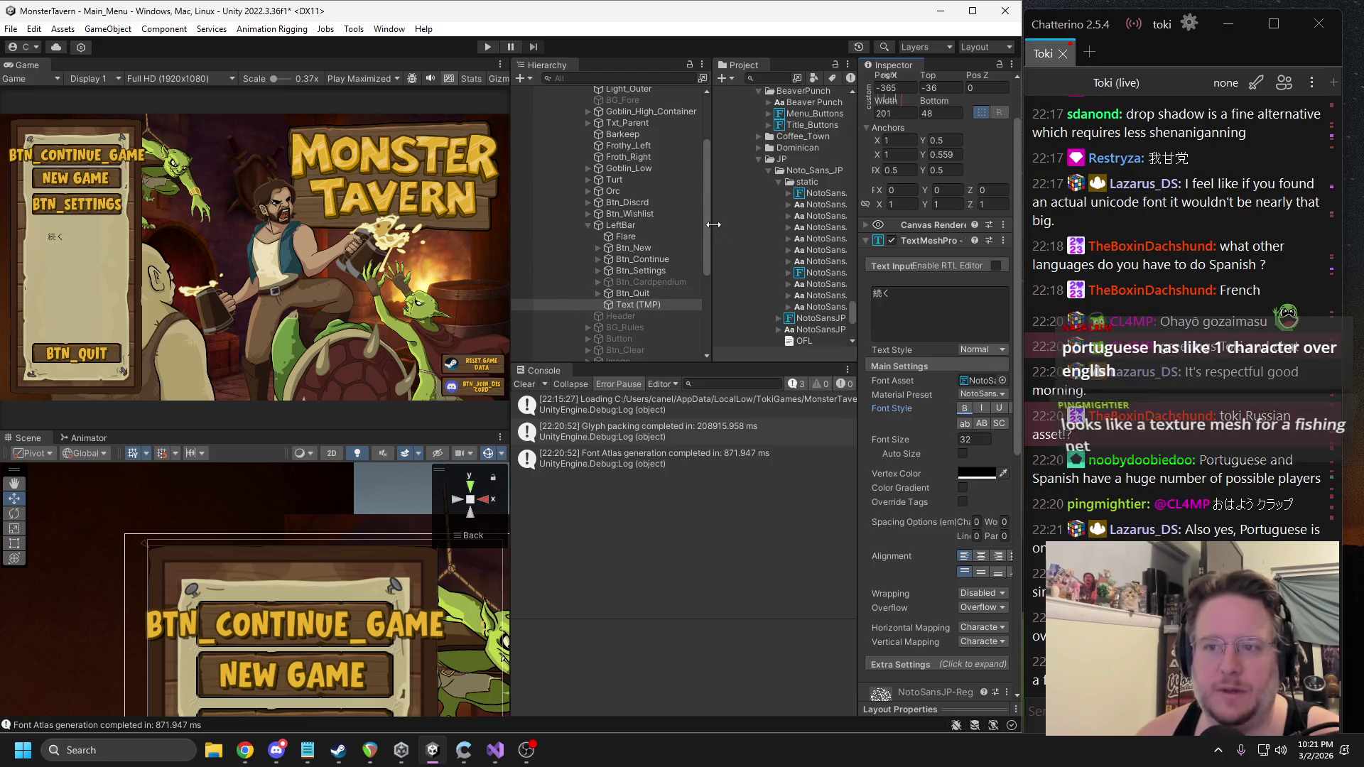
left_click_drag(713, 224, 648, 225)
left_click(492, 50)
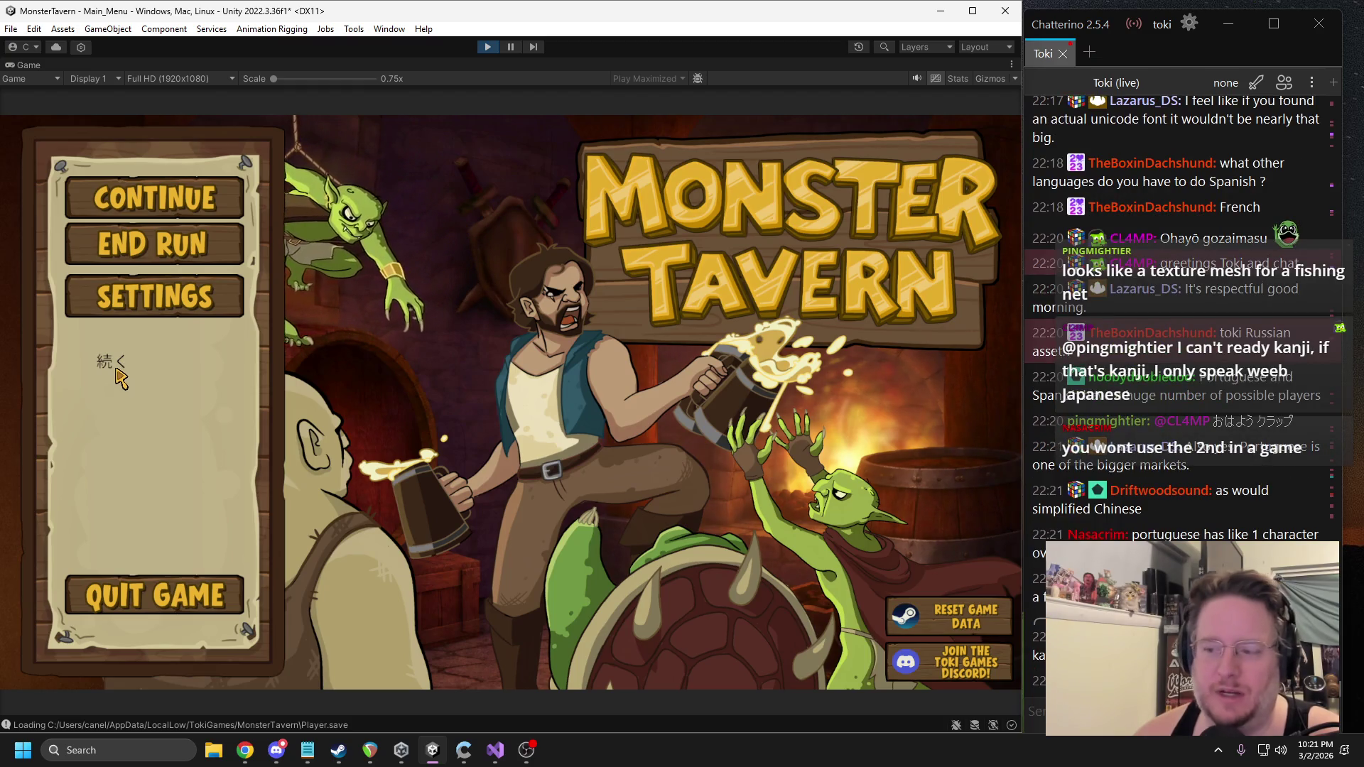
Pause the game, switch to focused play, and toggle bold on the 続く text.
left_click(510, 47)
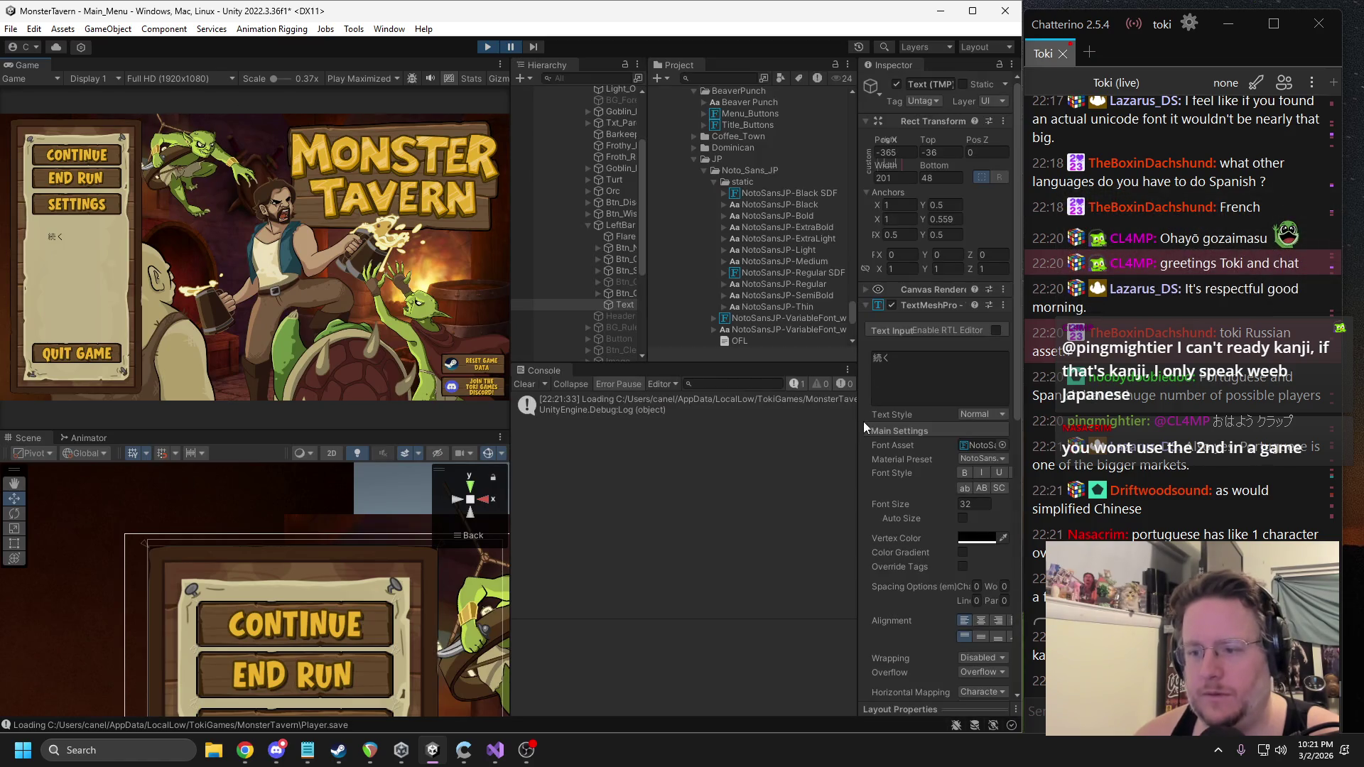
left_click_drag(861, 422, 793, 425)
scroll(965, 496, "down", 3)
scroll(965, 489, "down", 7)
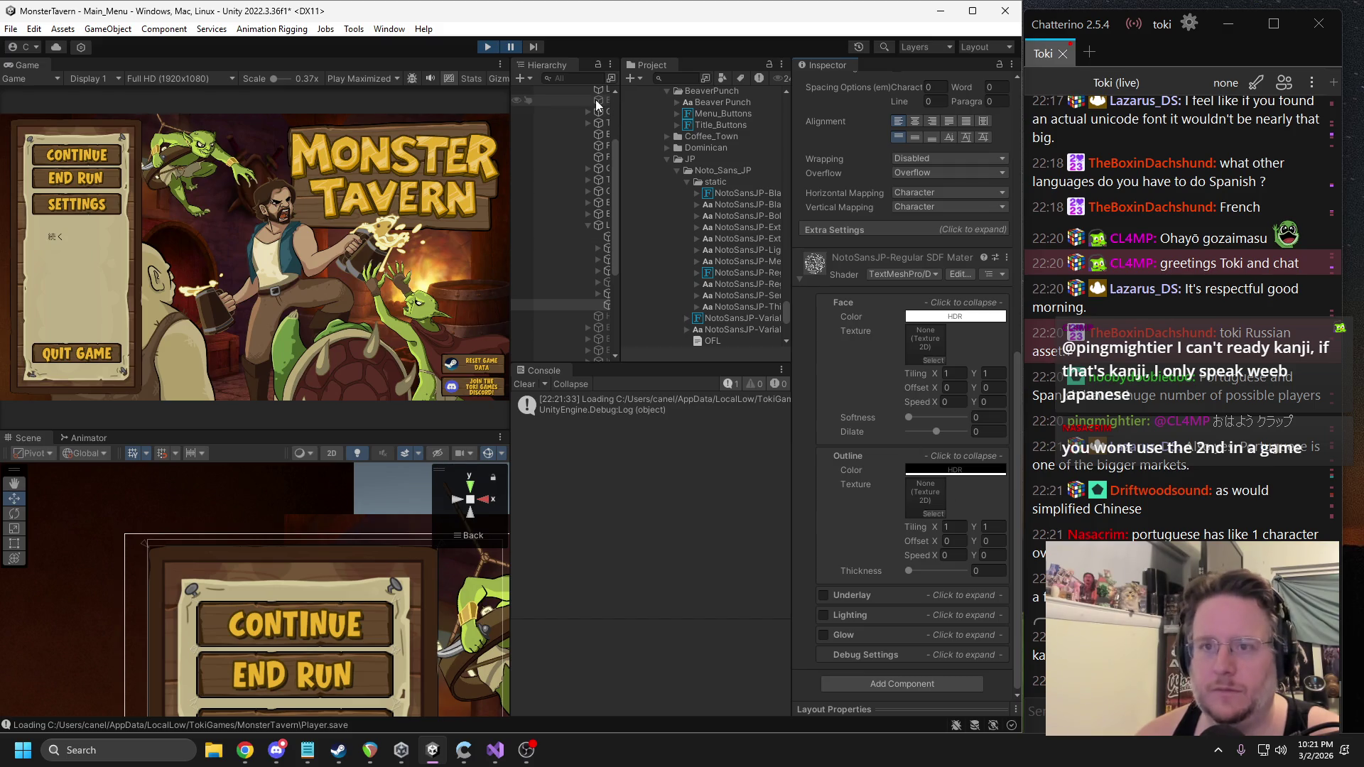
left_click(379, 77)
left_click(366, 91)
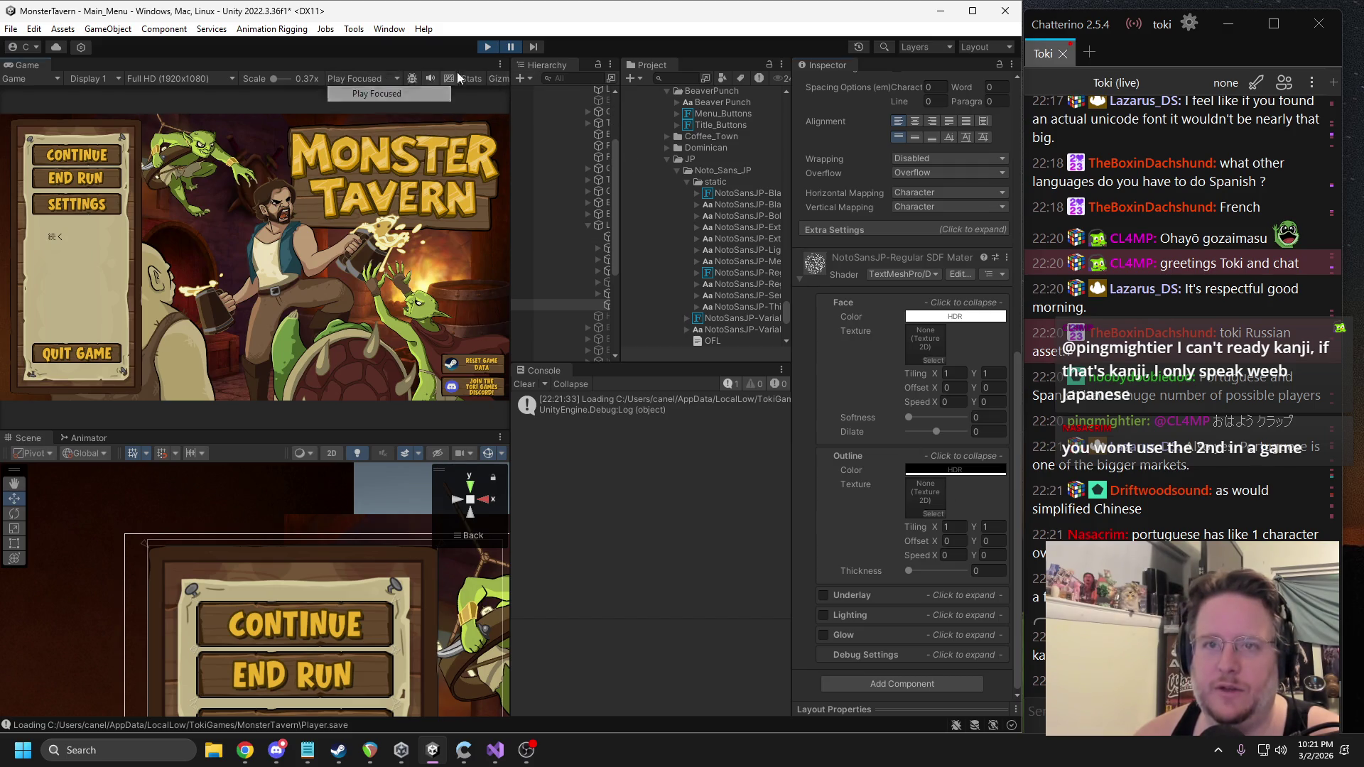
scroll(955, 258, "up", 4)
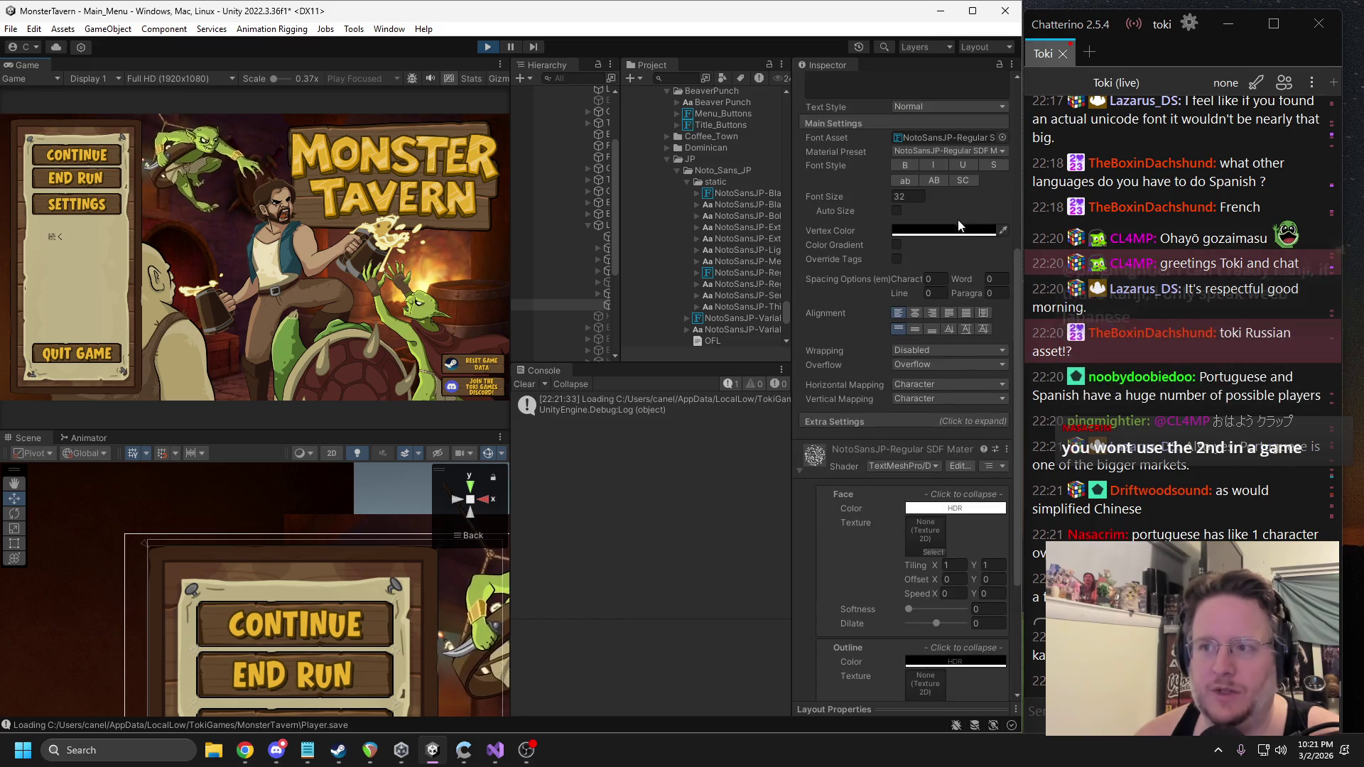
left_click(898, 168)
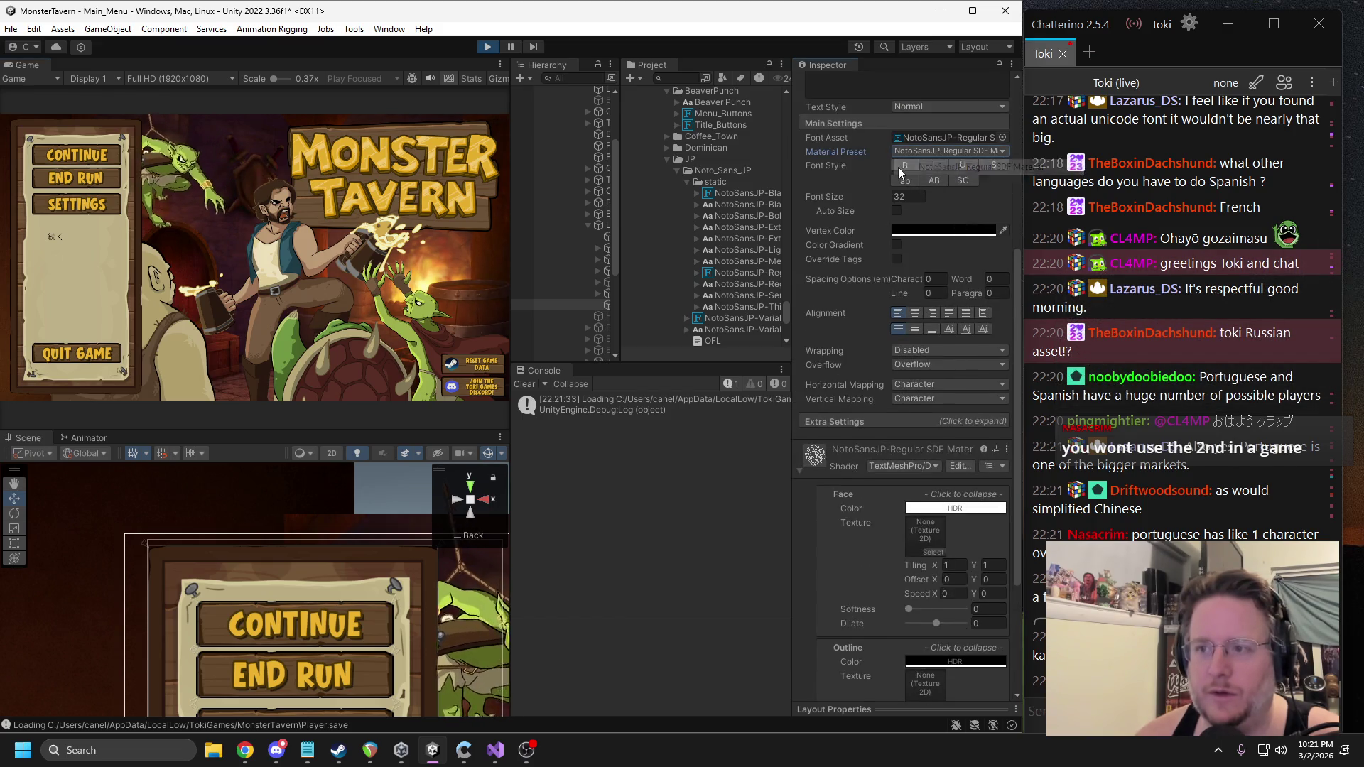
Switch back to maximized play, try font size 16 for the 続く text, and exit Play mode.
left_click(511, 46)
left_click(362, 78)
left_click(366, 103)
left_click(510, 46)
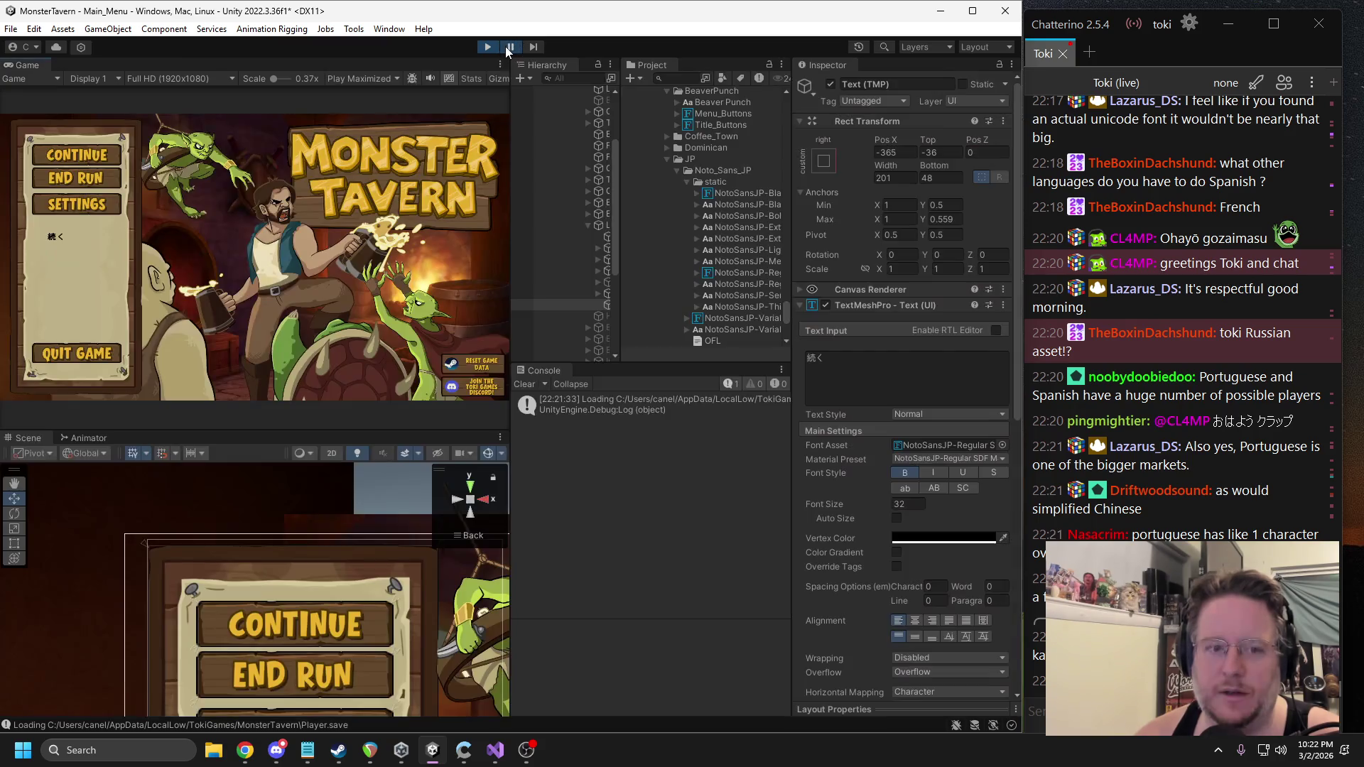
left_click(510, 47)
left_click(904, 502)
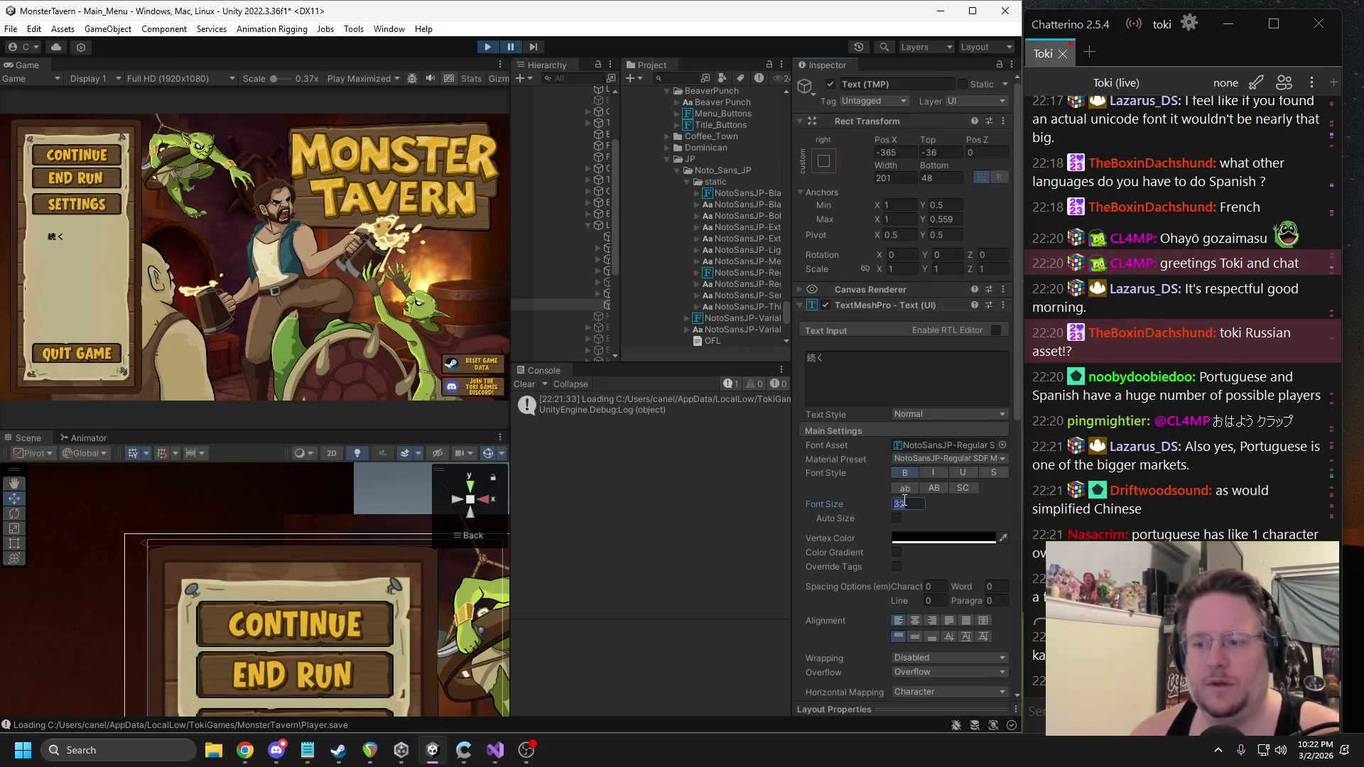
type("16")
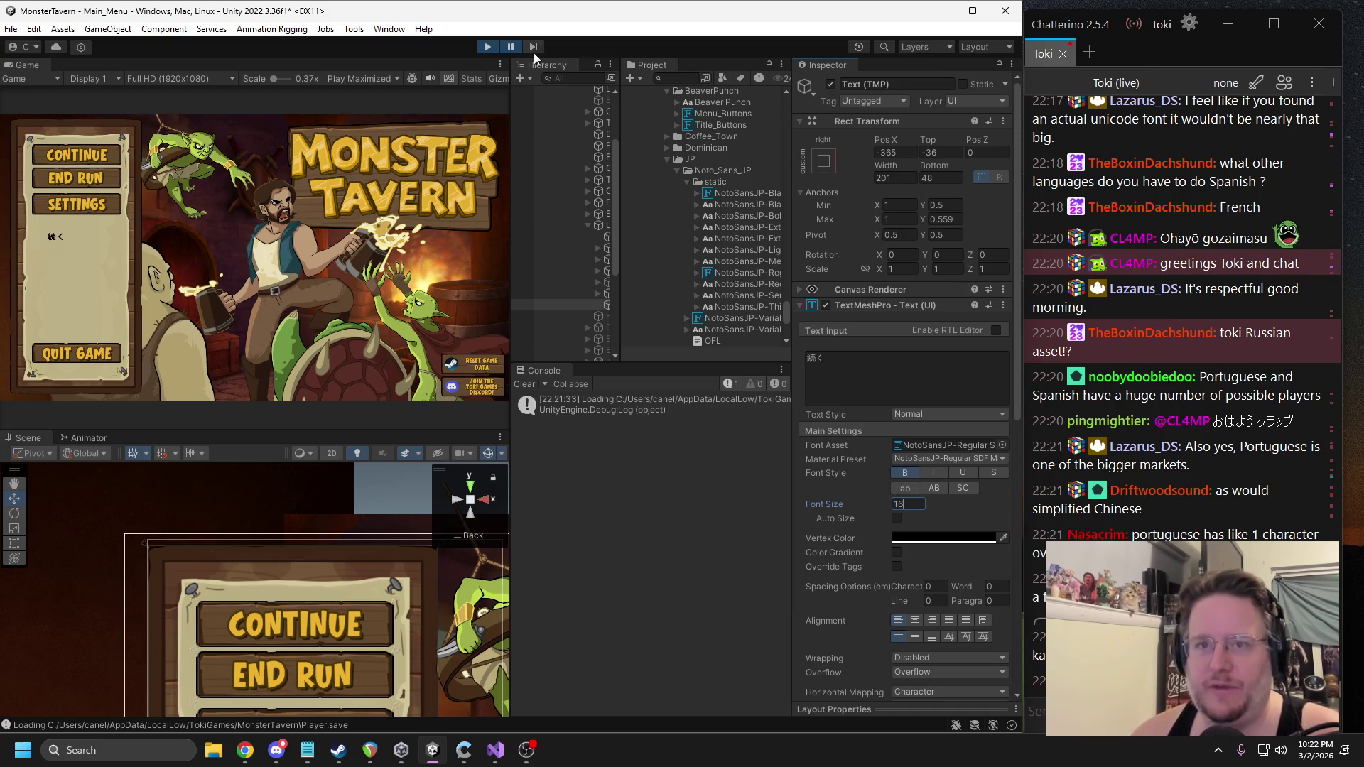
key("ctrl+p")
Search the Project for 'mcardo' and open the mCardObj prefab.
left_click(689, 79)
type("mcardo")
double_click(665, 199)
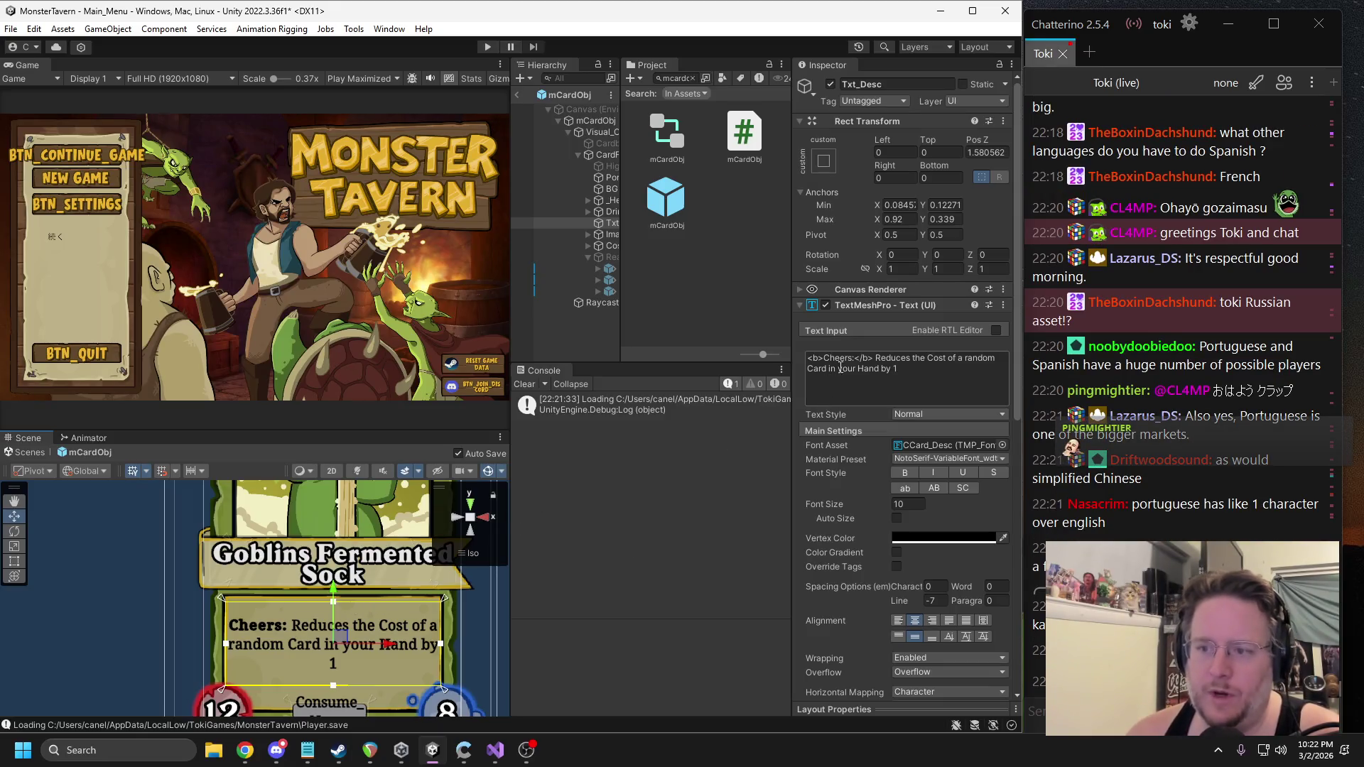
Duplicate the card's Txt_Desc description object with Ctrl+D.
left_click_drag(808, 359, 899, 370)
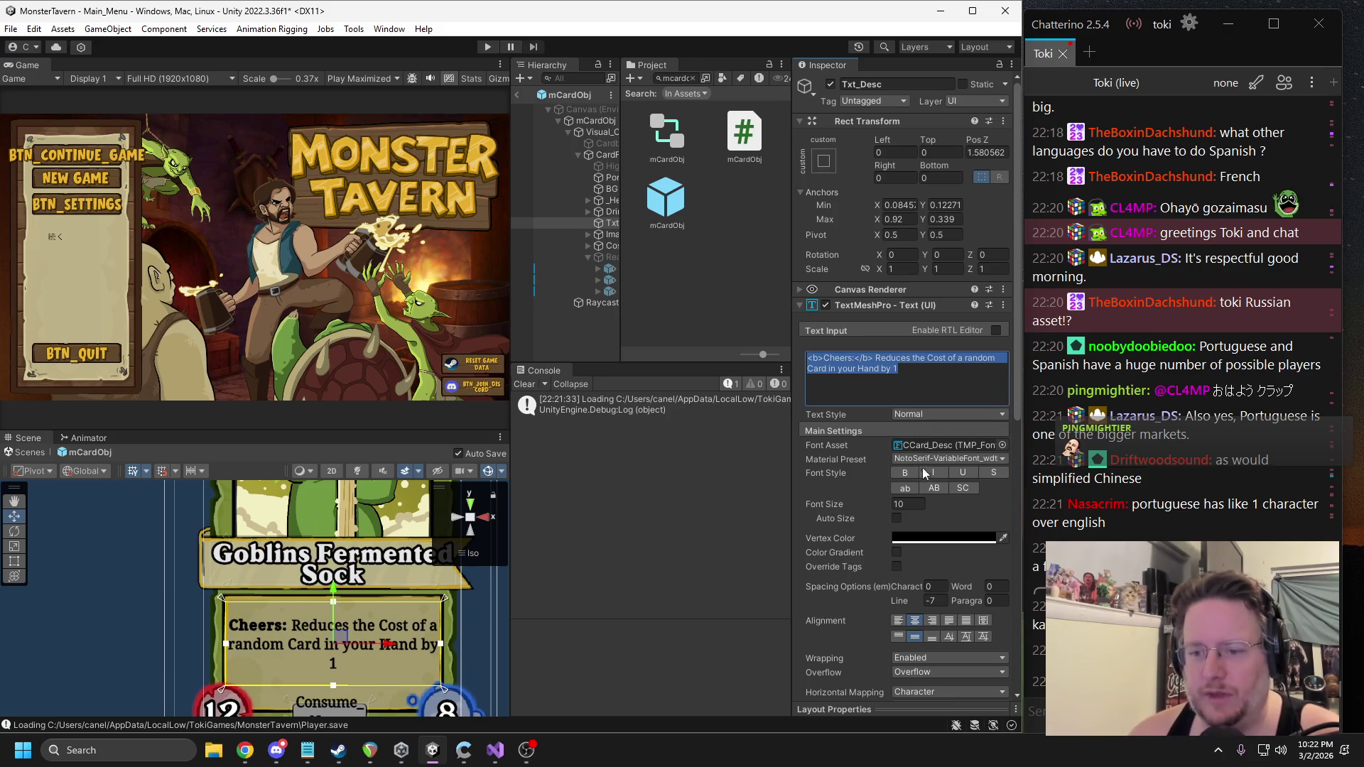
scroll(380, 558, "down", 2)
left_click_drag(381, 557, 346, 514)
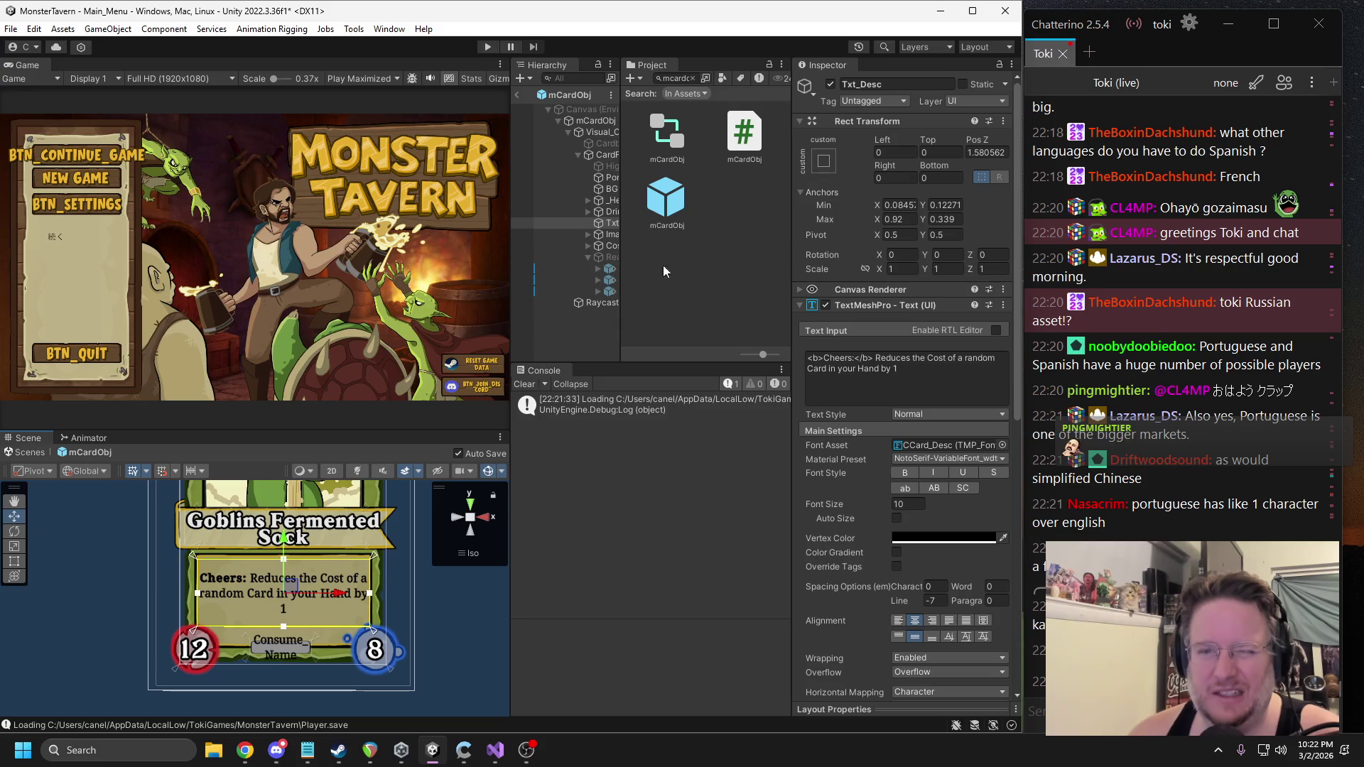
left_click_drag(623, 230, 718, 230)
left_click(624, 234)
left_click(624, 223)
key("ctrl+d")
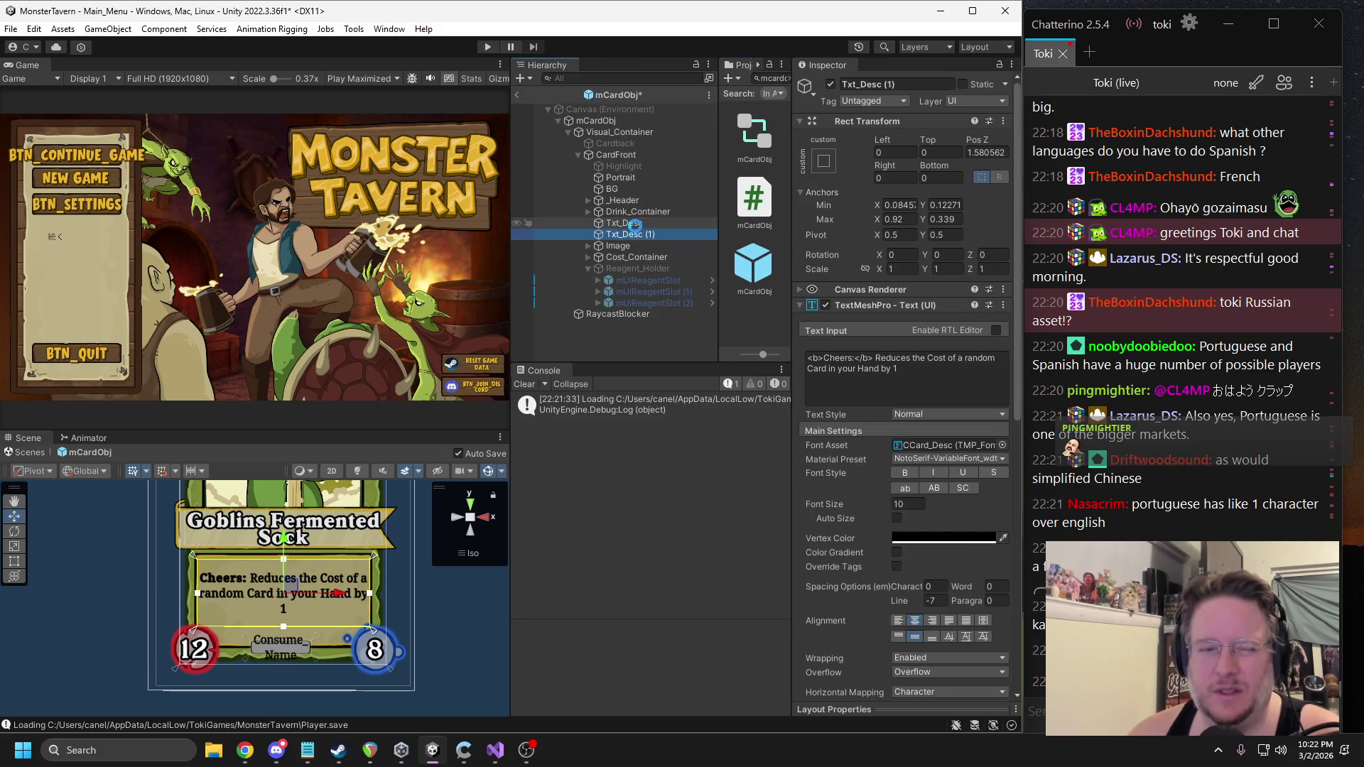
Copy the card's description text and post it in the Chatterino chat.
left_click(917, 384)
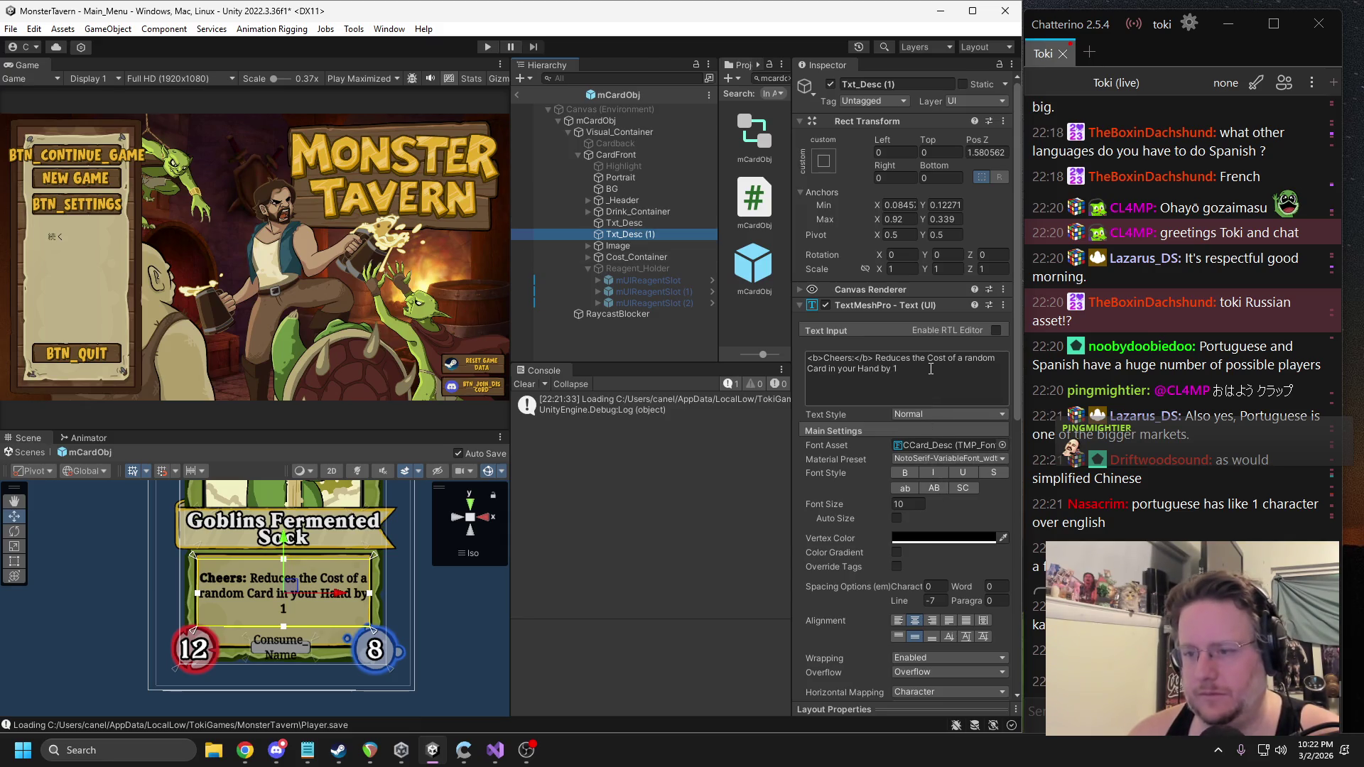
key("ctrl+c")
left_click(1037, 711)
key("ctrl+v")
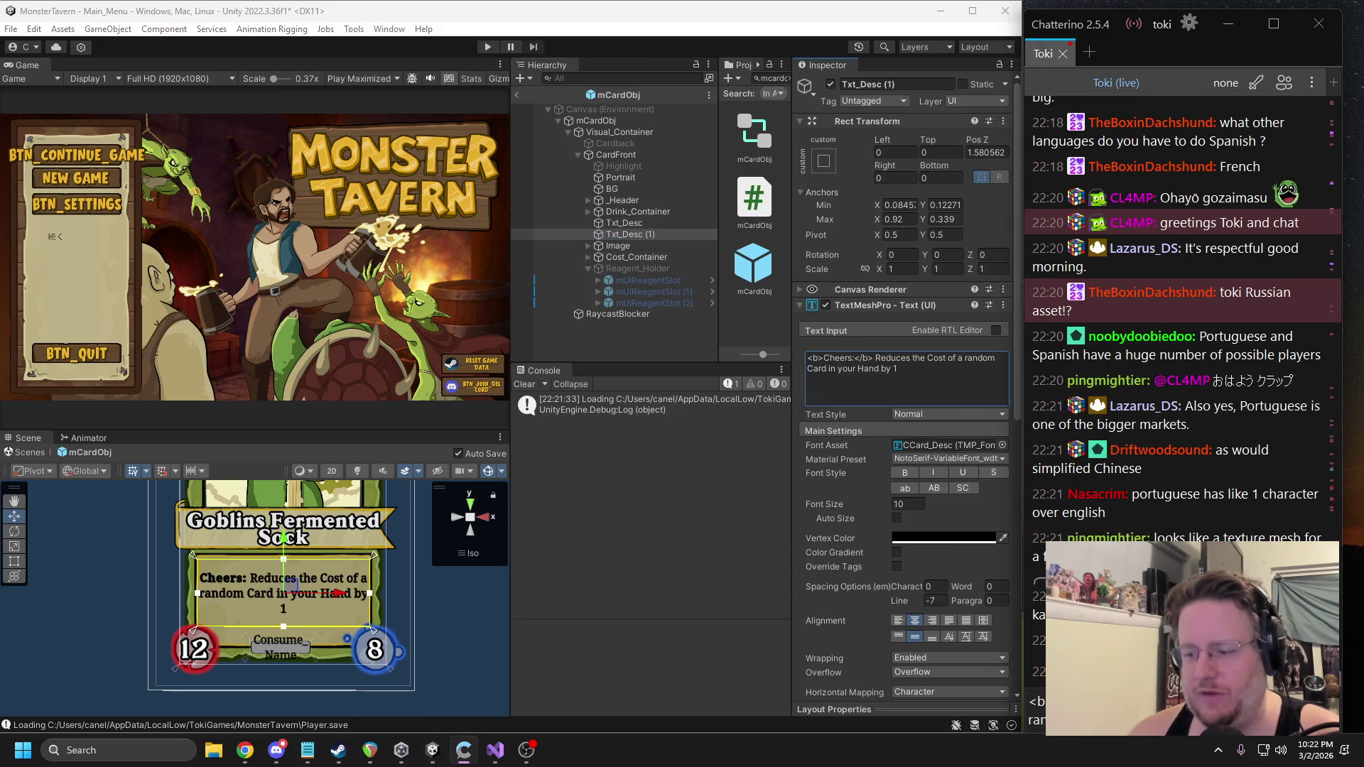
key("Return")
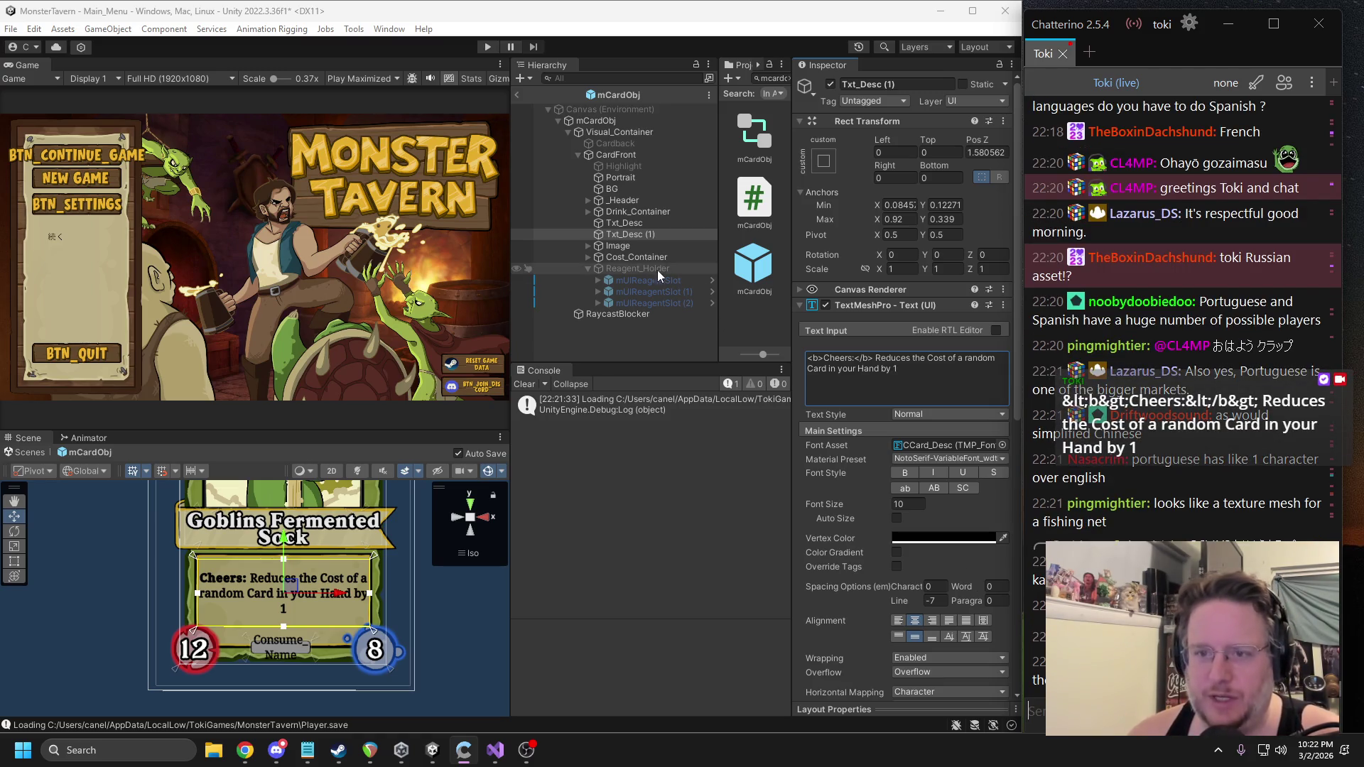
Set the duplicate Txt_Desc (1) Font Asset to NotoSansJP.
left_click(919, 447)
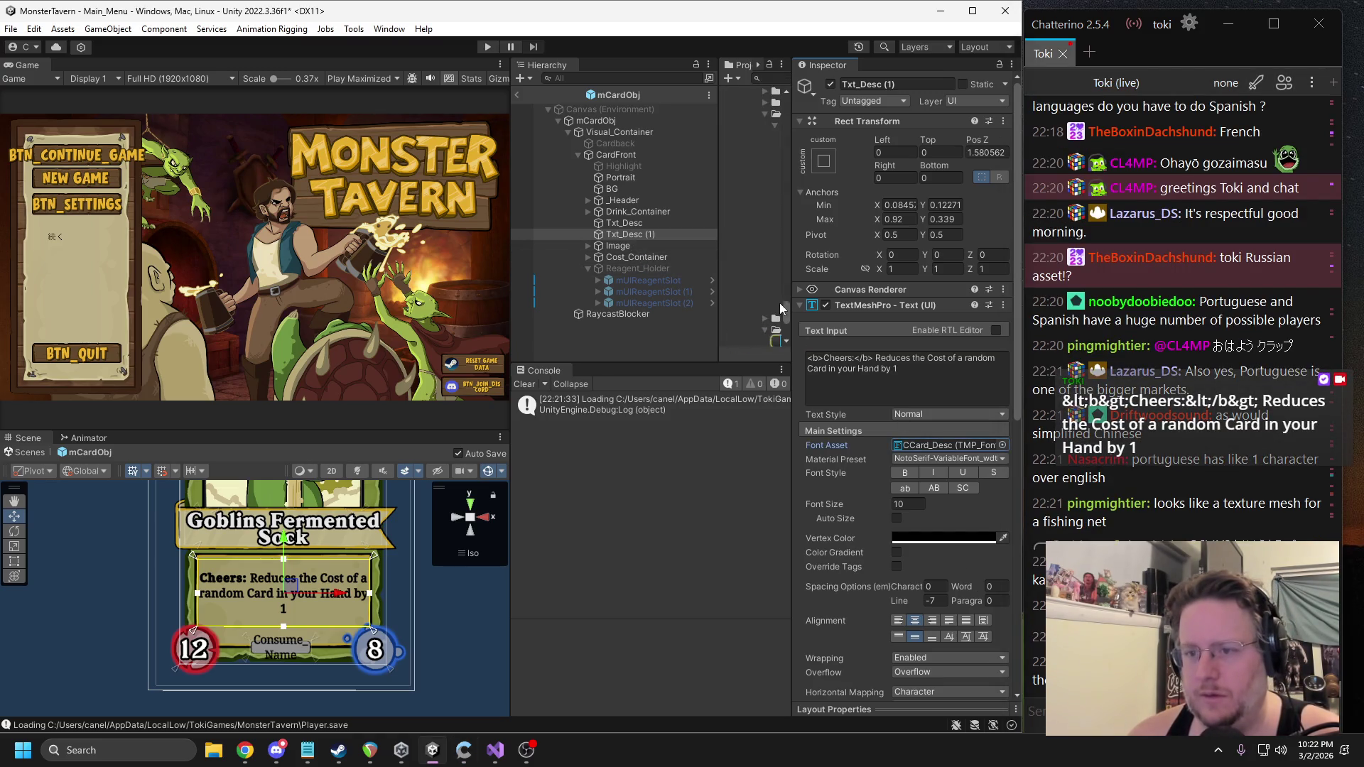
left_click_drag(790, 295, 838, 295)
left_click(743, 235)
left_click_drag(751, 232, 682, 232)
scroll(943, 413, "down", 4)
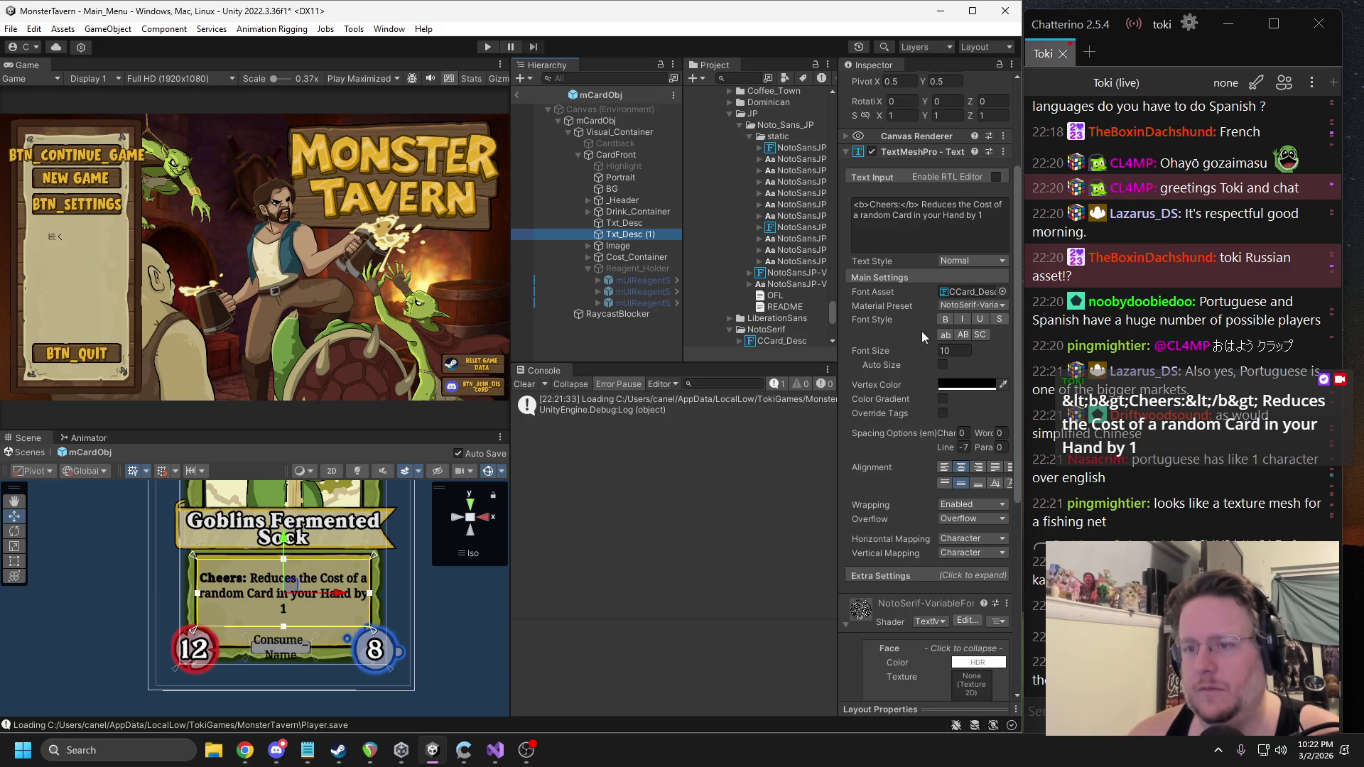
left_click_drag(805, 240, 970, 291)
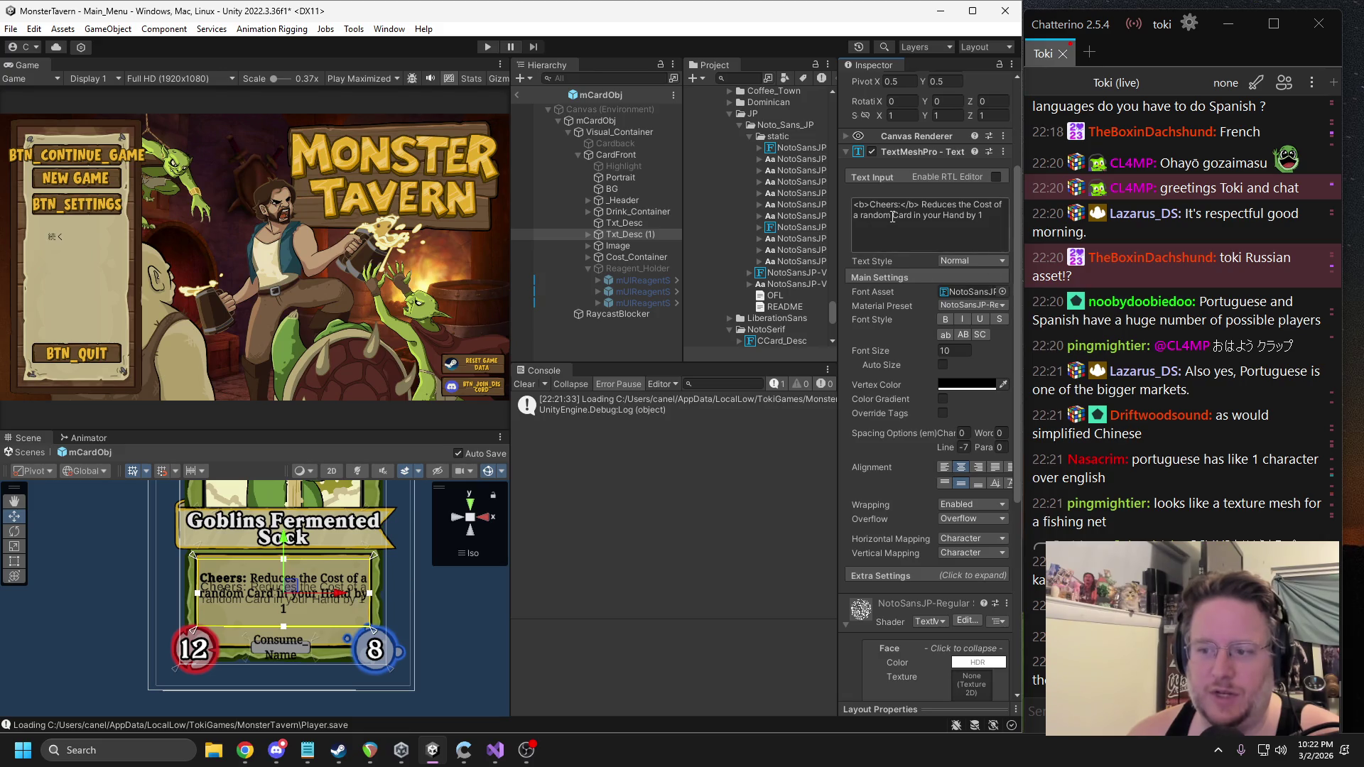
scroll(916, 384, "down", 5)
scroll(916, 385, "down", 1)
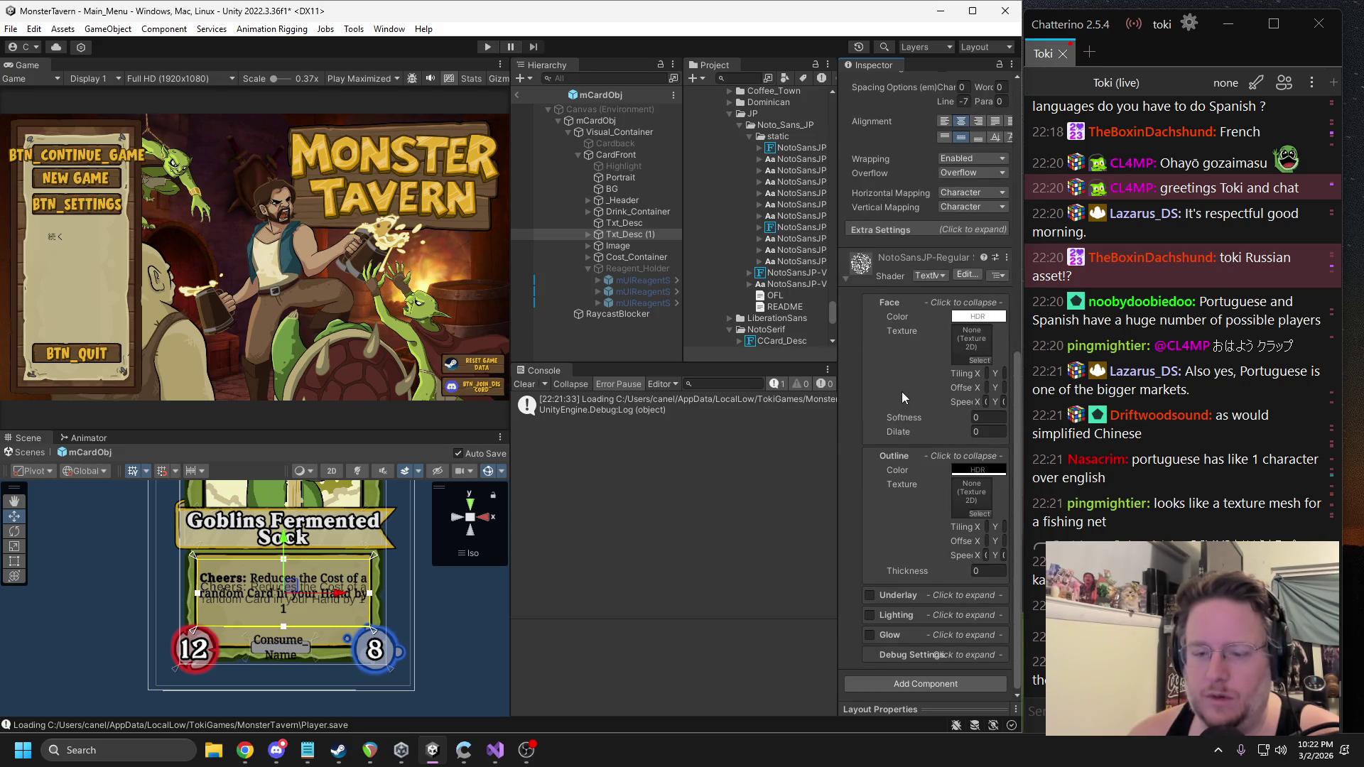
scroll(905, 353, "down", 1)
scroll(904, 353, "up", 10)
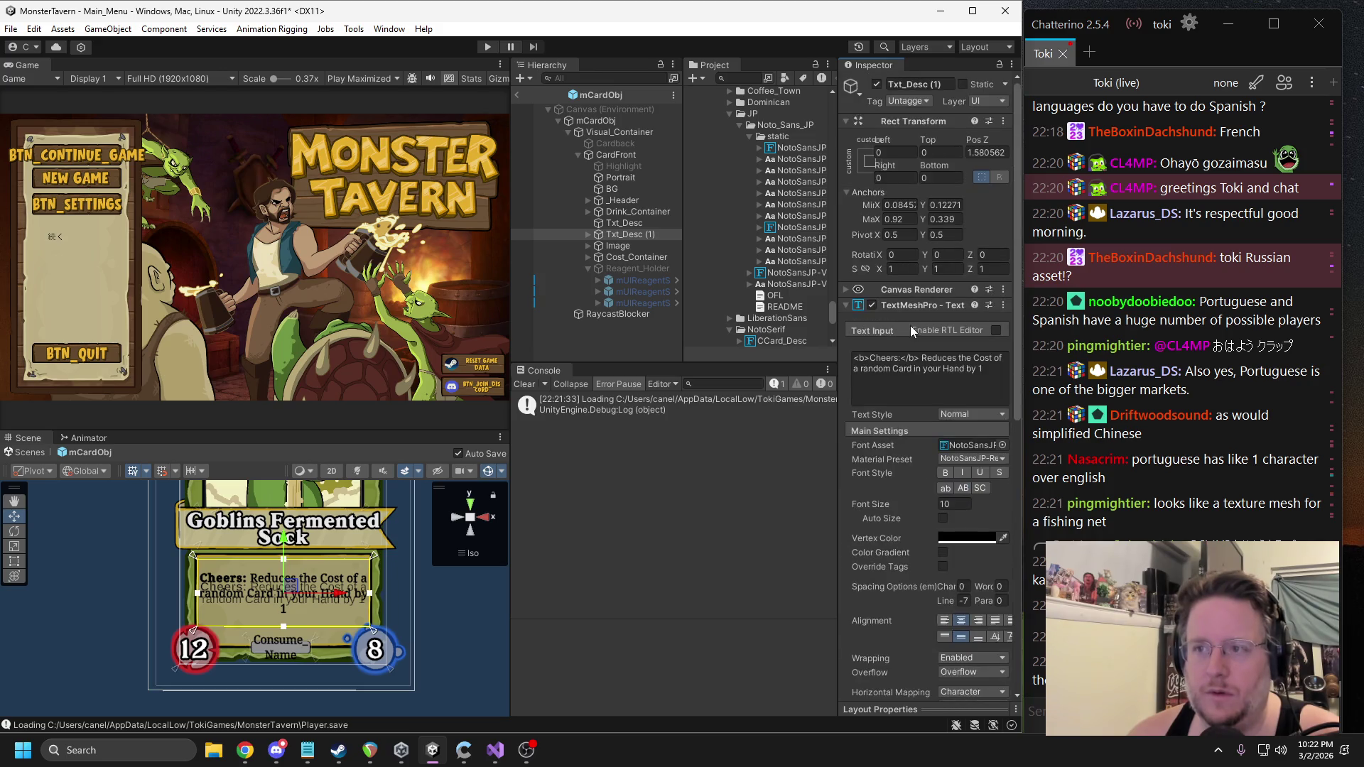
Deactivate the original Txt_Desc and paste the Japanese description into the duplicate's Text Input.
left_click(624, 222)
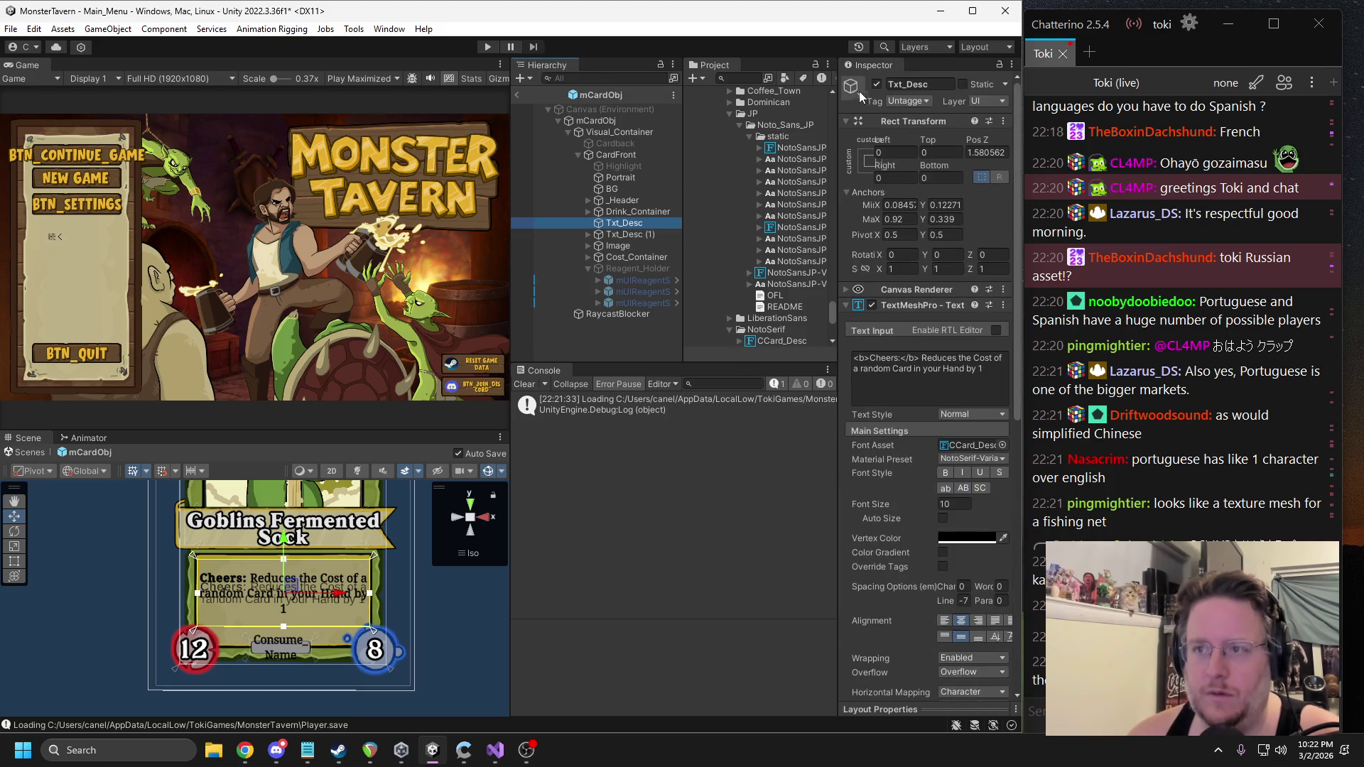
left_click(877, 83)
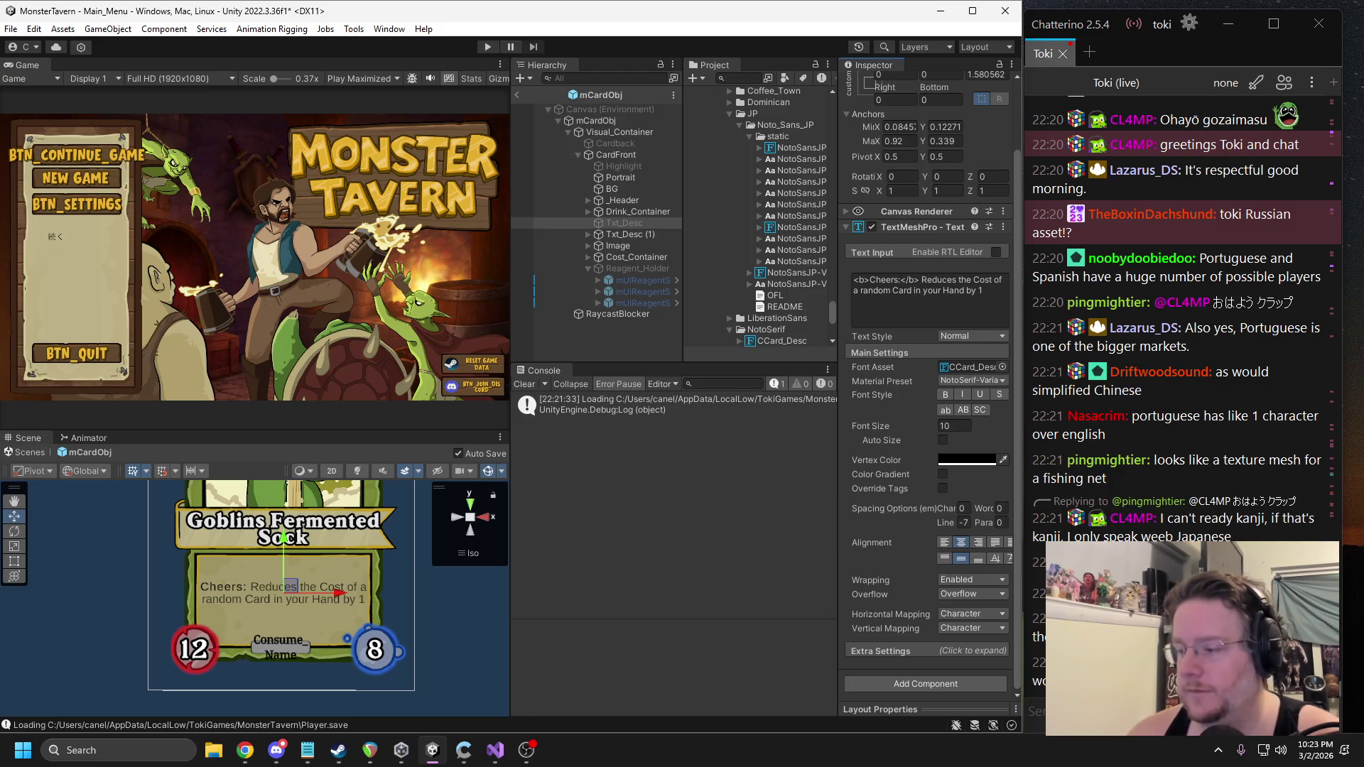
key("alt+Tab")
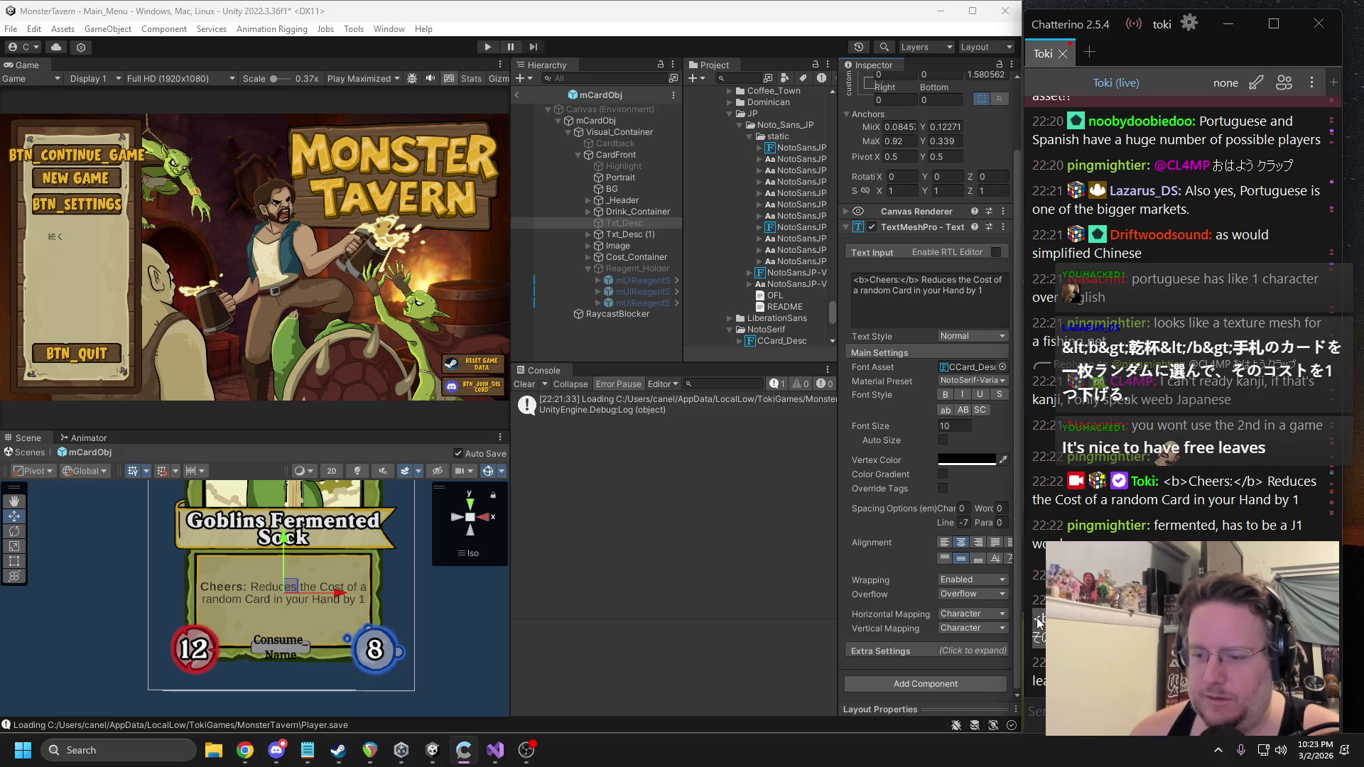
left_click(938, 295)
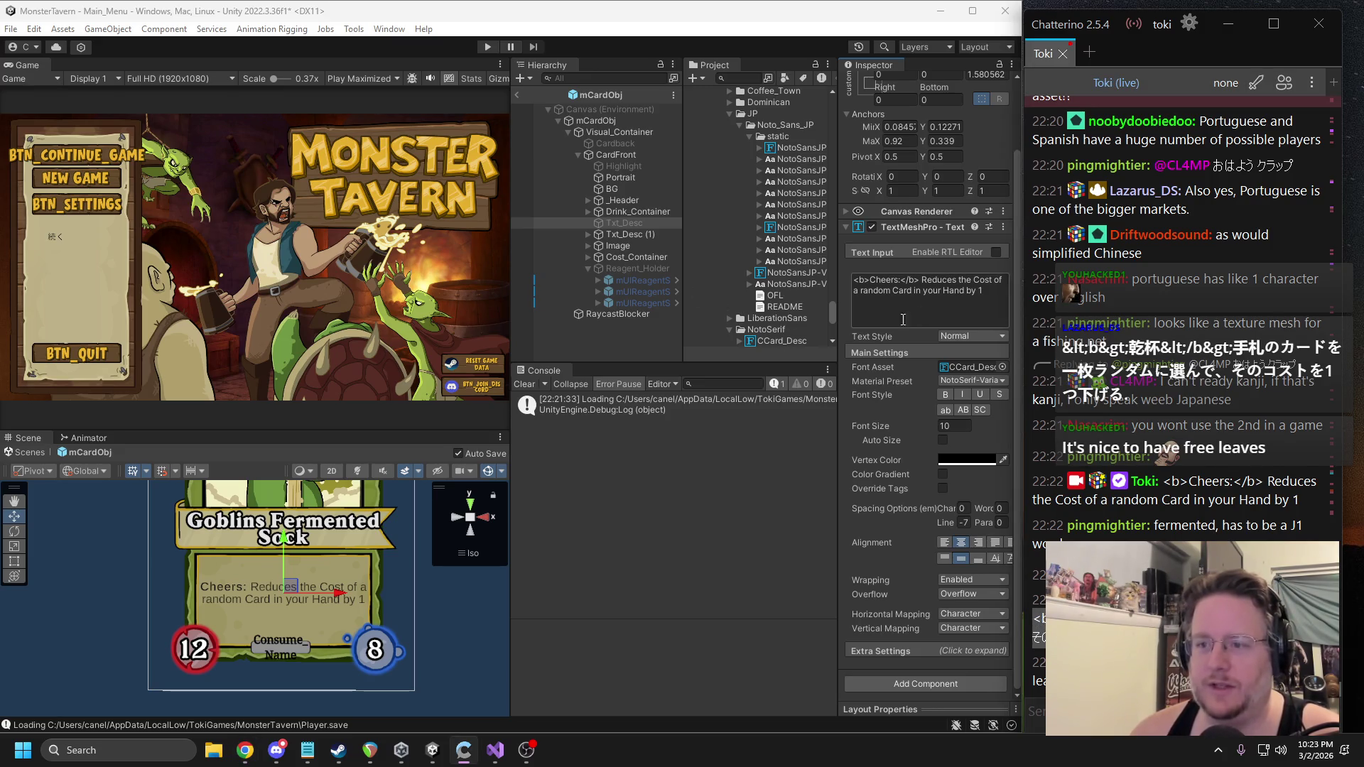
key("ctrl+a")
type("<b>乾杯</b>手札のカードを一枚ランダムに選んで、そのコストを1つ下げる。")
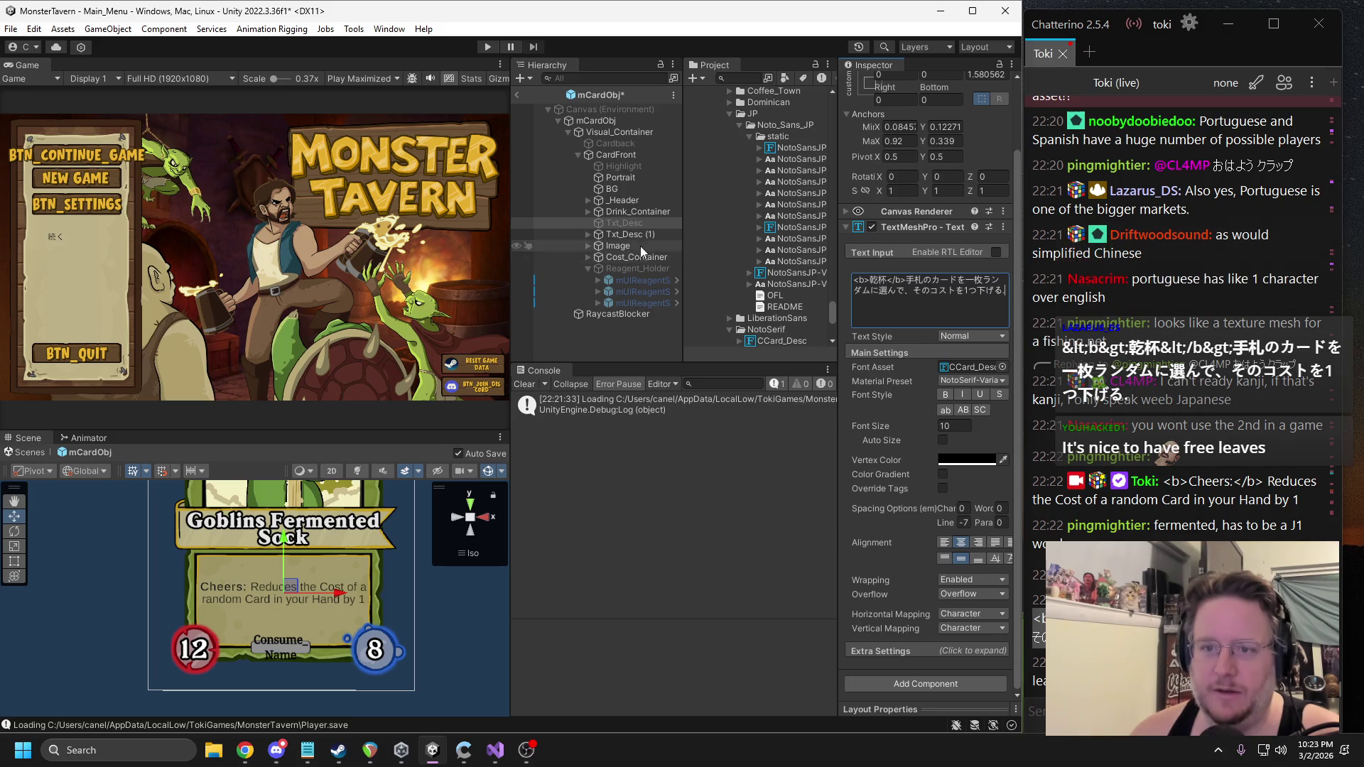
key("ctrl+z")
left_click(634, 237)
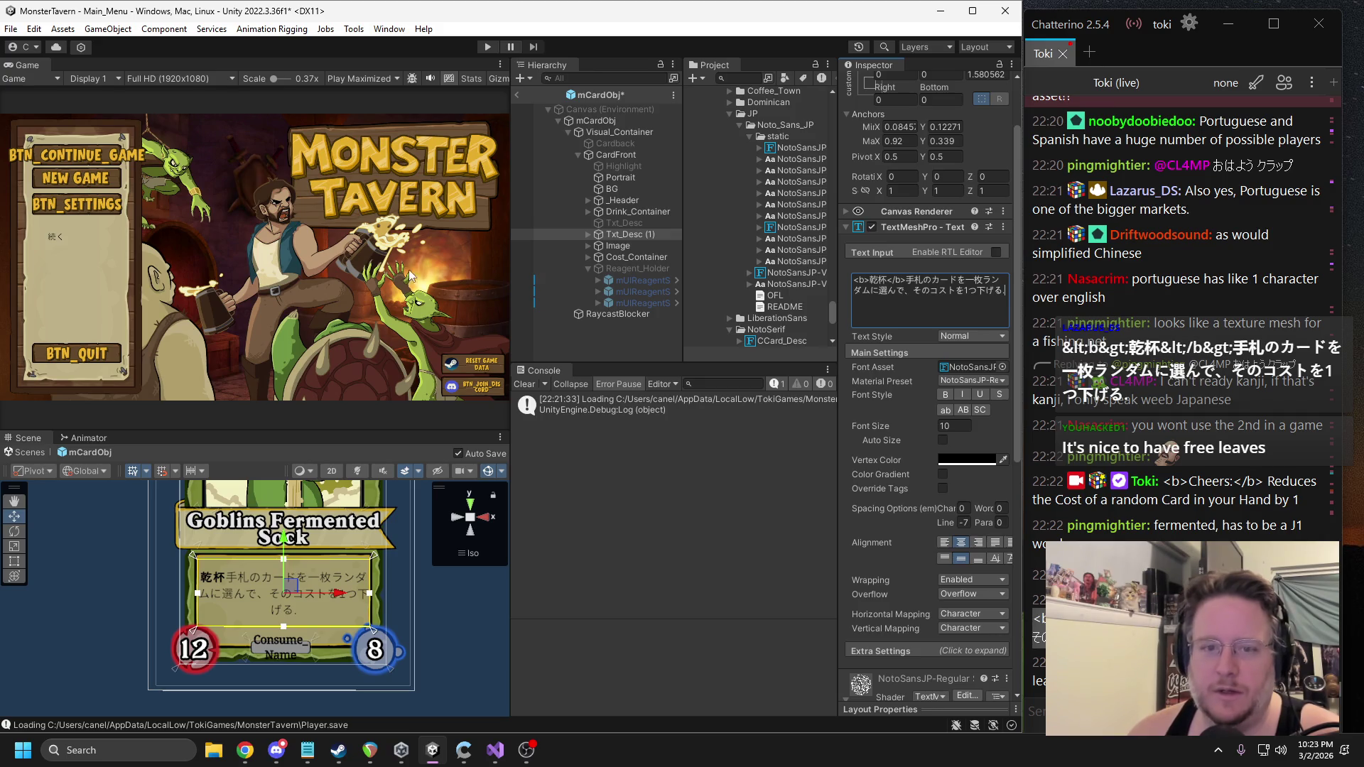
scroll(329, 579, "up", 10)
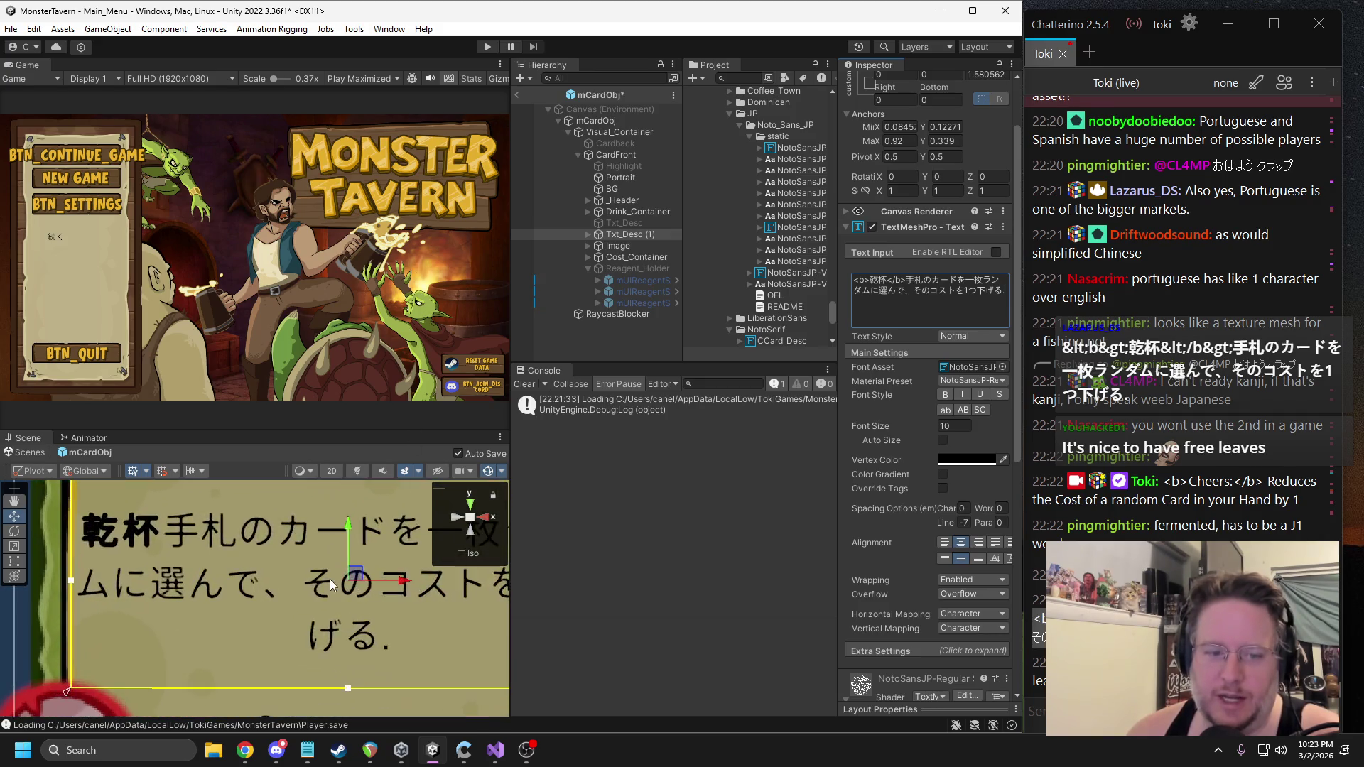
scroll(293, 590, "down", 10)
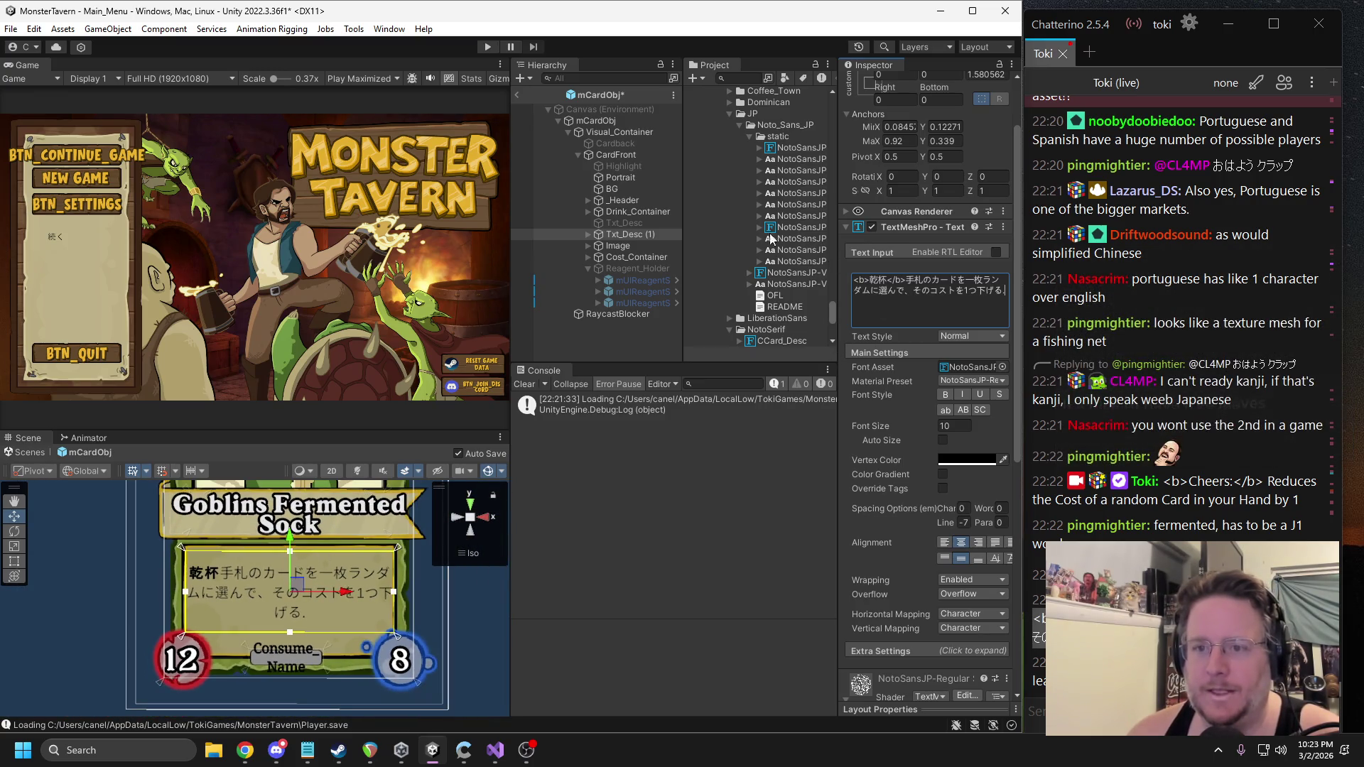
scroll(923, 400, "down", 5)
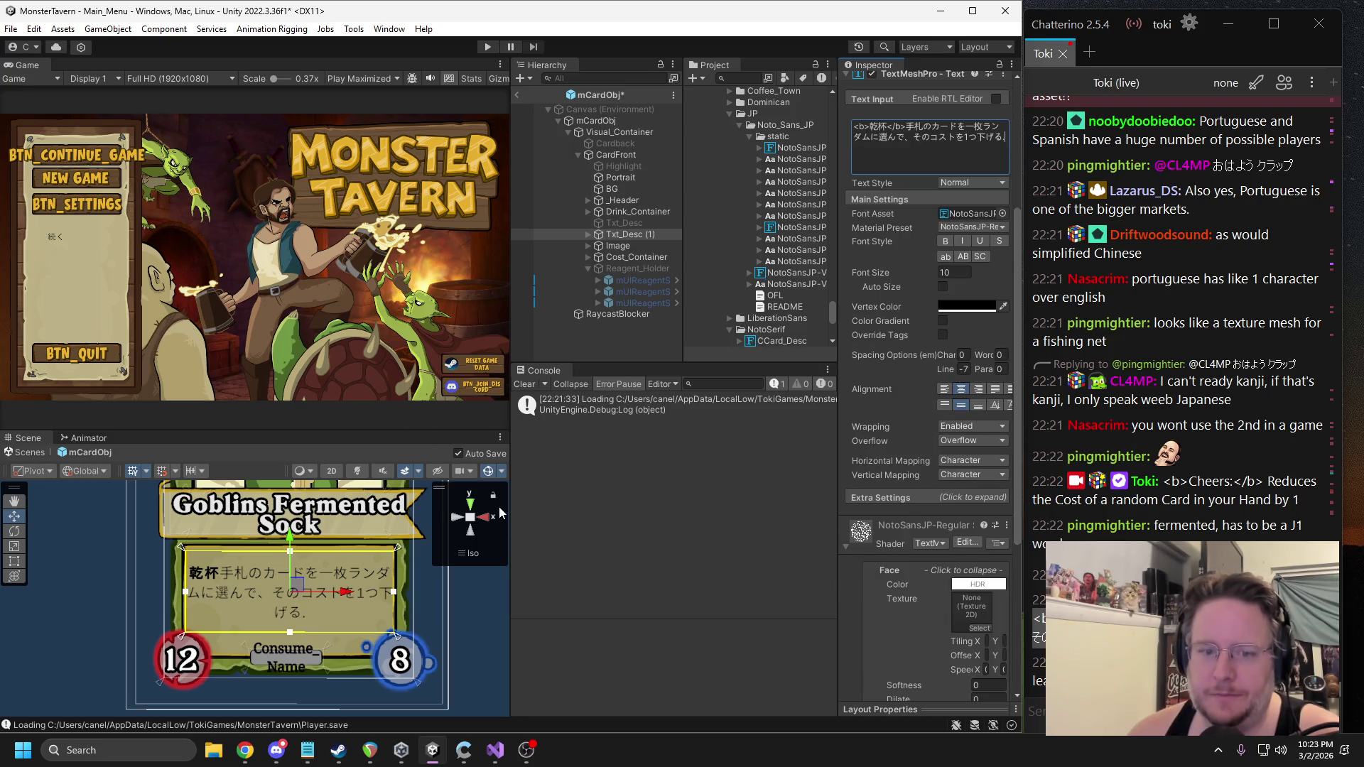
left_click_drag(839, 249, 805, 249)
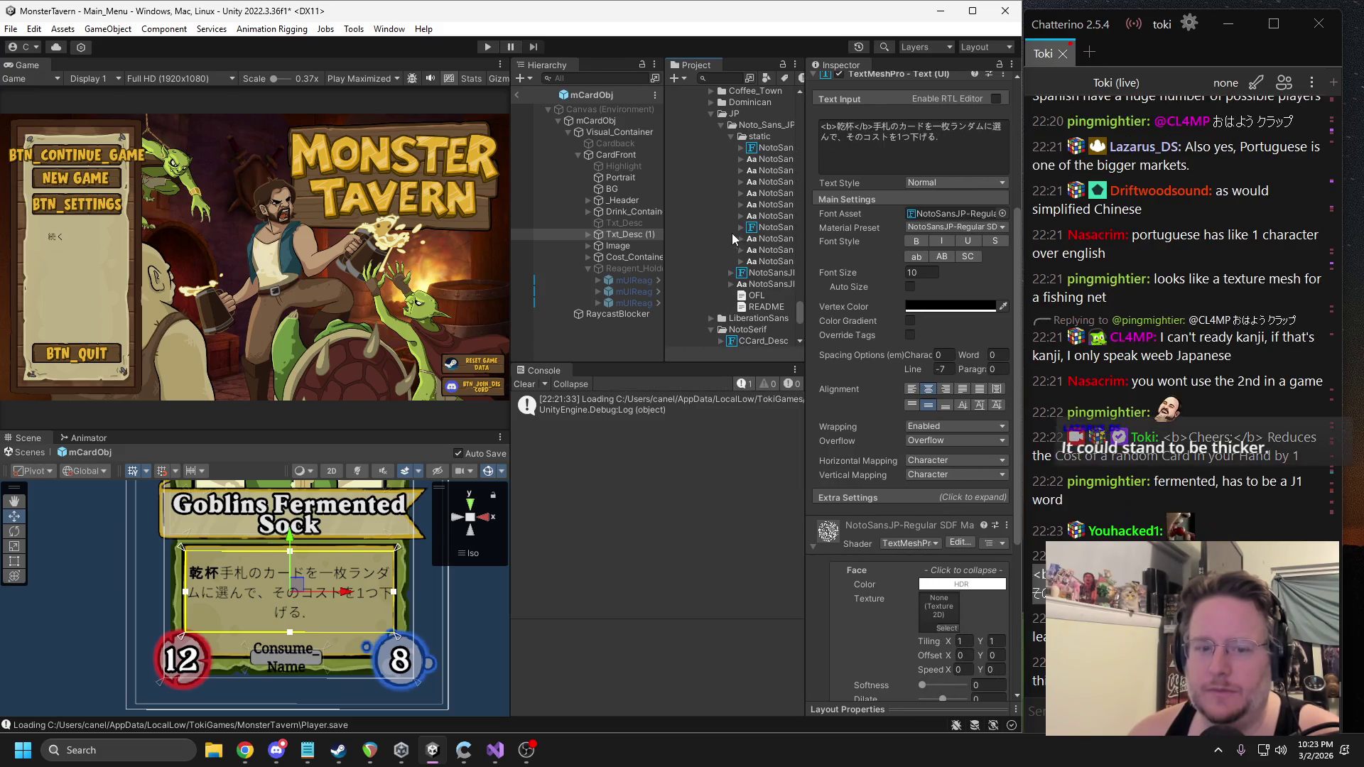
scroll(300, 643, "down", 1)
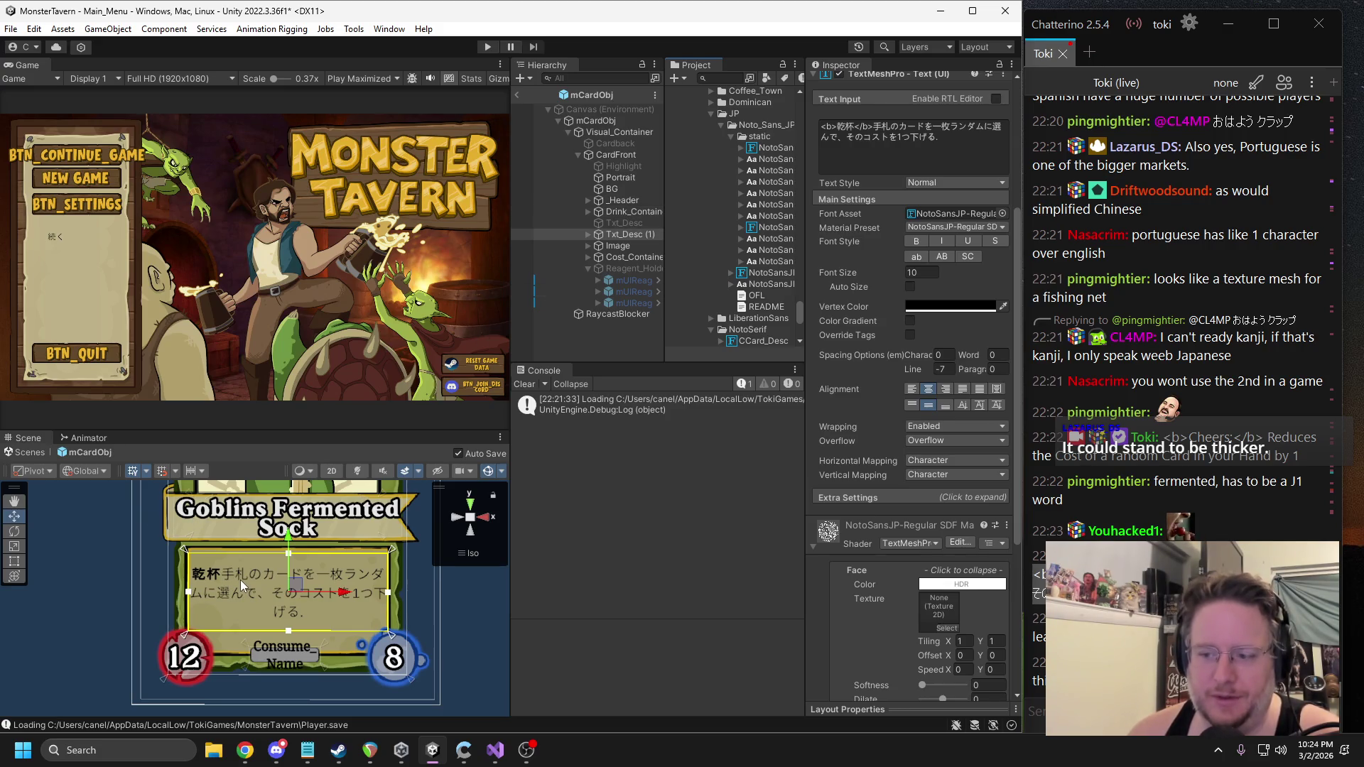
Inspect the NotoSansJP-Regular SDF font asset, checking its 36.2 line height.
left_click(772, 147)
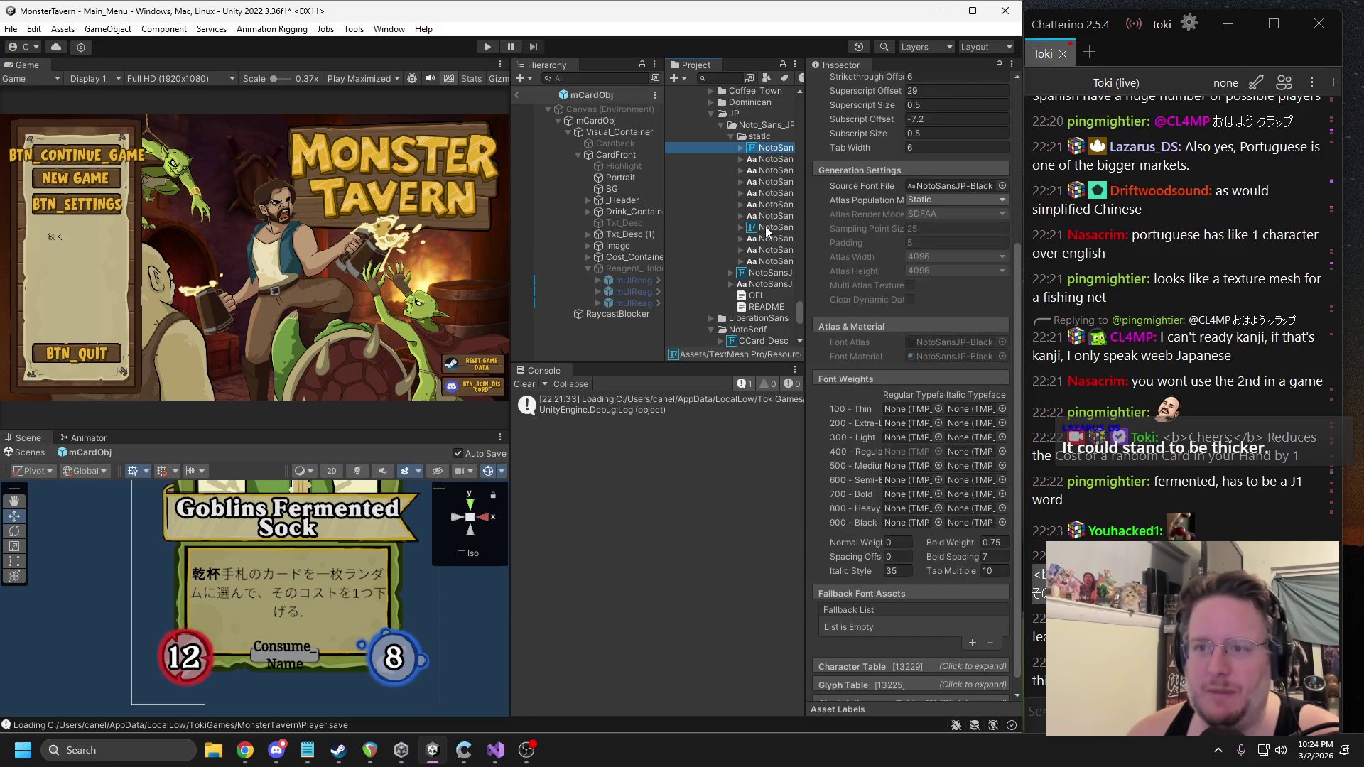
left_click(773, 227)
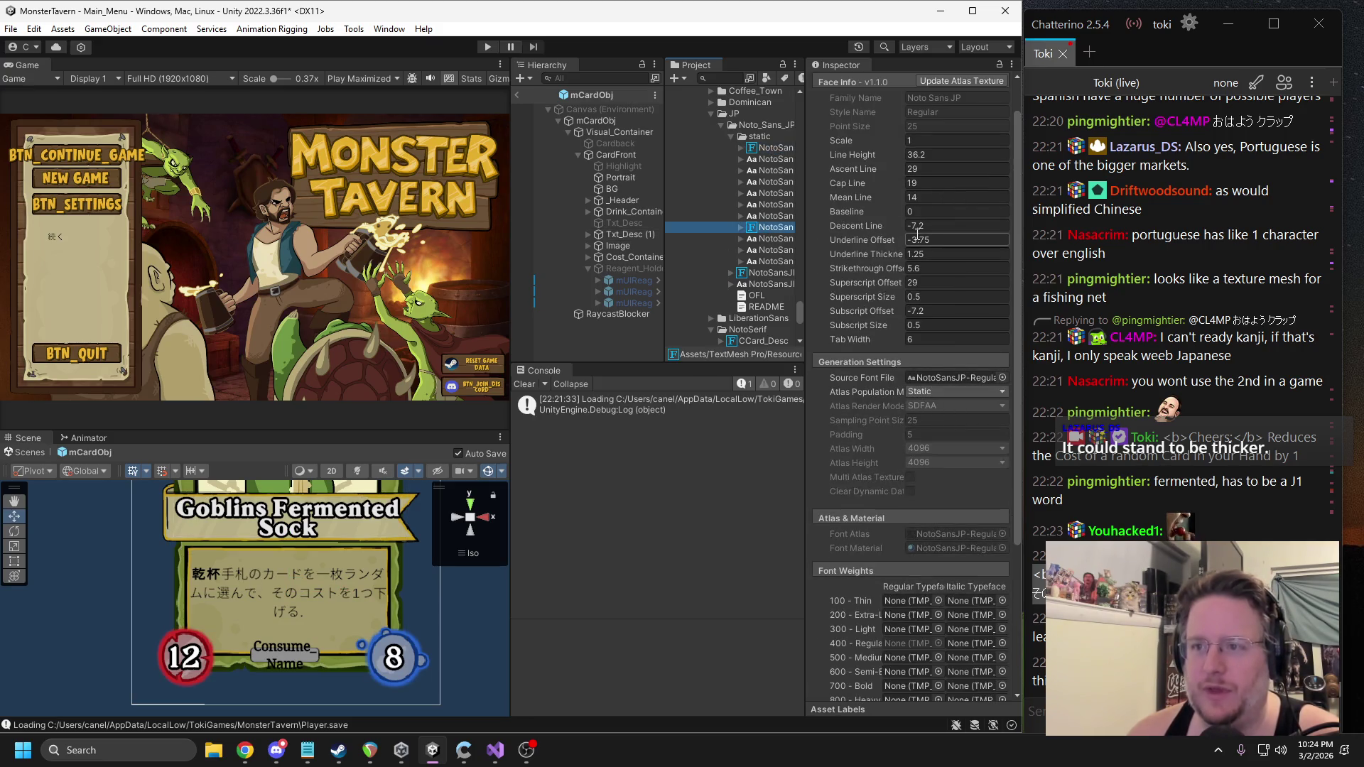
scroll(917, 236, "up", 2)
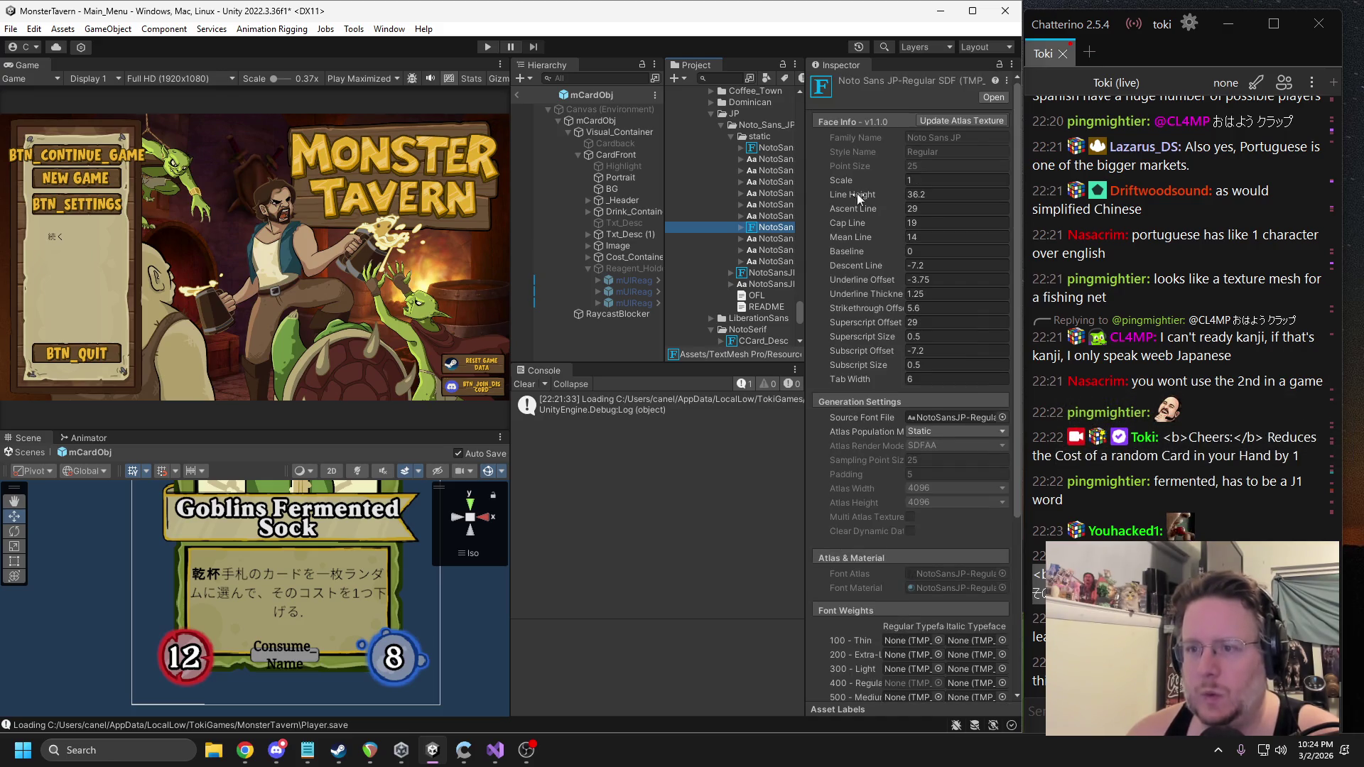
left_click(891, 194)
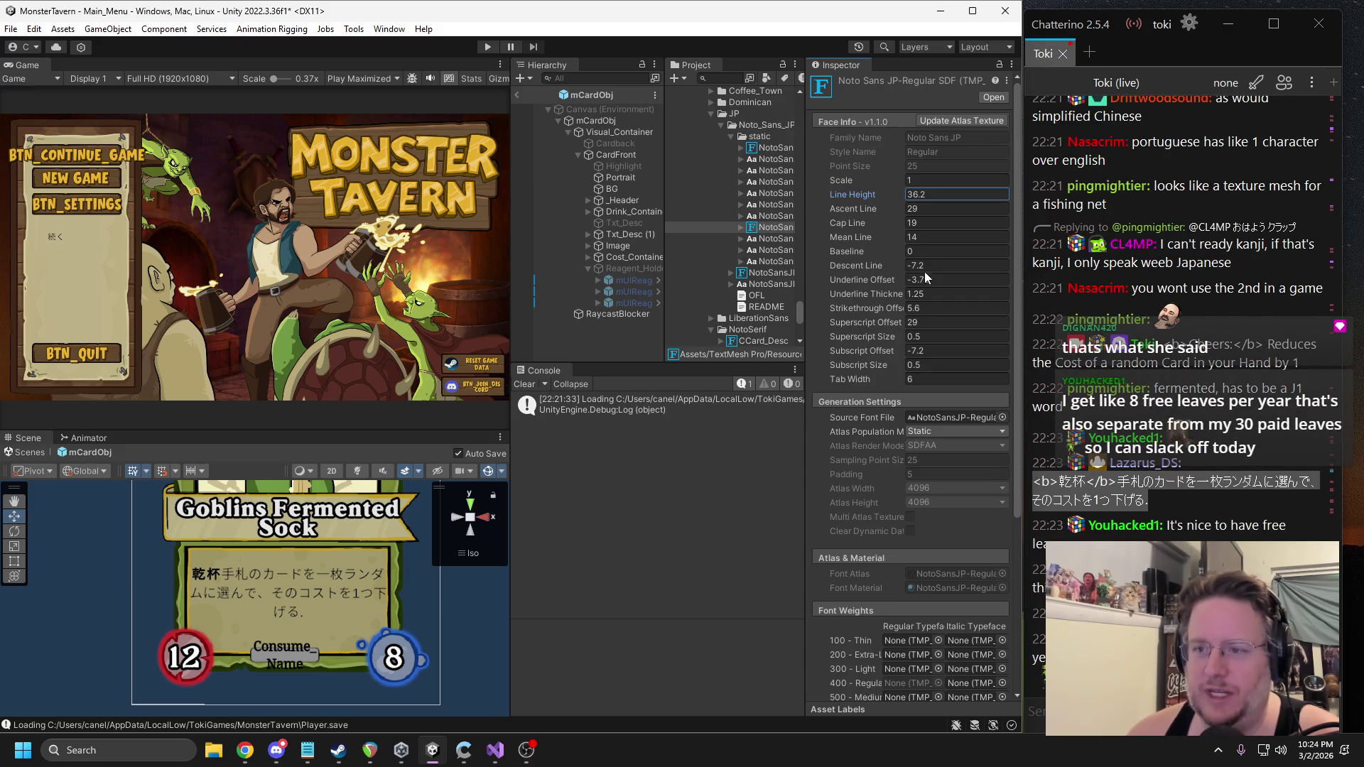
Assign NotoSansJP-Black SDF as the Font Asset of Txt_Desc (1).
left_click(630, 235)
left_click_drag(921, 456, 924, 447)
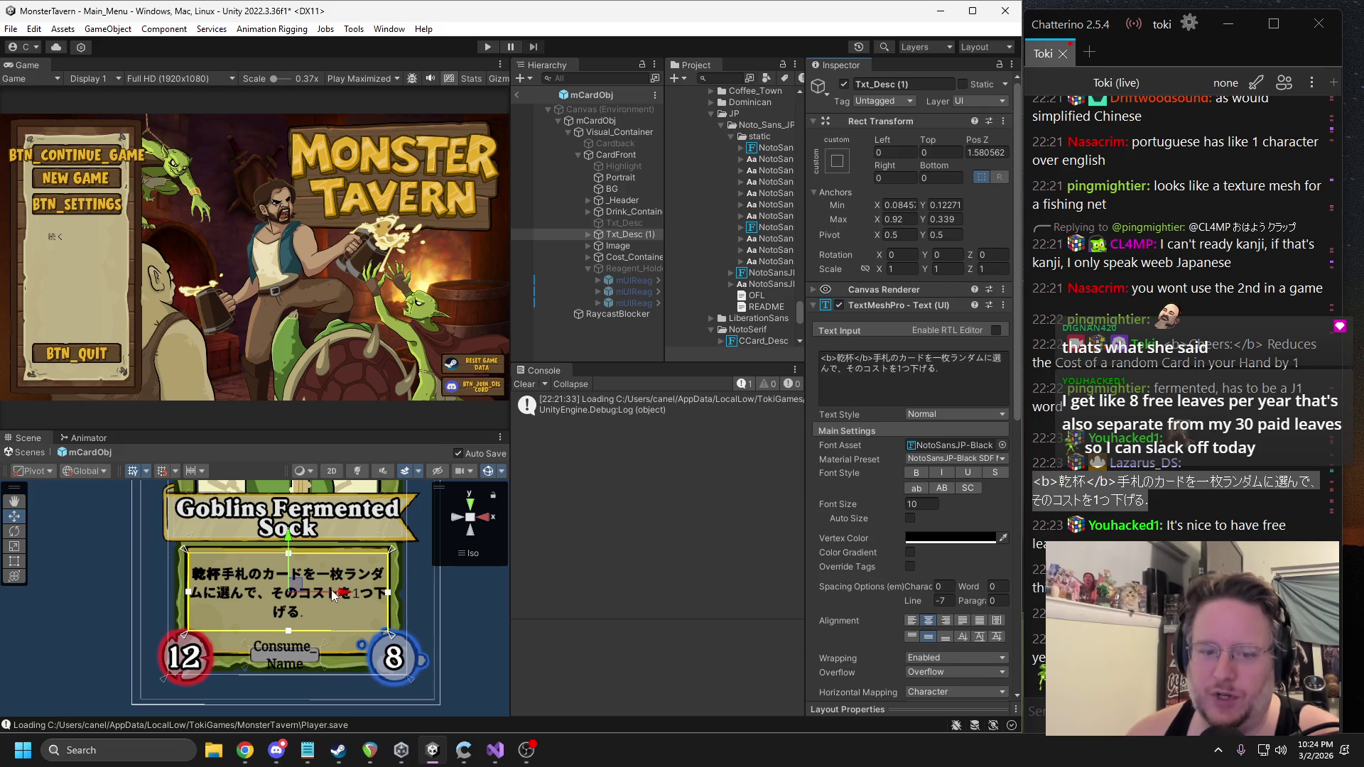
scroll(331, 597, "up", 5)
scroll(330, 597, "down", 2)
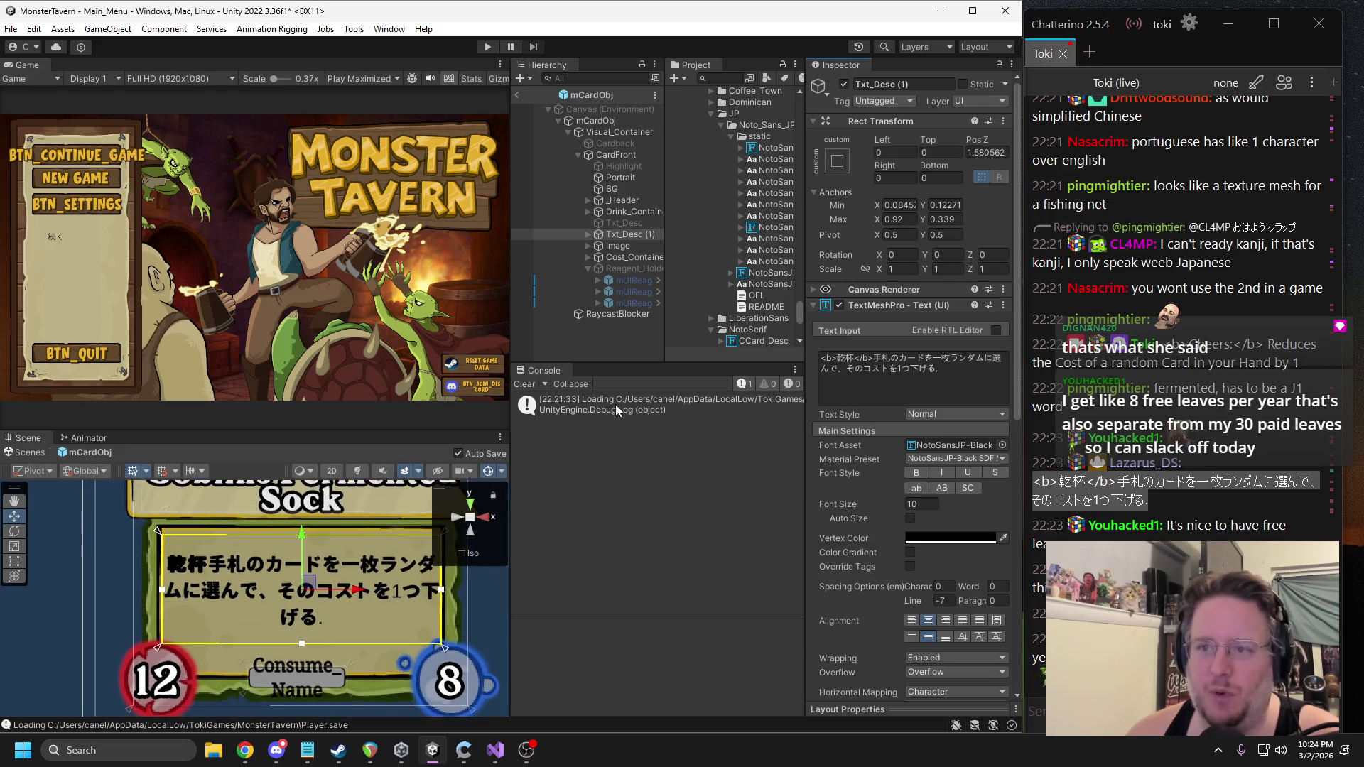
left_click_drag(801, 237, 934, 261)
left_click(893, 250)
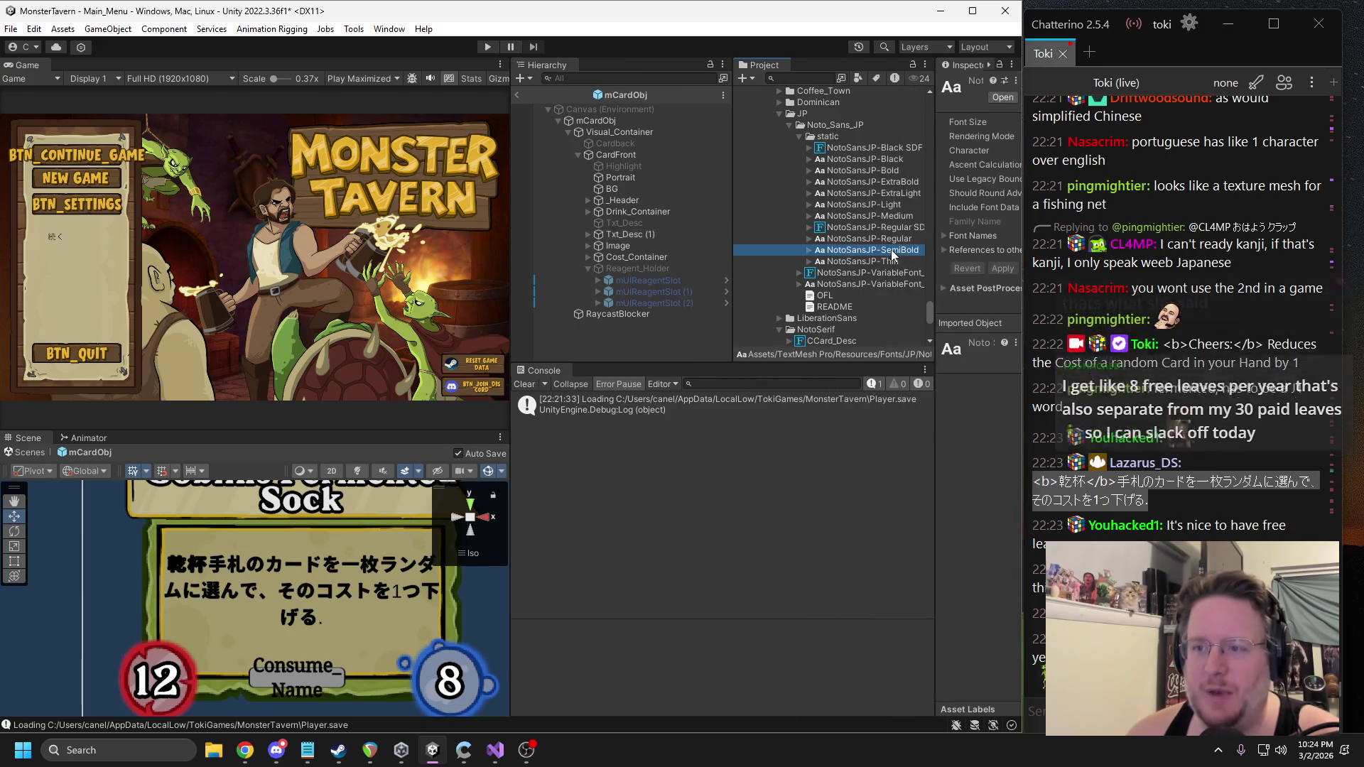
Look over the NotoSansJP-Medium font asset and recentre the card in the scene.
left_click(880, 215)
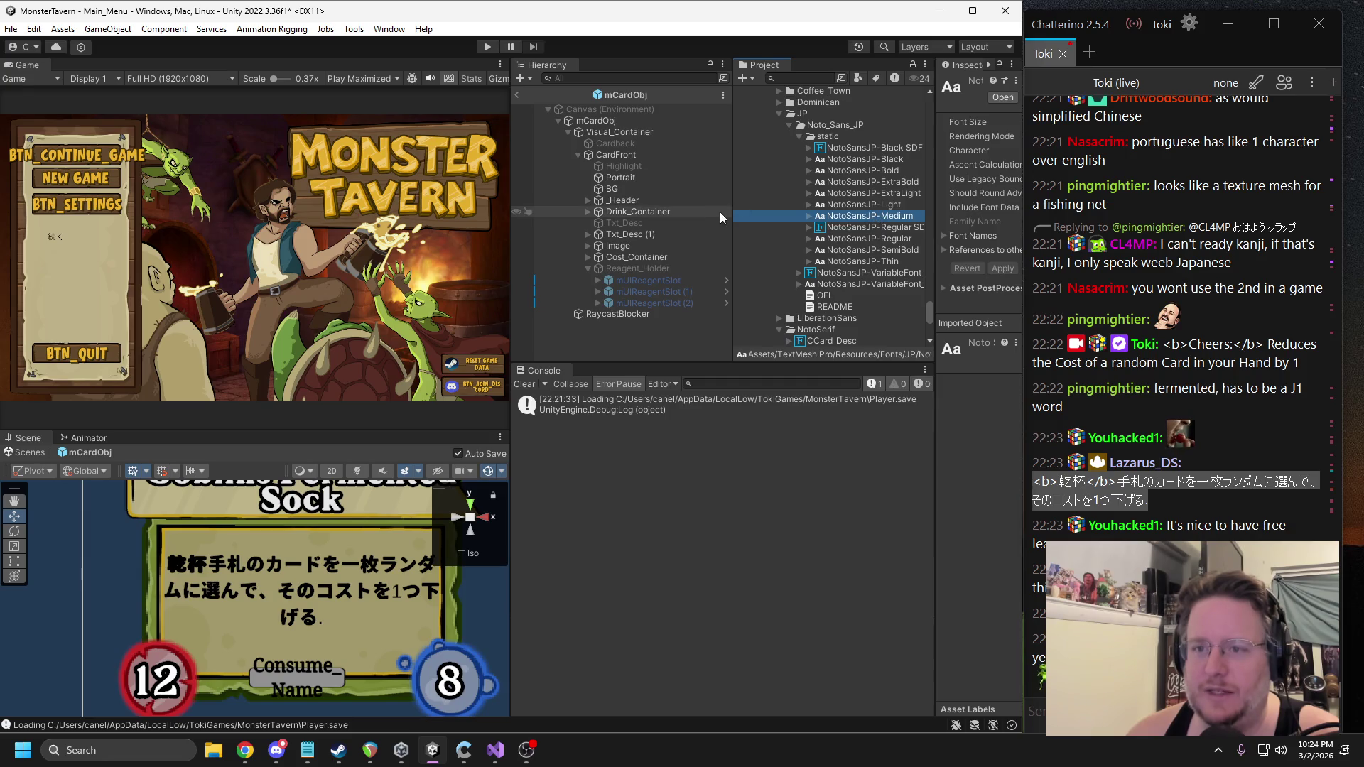
mouse_move(735, 213)
left_mouse_down()
mouse_move(671, 213)
mouse_move(691, 213)
left_mouse_up()
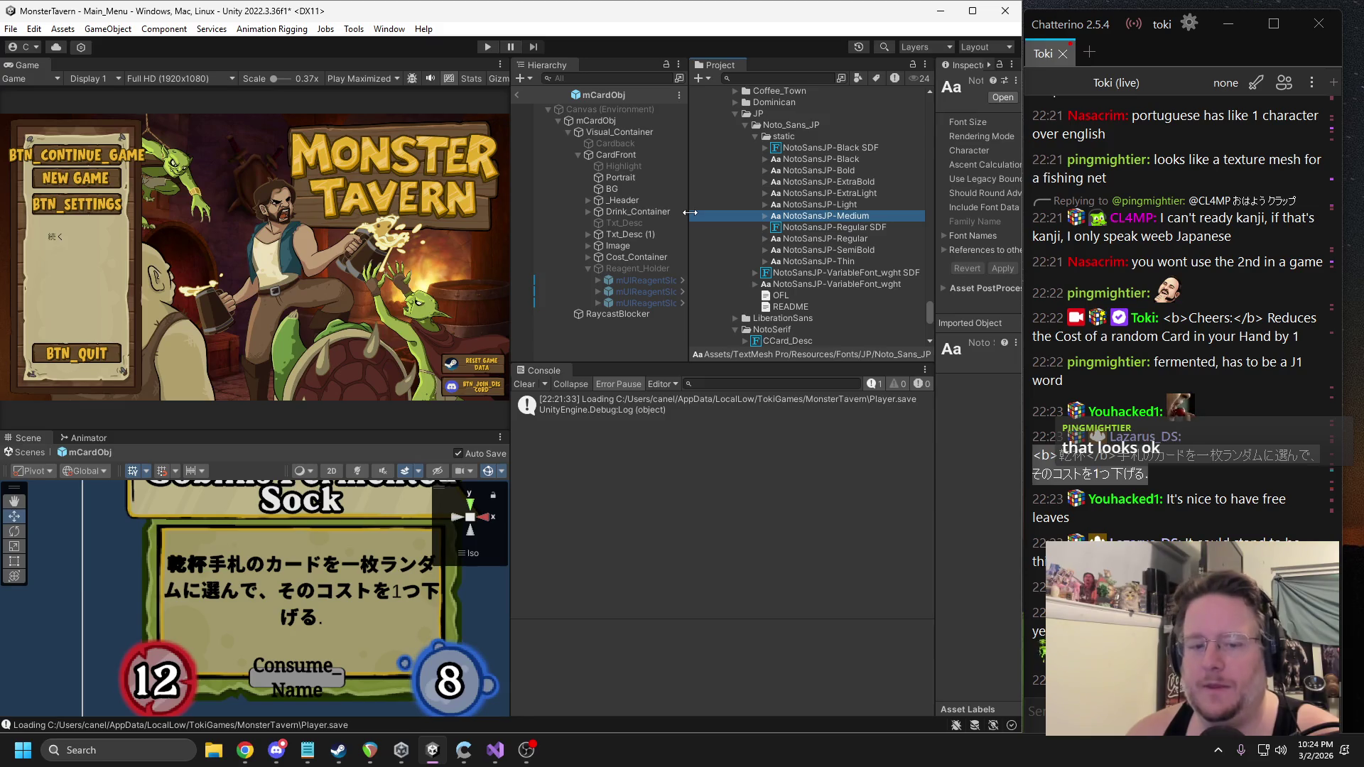
scroll(311, 568, "down", 3)
scroll(310, 568, "down", 1)
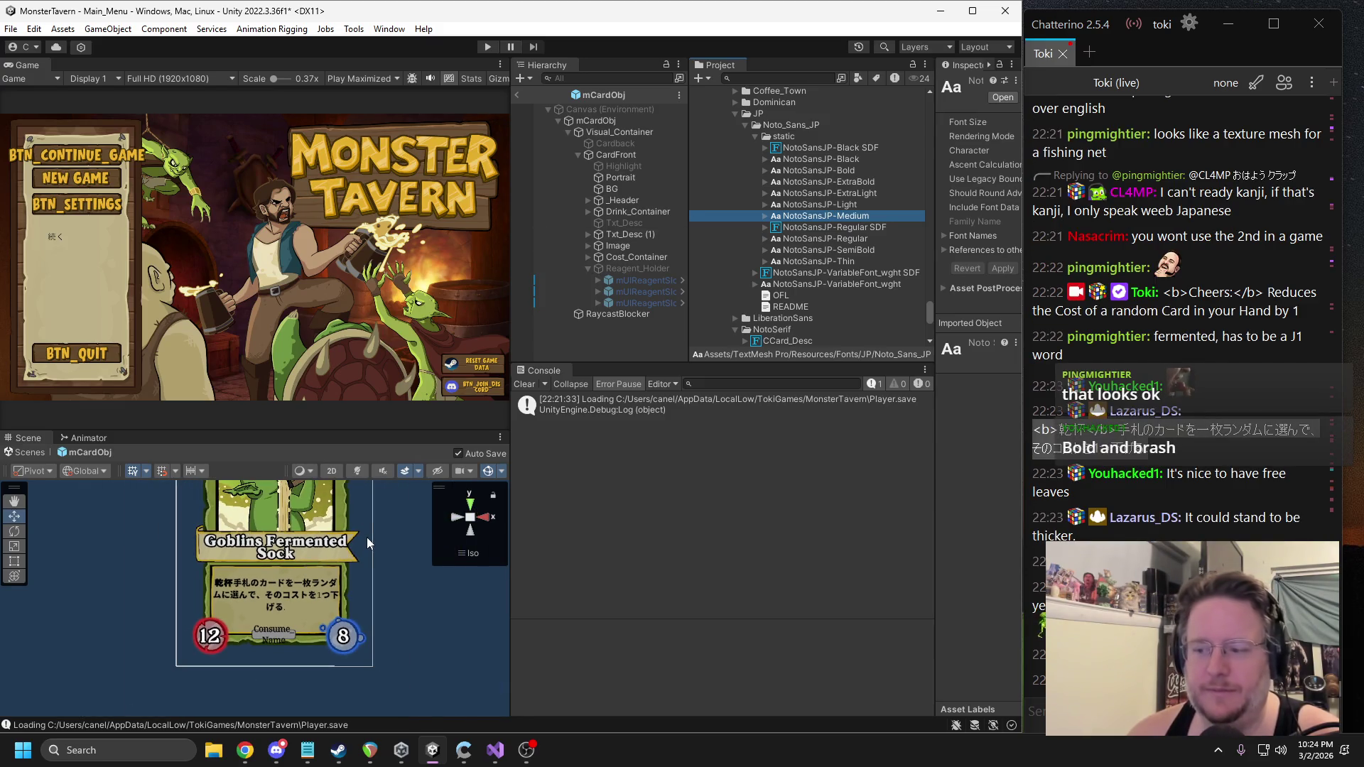
scroll(380, 527, "down", 1)
left_click_drag(381, 527, 368, 561)
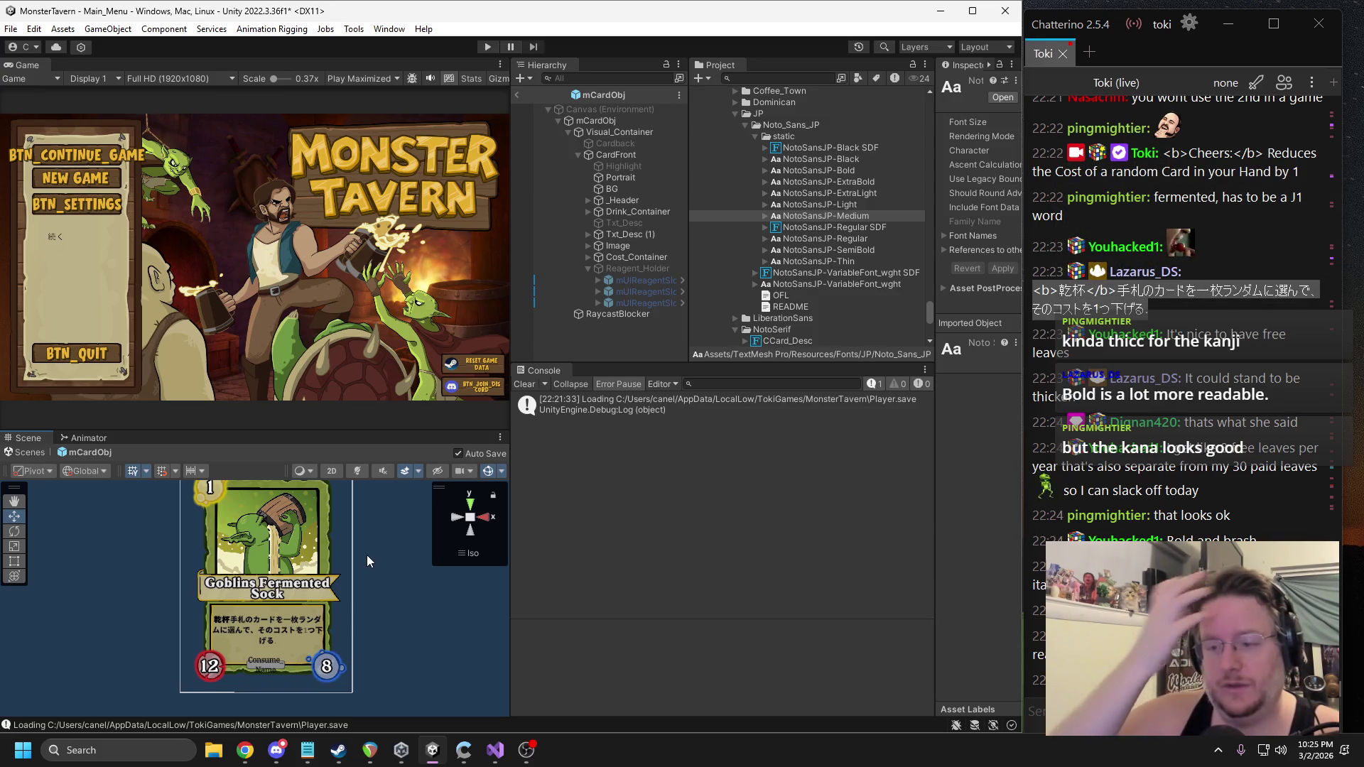
Change Txt_Desc (1)'s <b>乾杯</b> tags to italic <i>乾杯</i>.
left_click(635, 235)
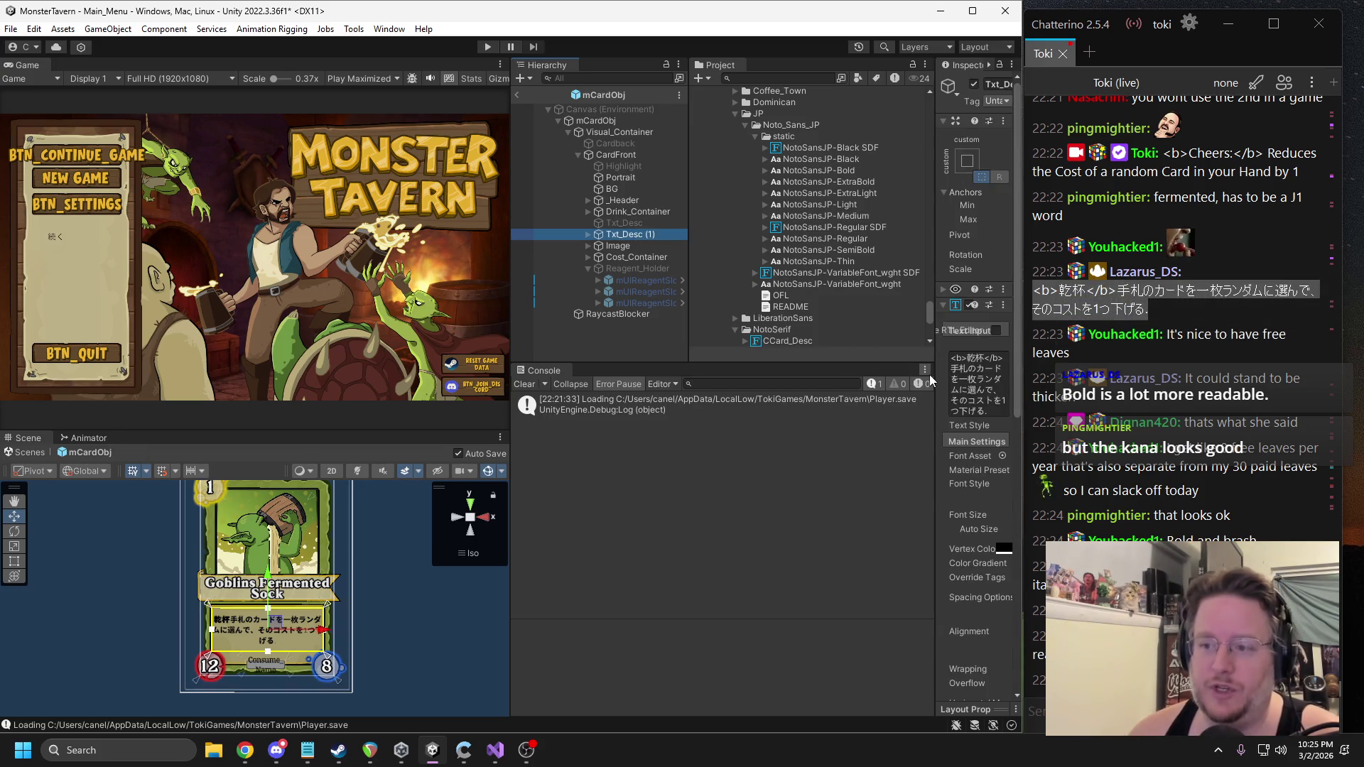
left_click_drag(935, 320, 668, 327)
left_click(693, 358)
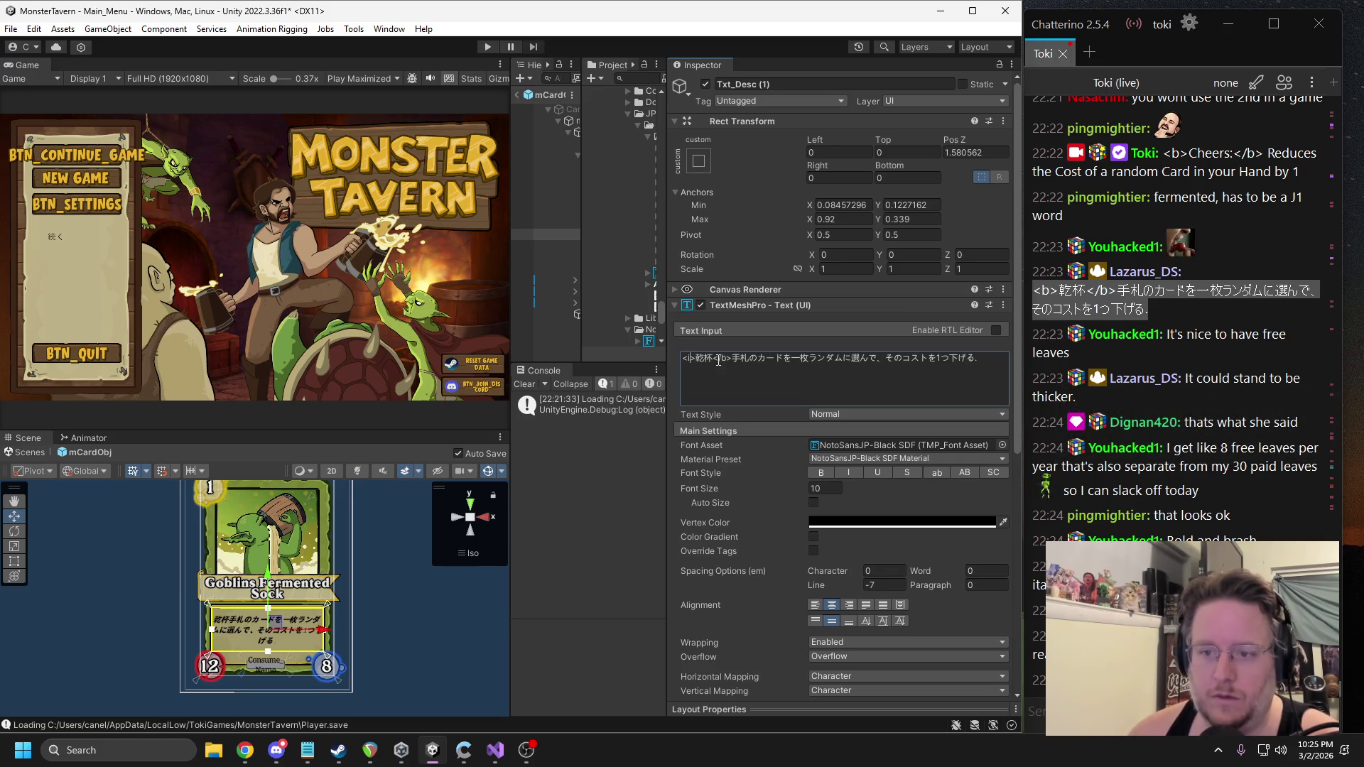
left_click(326, 381)
left_click(399, 608)
scroll(399, 610, "up", 2)
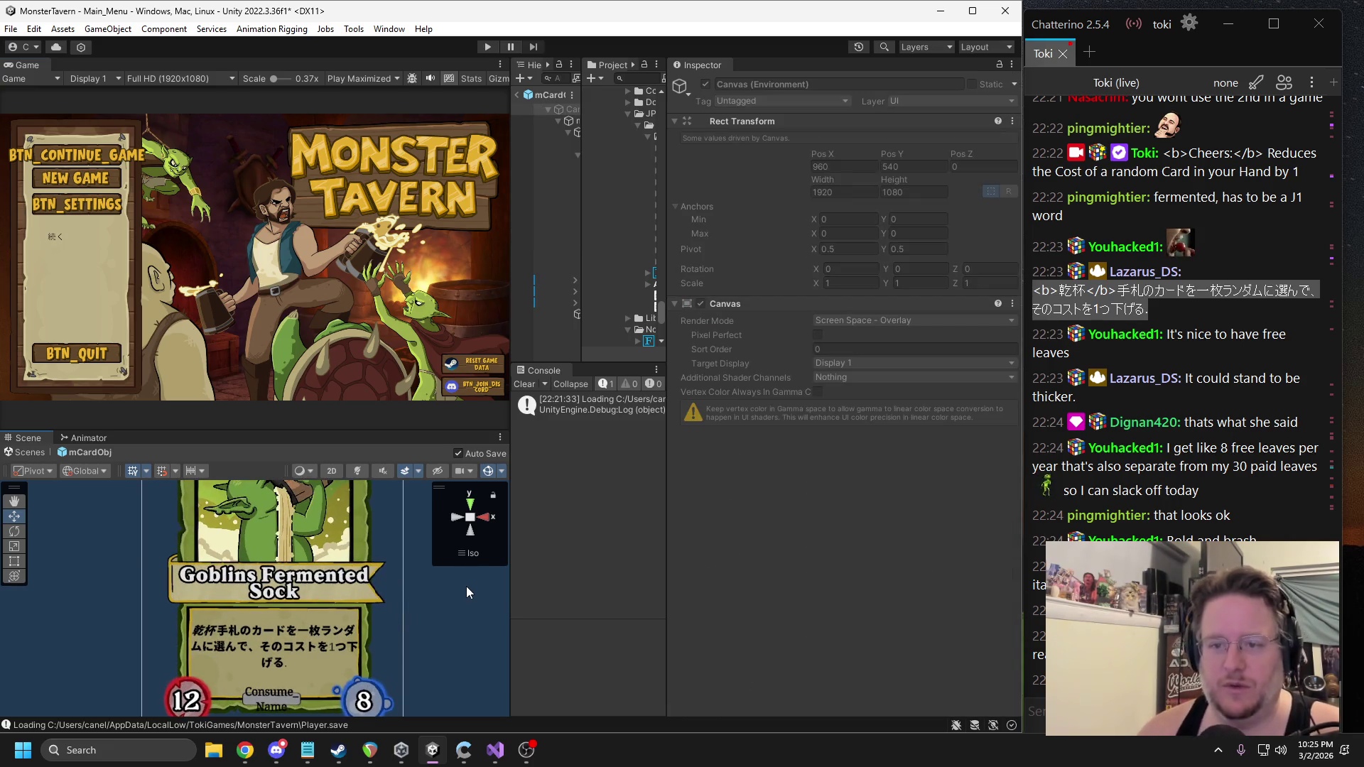
left_click_drag(671, 257, 829, 256)
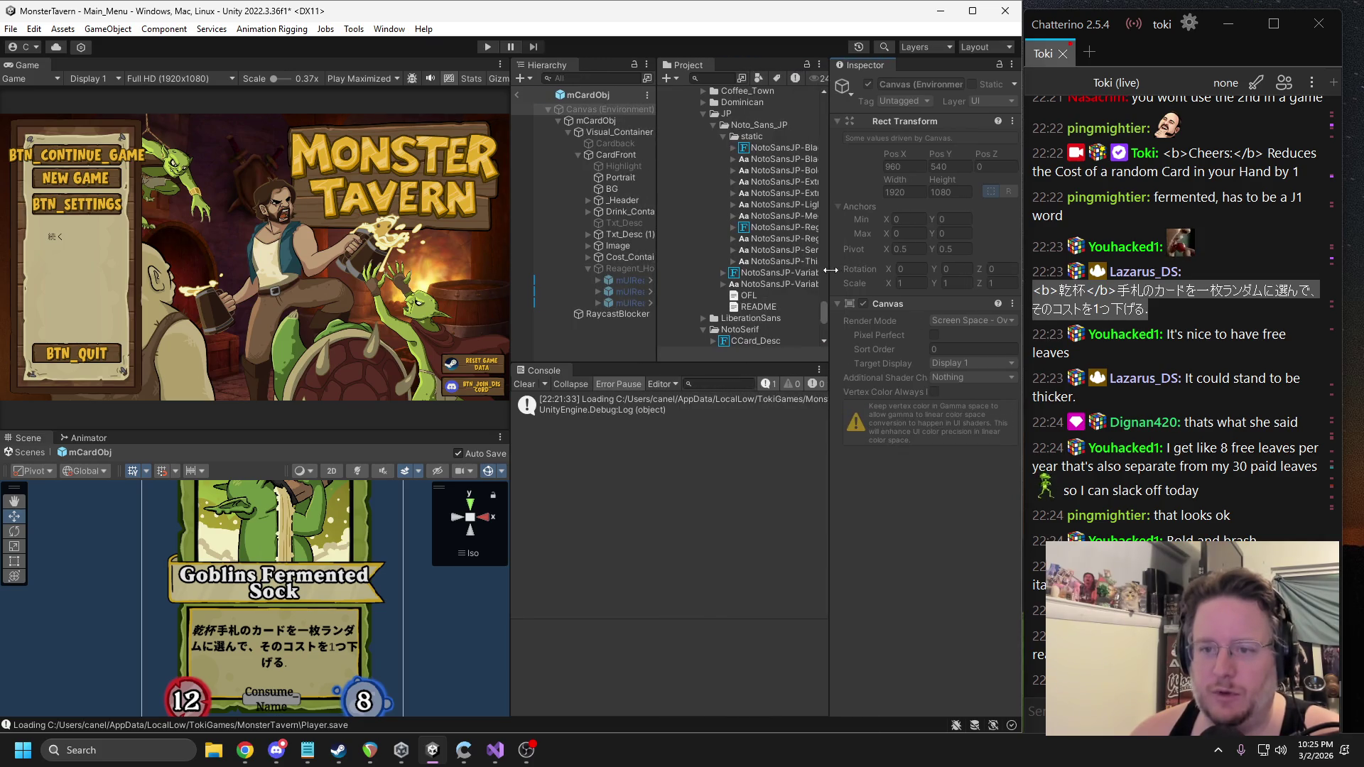
left_click_drag(659, 230, 687, 230)
left_click(645, 235)
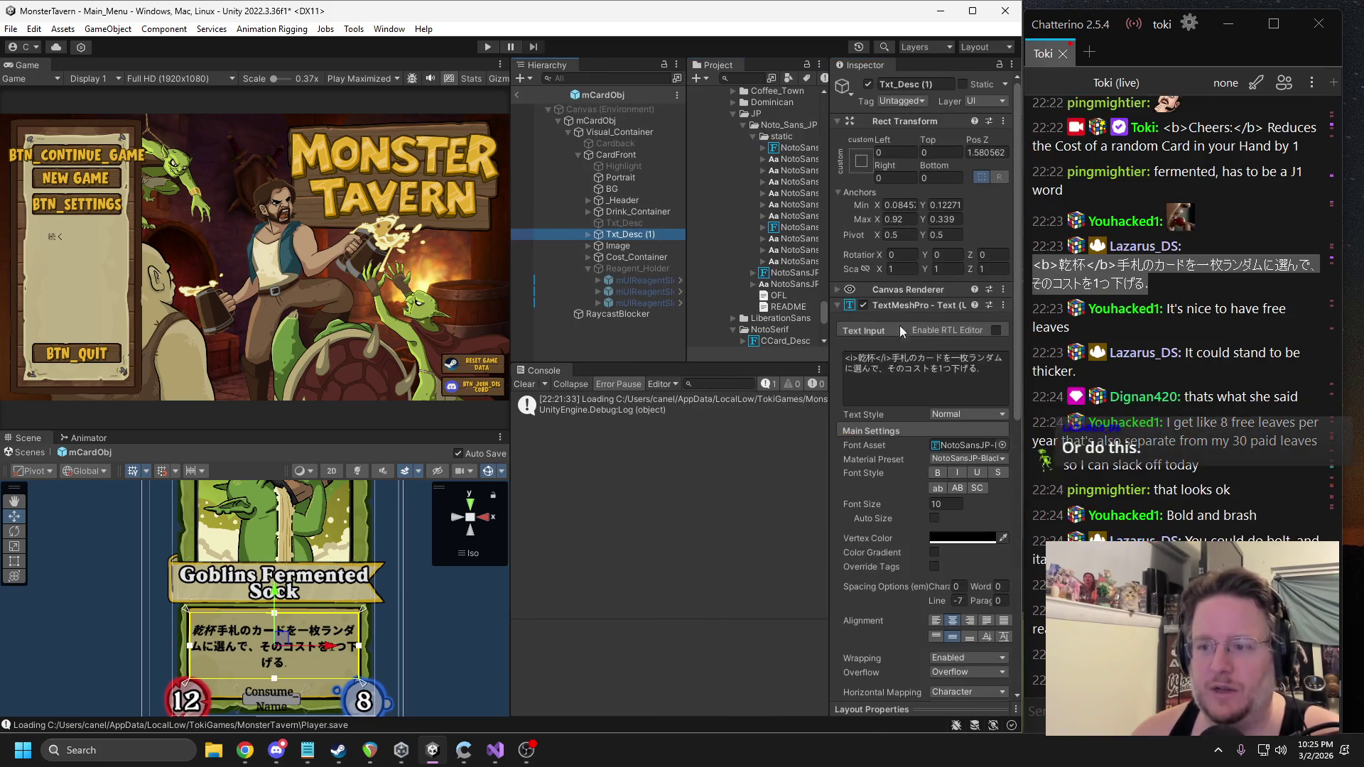
Replace Txt_Desc (1)'s text with the version opening with <b>【乾杯】</b>.
left_click(890, 360)
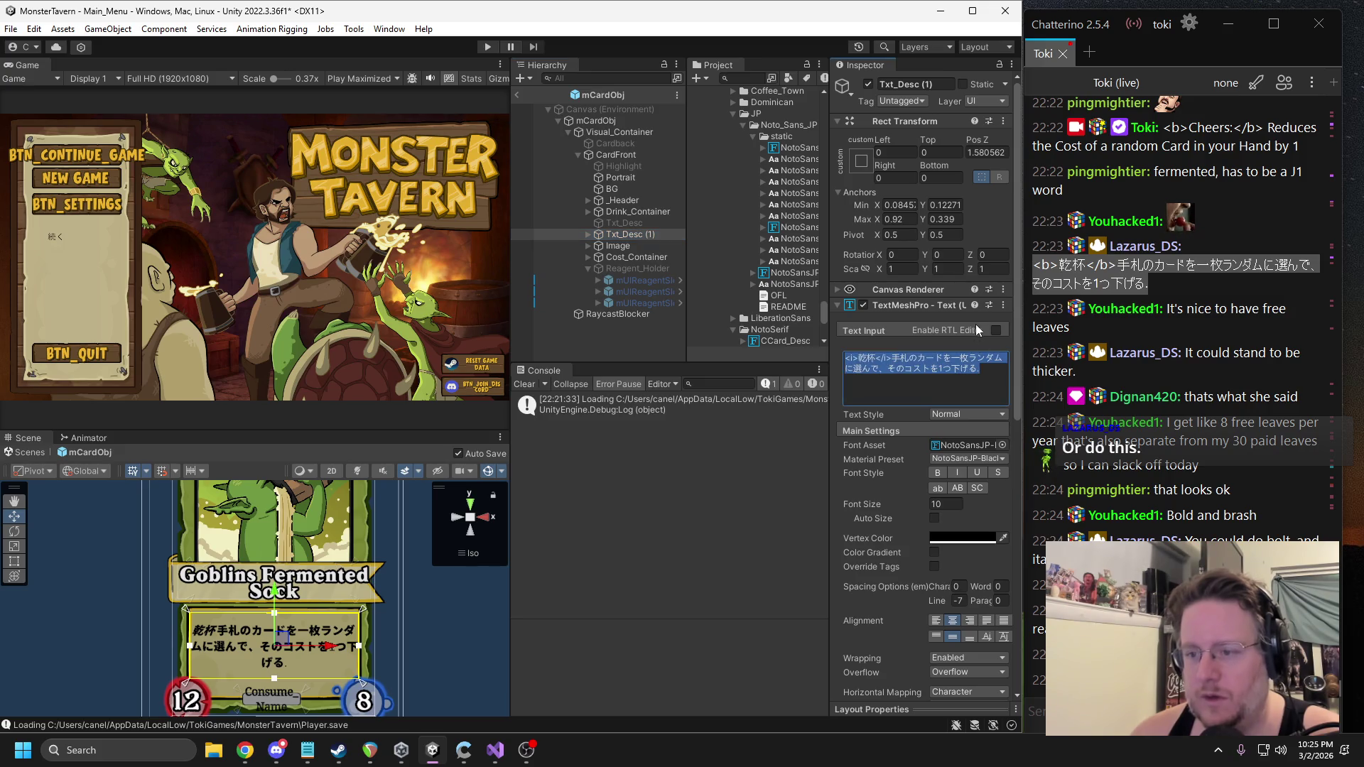
left_click(893, 360)
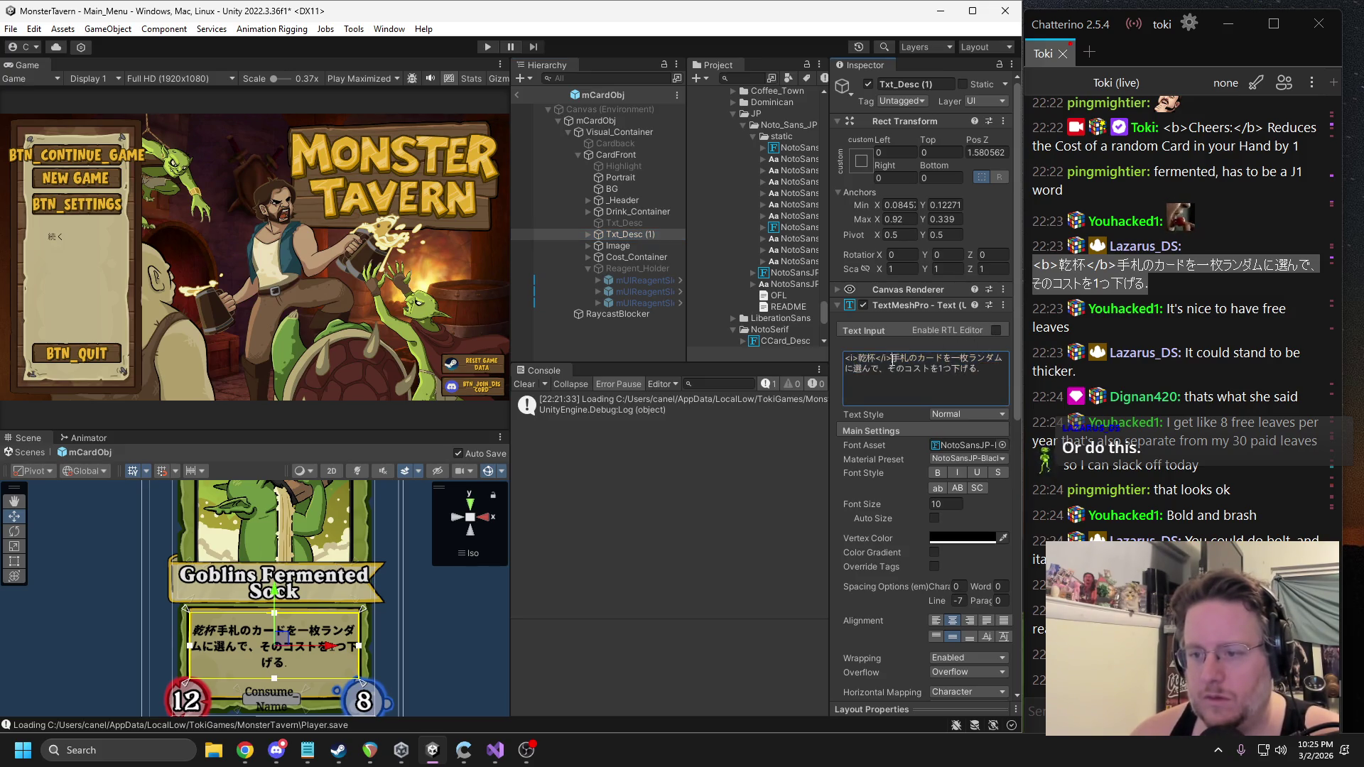
type(":")
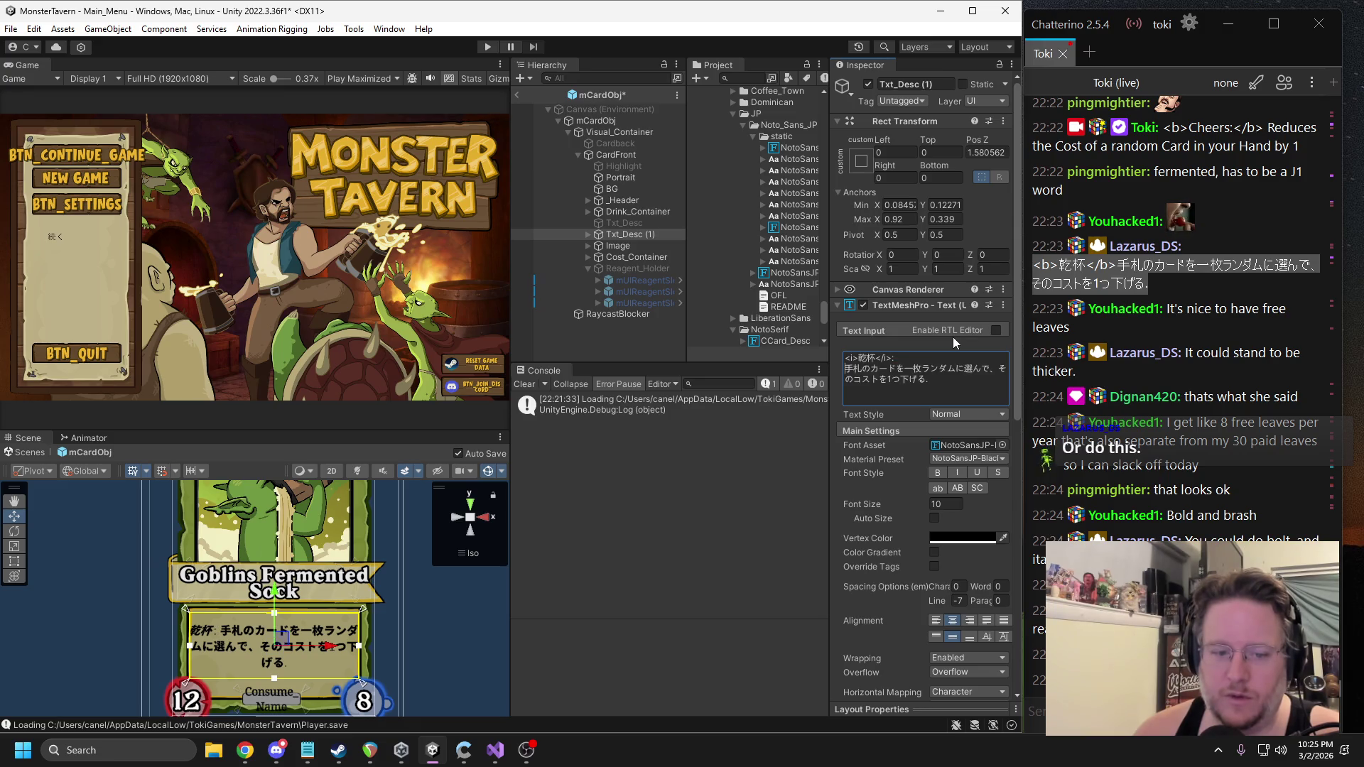
key("ctrl+z")
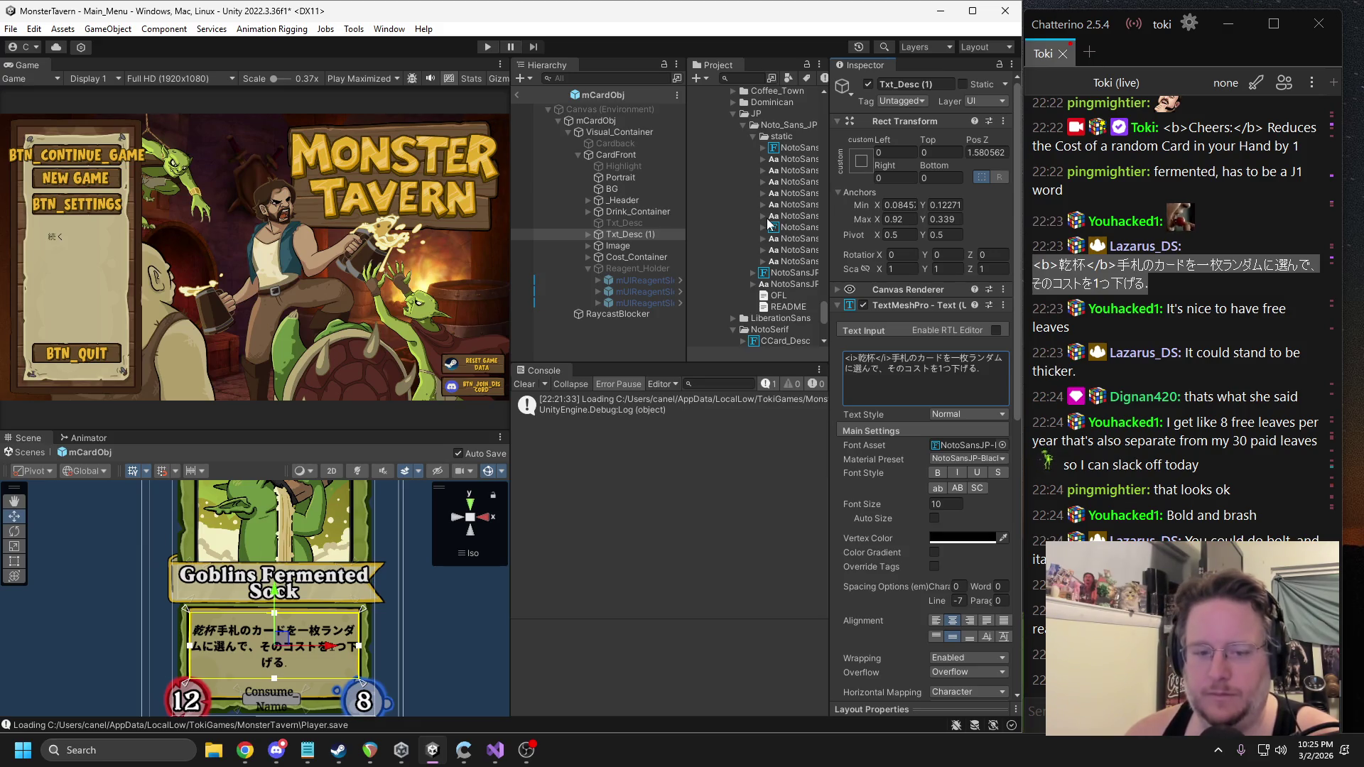
left_click(1038, 710)
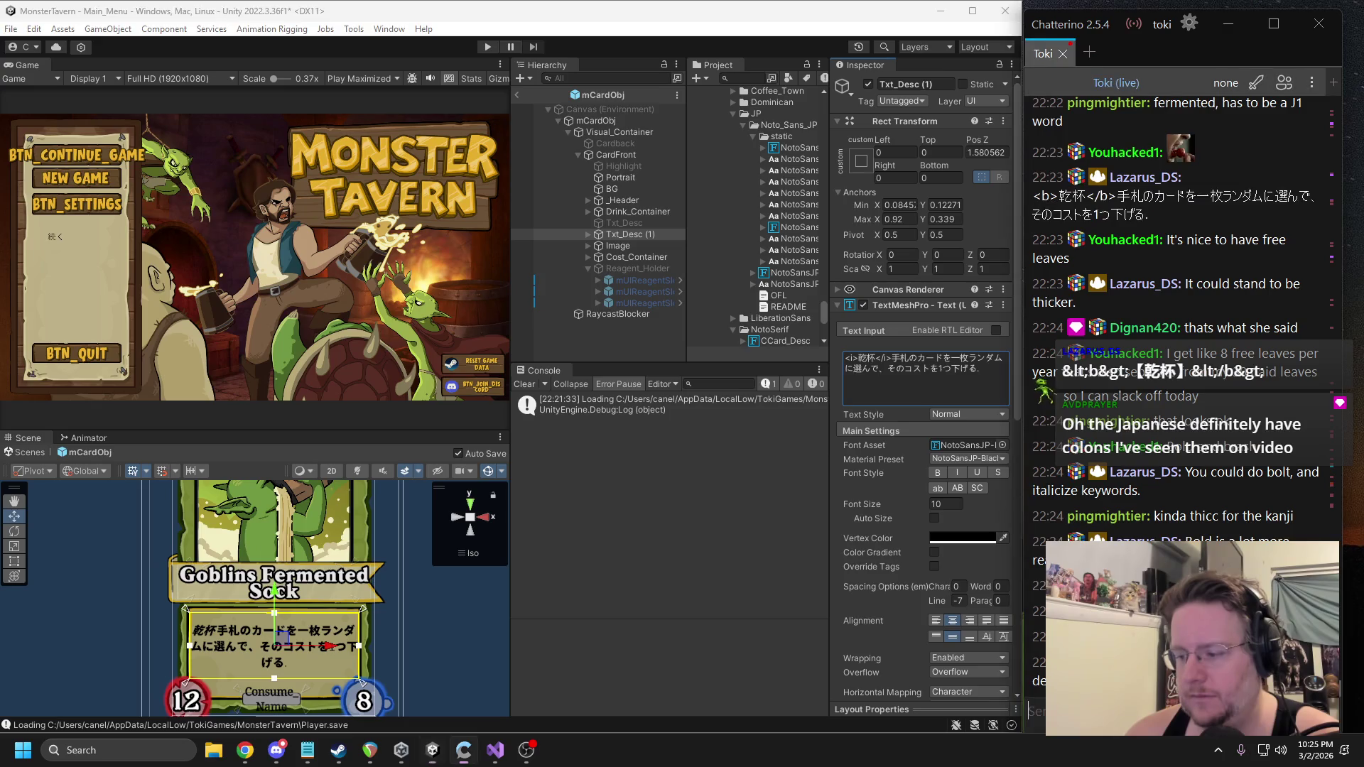
left_click(899, 359)
key("ctrl+a")
type("<b>【乾杯】</b>")
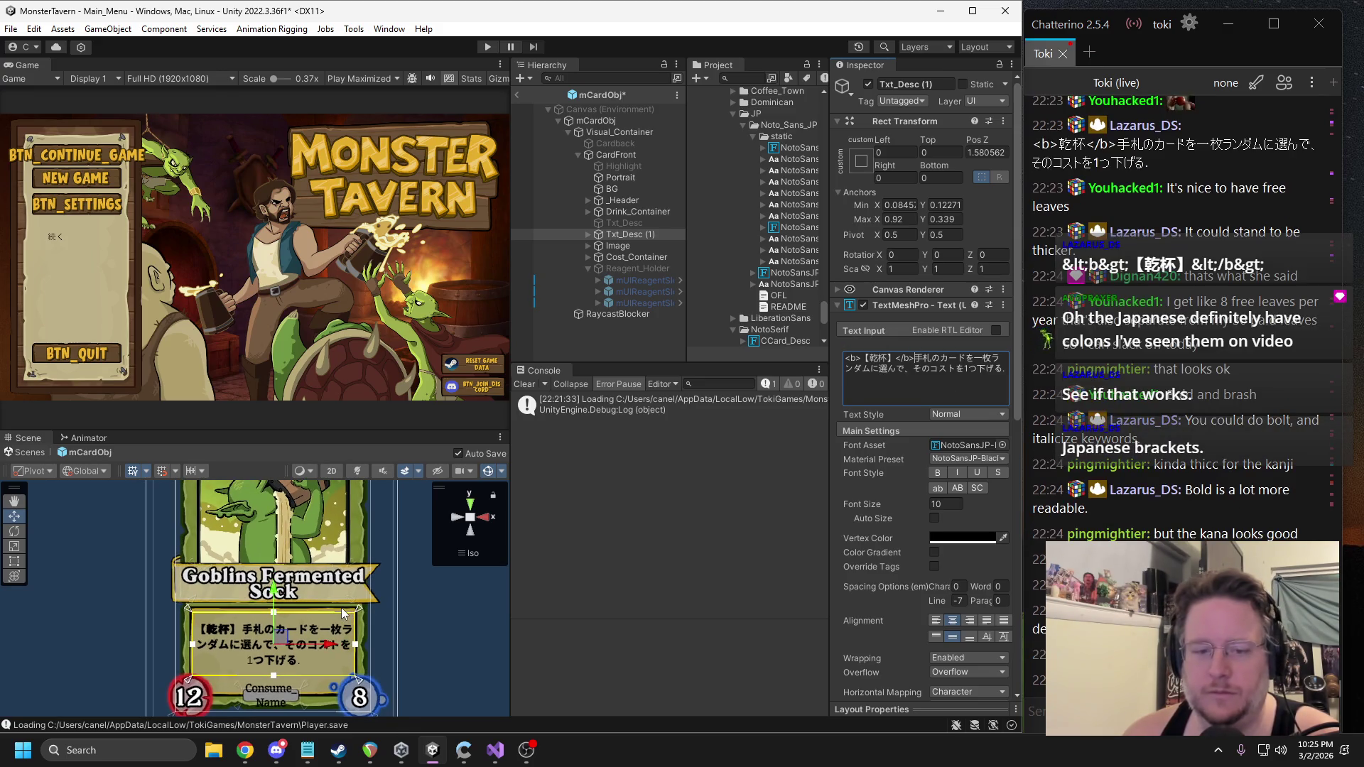
Select the Canvas (Environment) and frame it in the scene with F.
scroll(337, 618, "up", 2)
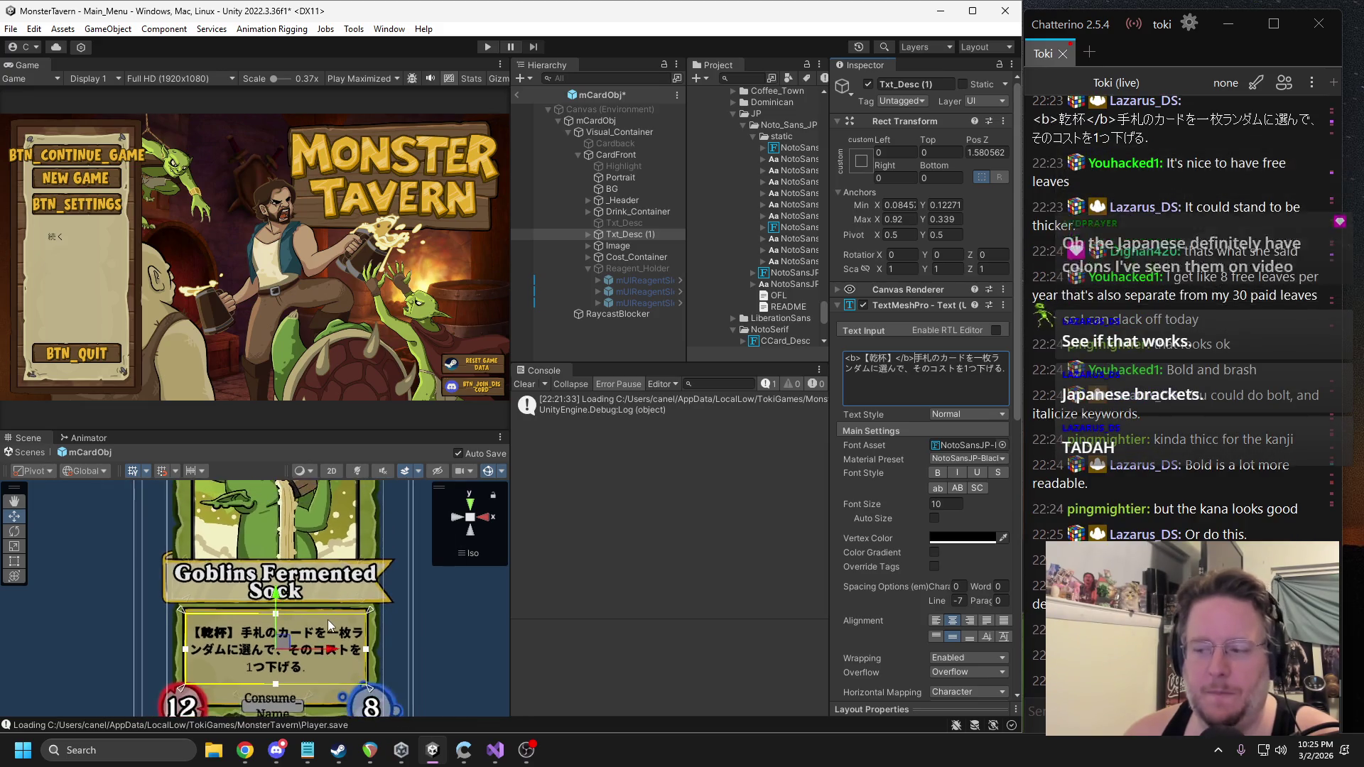
scroll(329, 626, "down", 1)
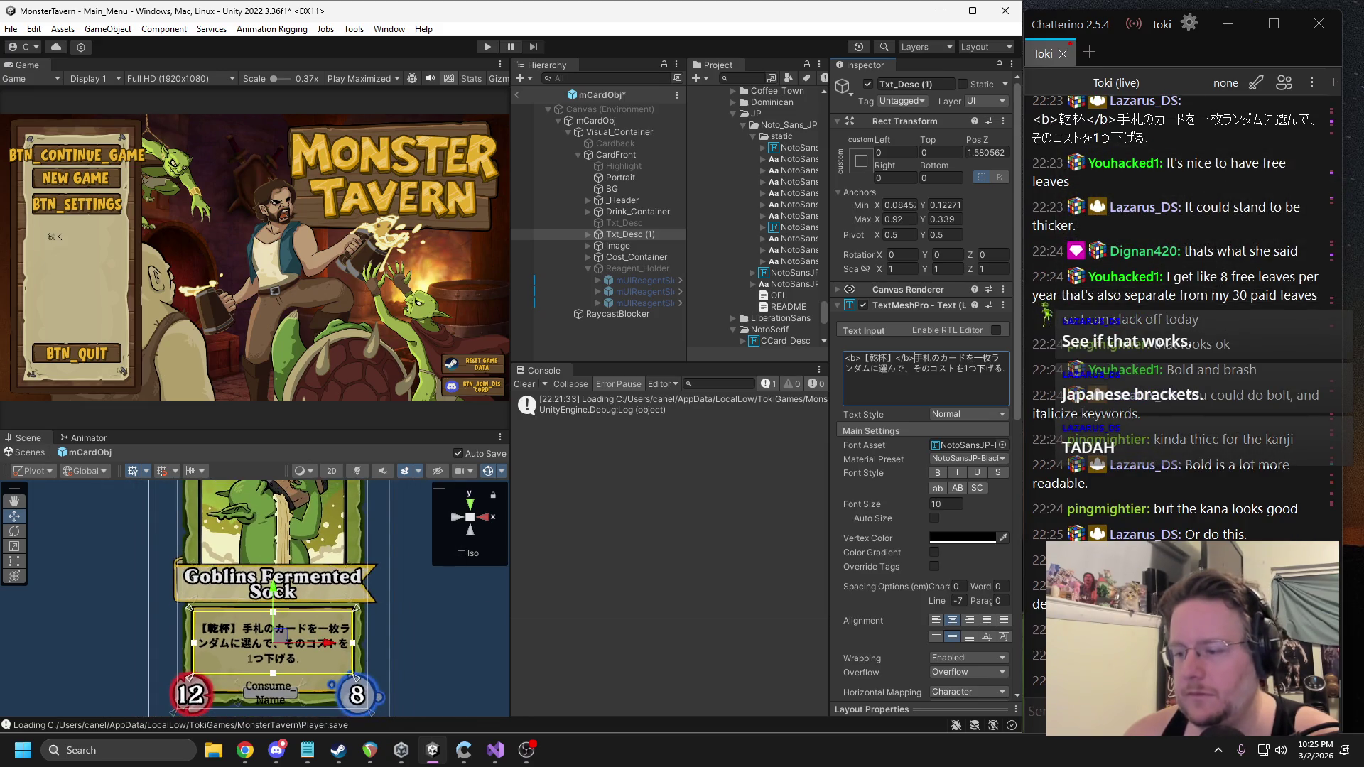
key("alt+Tab")
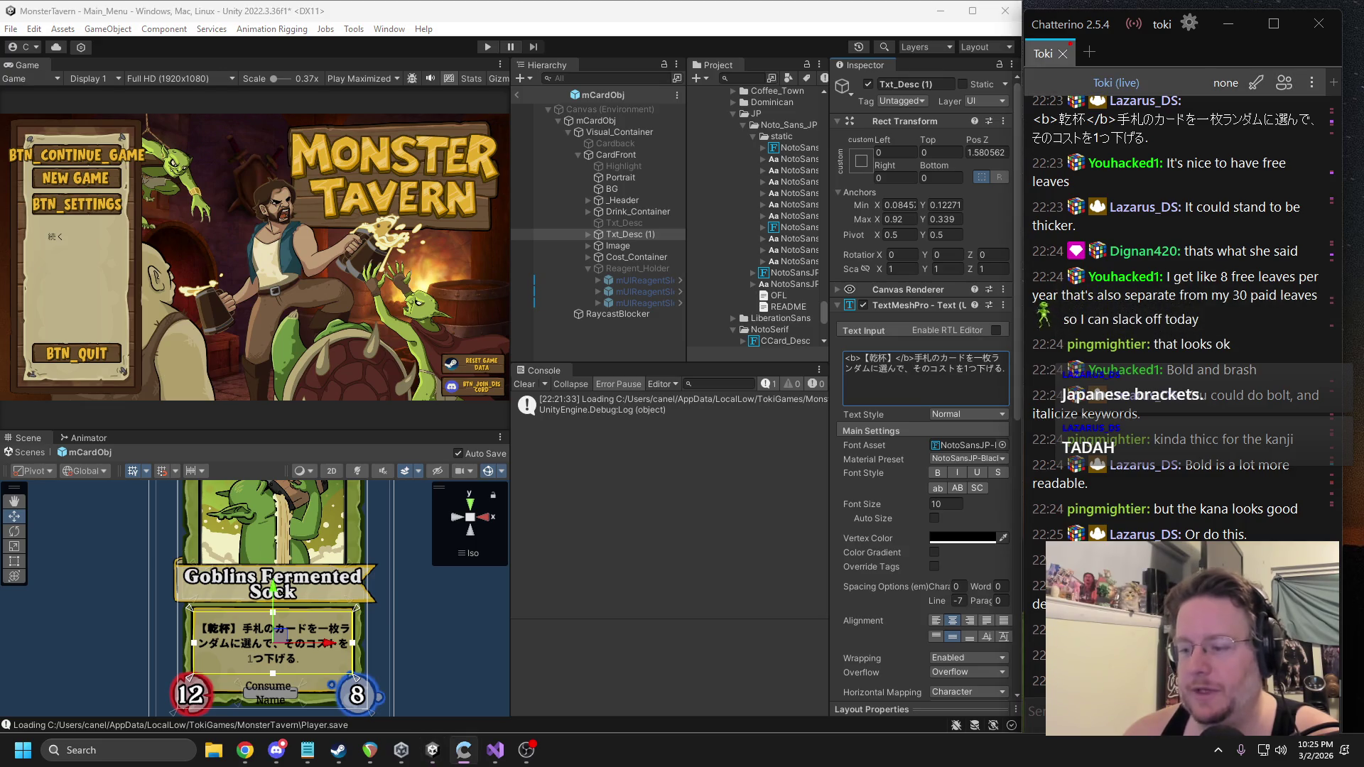
left_click(423, 639)
key("f")
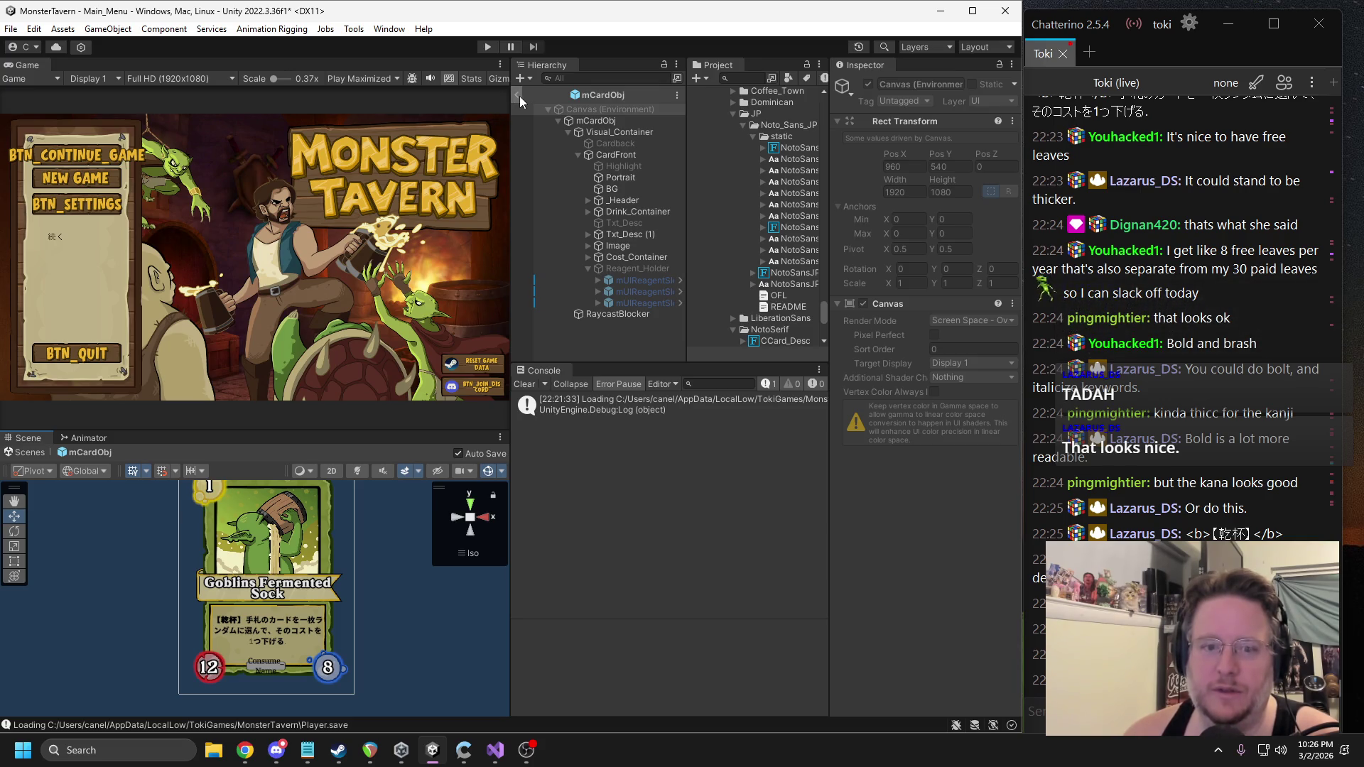
Delete Txt_Desc (1) from the card prefab and LeftBar's stray Text (TMP) from Main_Menu.
left_click(648, 235)
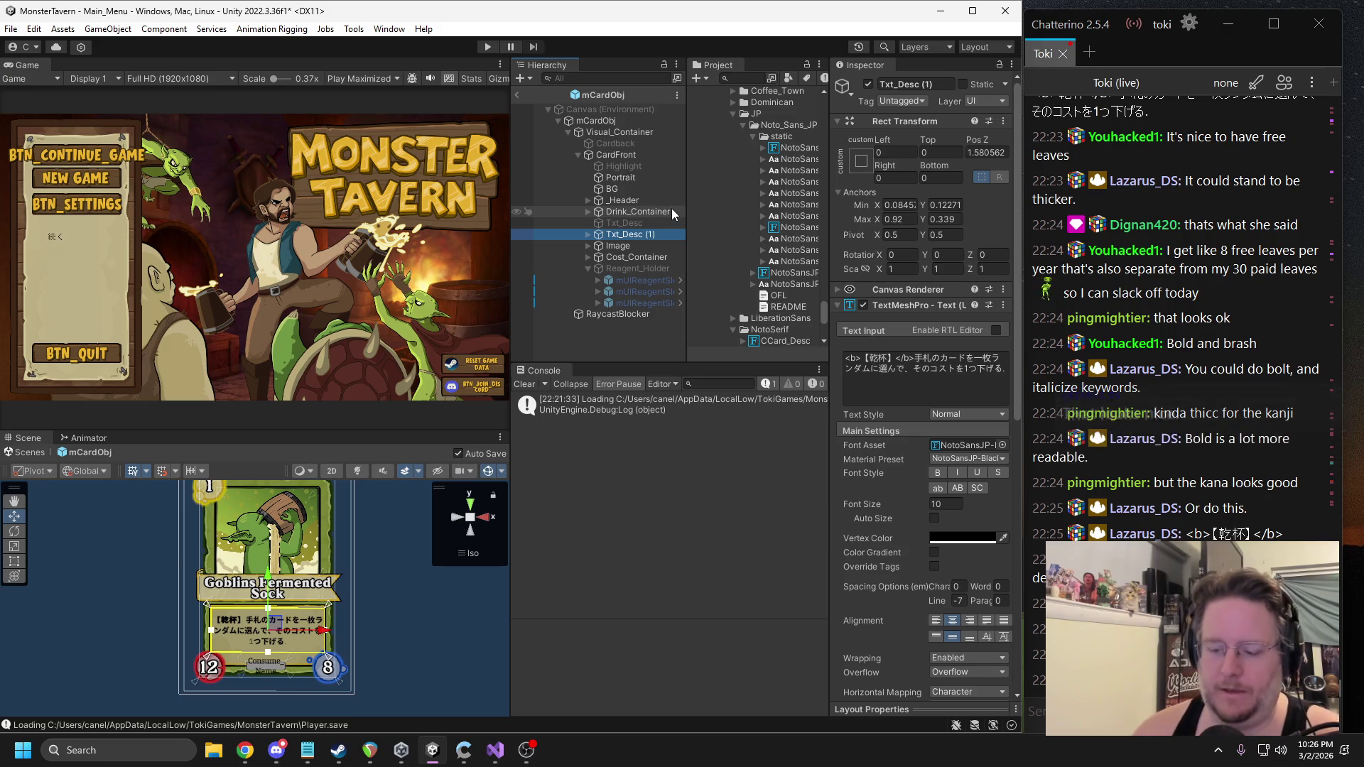
key("Delete")
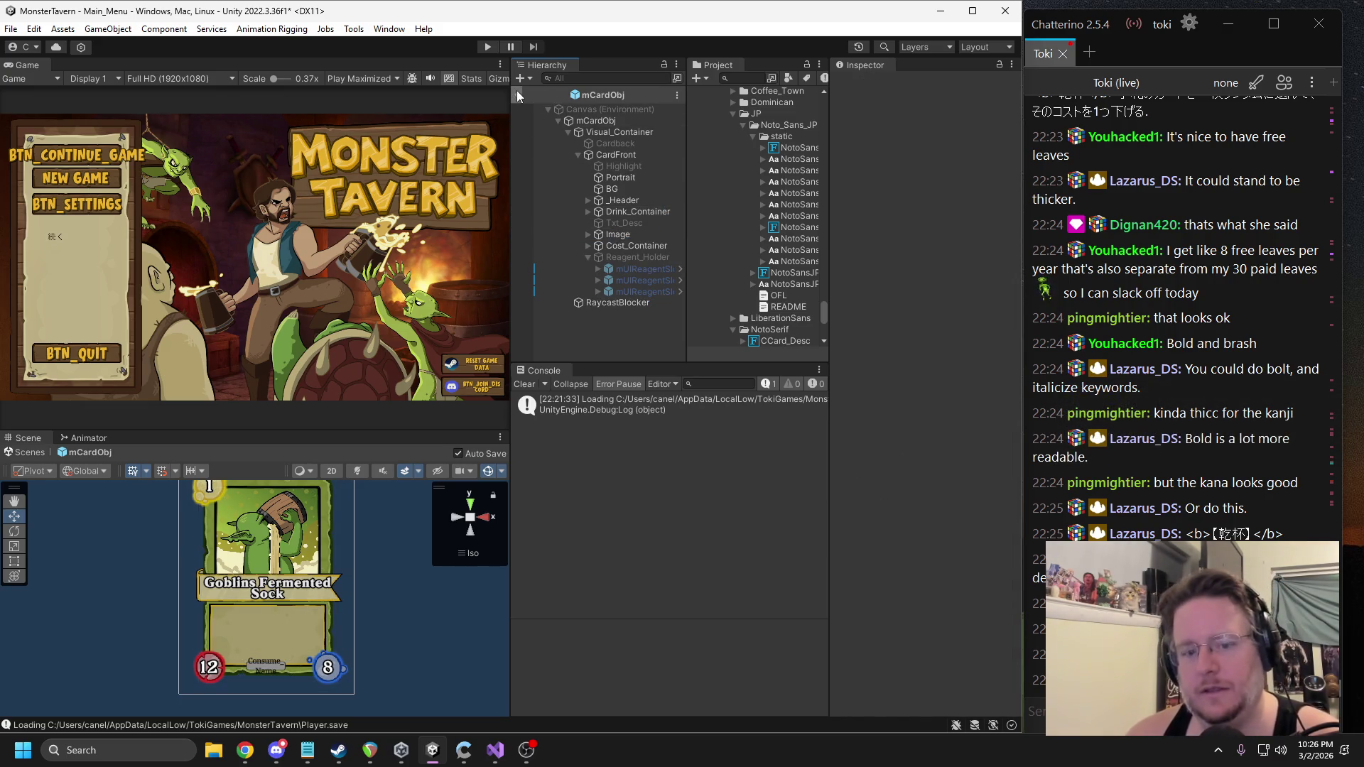
left_click(518, 96)
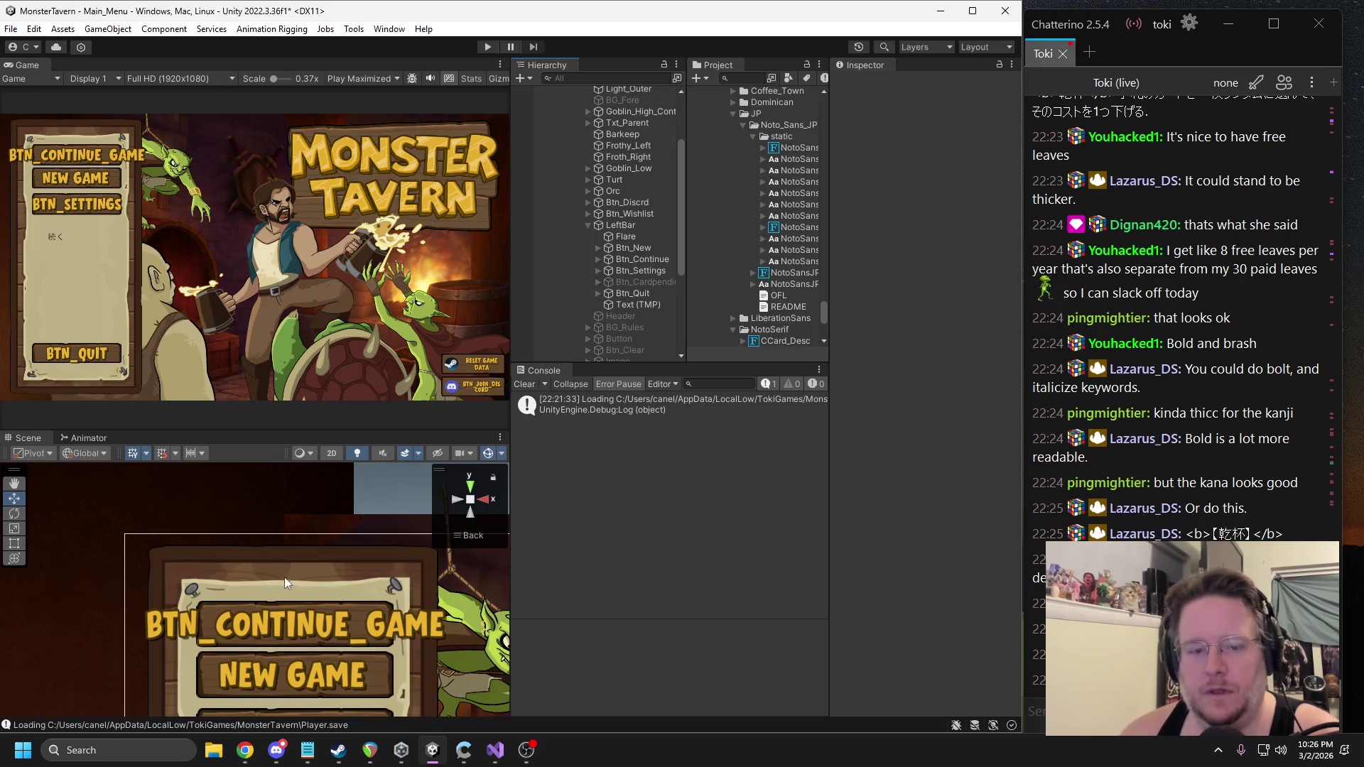
left_click(242, 642)
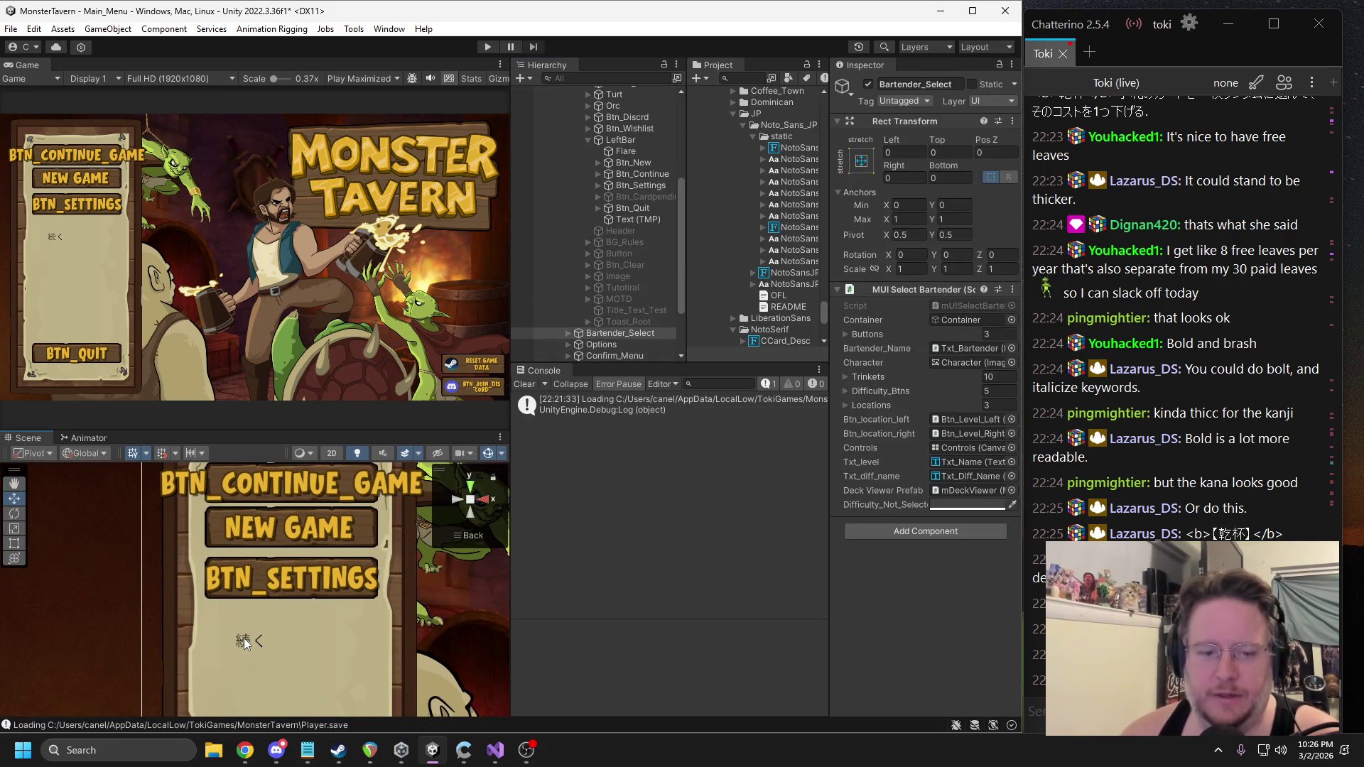
key("Delete")
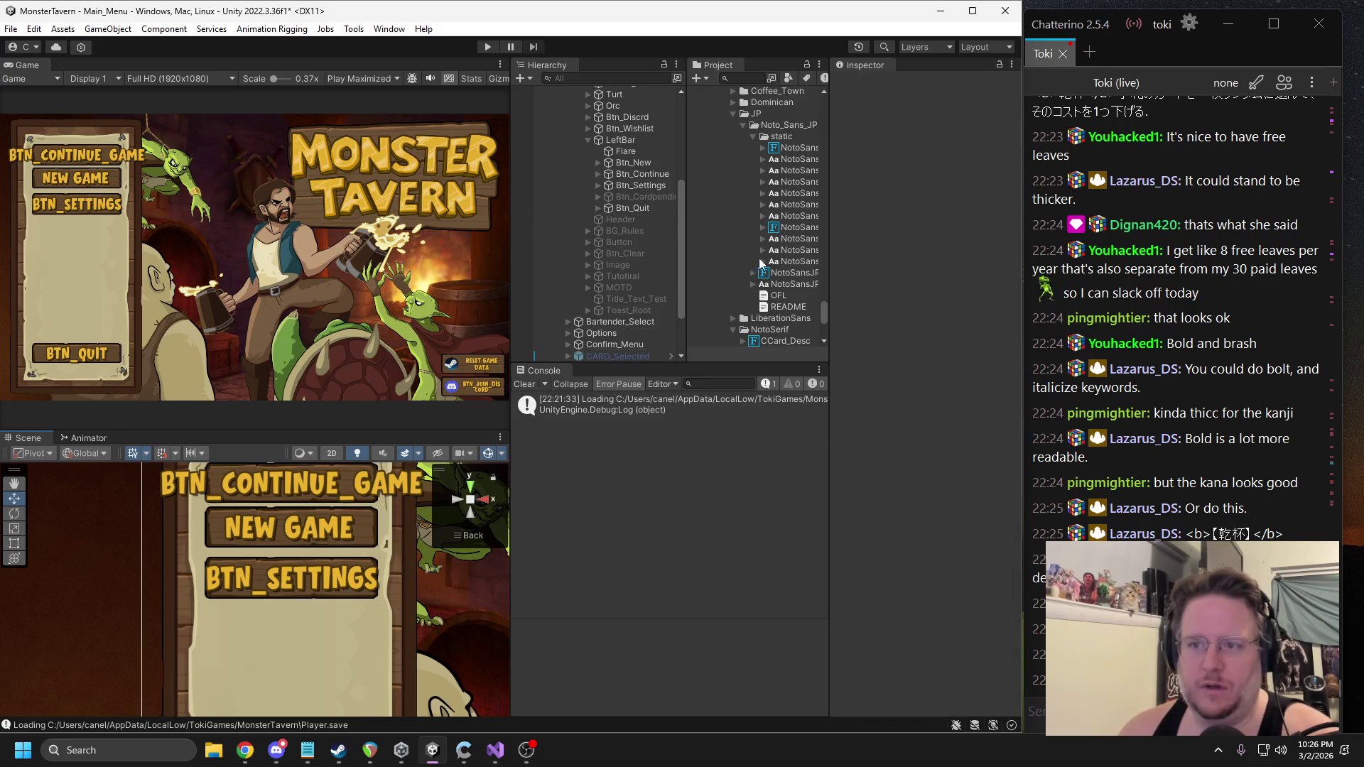
Select GameManager and open its LocalizationManager script in Visual Studio.
left_click_drag(829, 223, 927, 235)
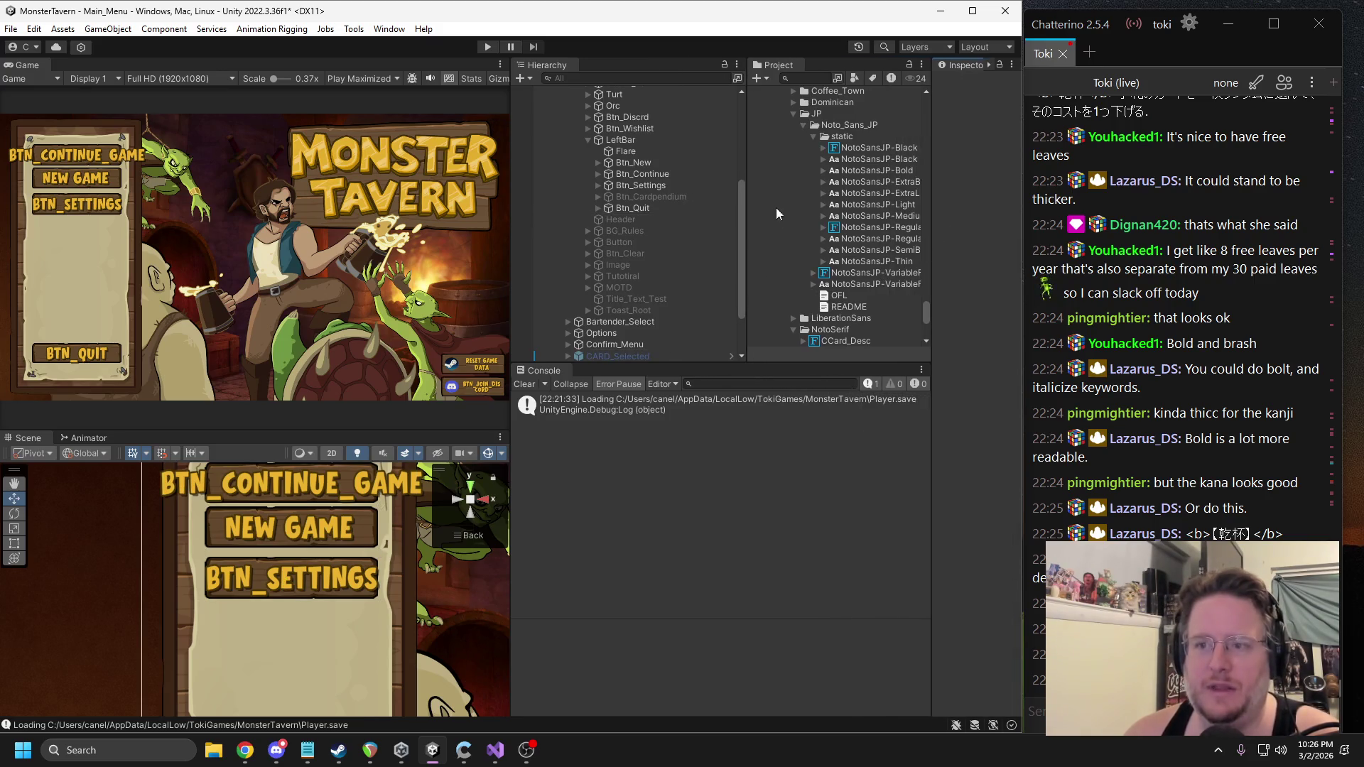
left_click_drag(744, 207, 778, 211)
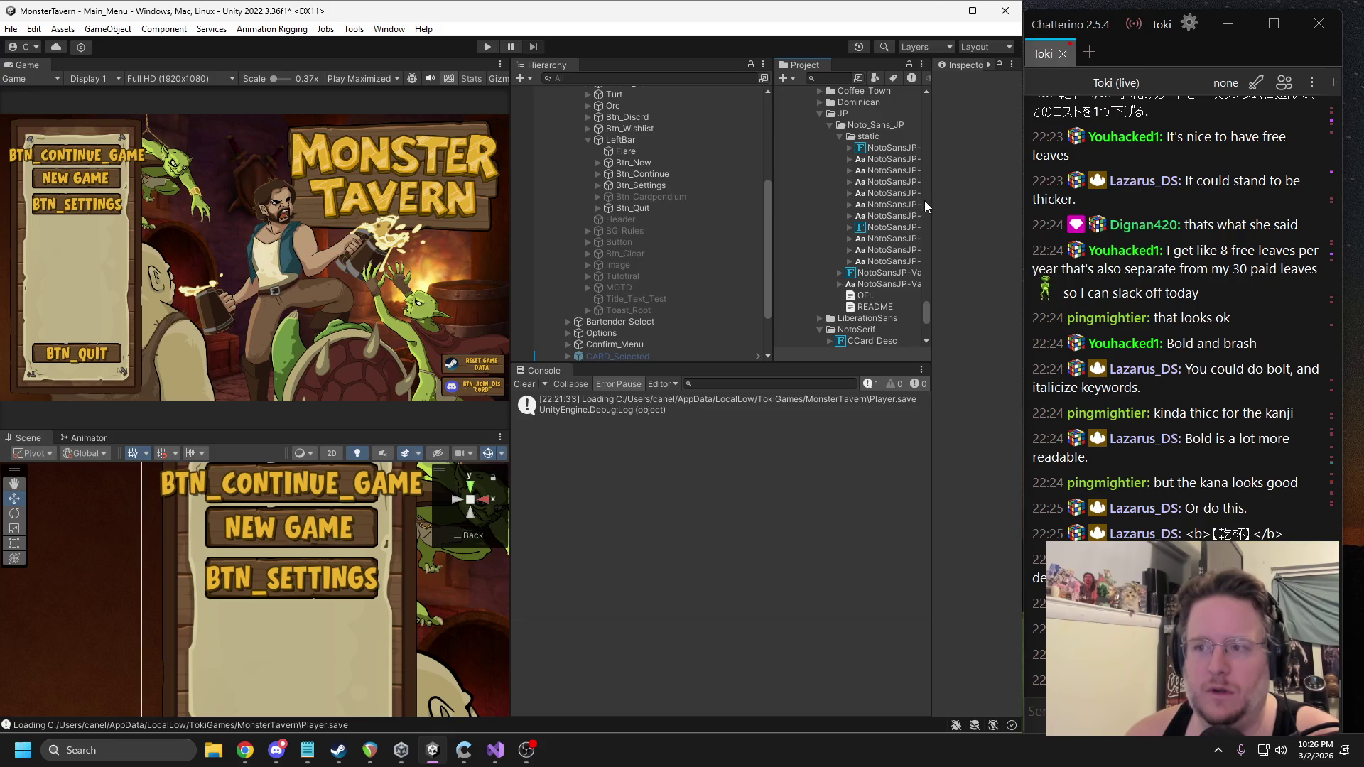
left_click_drag(925, 206, 932, 207)
scroll(639, 206, "up", 5)
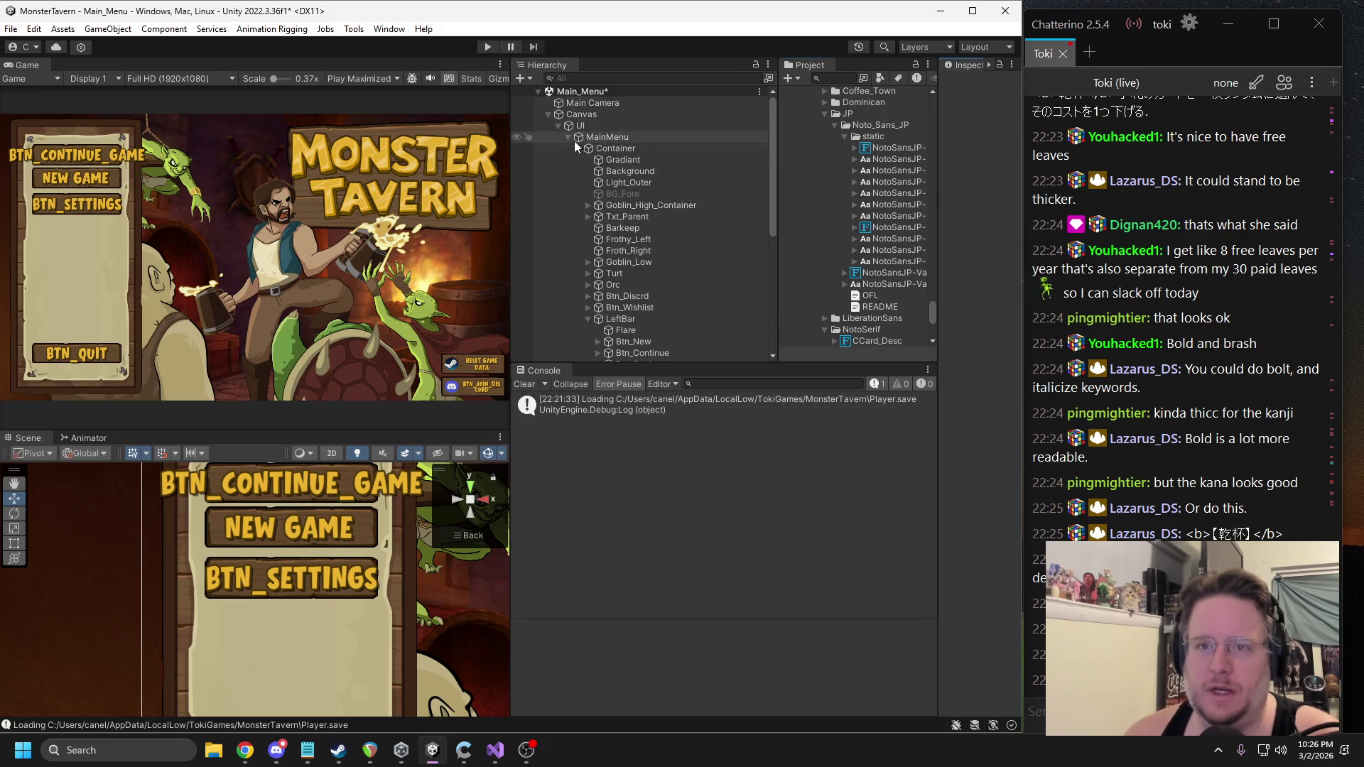
left_click(549, 115)
left_click(577, 140)
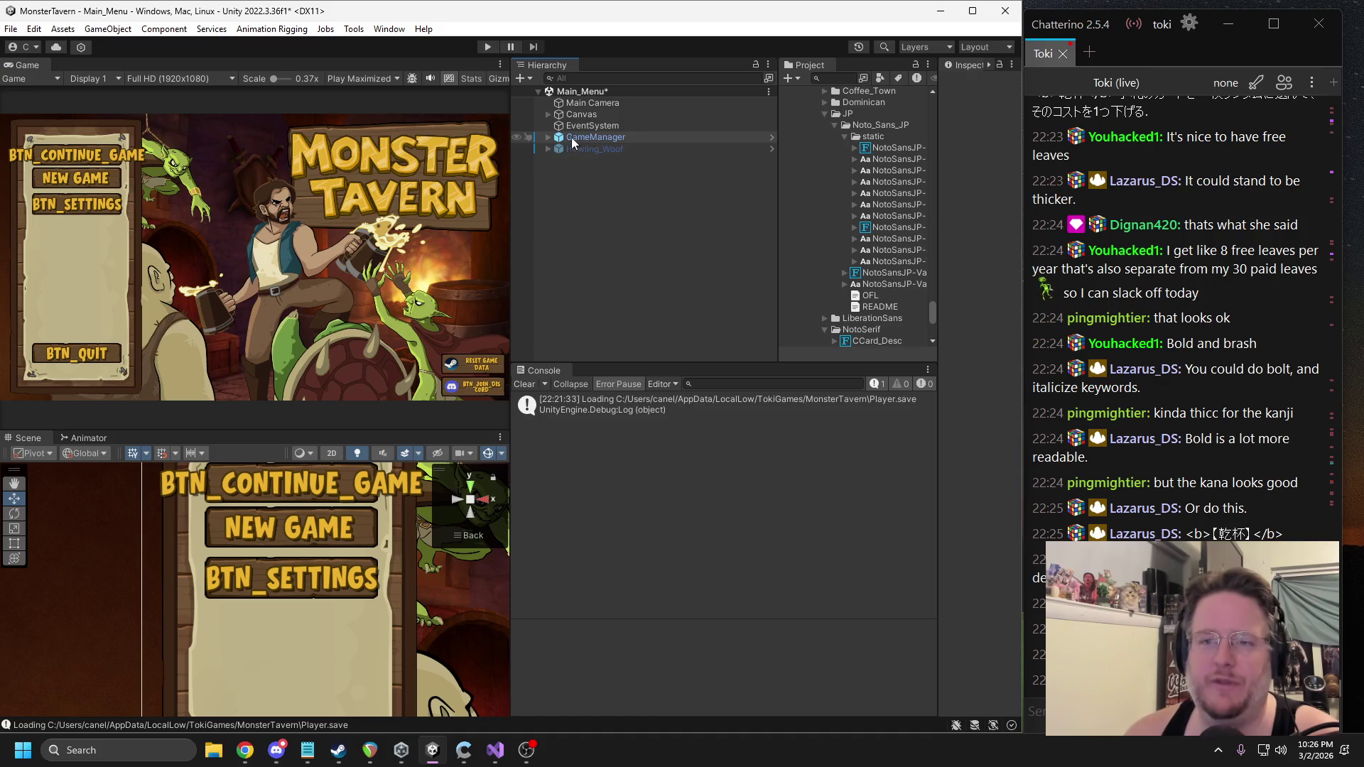
left_click_drag(936, 228, 807, 227)
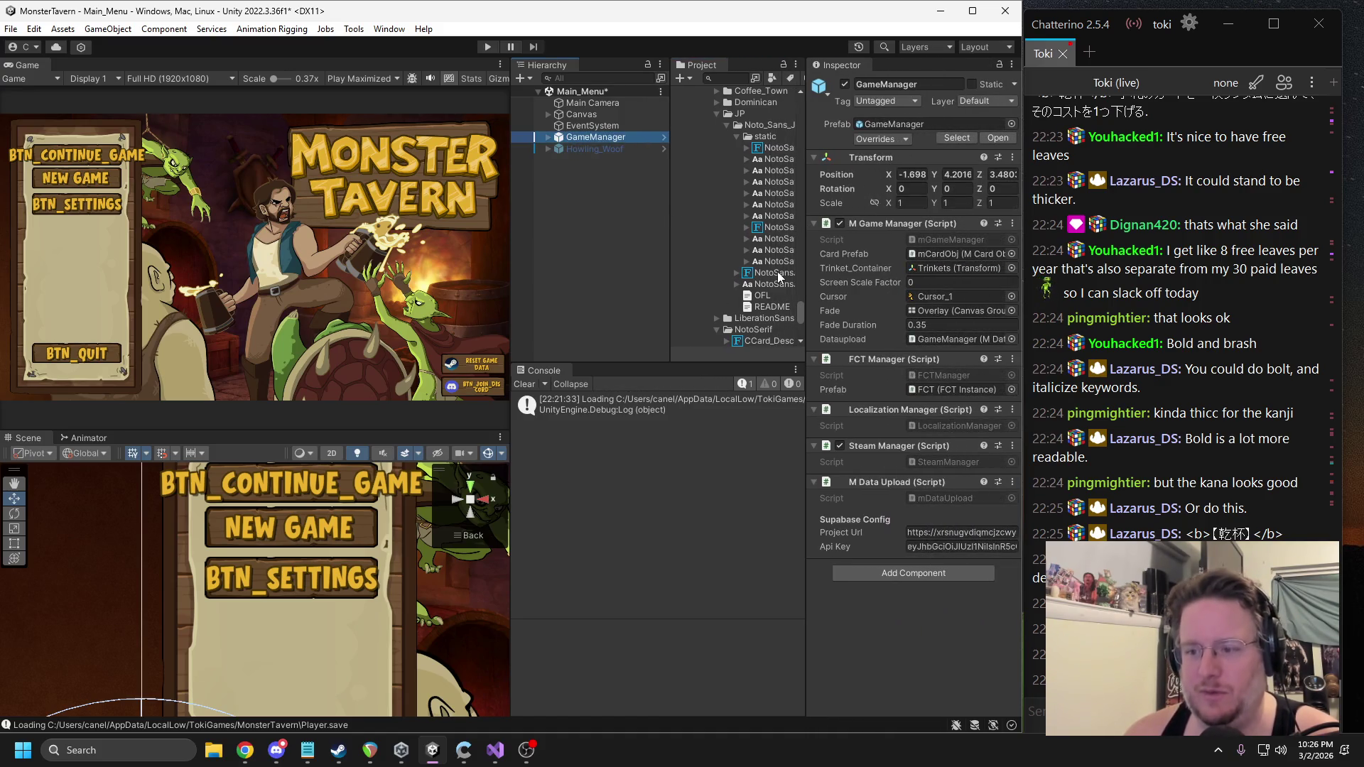
right_click(885, 411)
left_click(929, 579)
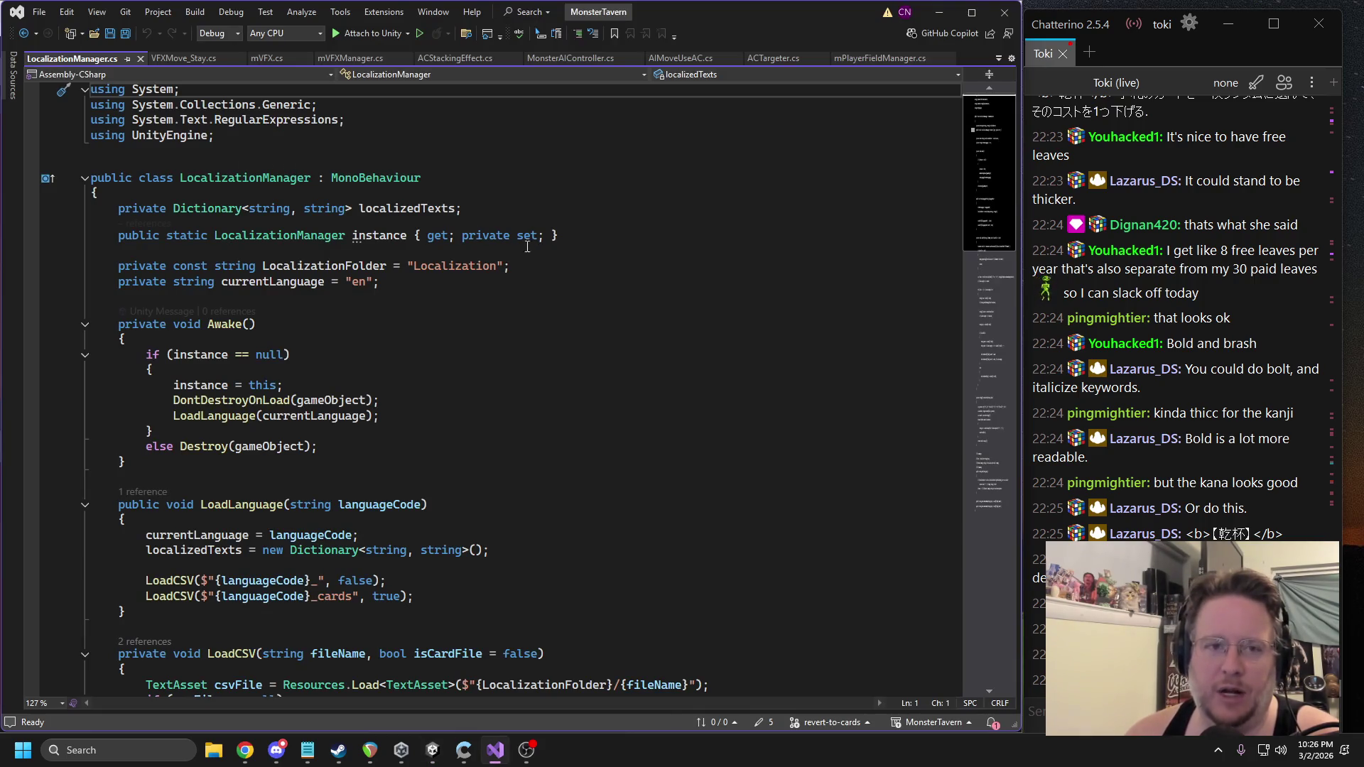
Open the TMP_FontAsset script via Edit Script on the NotoSansJP-Regular SDF asset.
left_click(432, 750)
left_click(781, 228)
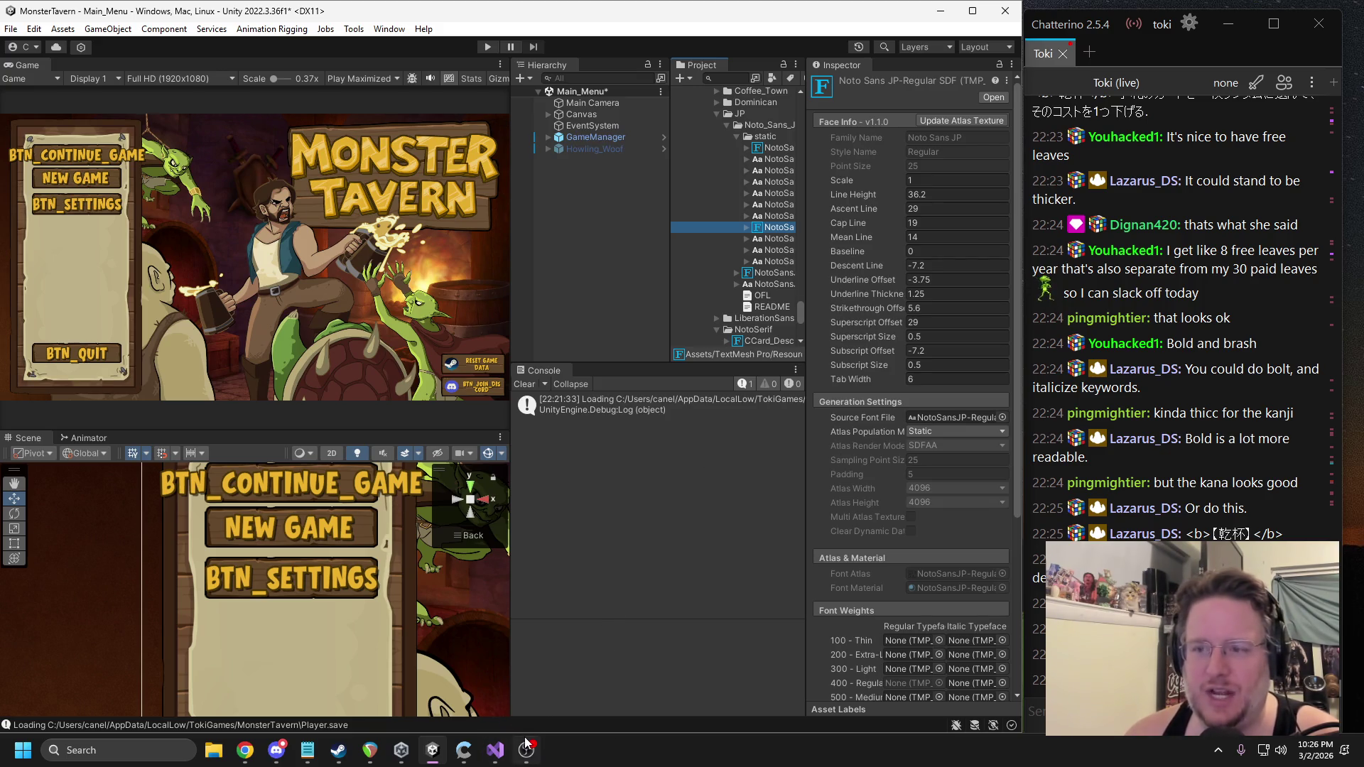
mouse_move(671, 213)
left_mouse_down()
mouse_move(585, 224)
mouse_move(612, 226)
left_mouse_up()
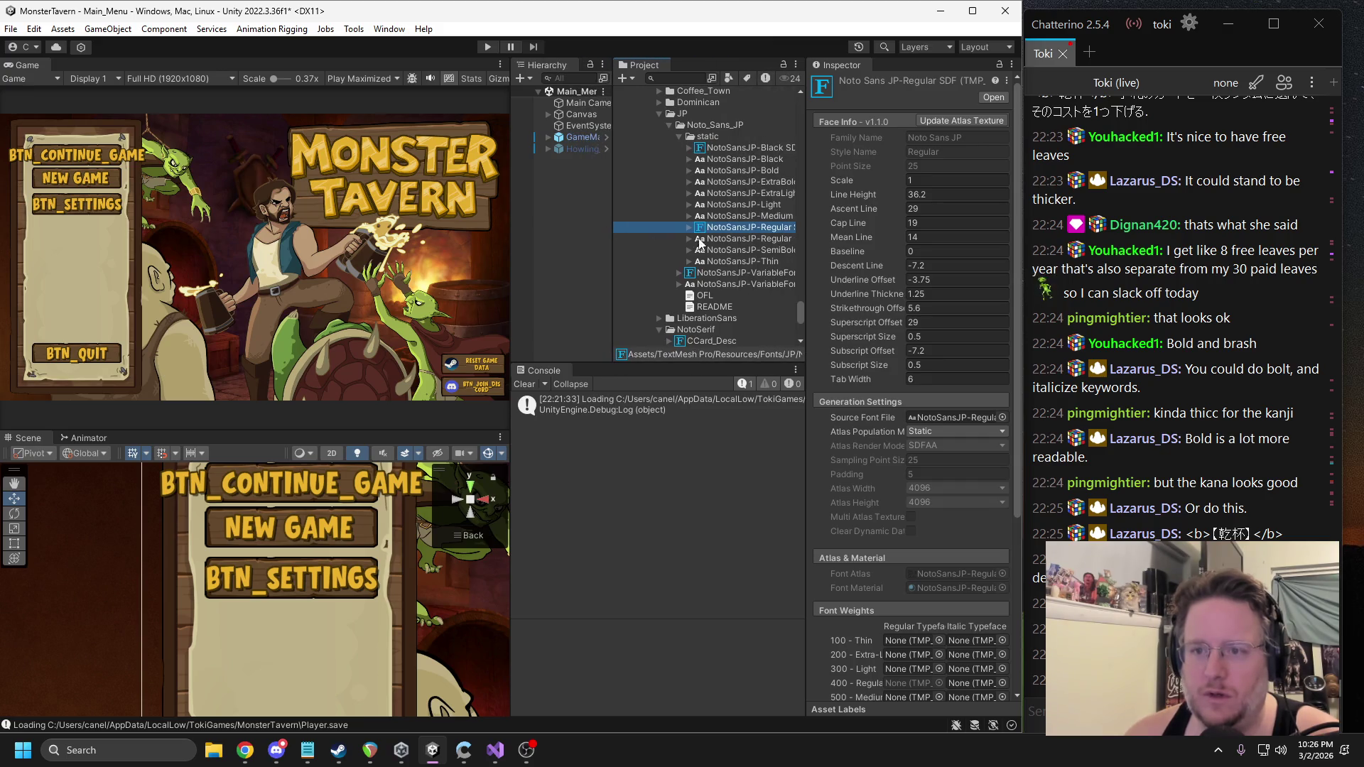
scroll(922, 577, "down", 3)
scroll(923, 572, "up", 3)
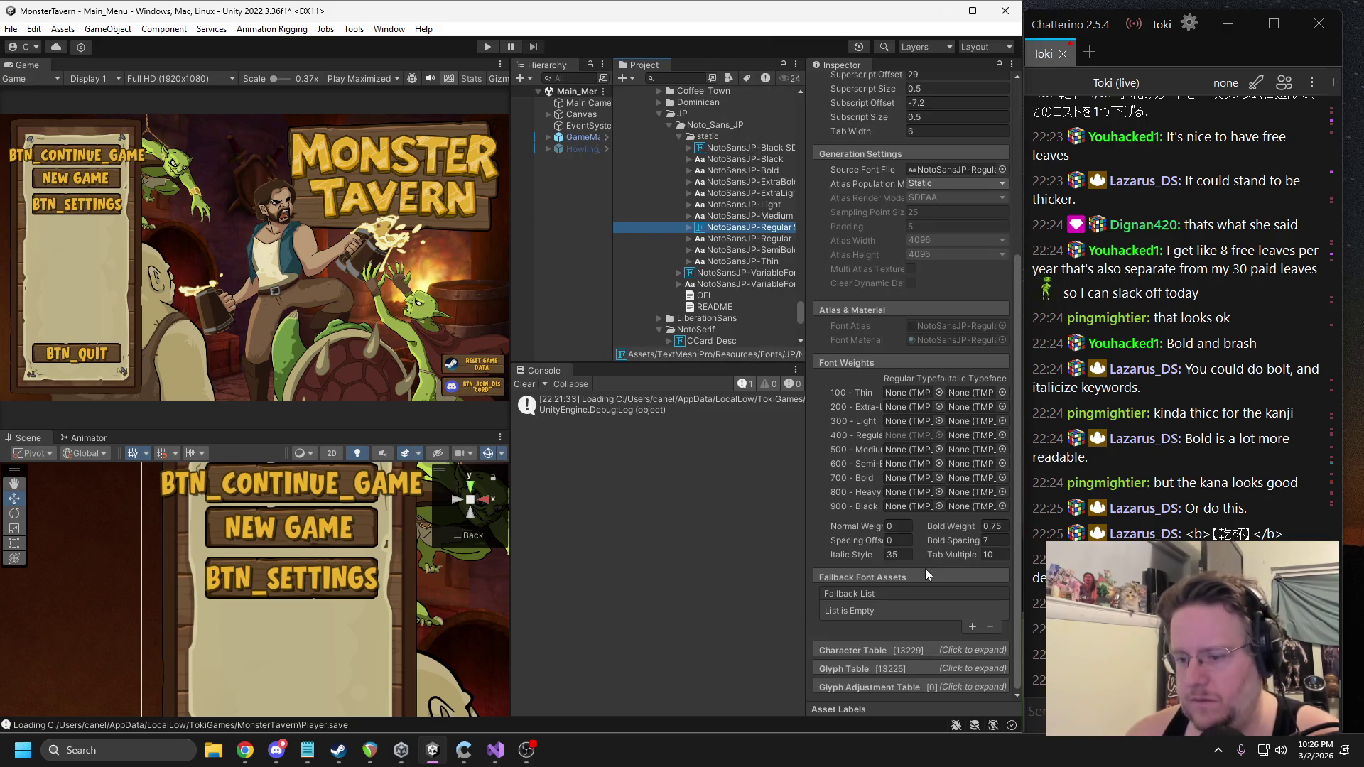
left_click(1006, 83)
left_click(1029, 95)
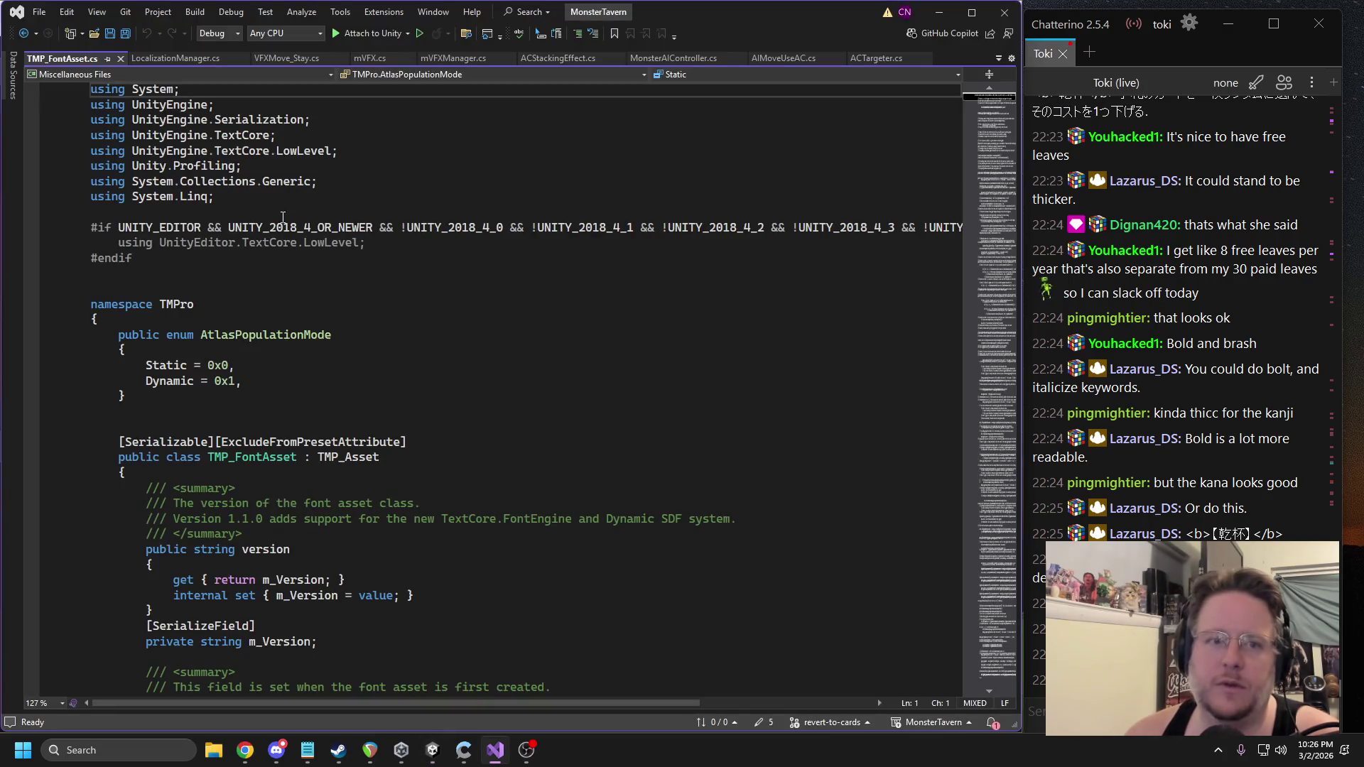
Inspect the TMPro namespace and TMP_FontAsset class, then close TMP_FontAsset.cs.
left_click(247, 335)
double_click(176, 304)
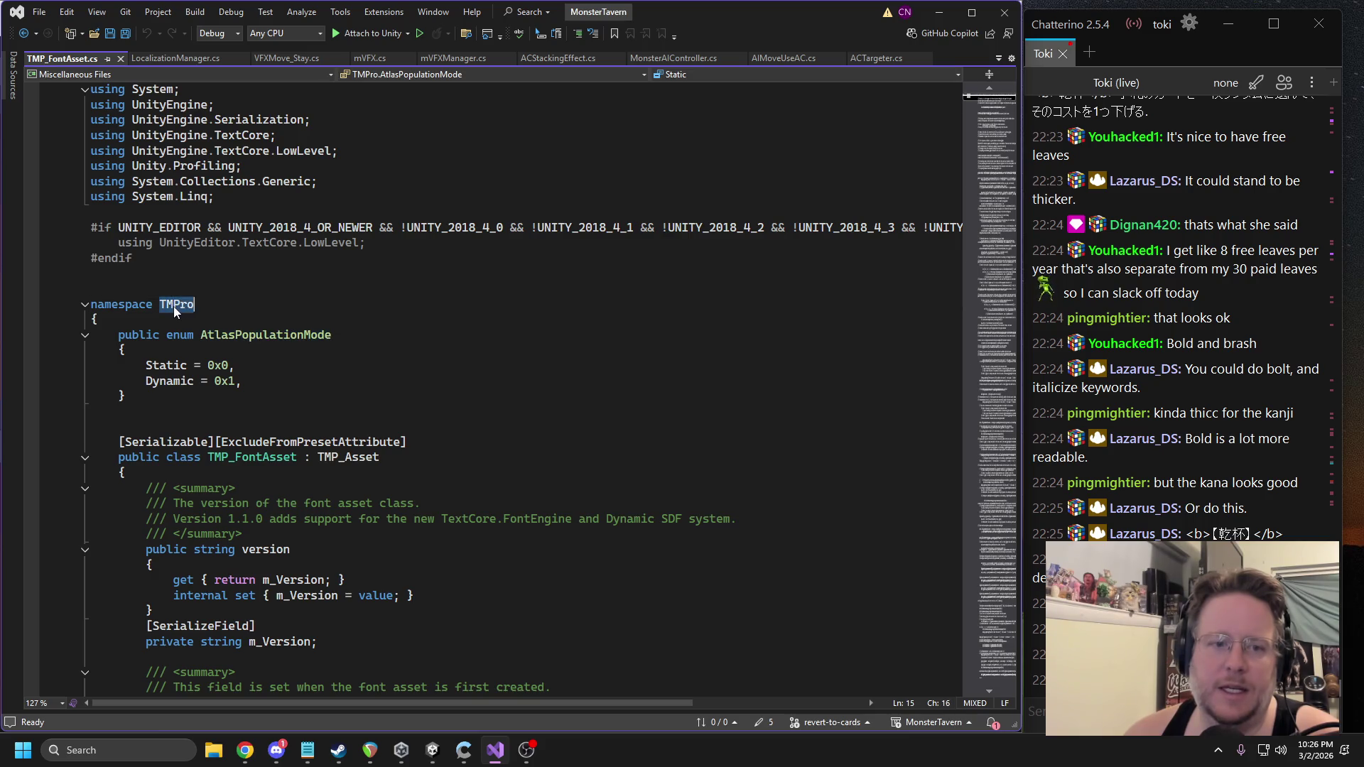
scroll(265, 367, "down", 2)
double_click(264, 366)
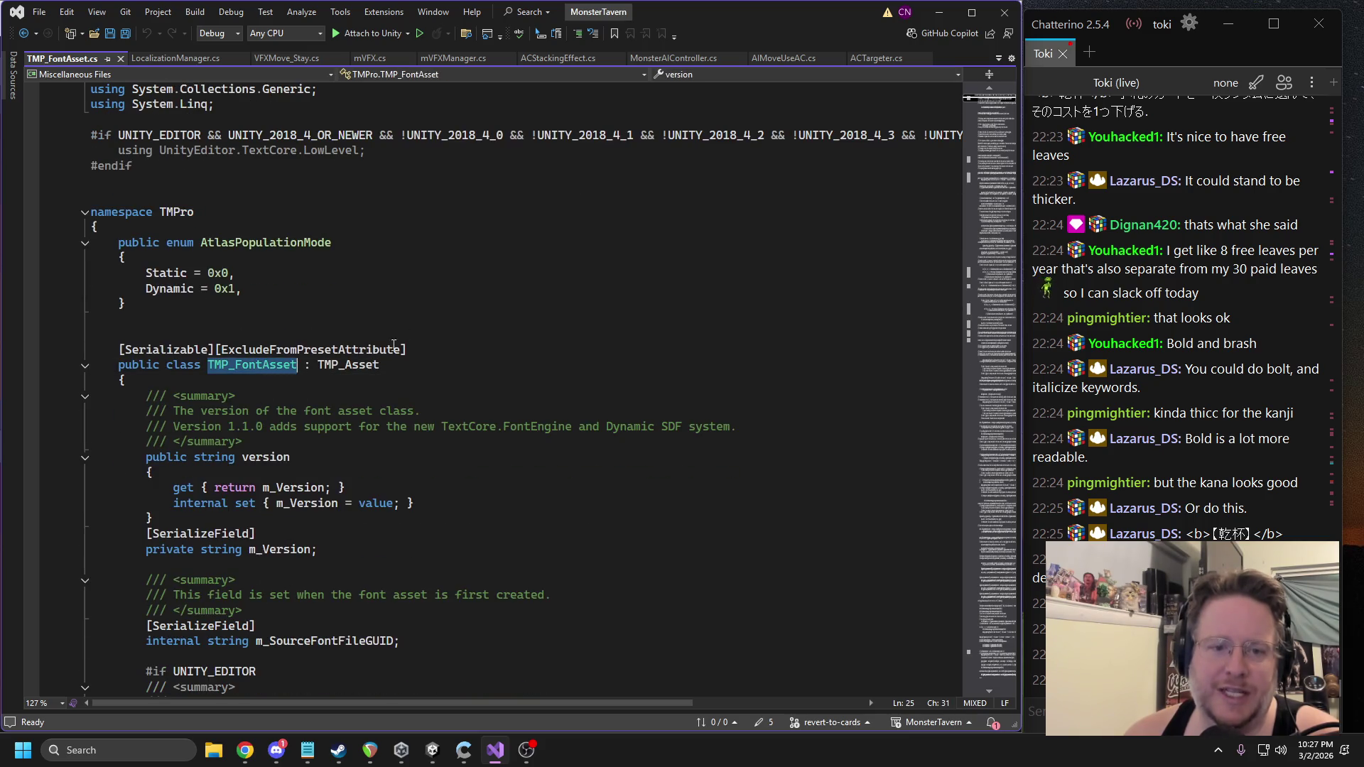
left_click(121, 59)
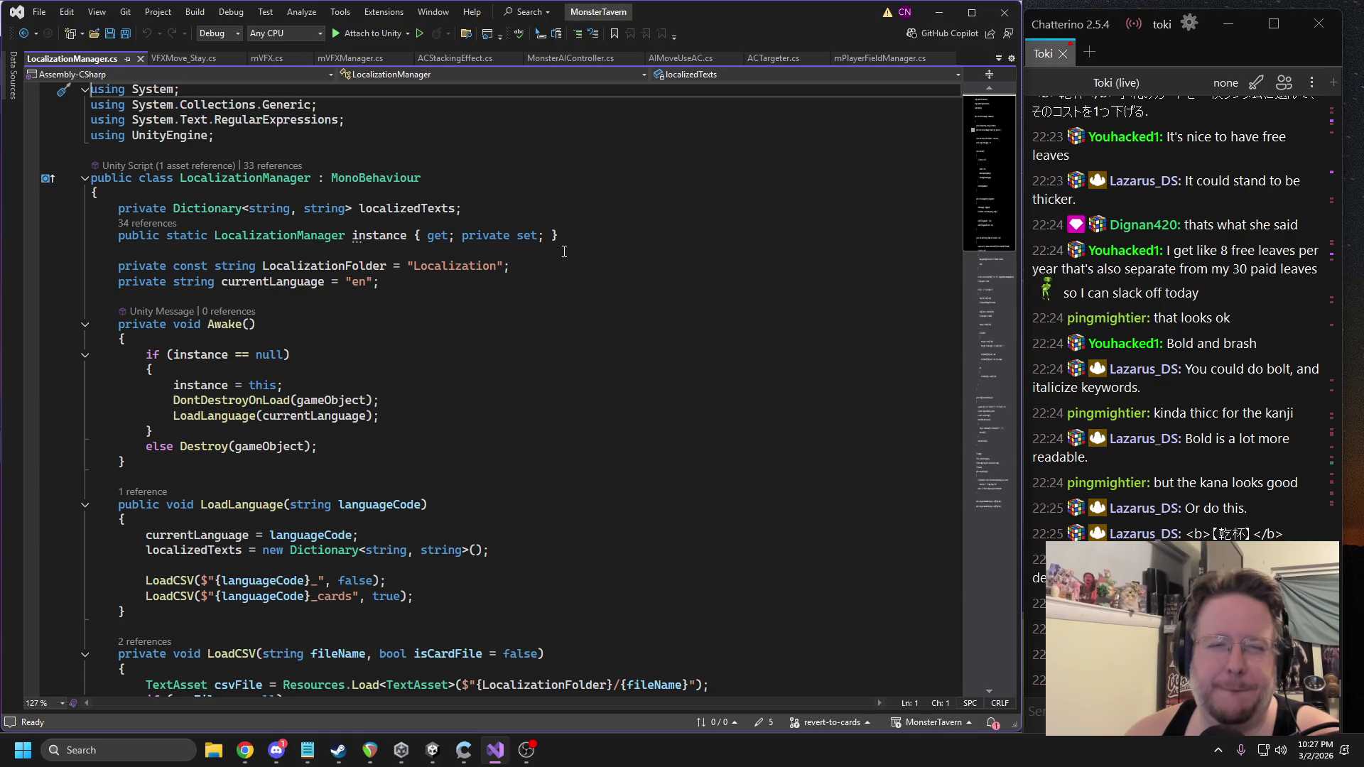
Start a public static Dictionary<string, string> declaration below currentLanguage.
double_click(314, 282)
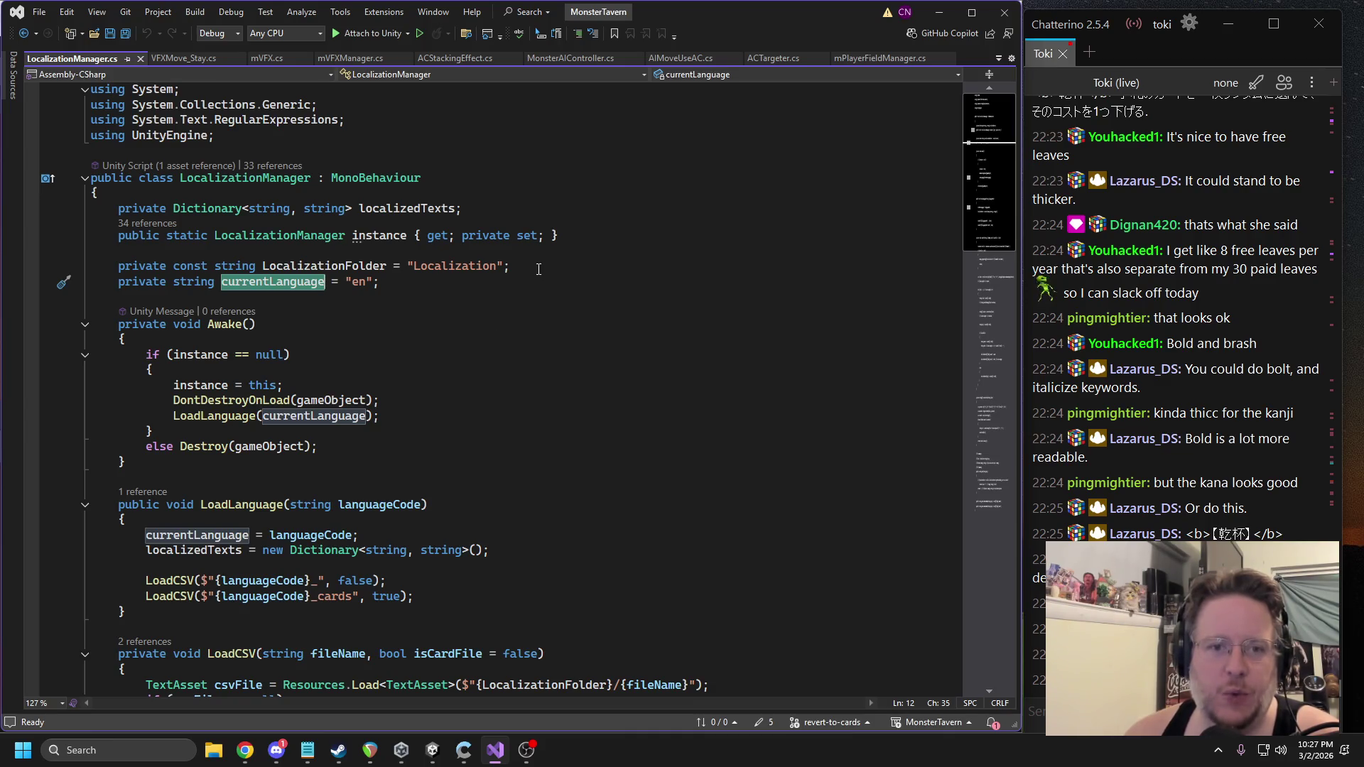
left_click(442, 283)
key("Return")
type("public static Dictionary<")
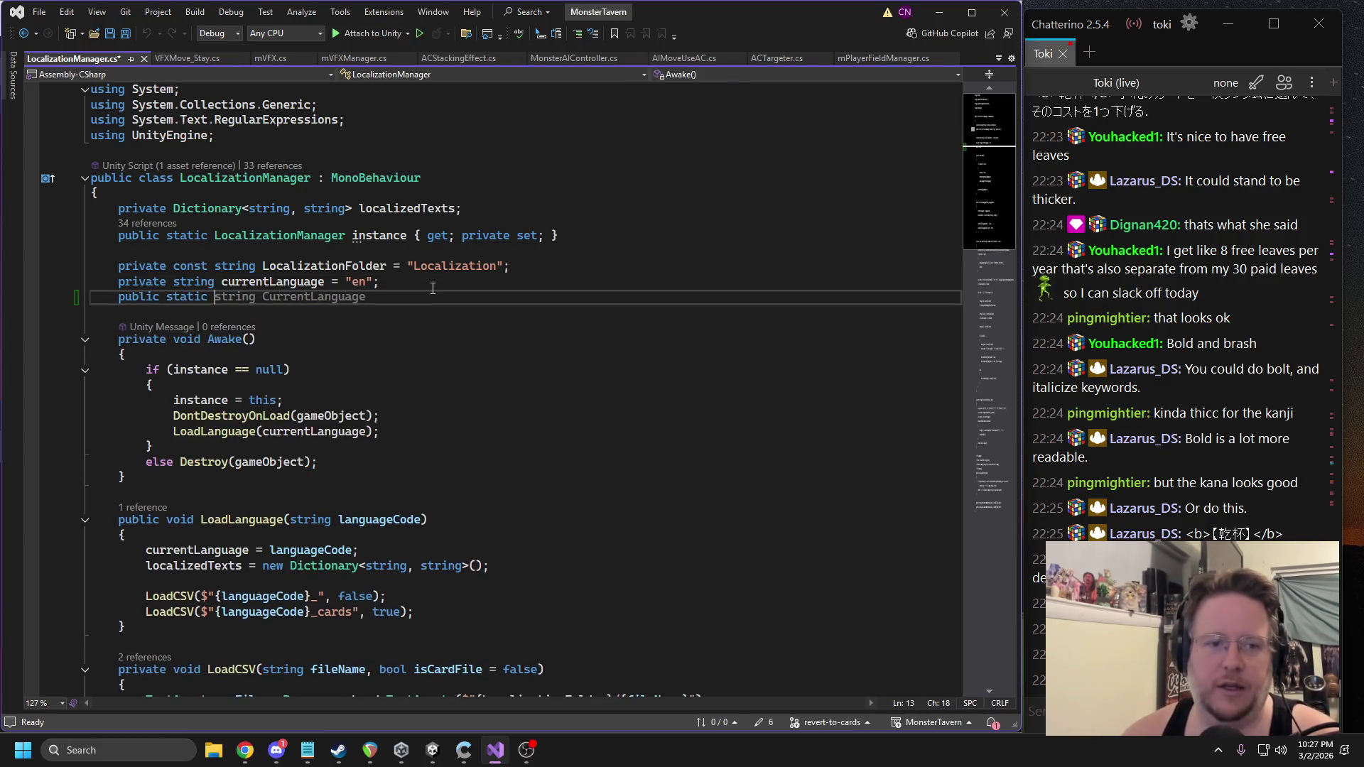
type("string, string><")
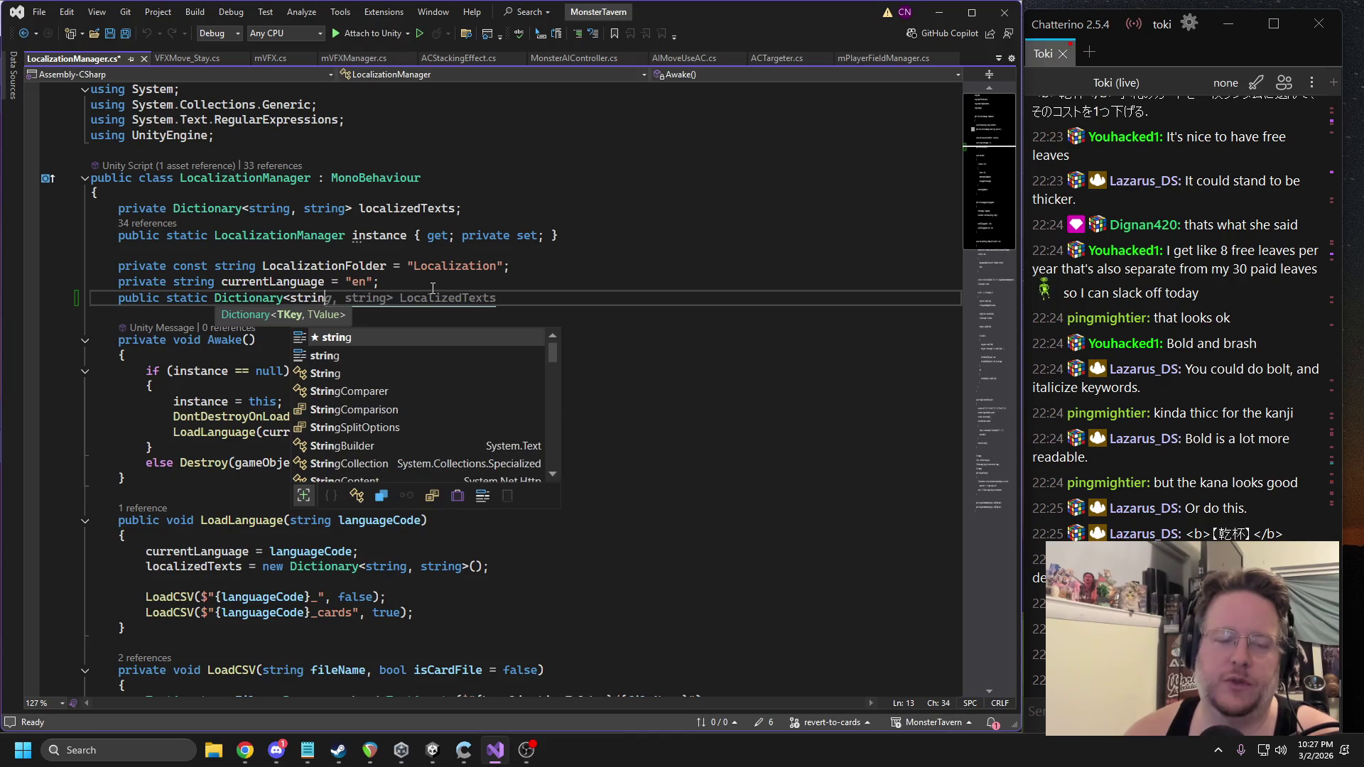
key("BackSpace")
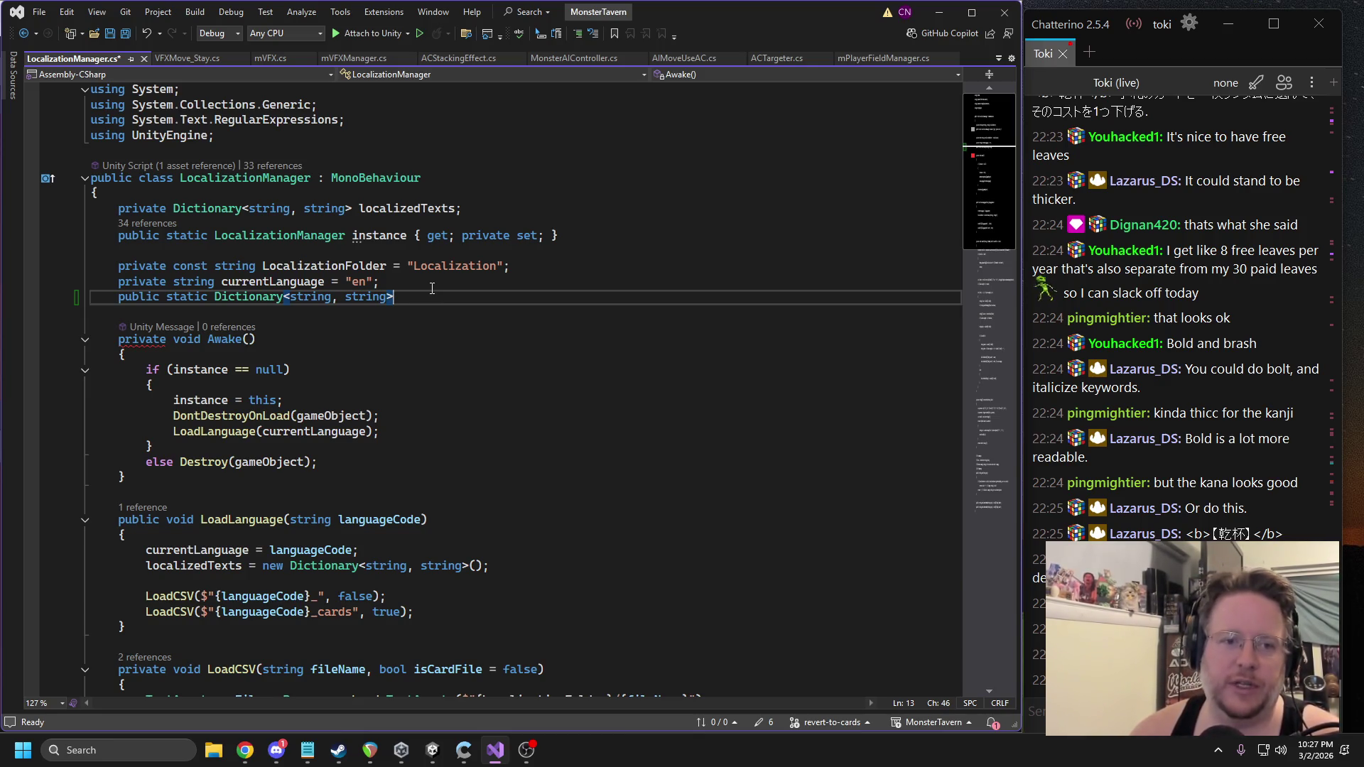
Add a public enum Language { English, Japanesee } above the dictionary line.
key("Home")
key("Return")
key("Up")
type("public enum {")
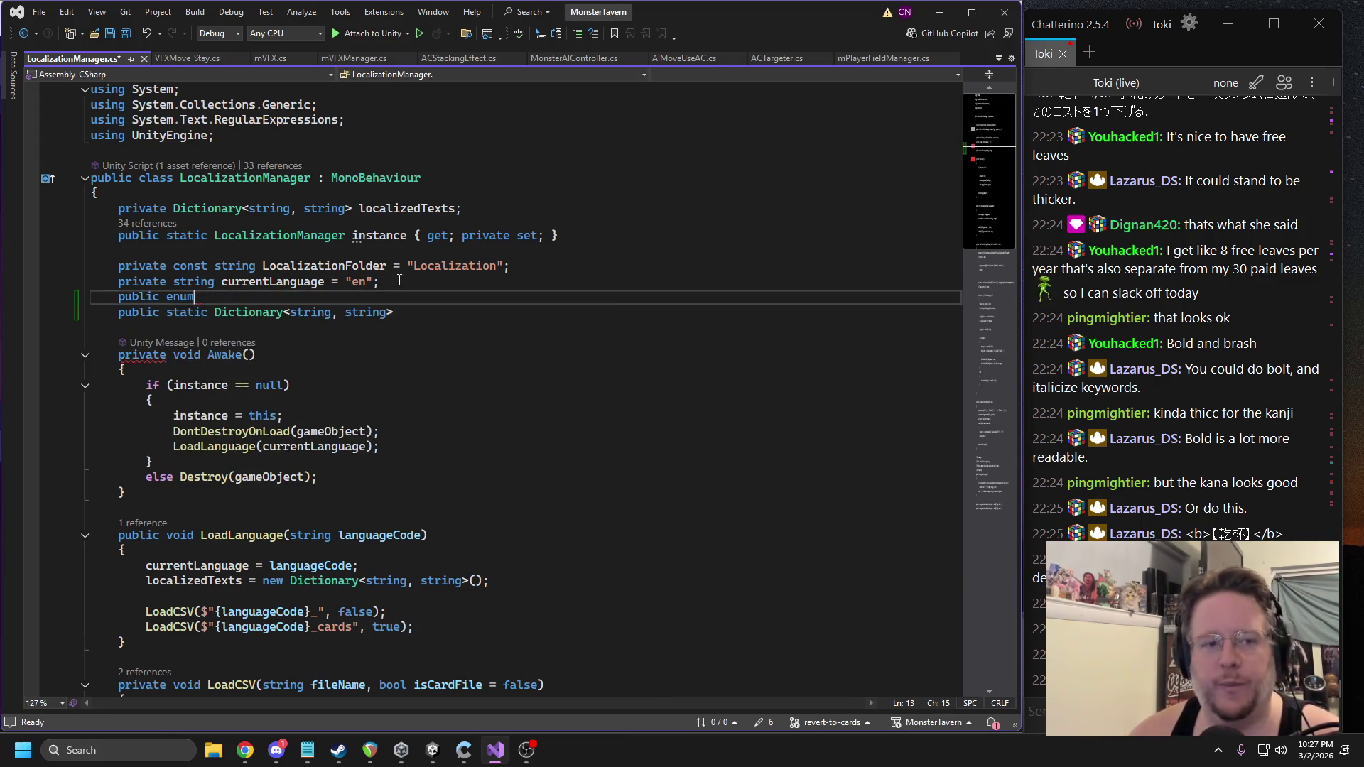
key("BackSpace")
type("Langu")
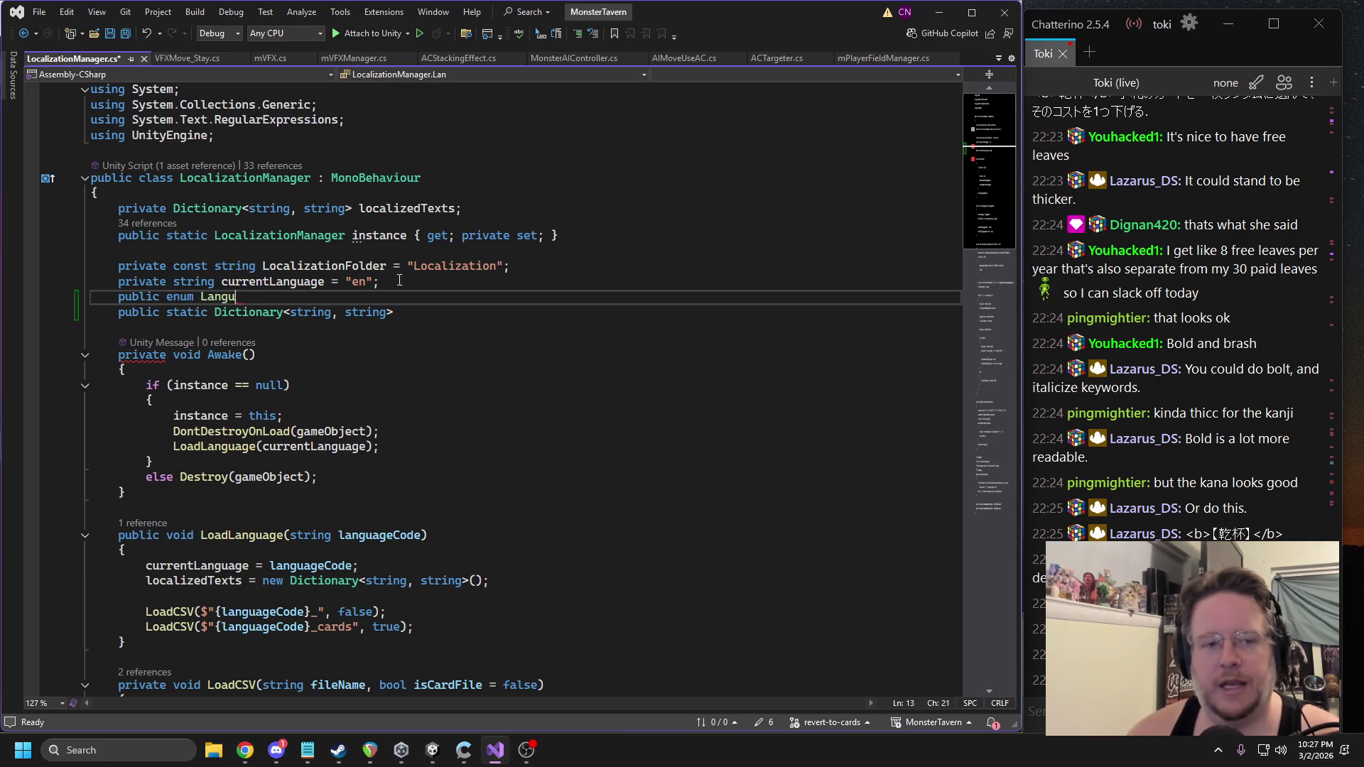
type("age { English, Jap")
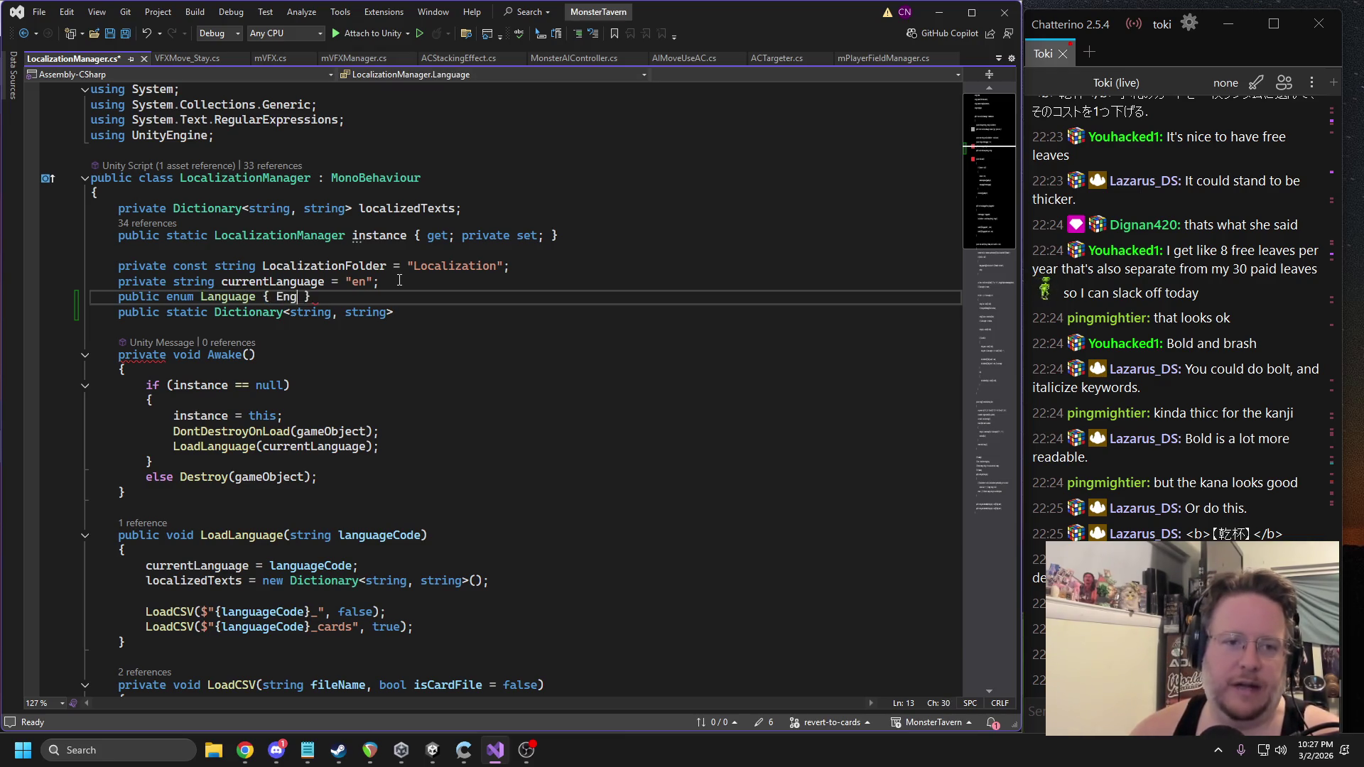
type("anesee")
key("End")
Declare private Language currentLanguage = Language.English and comment out the old string field.
key("Return")
type("p")
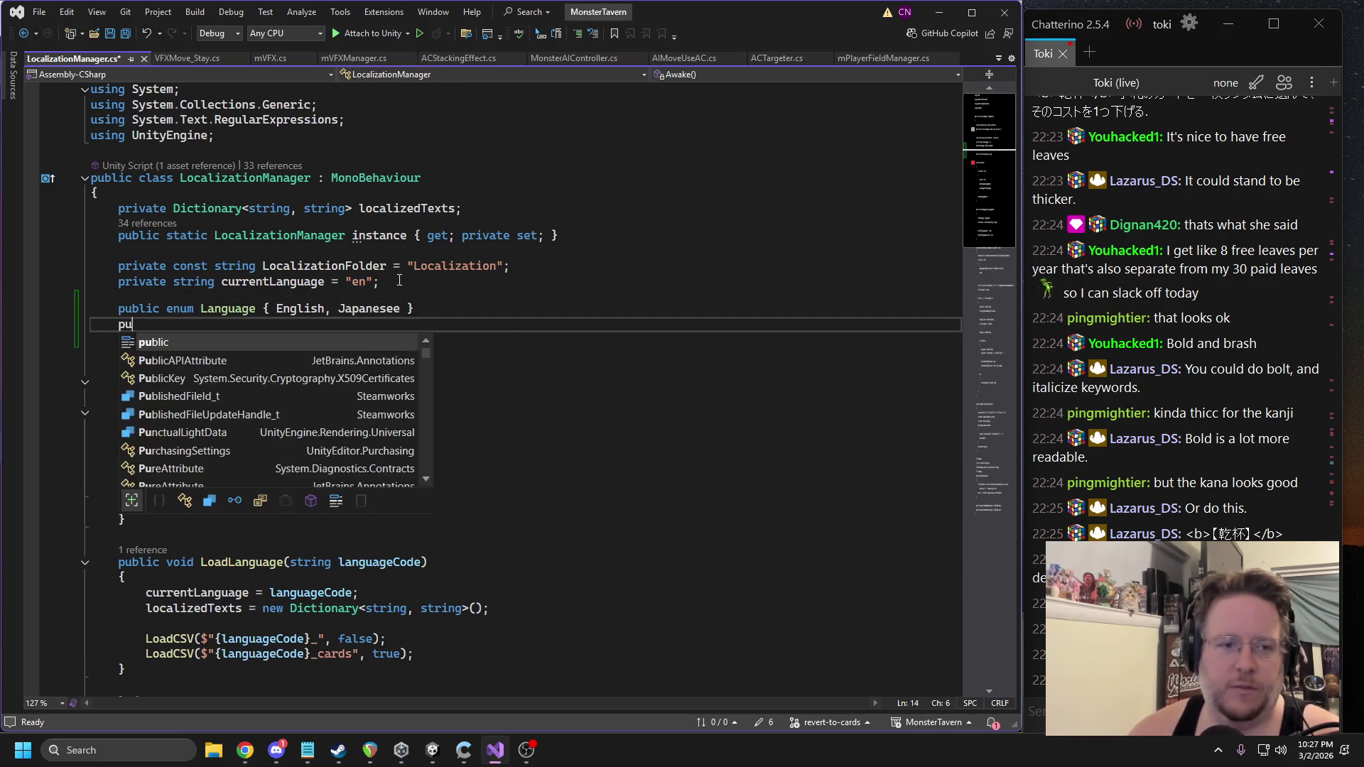
type("r")
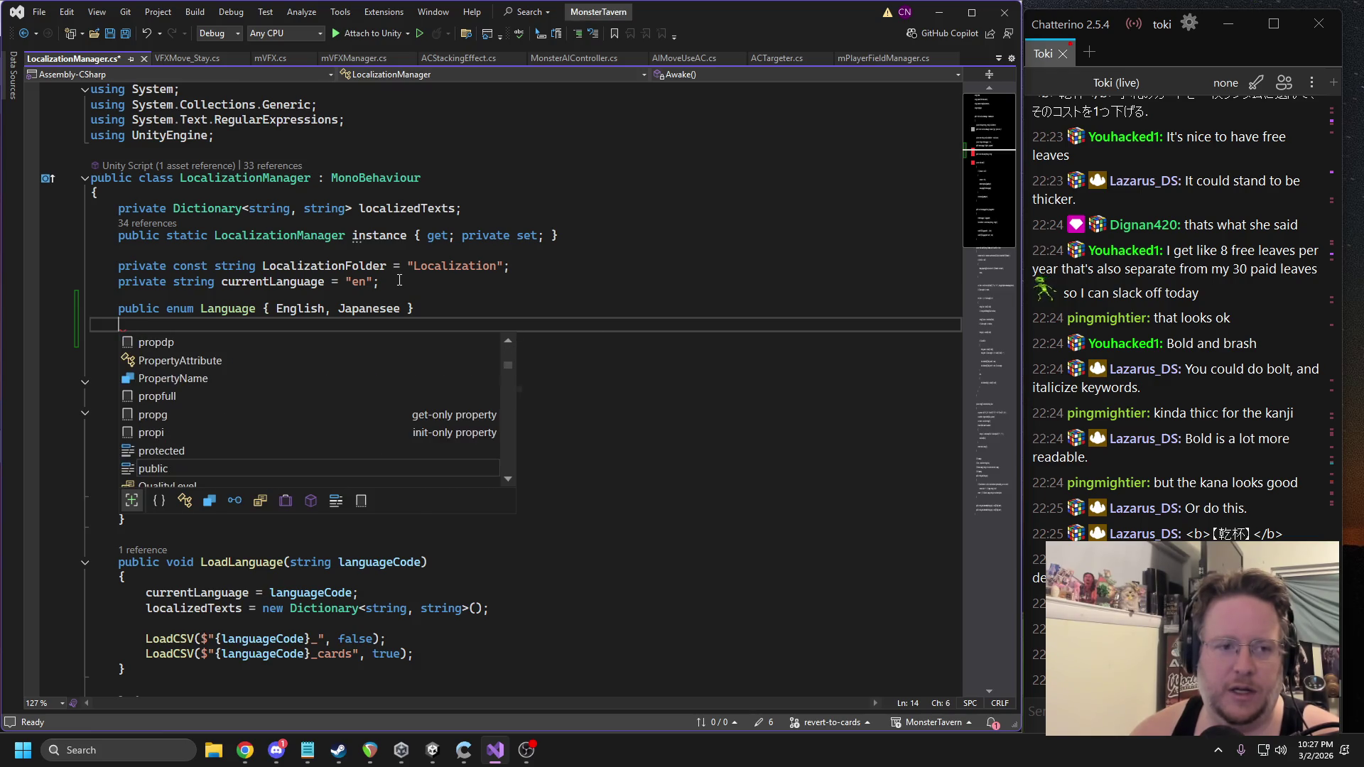
type("iv")
key("Tab")
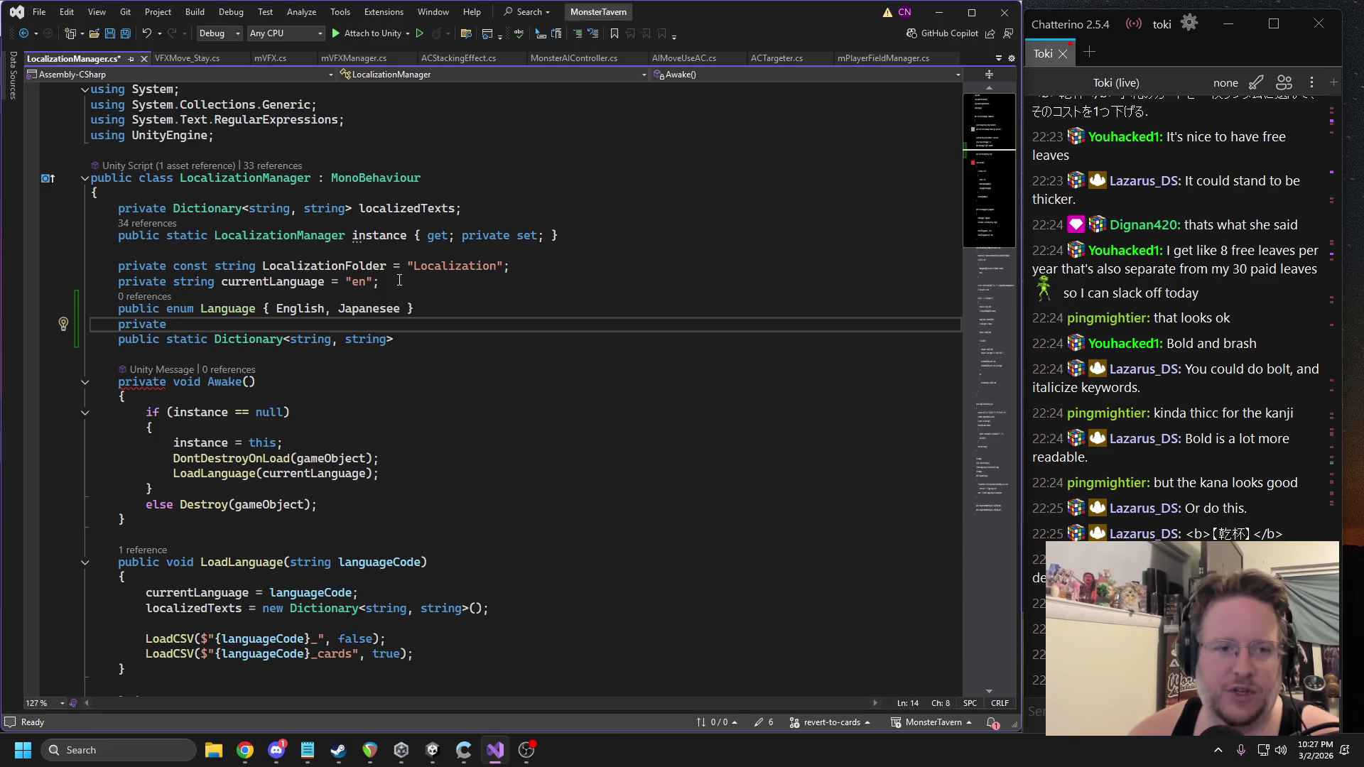
type("Language currentLanguage")
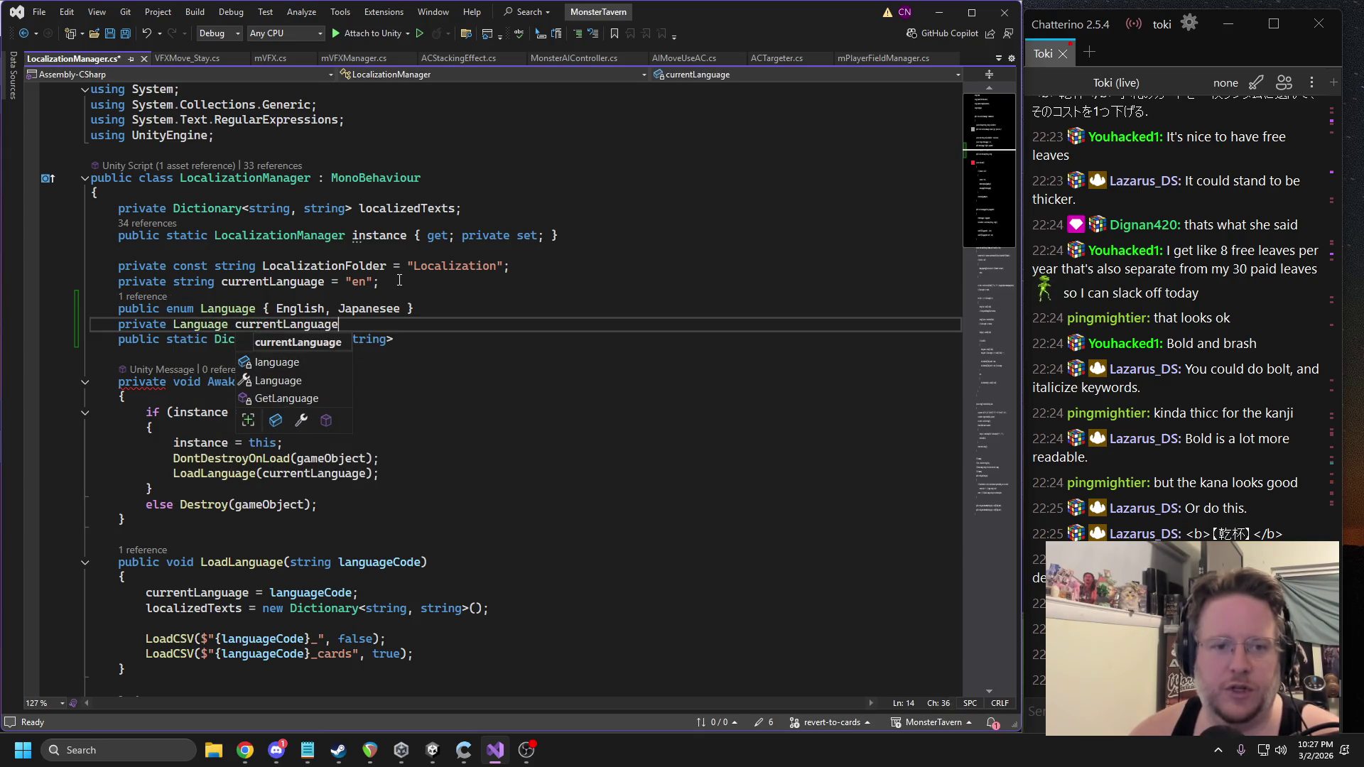
key("Escape")
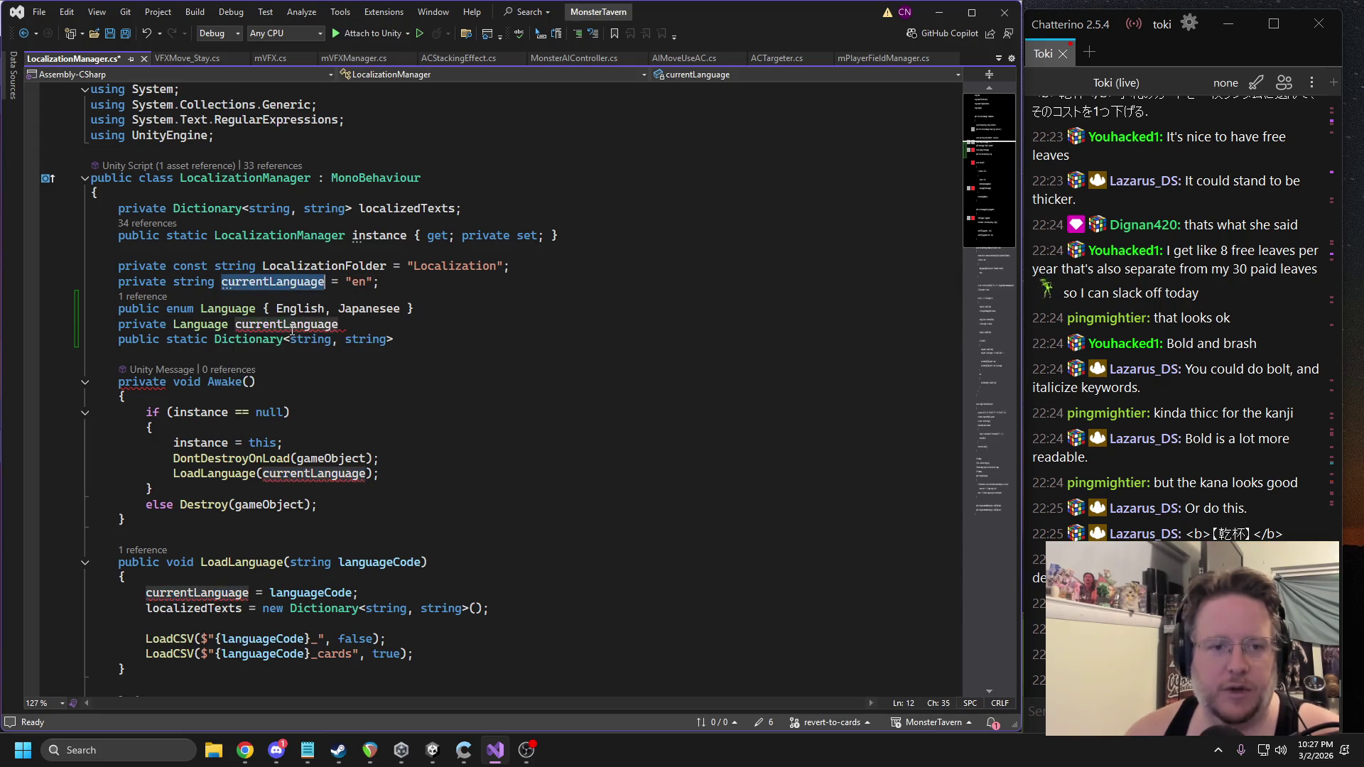
left_click(120, 282)
type("//")
left_click(394, 325)
type("=")
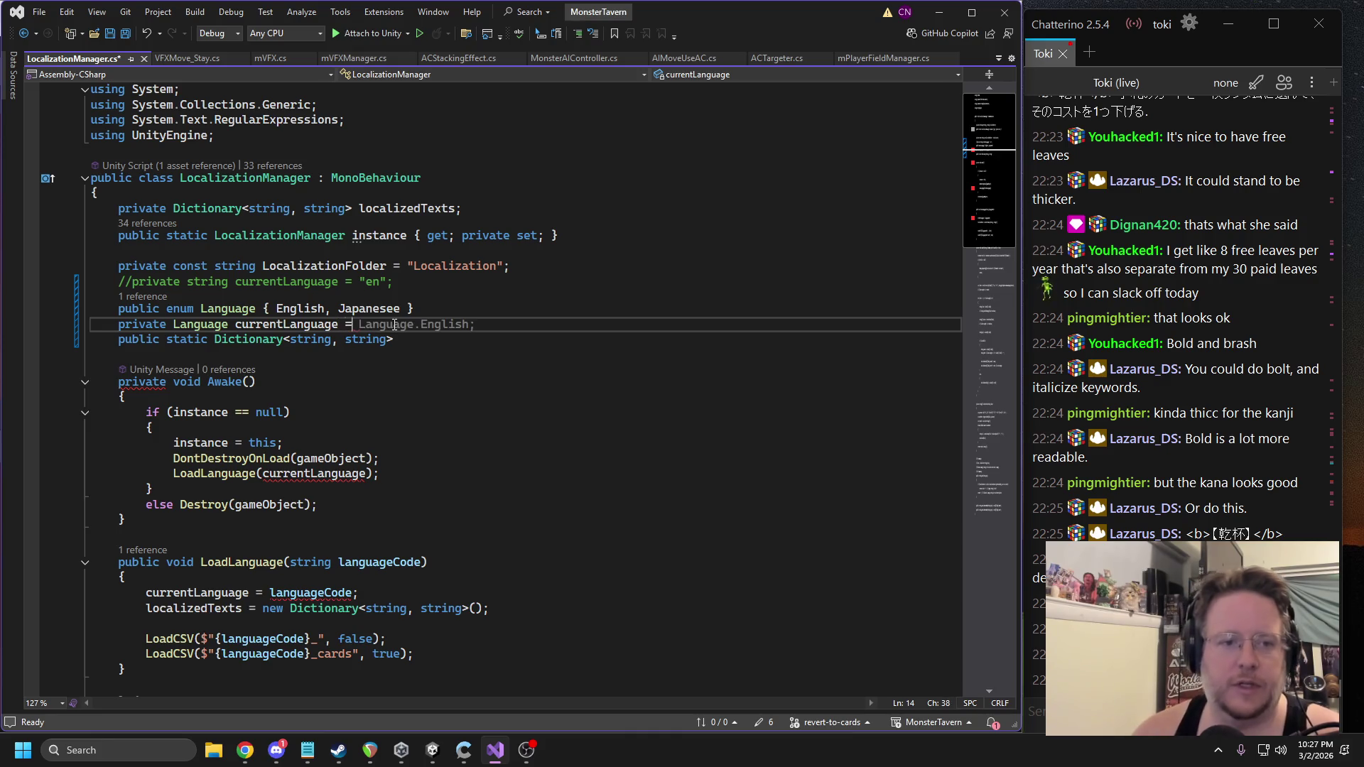
key("Tab")
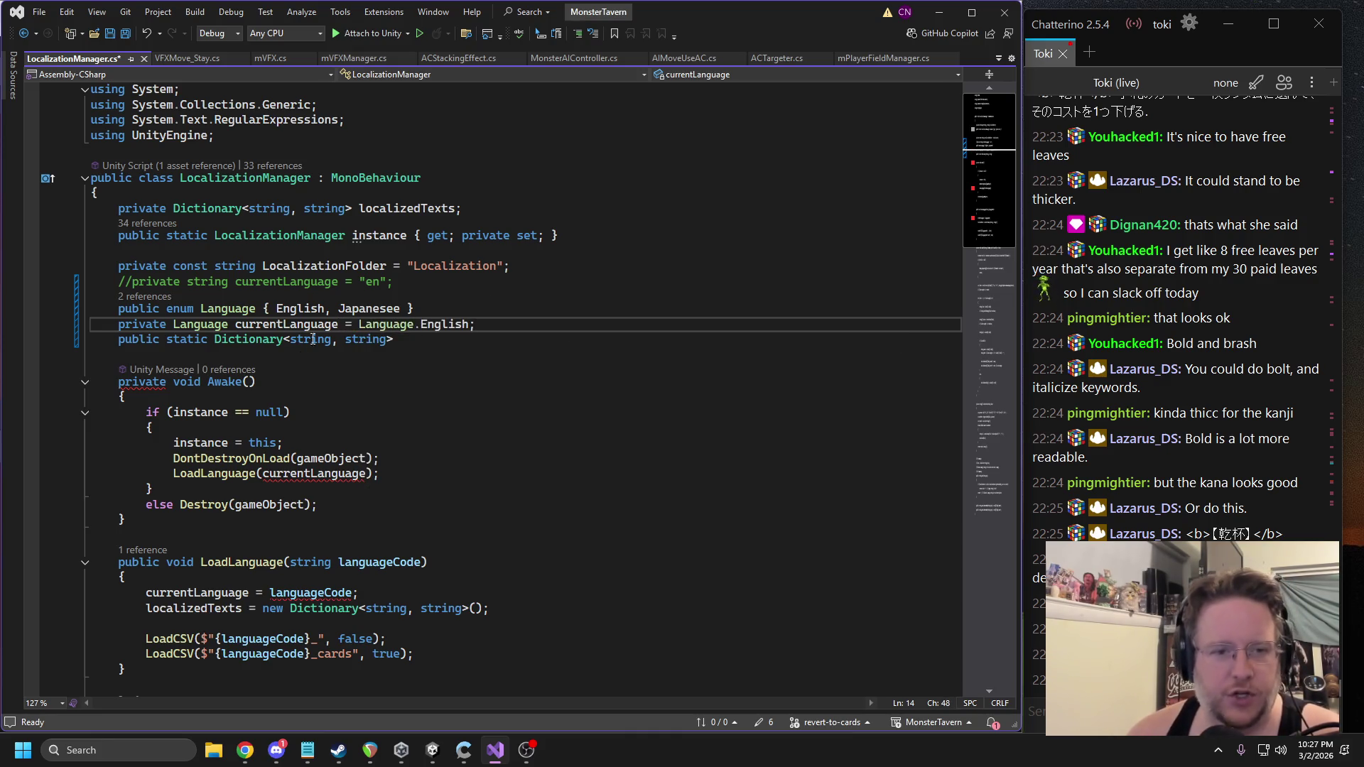
double_click(366, 340)
double_click(317, 340)
Declare language_dictionary as a new Dictionary<Language, string> with an empty initializer block.
type("Language")
key("End")
type("{")
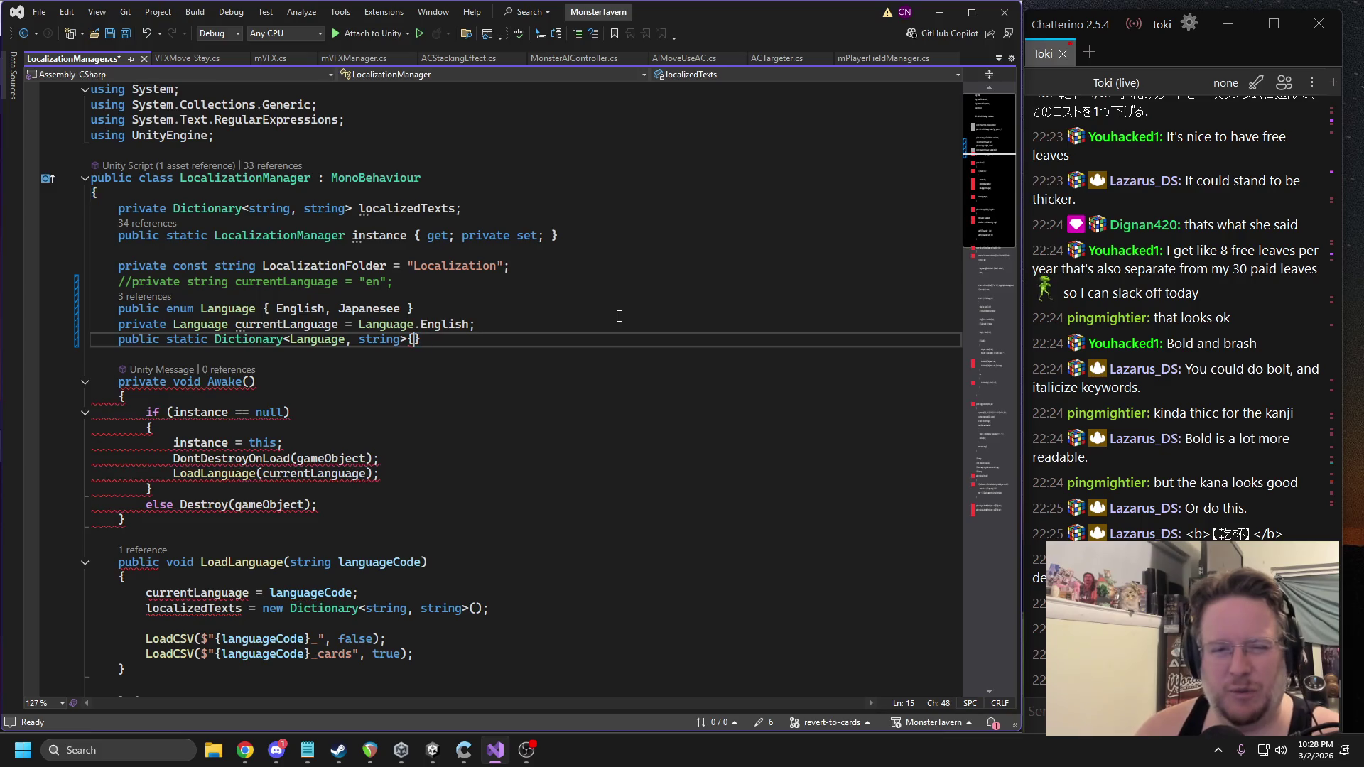
key("BackSpace")
type("()")
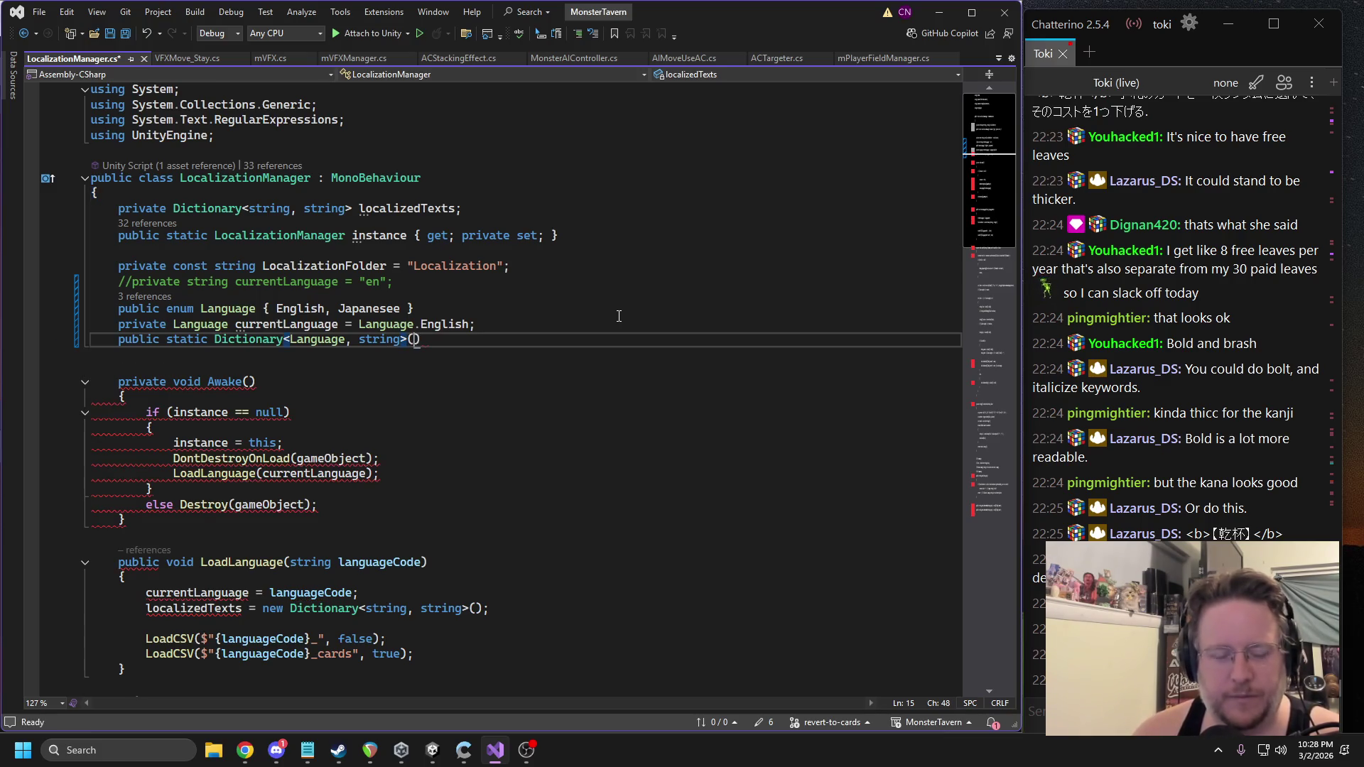
type("{")
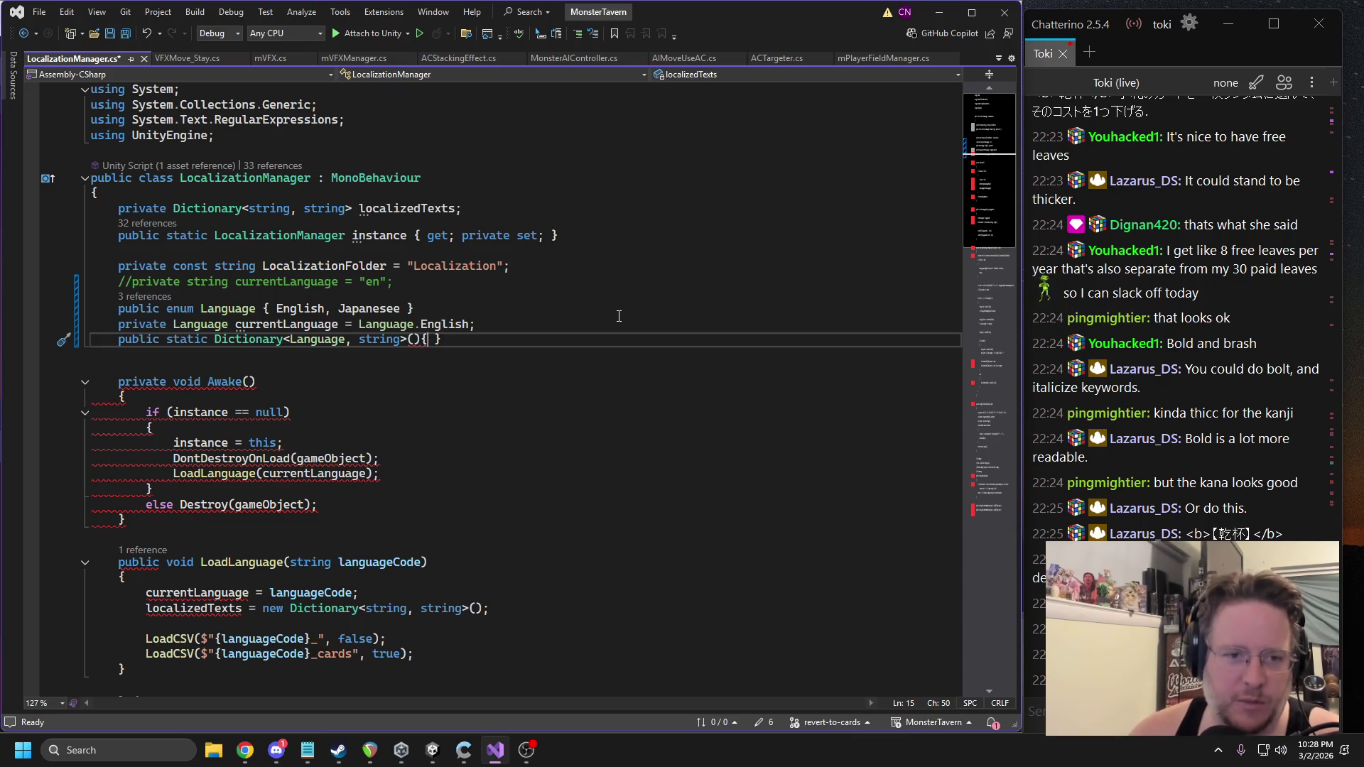
key("BackSpace")
key("BackSpace")
key("BackSpace")
type("= new")
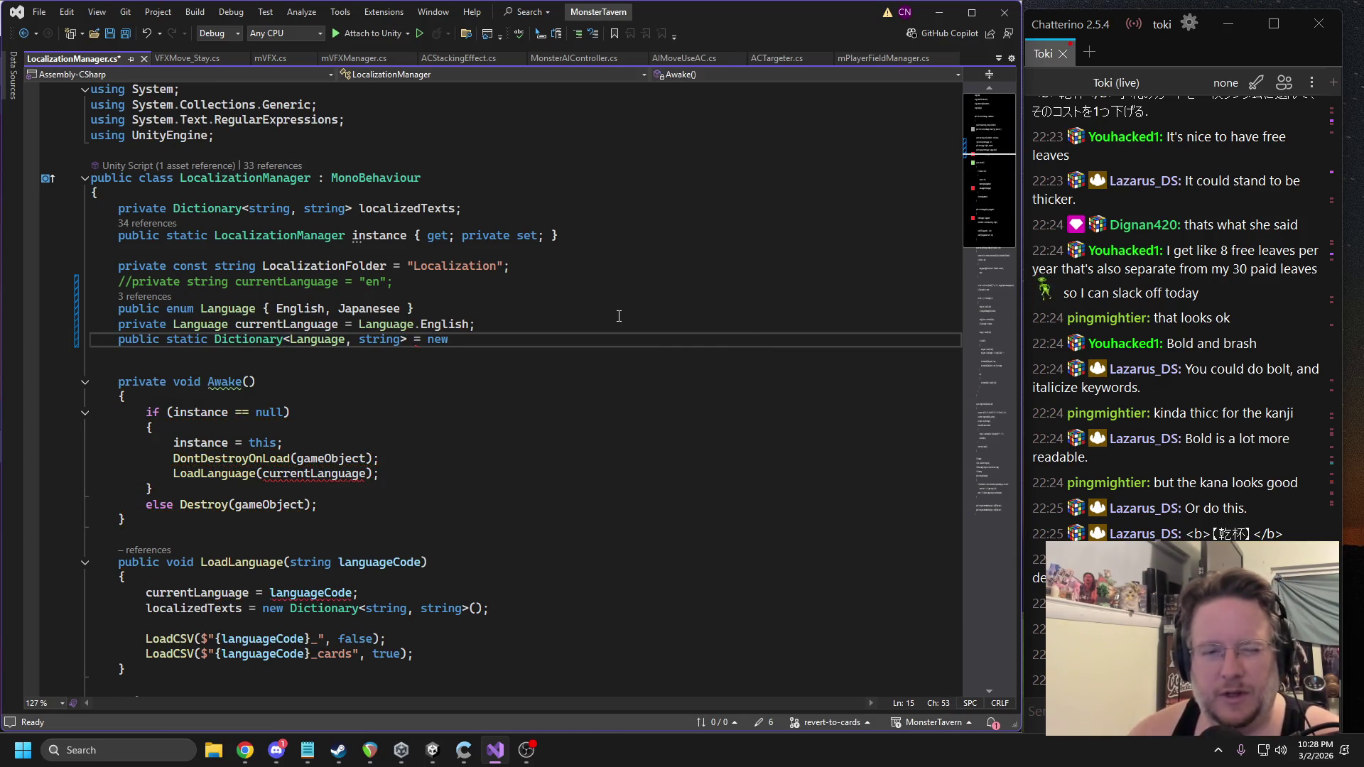
key("BackSpace")
key("BackSpace")
key("BackSpace")
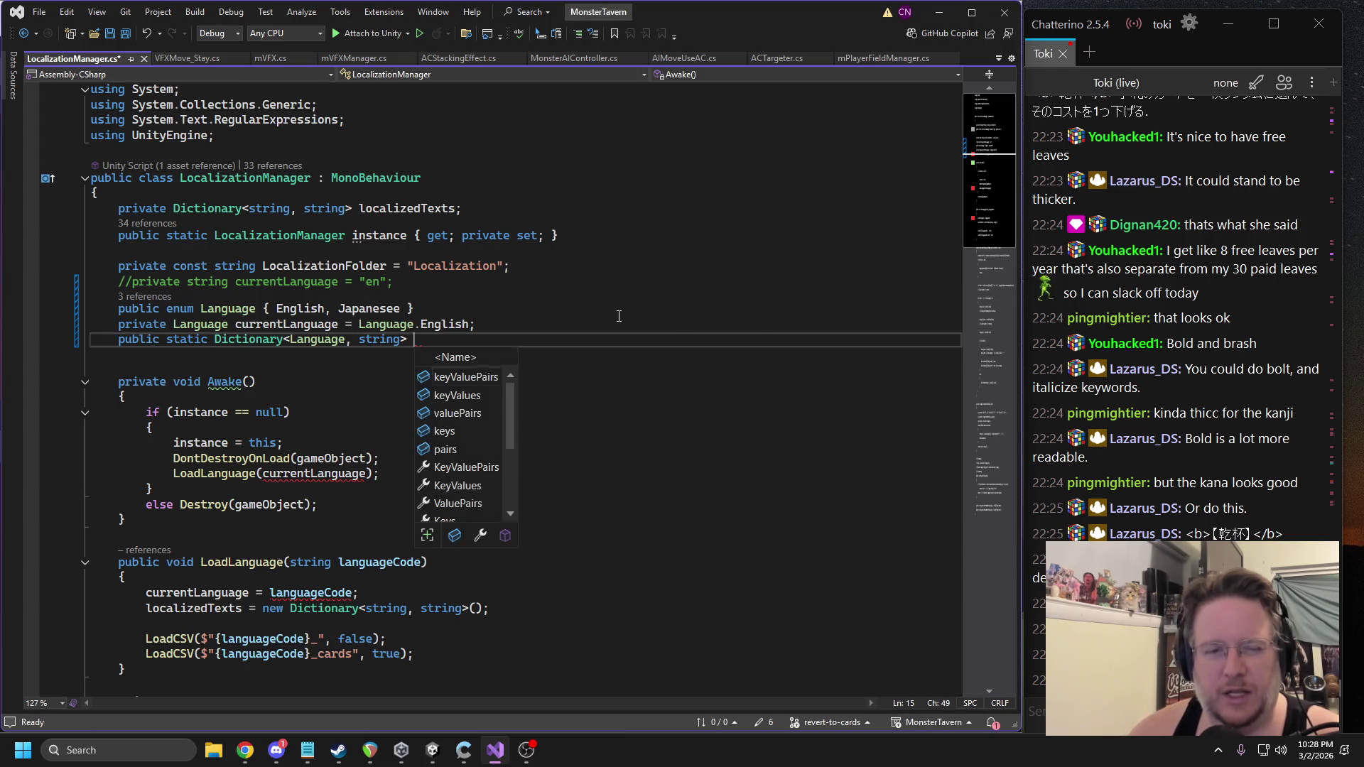
type("language_dictionary =")
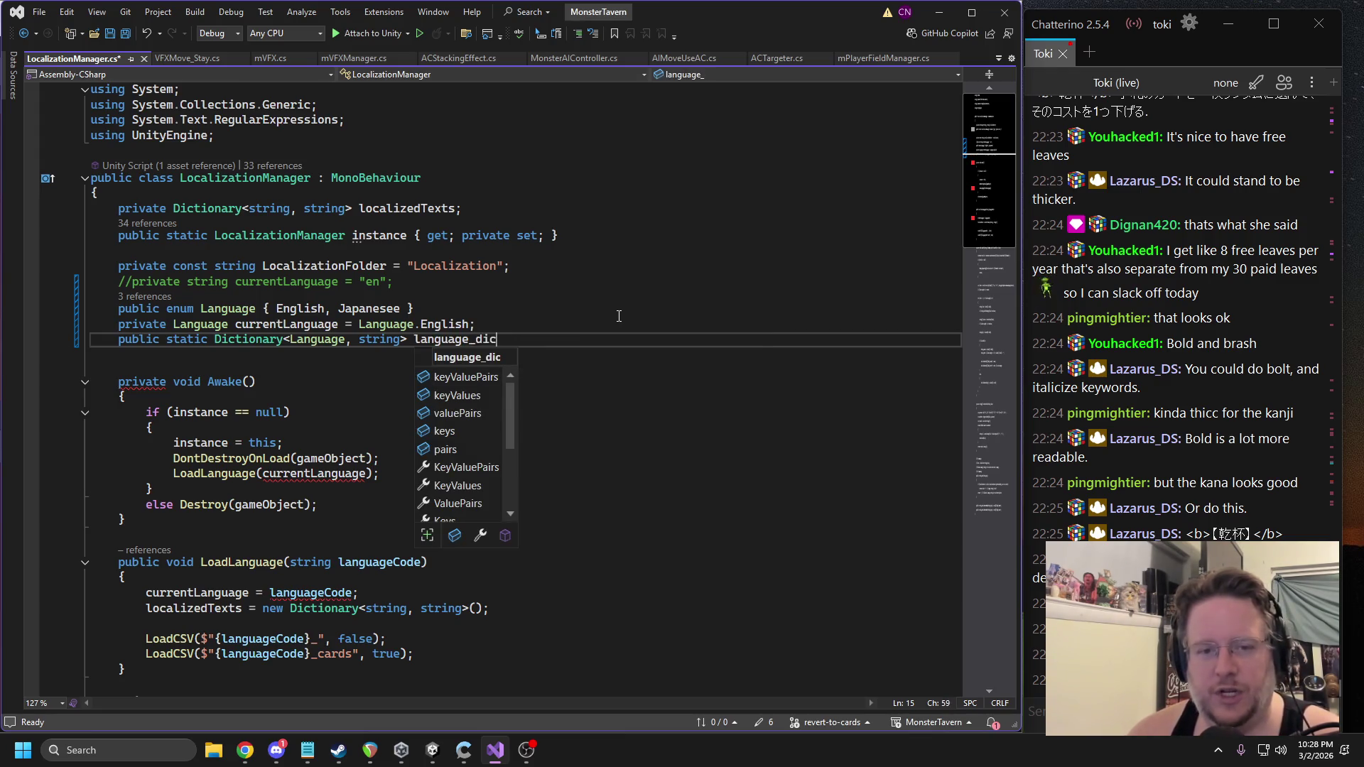
key("Tab")
key("BackSpace")
type("{ }")
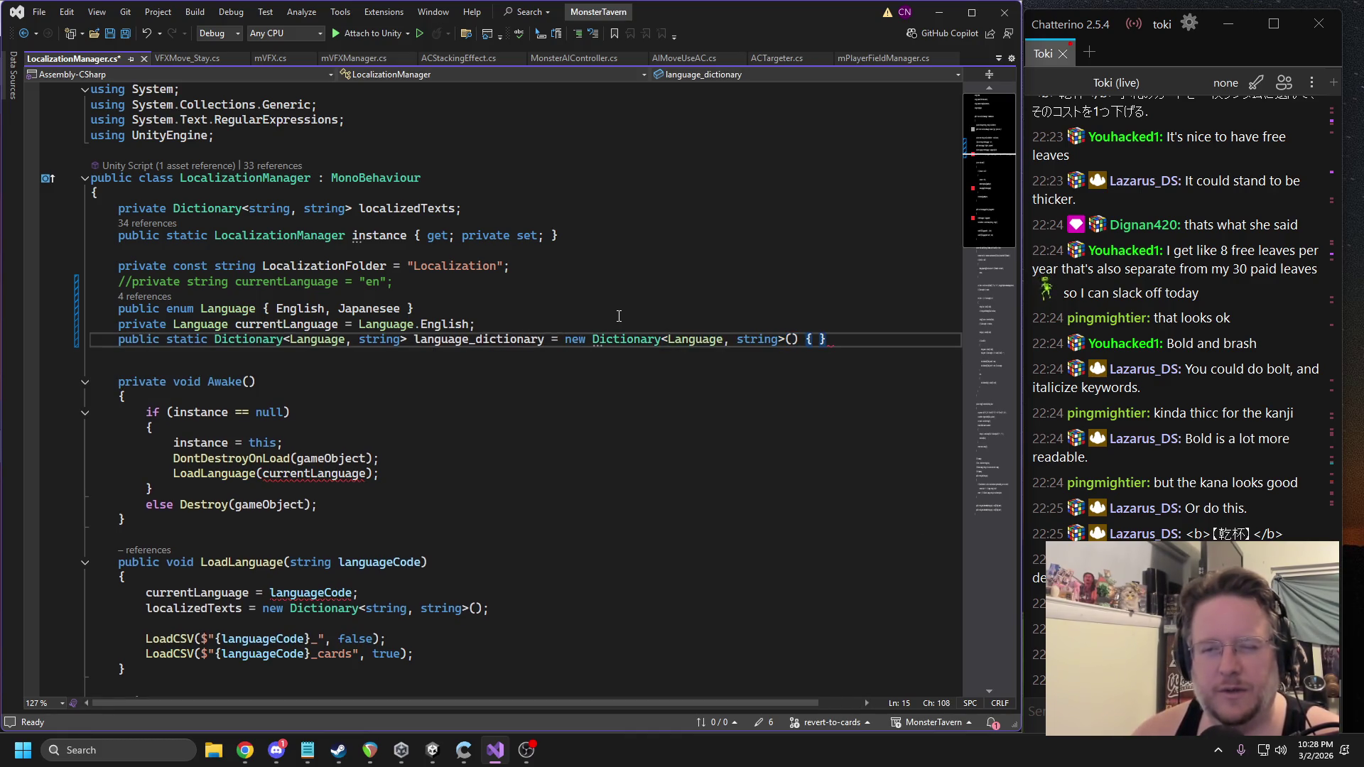
type(";")
key("Left")
key("Left")
key("Escape")
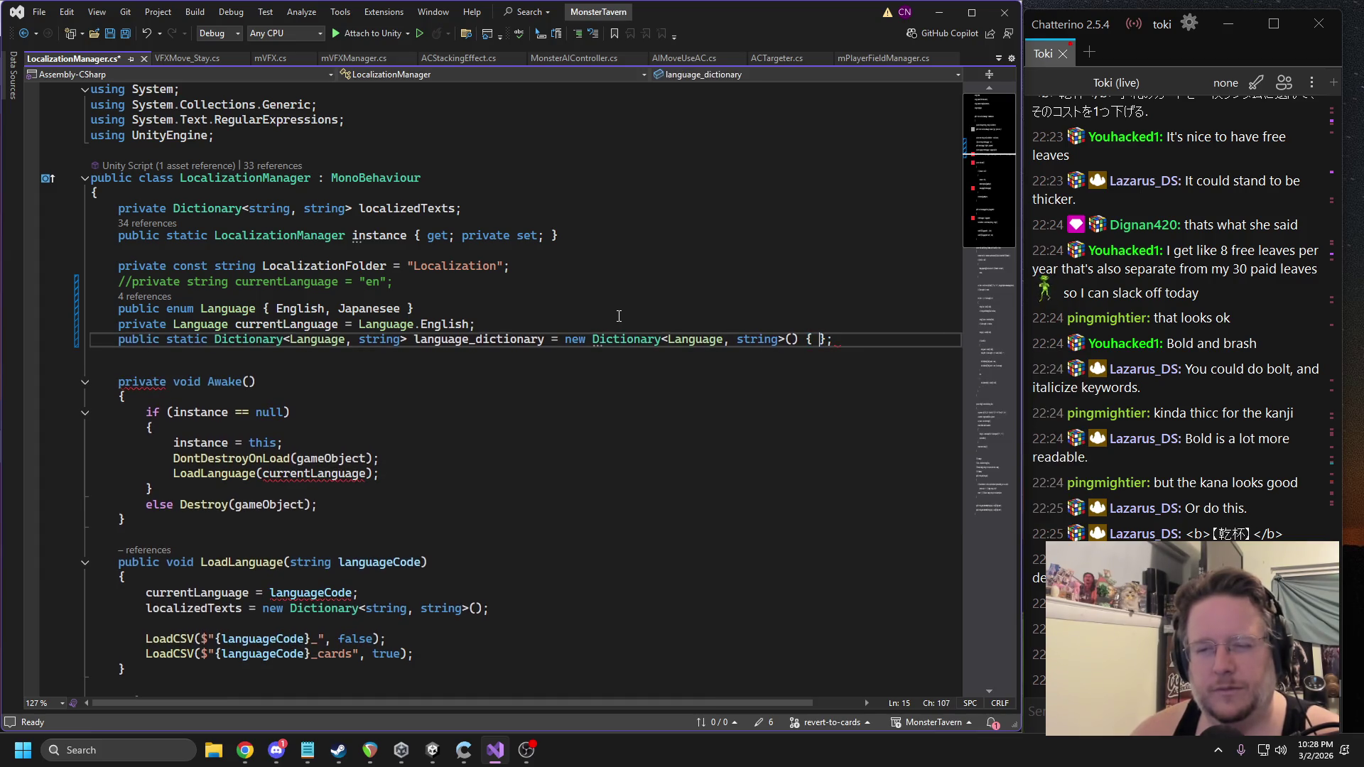
key("Return")
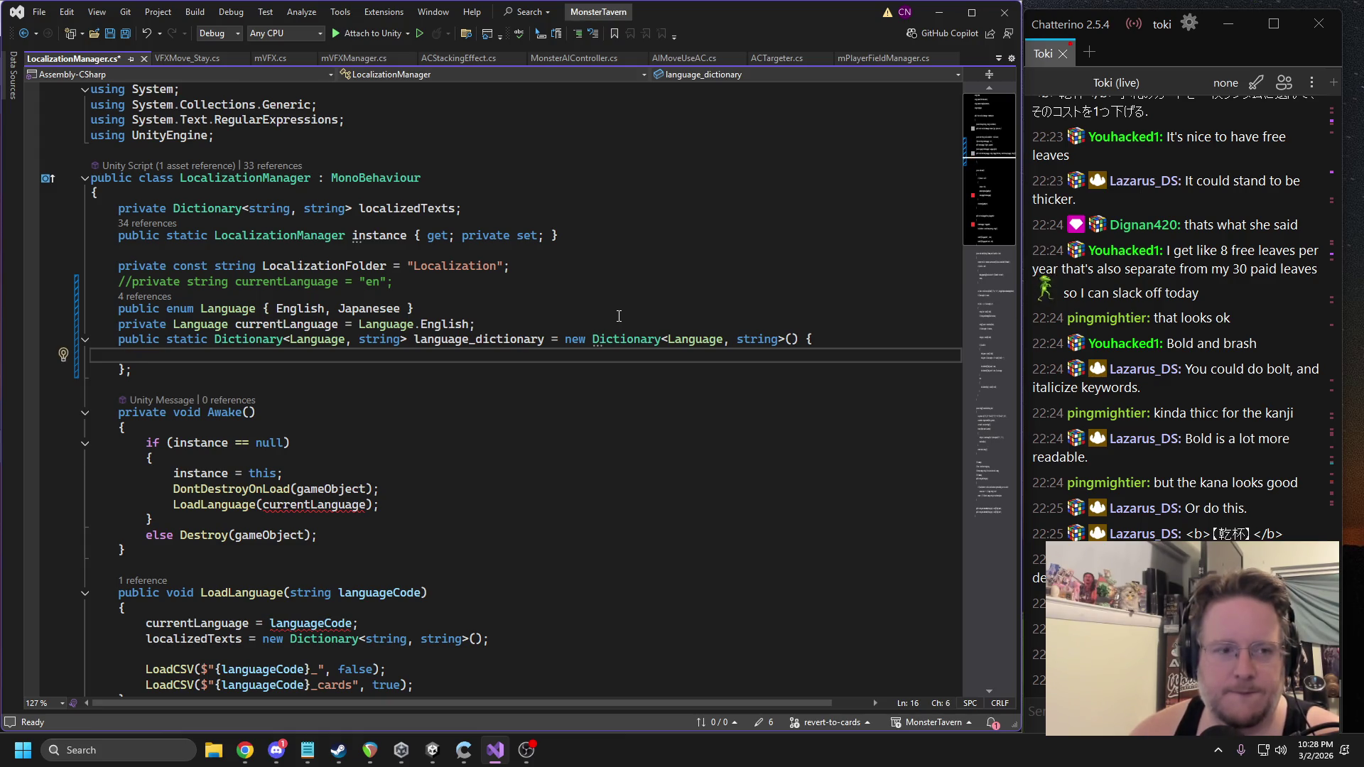
Add the { Language.English, "en" } entry to the dictionary initializer.
type("{ ")
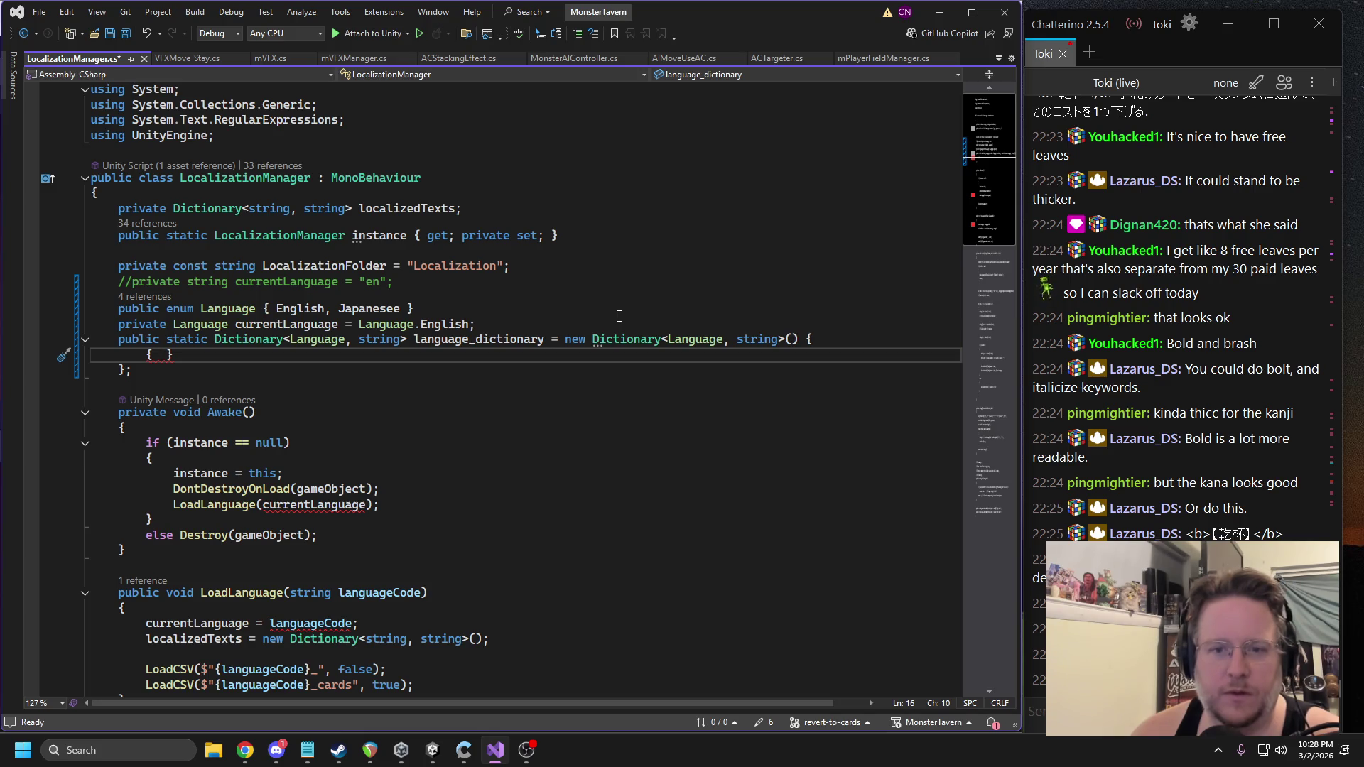
type("Language.")
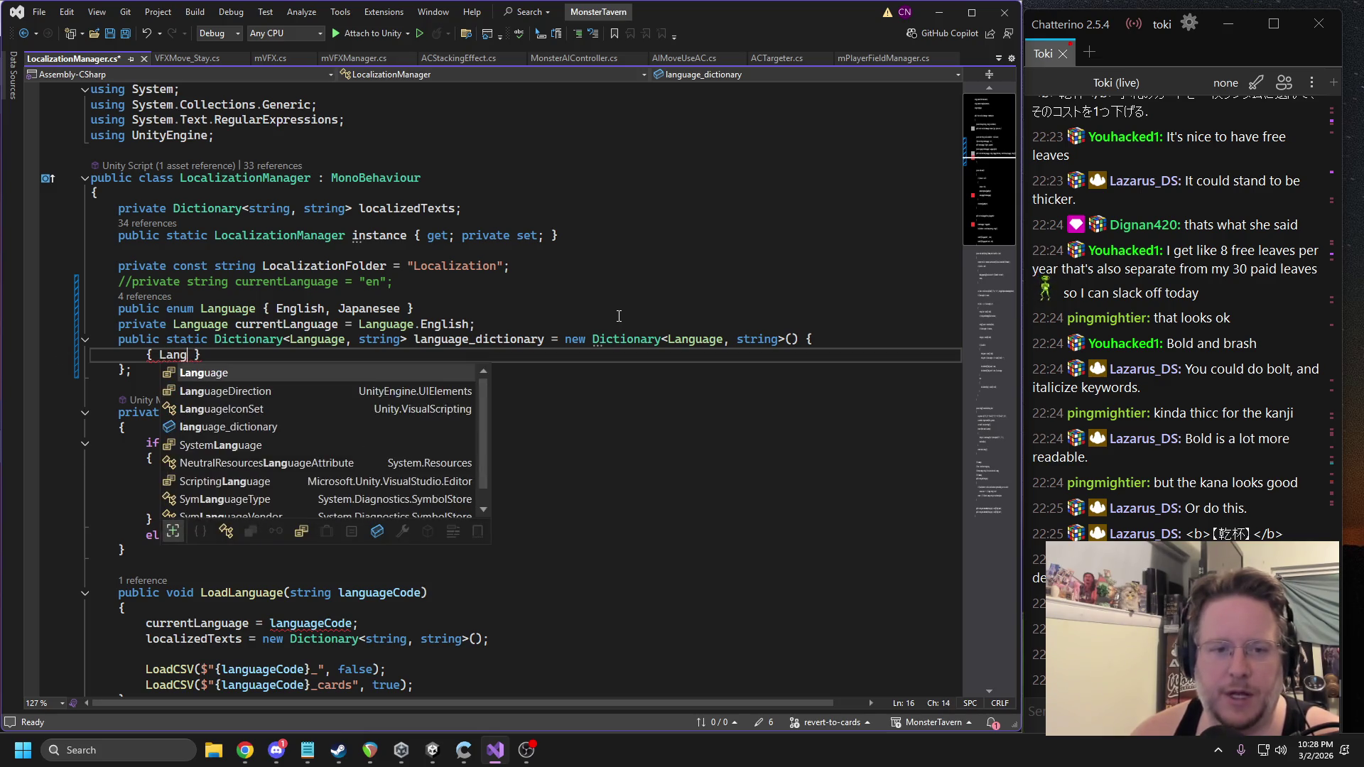
key("Tab")
type(",")
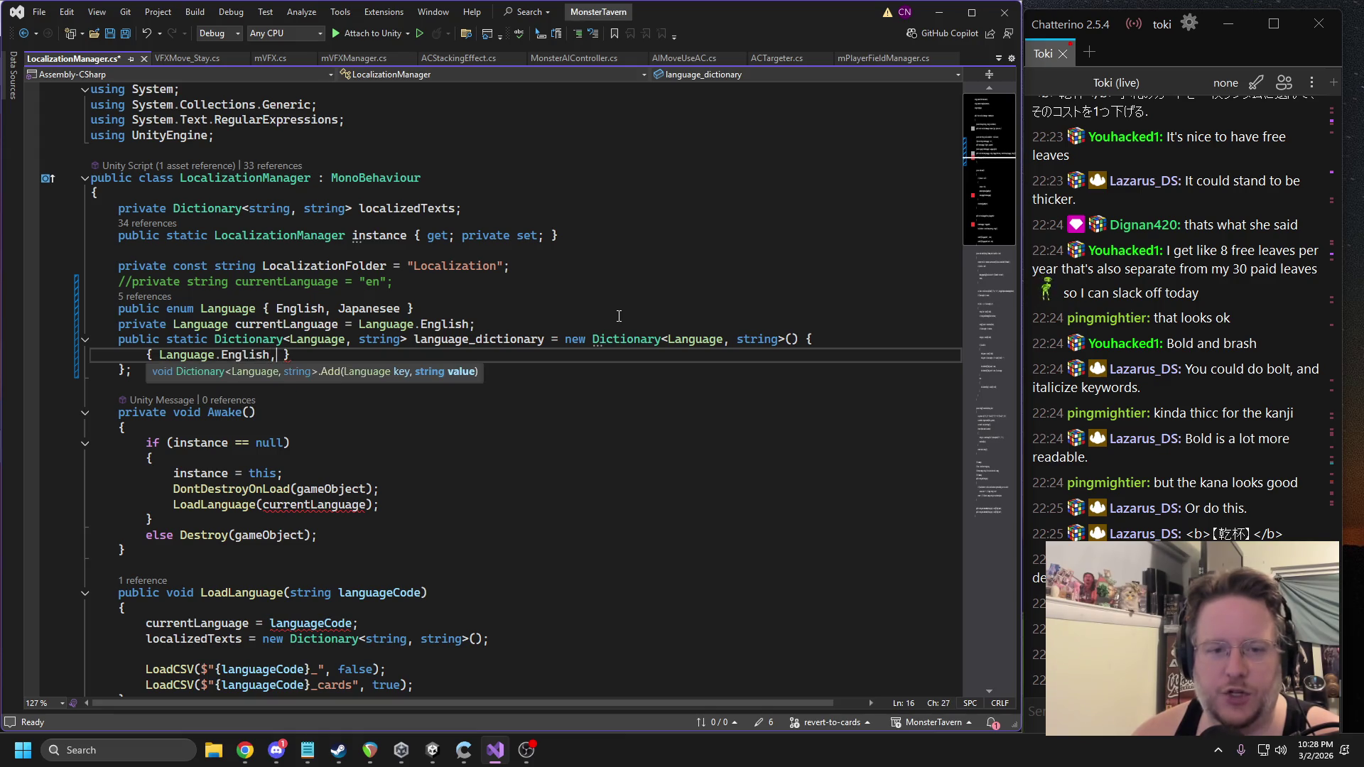
type(" \"en\",")
key("End")
type(",")
key("Return")
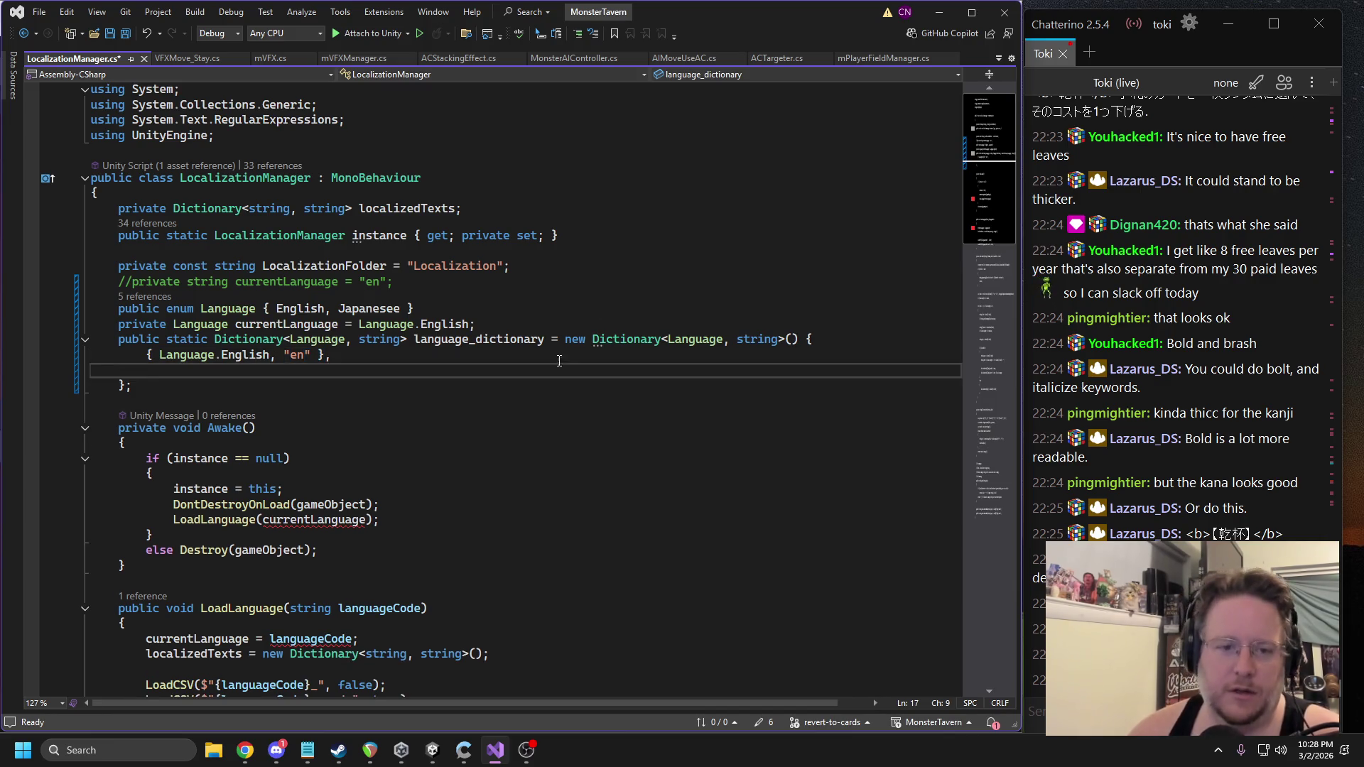
Duplicate the English entry and change it to { Language.Japanesee, "jp" }.
key("Up")
key("End")
key("ctrl+shift+Left")
key("ctrl+shift+Left")
key("ctrl+shift+Left")
key("ctrl+c")
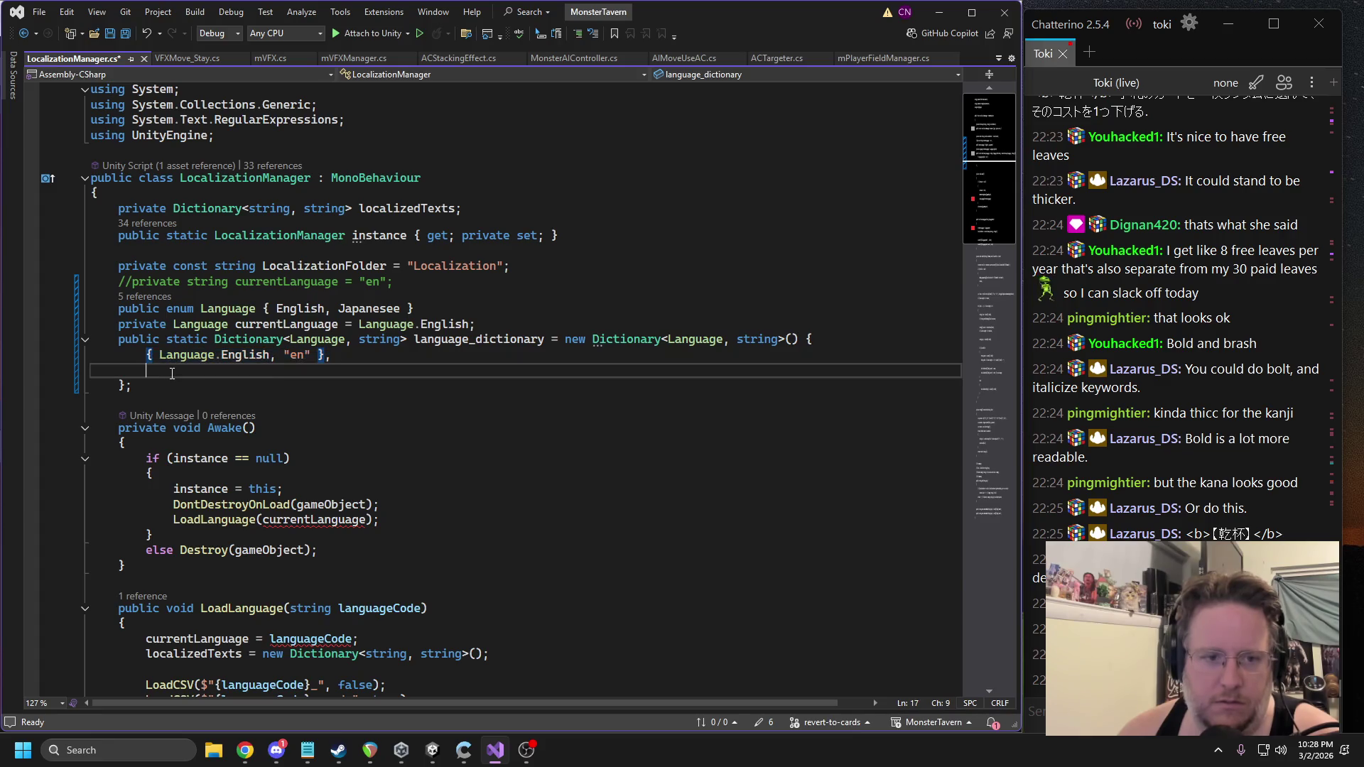
key("Down")
key("ctrl+v")
double_click(296, 365)
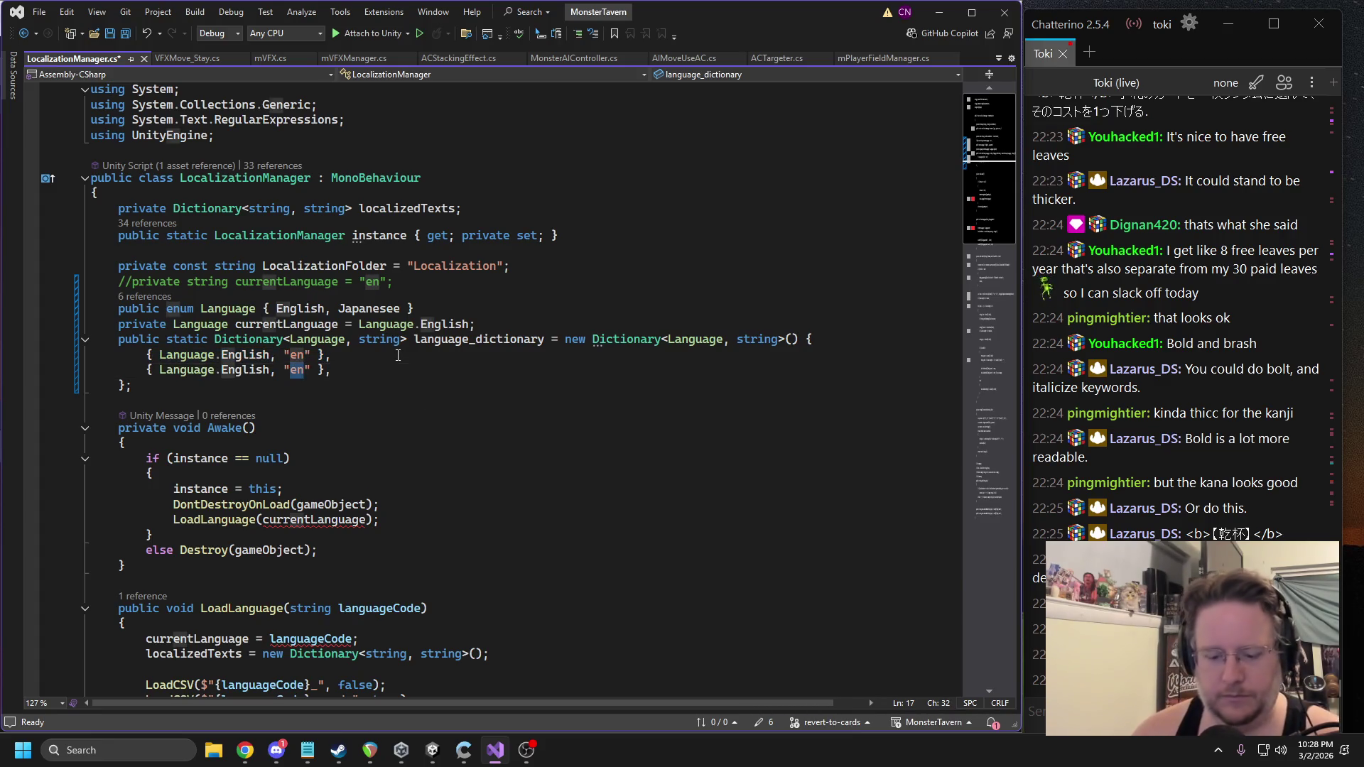
type("jp")
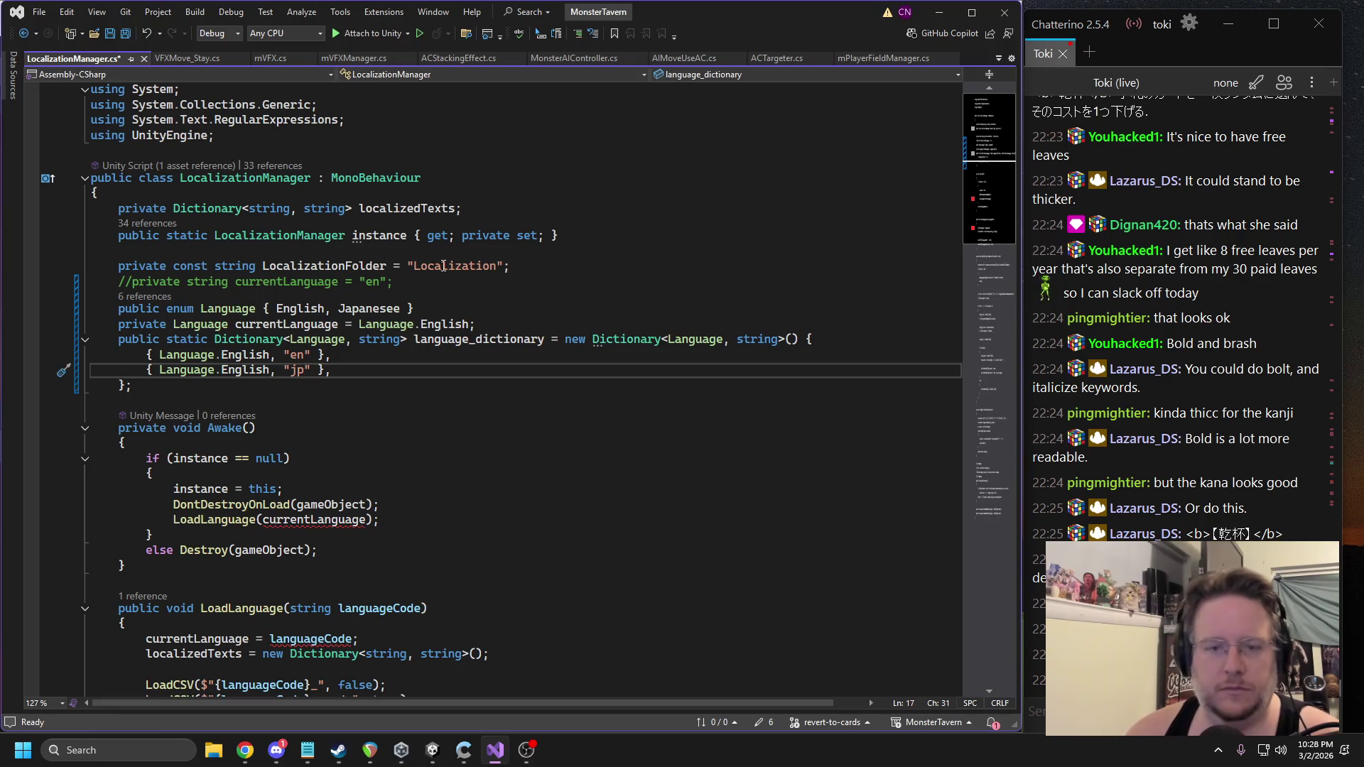
double_click(443, 266)
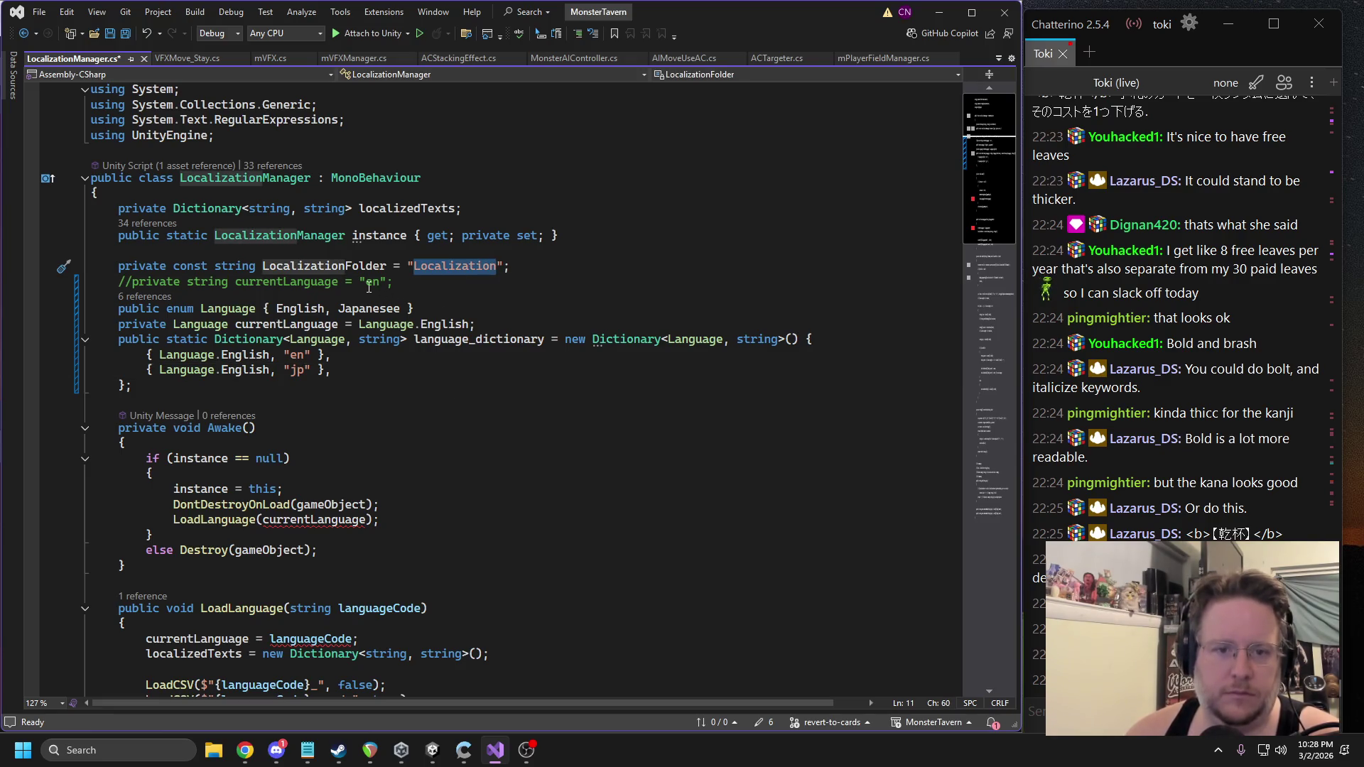
double_click(253, 372)
type("J")
key("Tab")
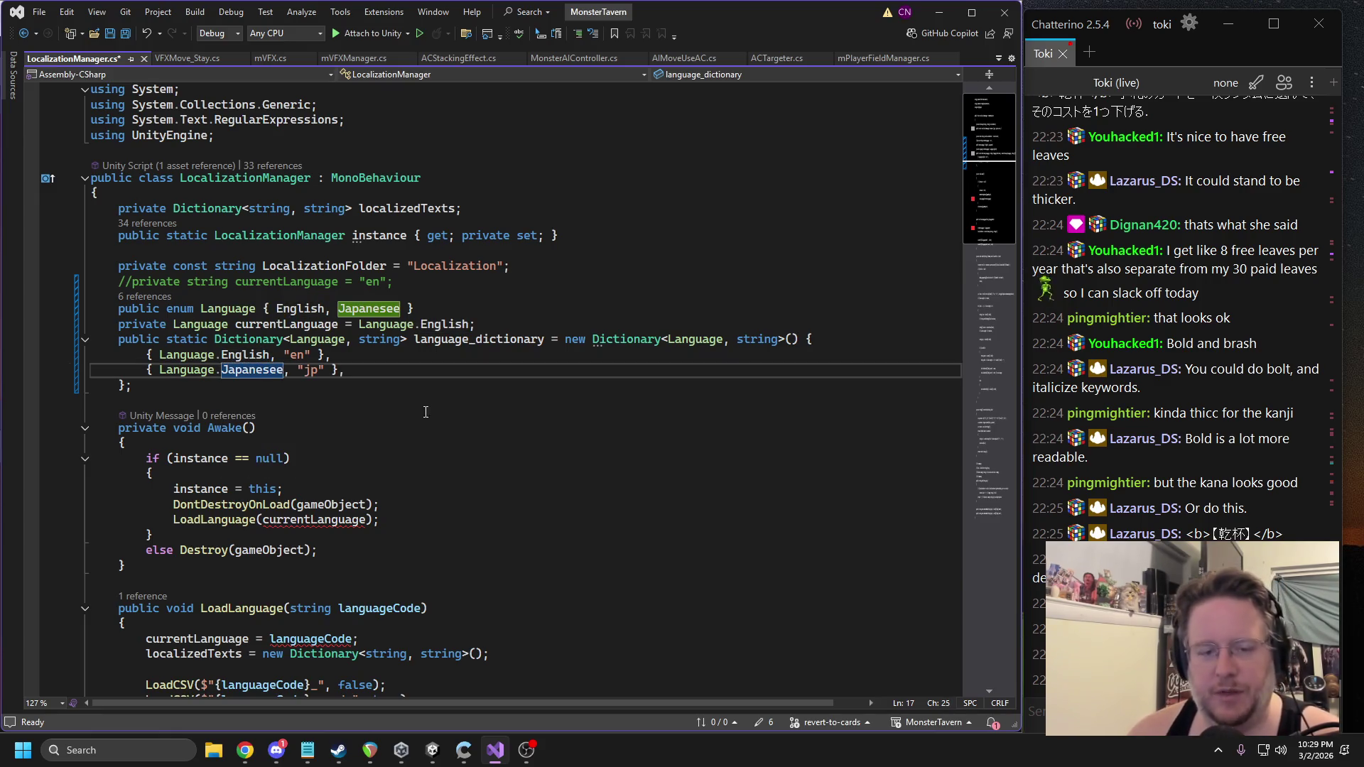
Jump to where currentLanguage is loaded, then switch to the browser.
key("Down")
key("Down")
key("Down")
key("ctrl+w")
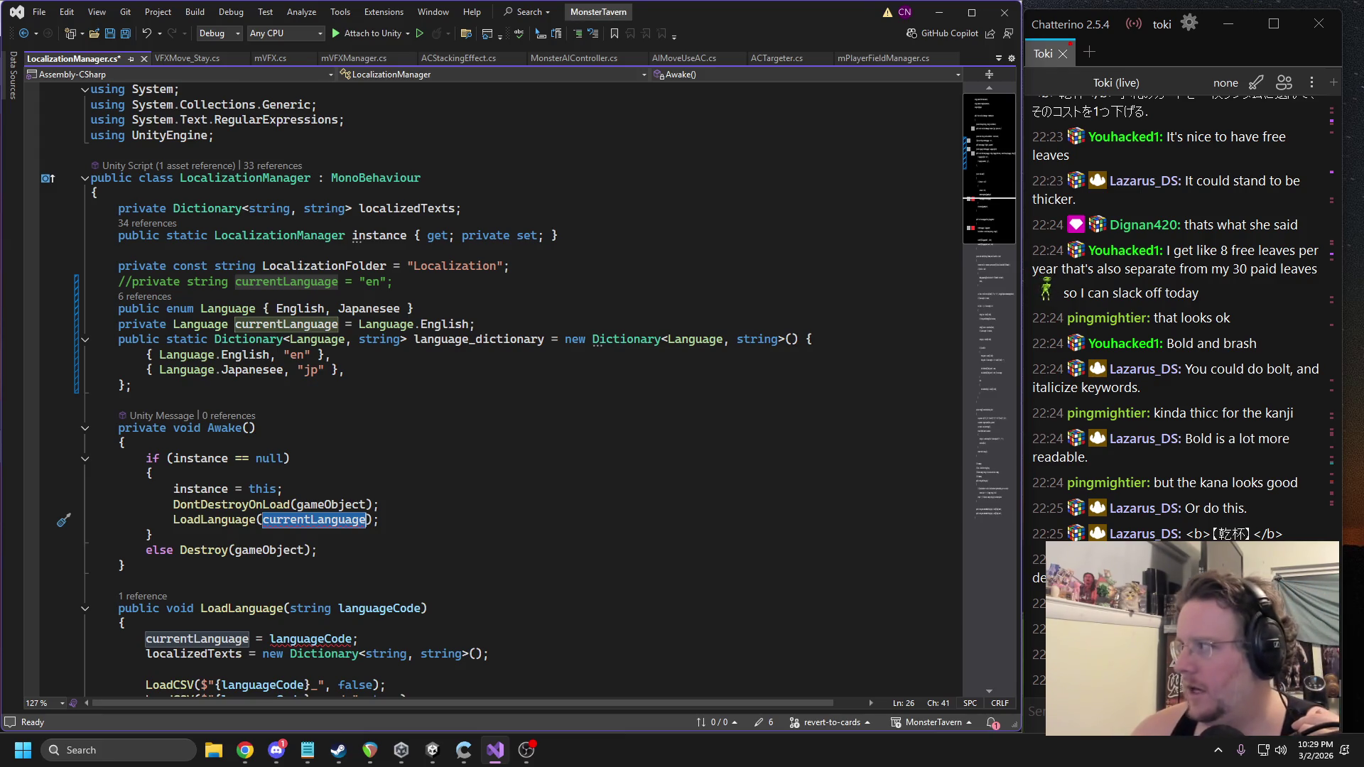
key("alt+Tab")
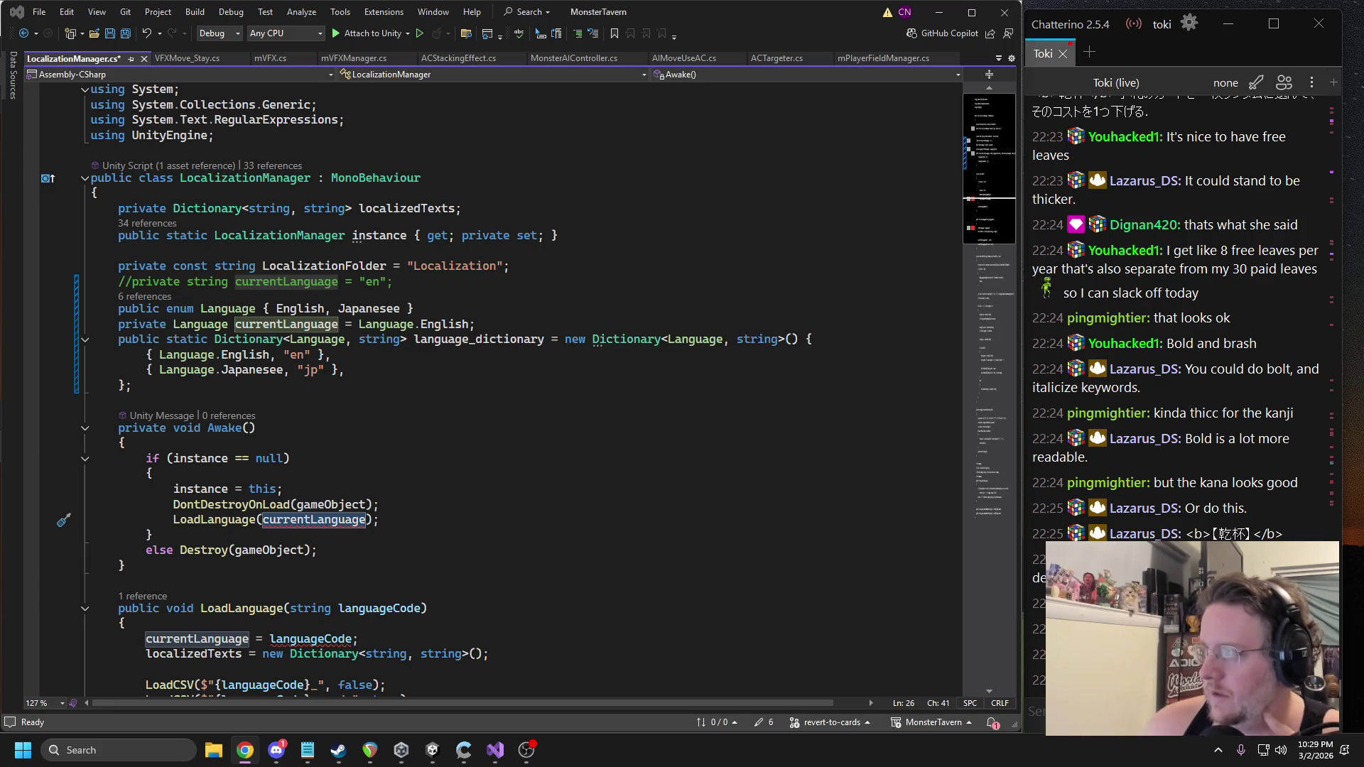
Maximize the Monster Tavern spreadsheet and review the en_cards and en_ sheets.
left_click(245, 750)
mouse_move(759, 243)
left_mouse_down()
mouse_move(484, 54)
mouse_move(485, 2)
left_mouse_up()
left_click(712, 723)
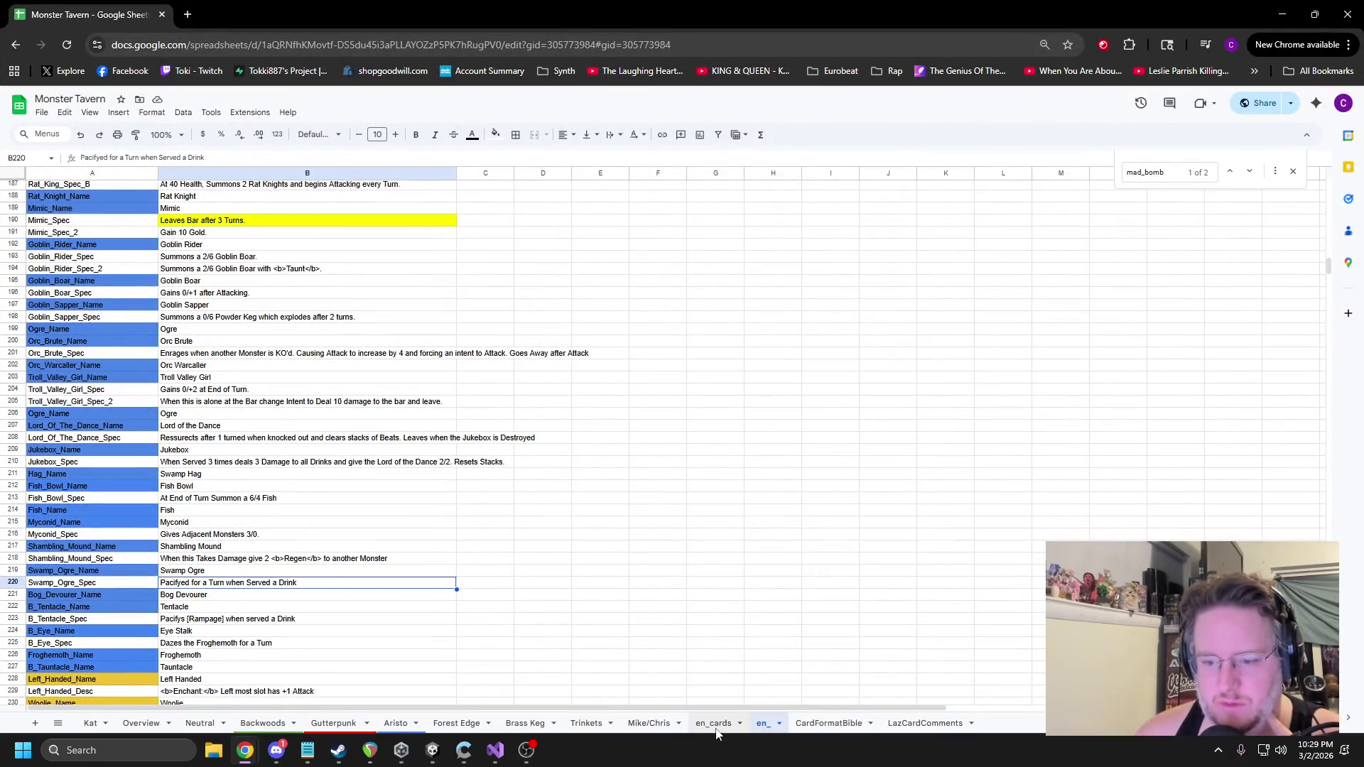
scroll(604, 396, "down", 6)
scroll(624, 412, "up", 6)
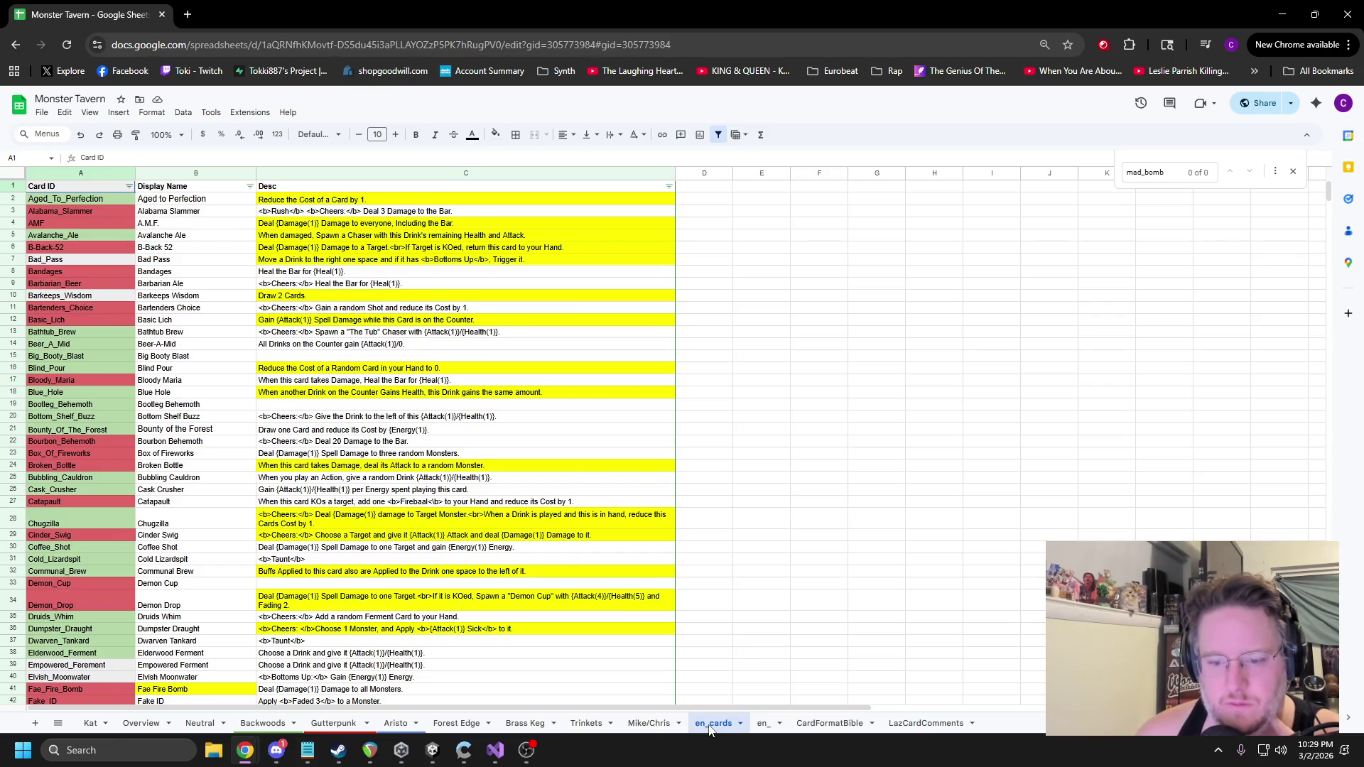
left_click(758, 726)
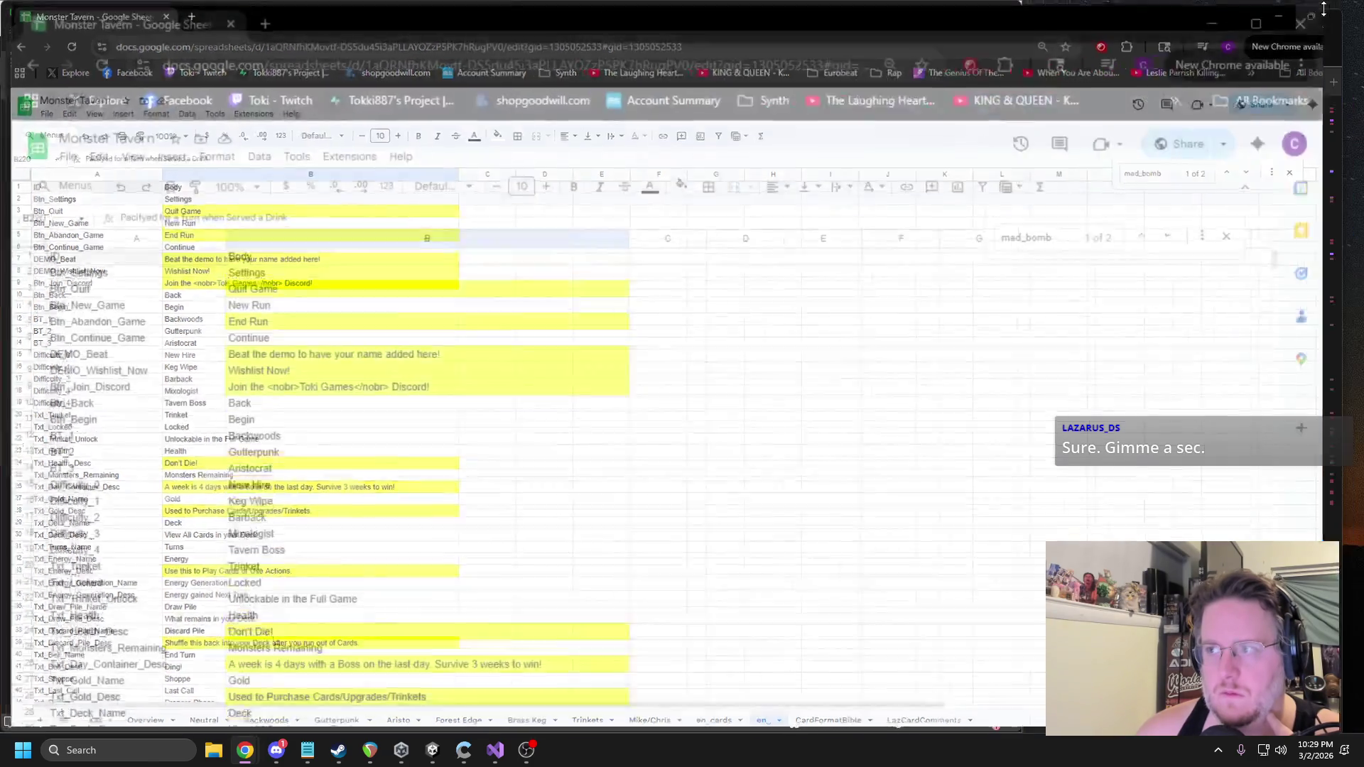
scroll(549, 426, "down", 1)
scroll(553, 412, "up", 1)
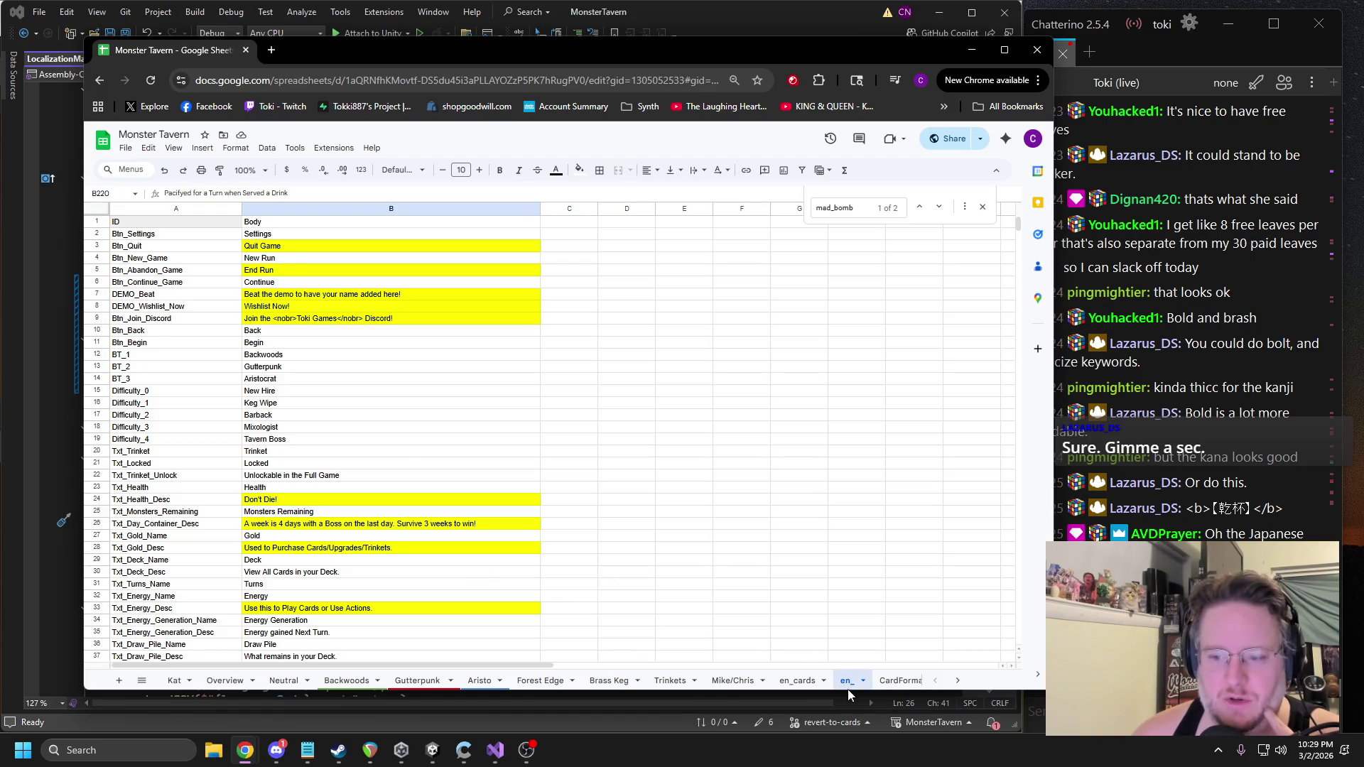
Duplicate the en_ sheet and name the copy jp_.
right_click(847, 691)
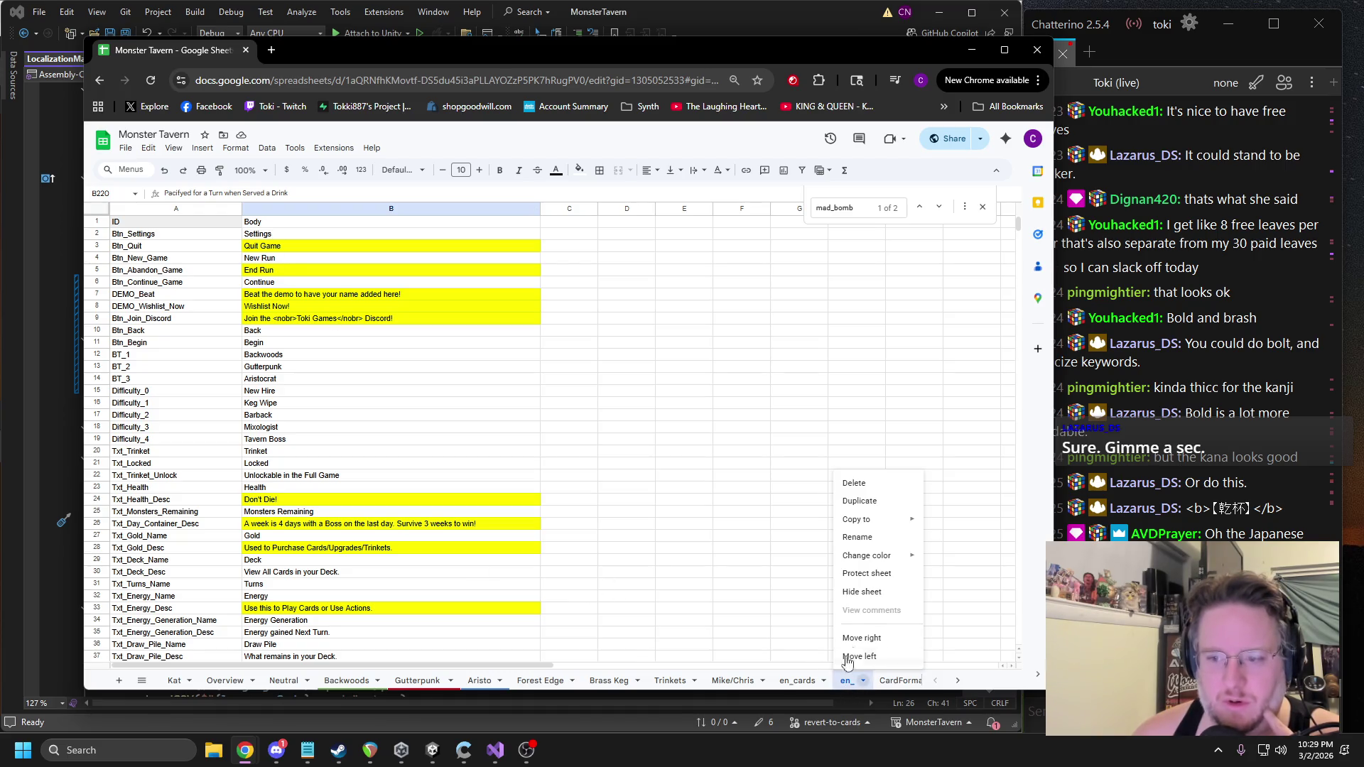
left_click(864, 501)
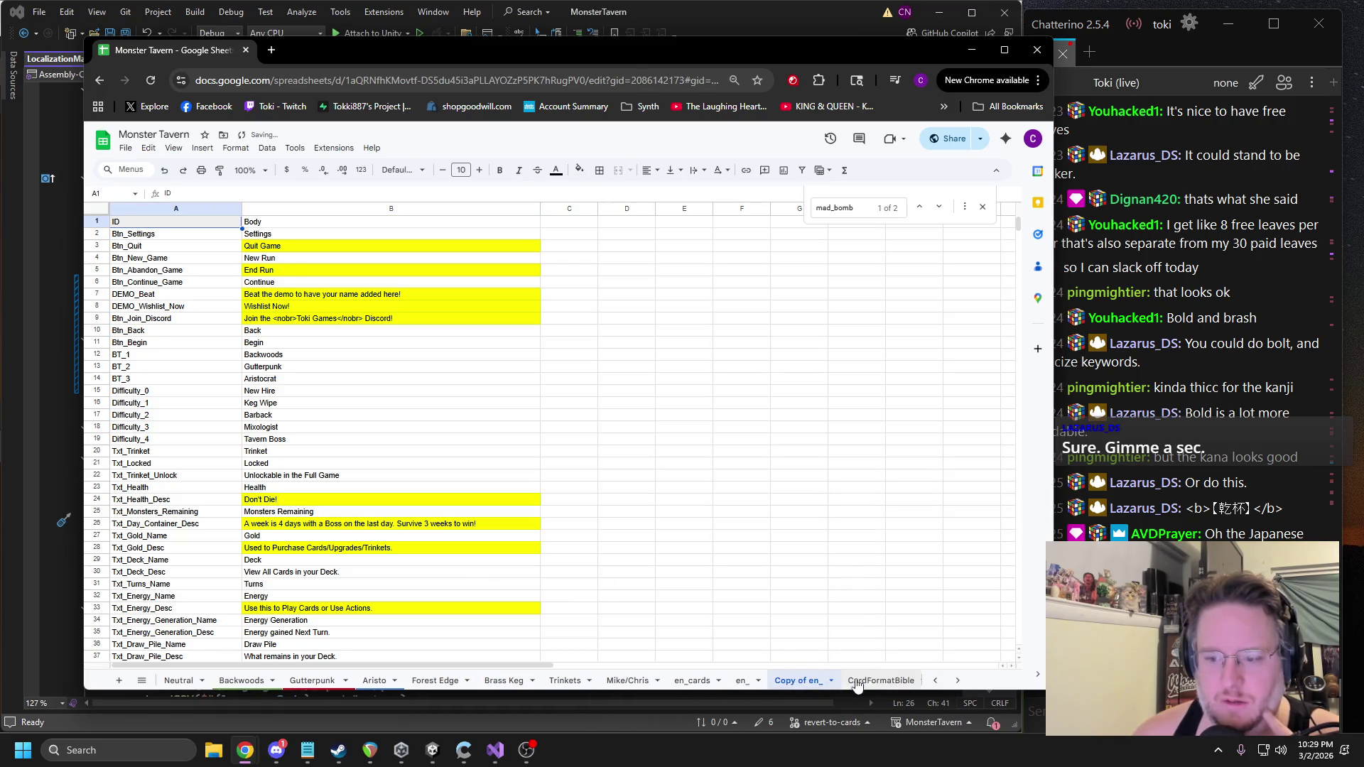
double_click(797, 682)
type("jp_")
key("Return")
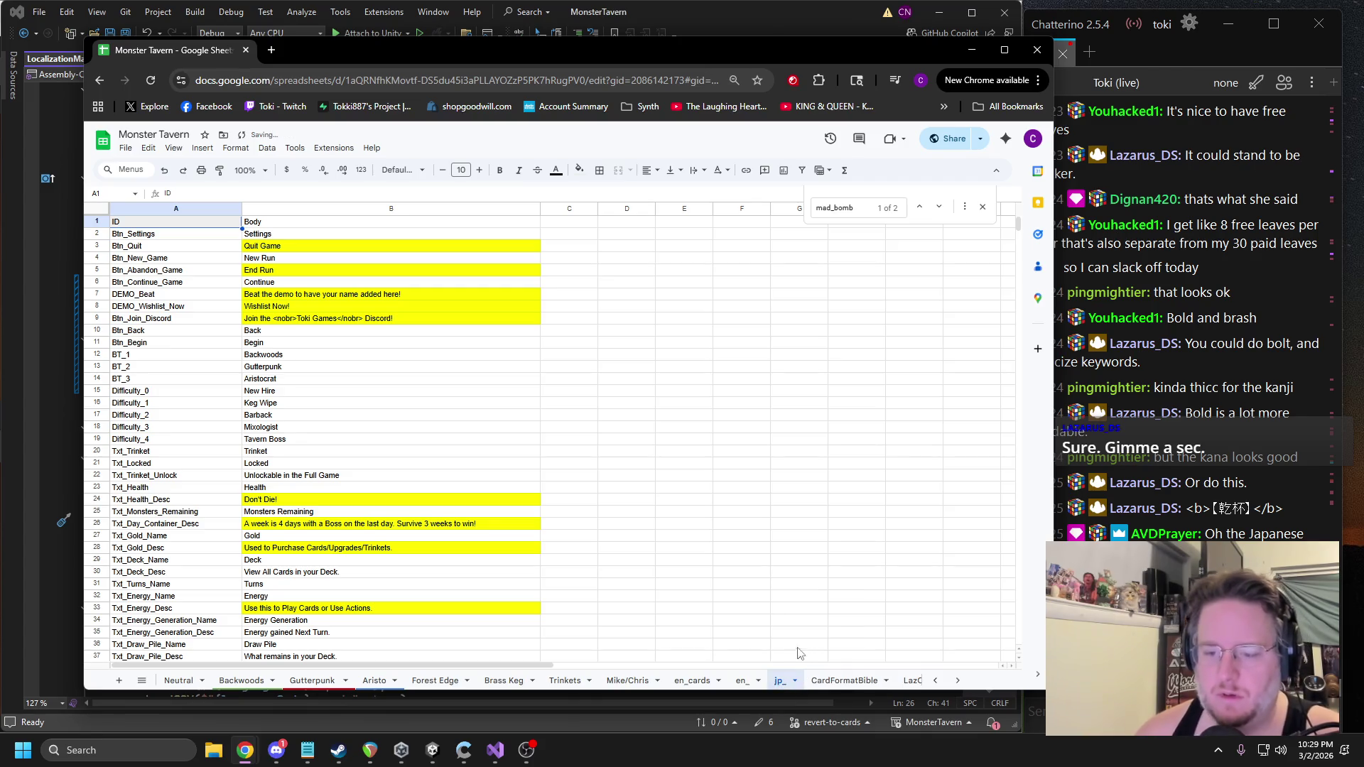
Duplicate en_cards, place the copy after en_, and name it jp_cards.
left_click(703, 683)
right_click(698, 684)
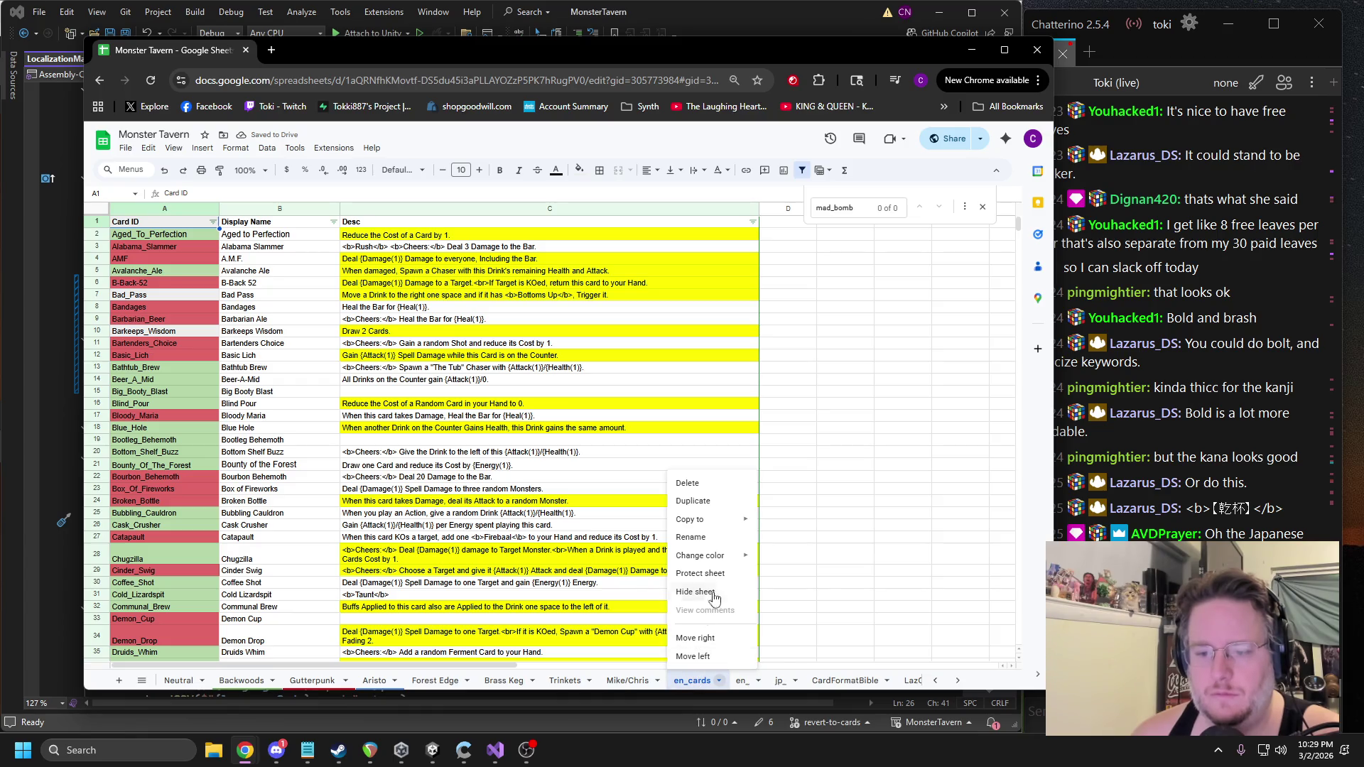
left_click(702, 501)
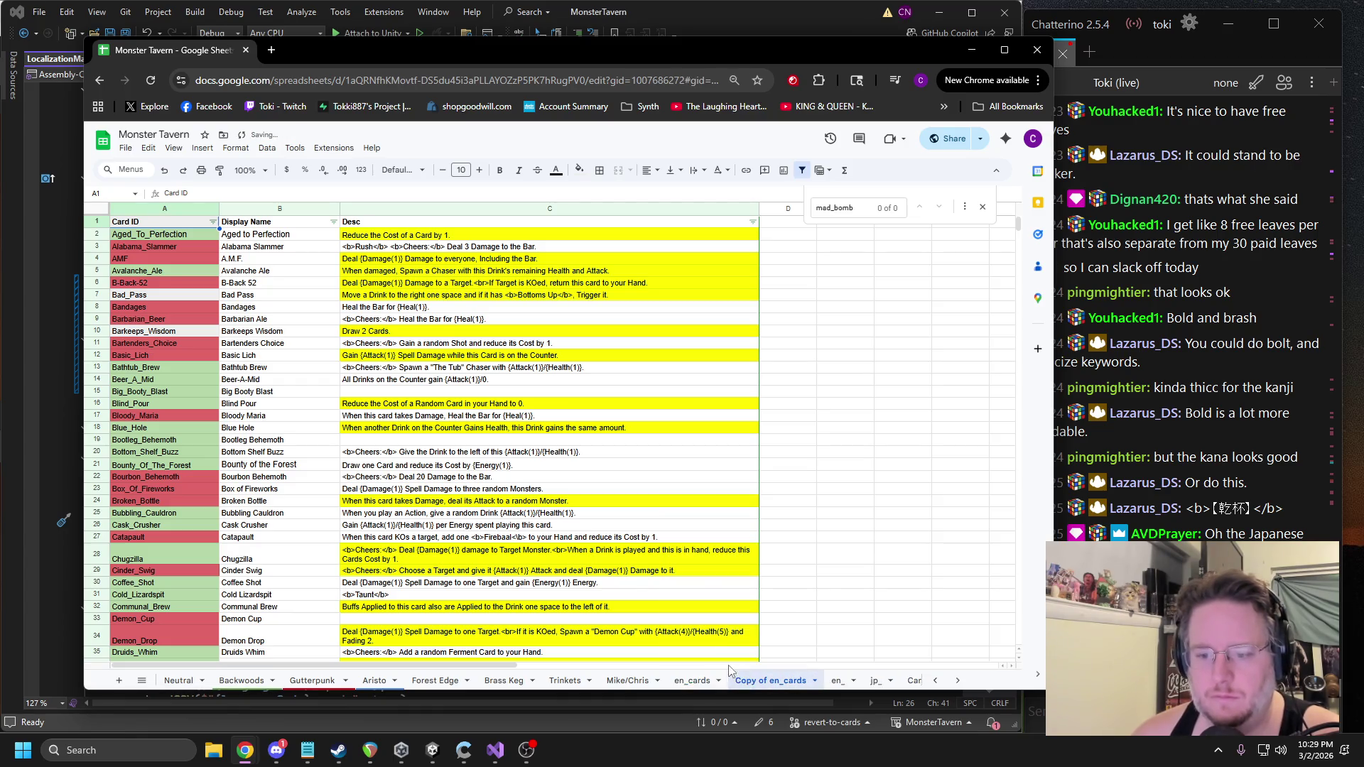
left_click_drag(774, 682, 822, 681)
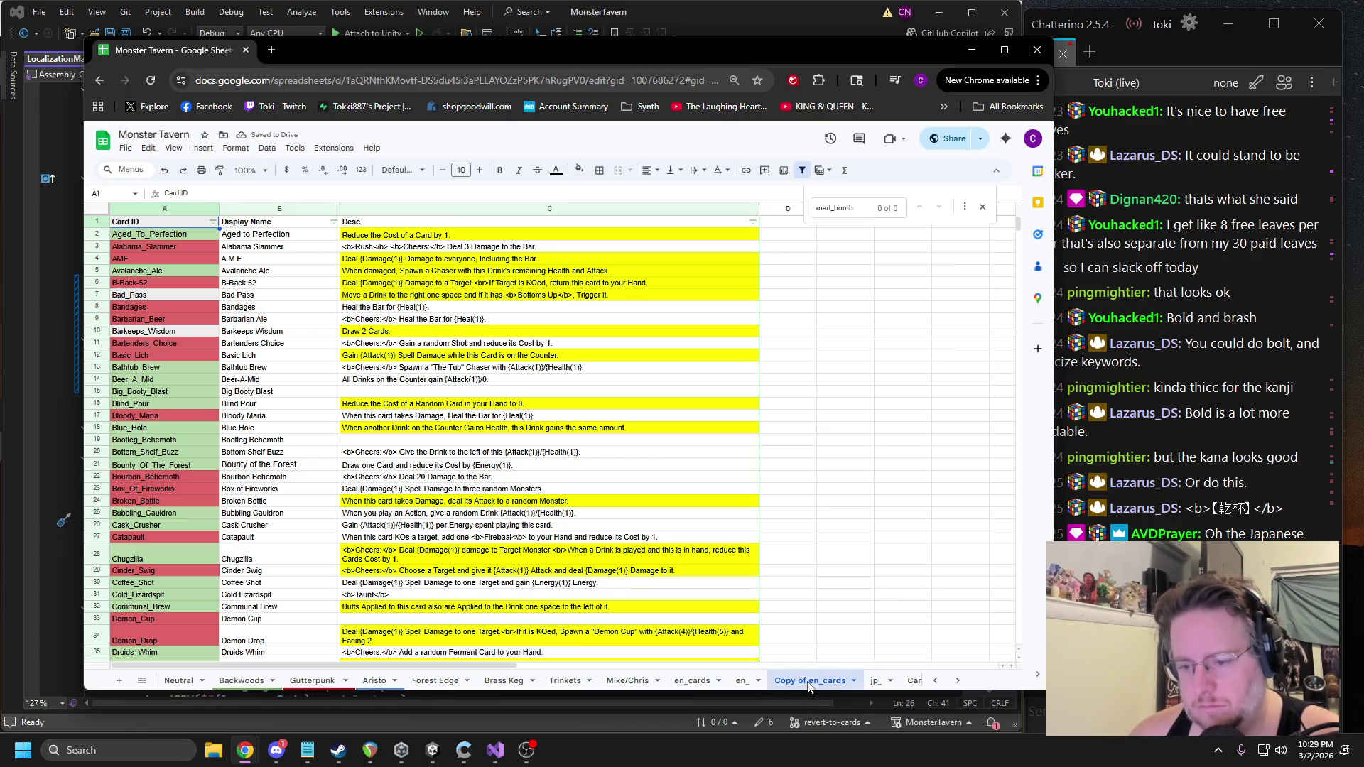
double_click(809, 681)
type("jp_cards")
key("Return")
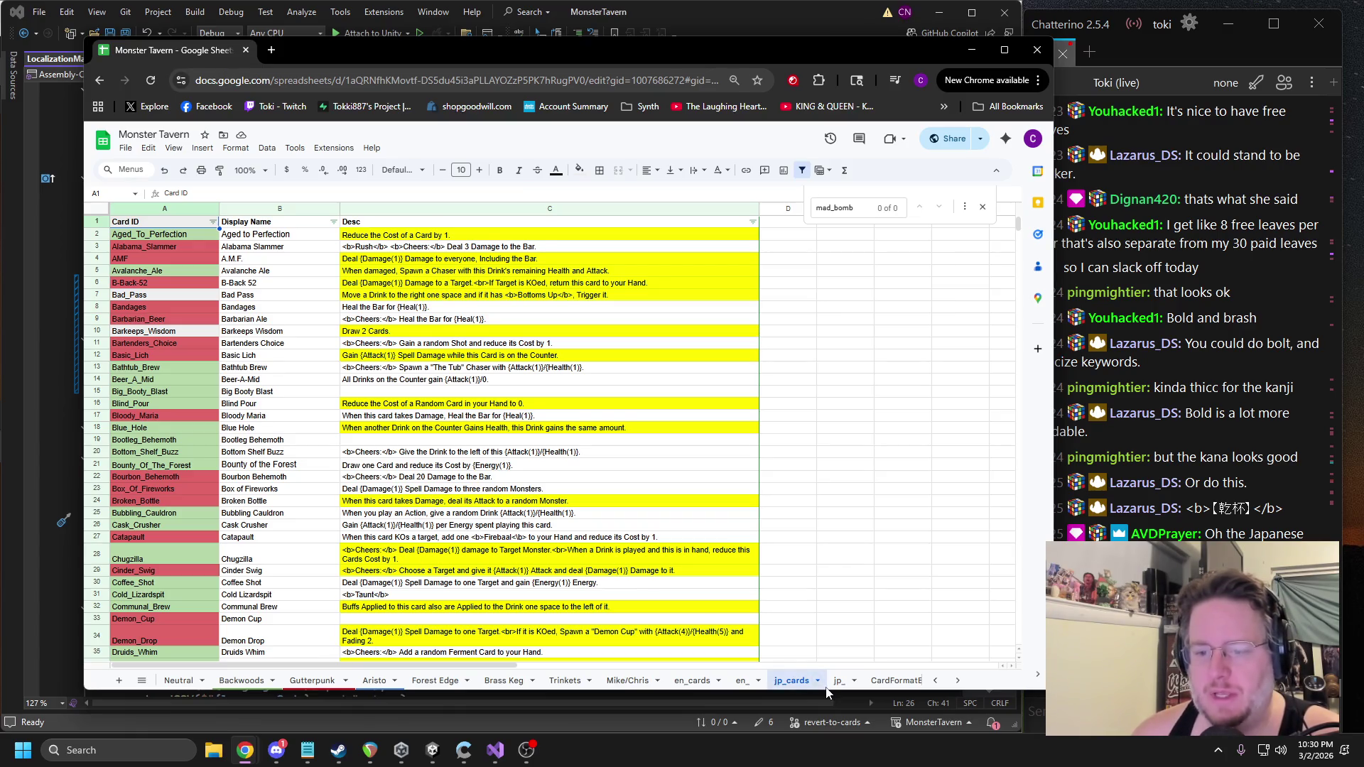
scroll(828, 693, "up", 1)
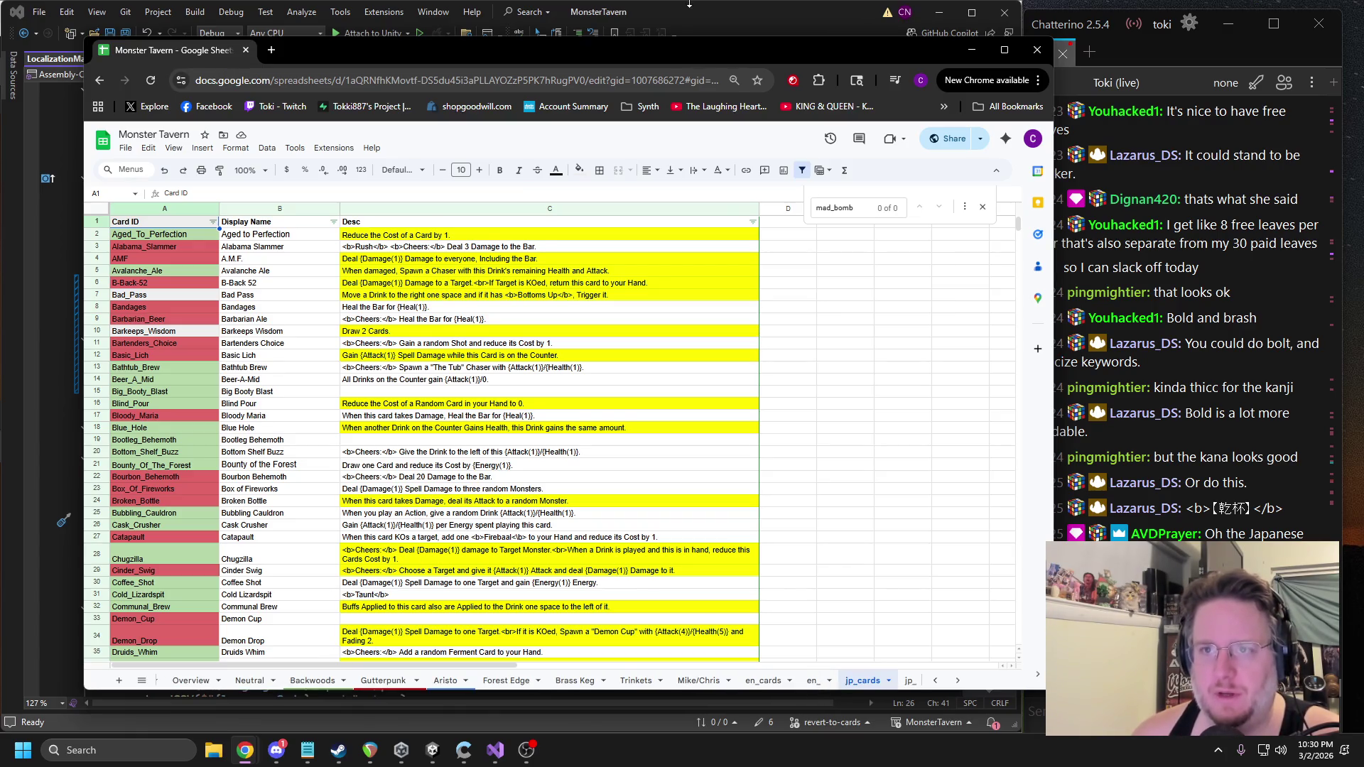
key("alt+Tab")
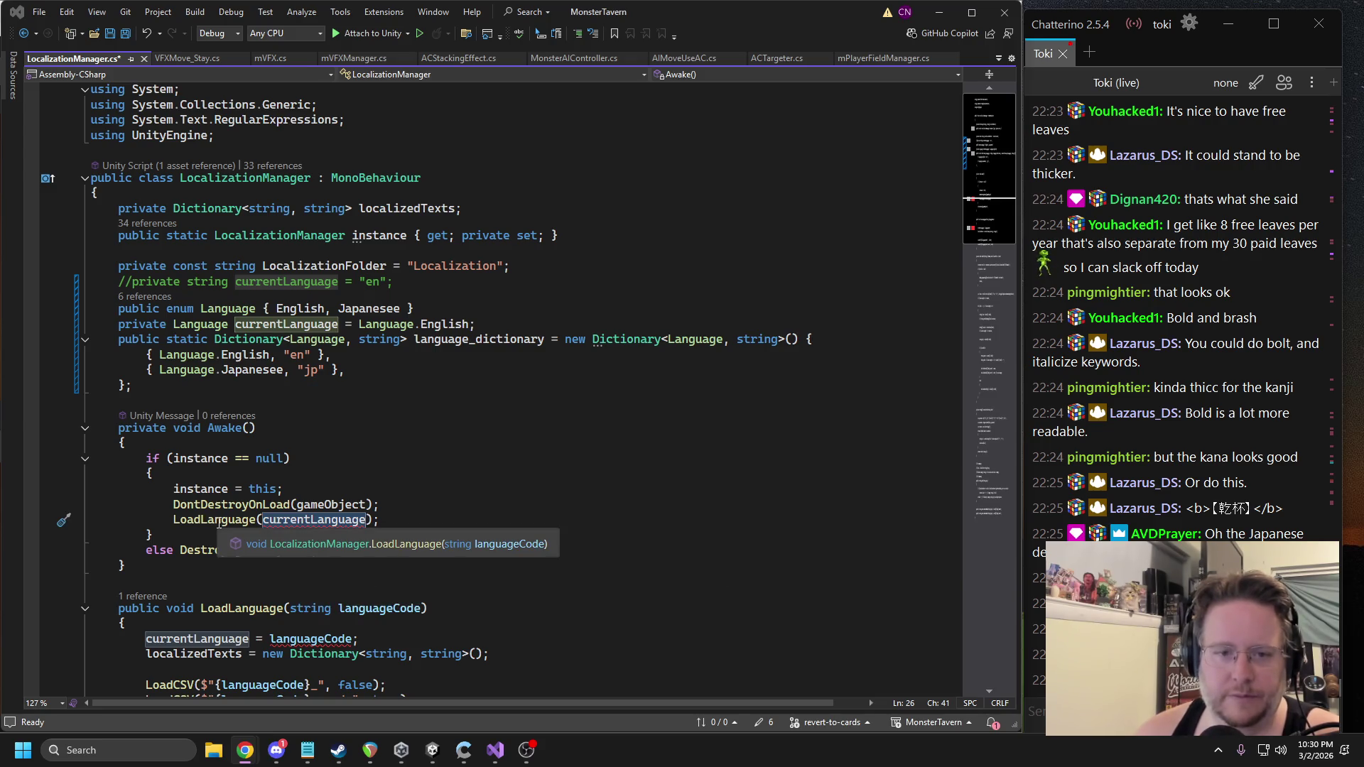
left_click(217, 521)
double_click(315, 520)
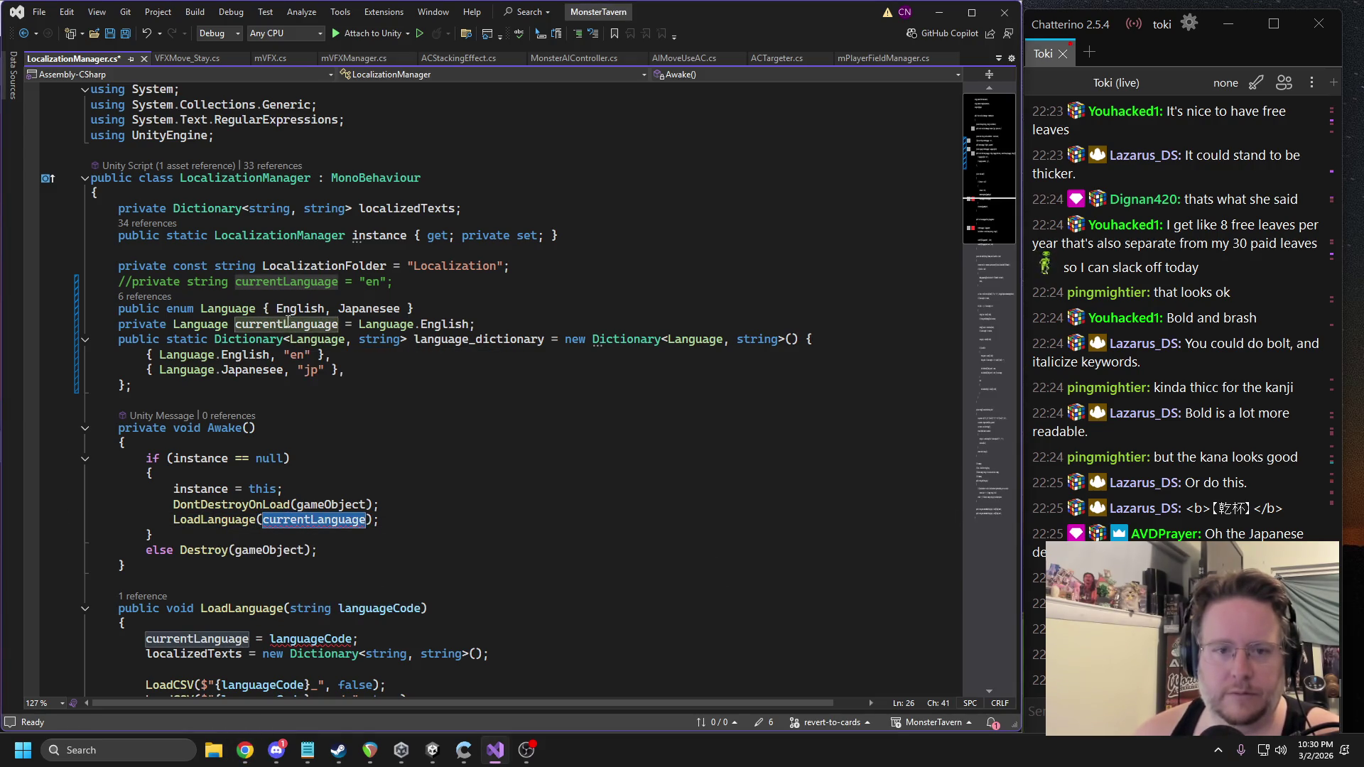
double_click(481, 339)
key("ctrl+c")
double_click(315, 520)
key("ctrl+v")
type("[")
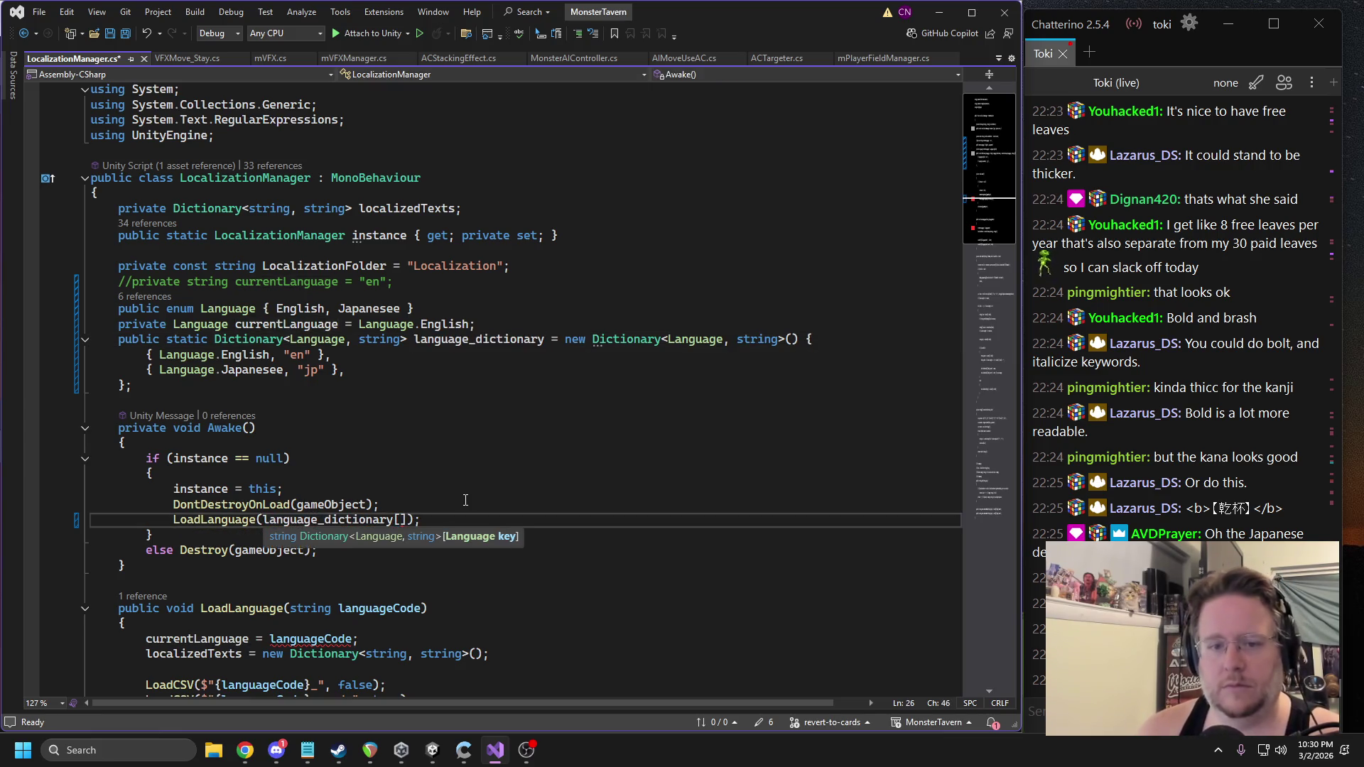
type("curr")
key("Tab")
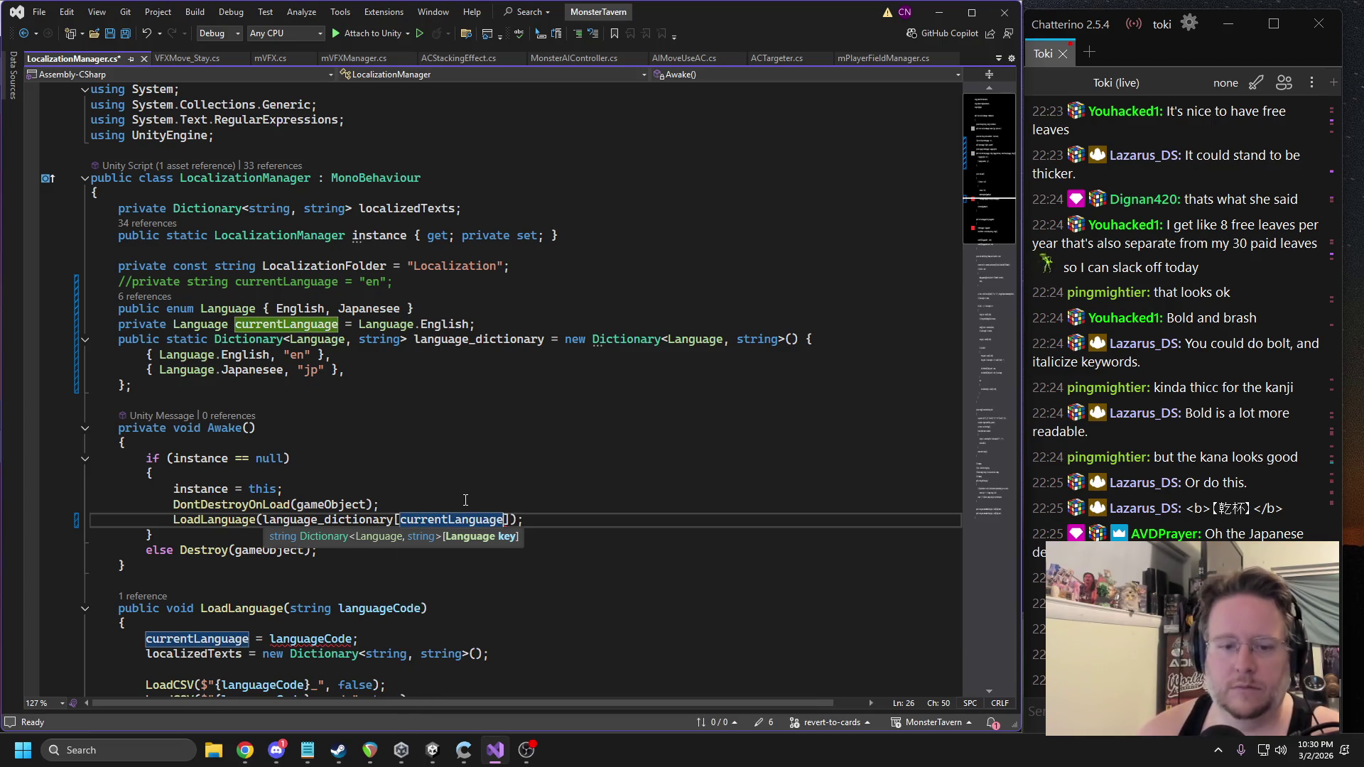
left_click(448, 428)
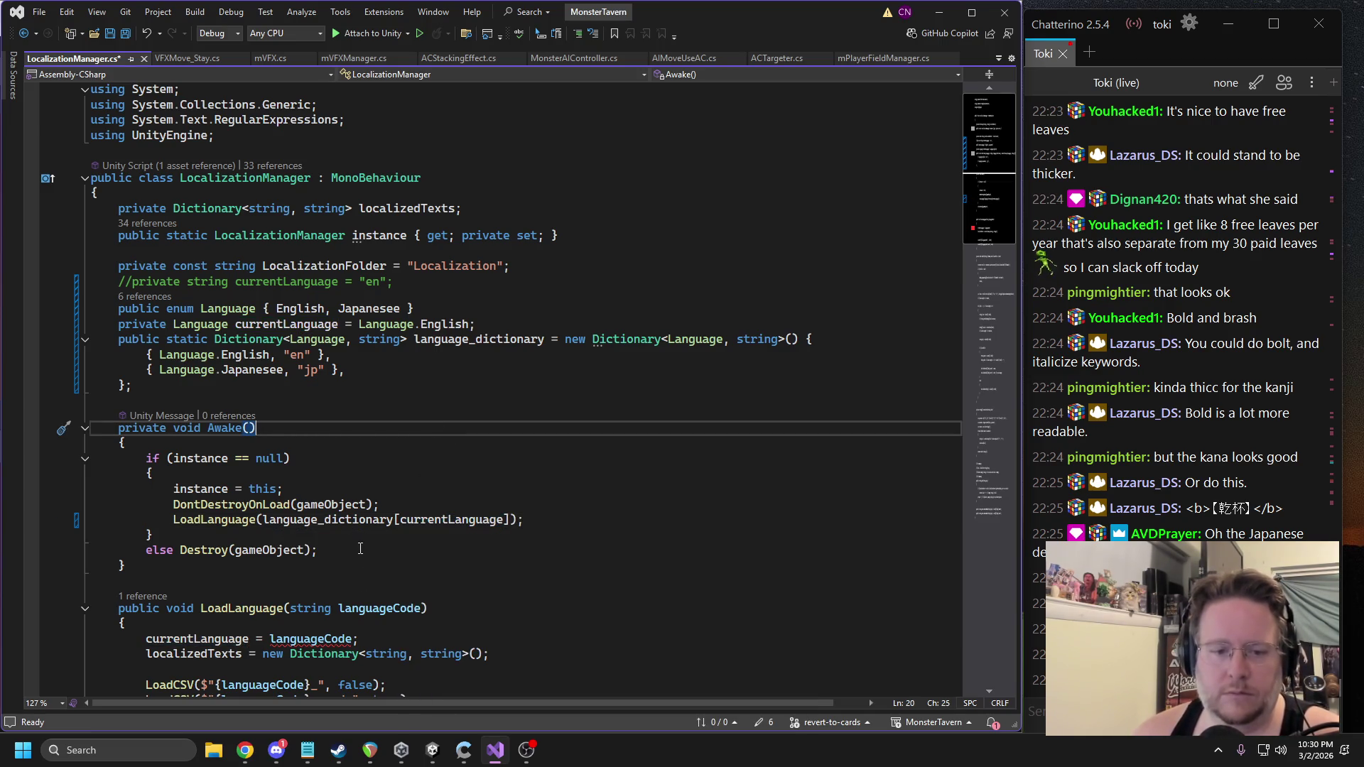
scroll(370, 555, "down", 1)
left_click(215, 593)
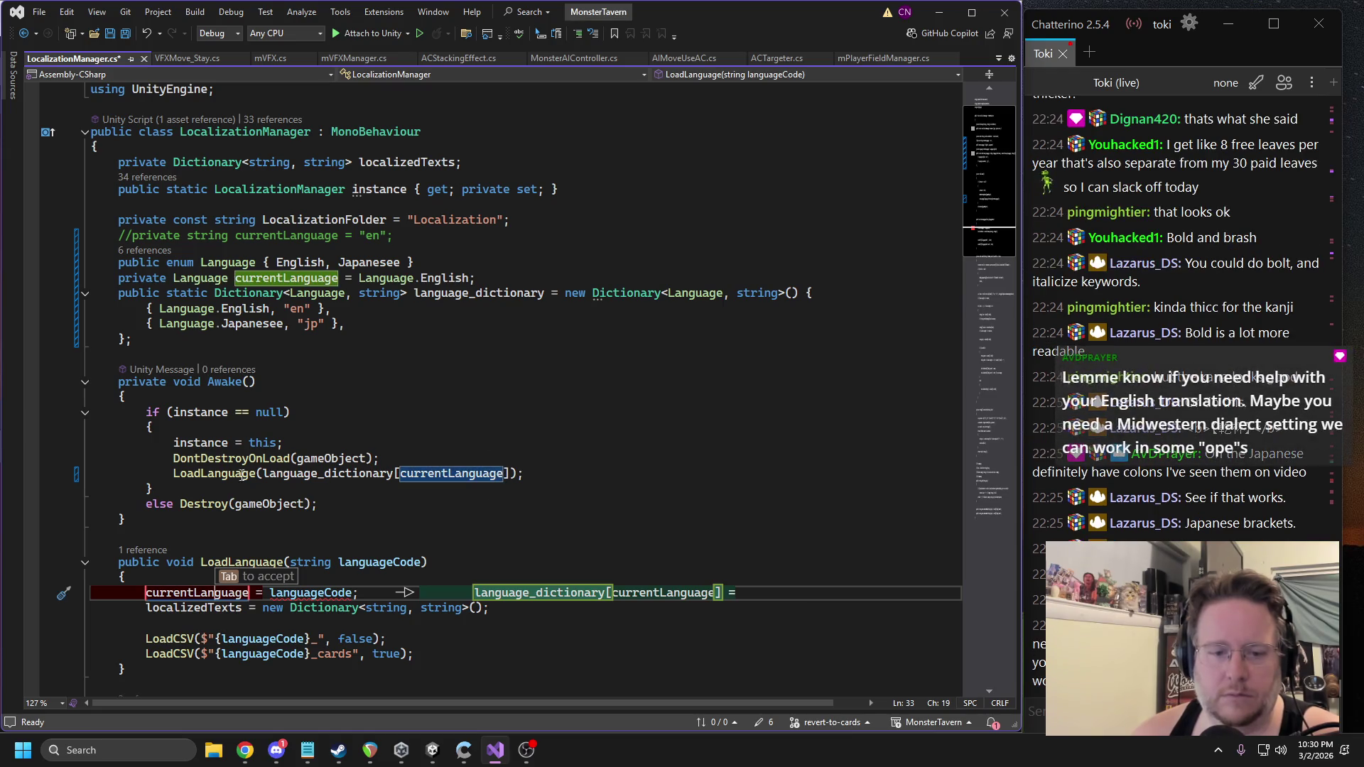
scroll(325, 483, "down", 1)
left_click(263, 474)
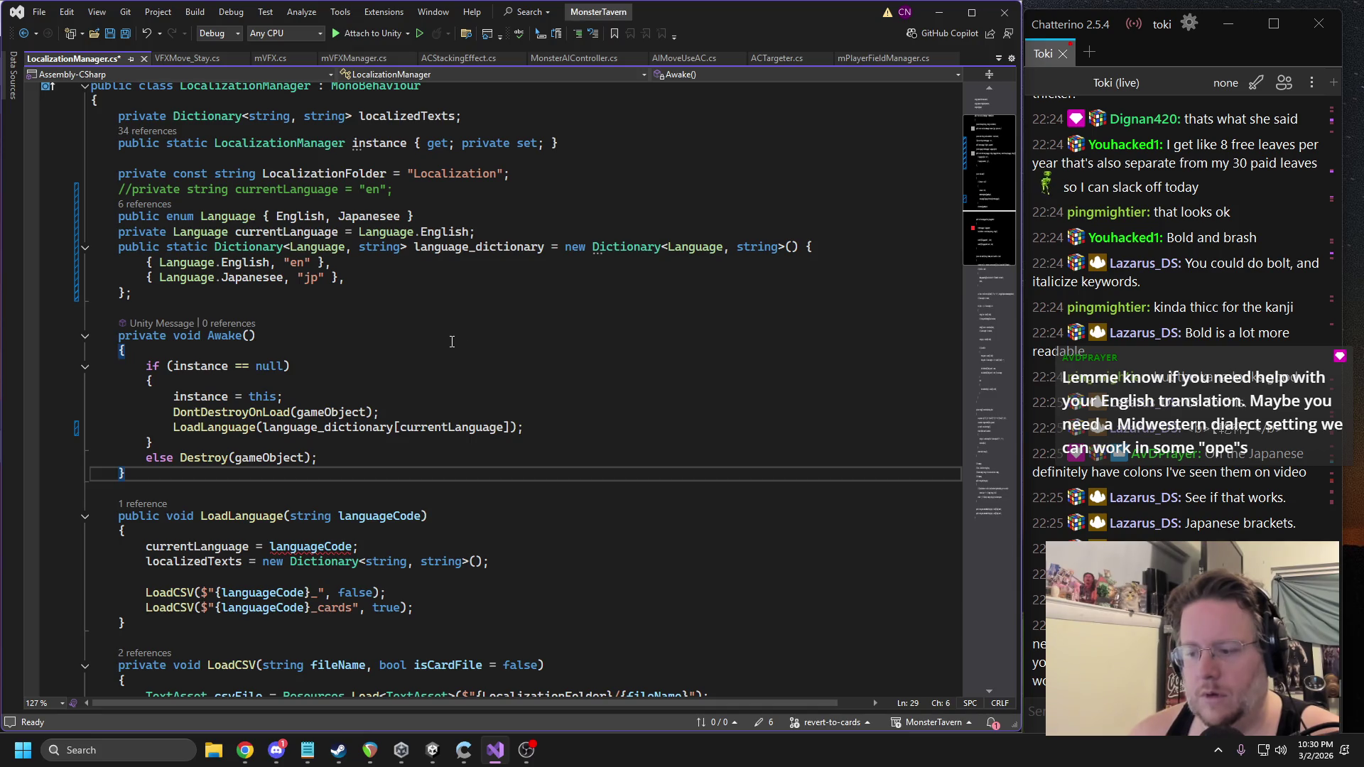
left_click(203, 545)
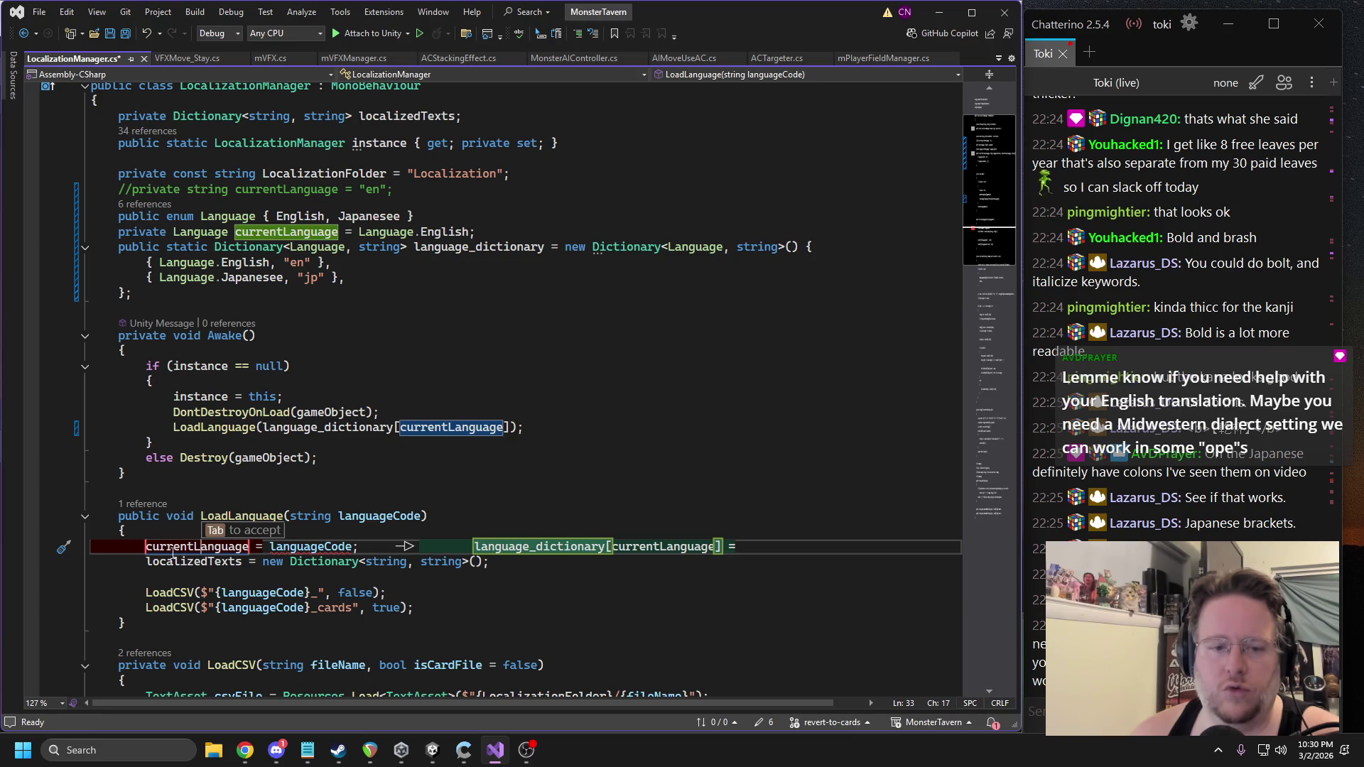
triple_click(173, 551)
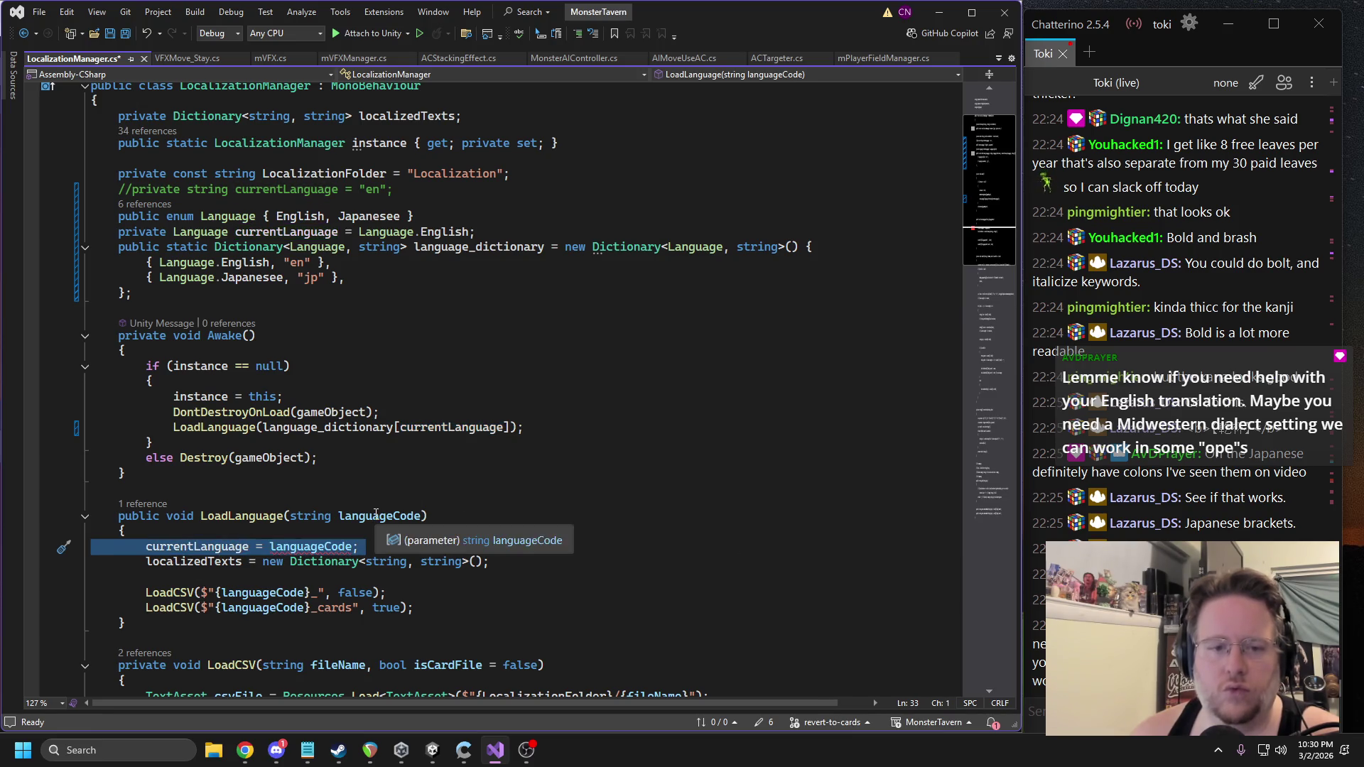
left_click(233, 431)
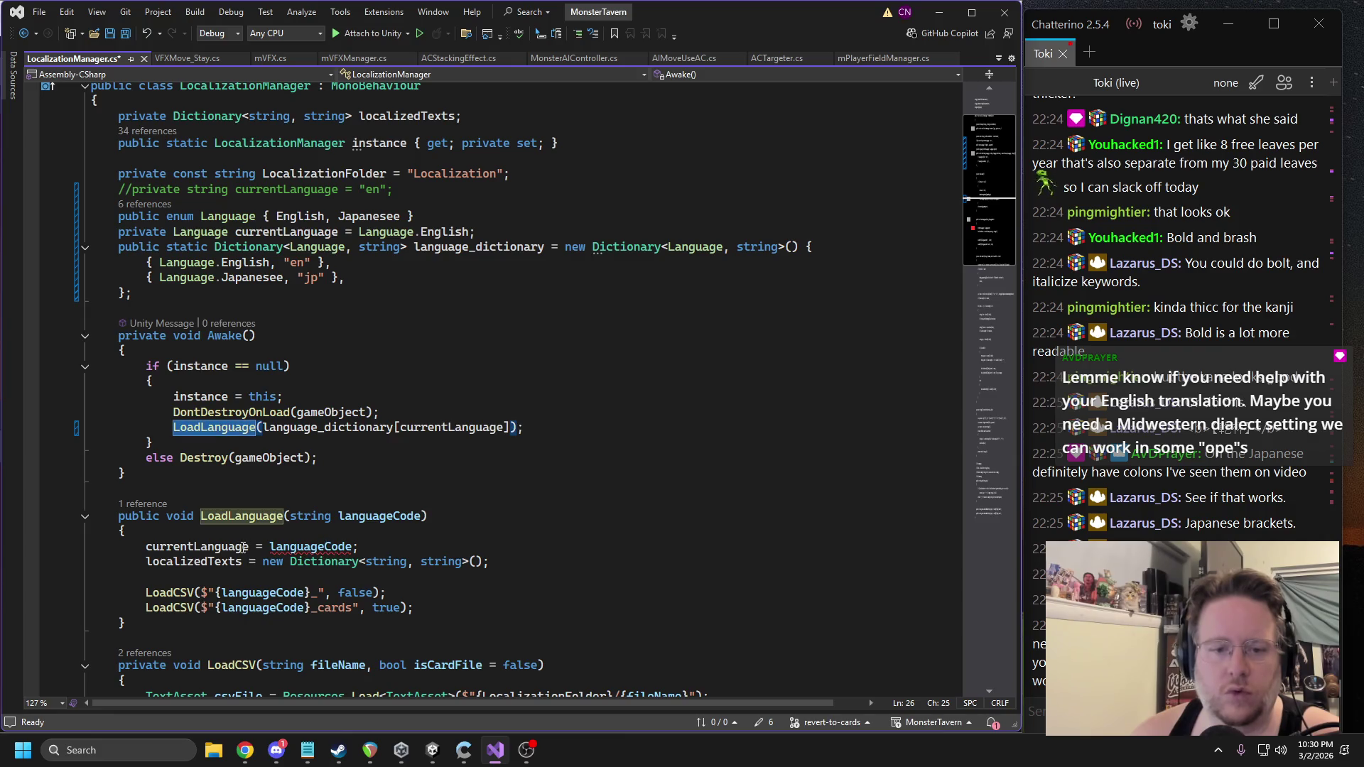
left_click(311, 548)
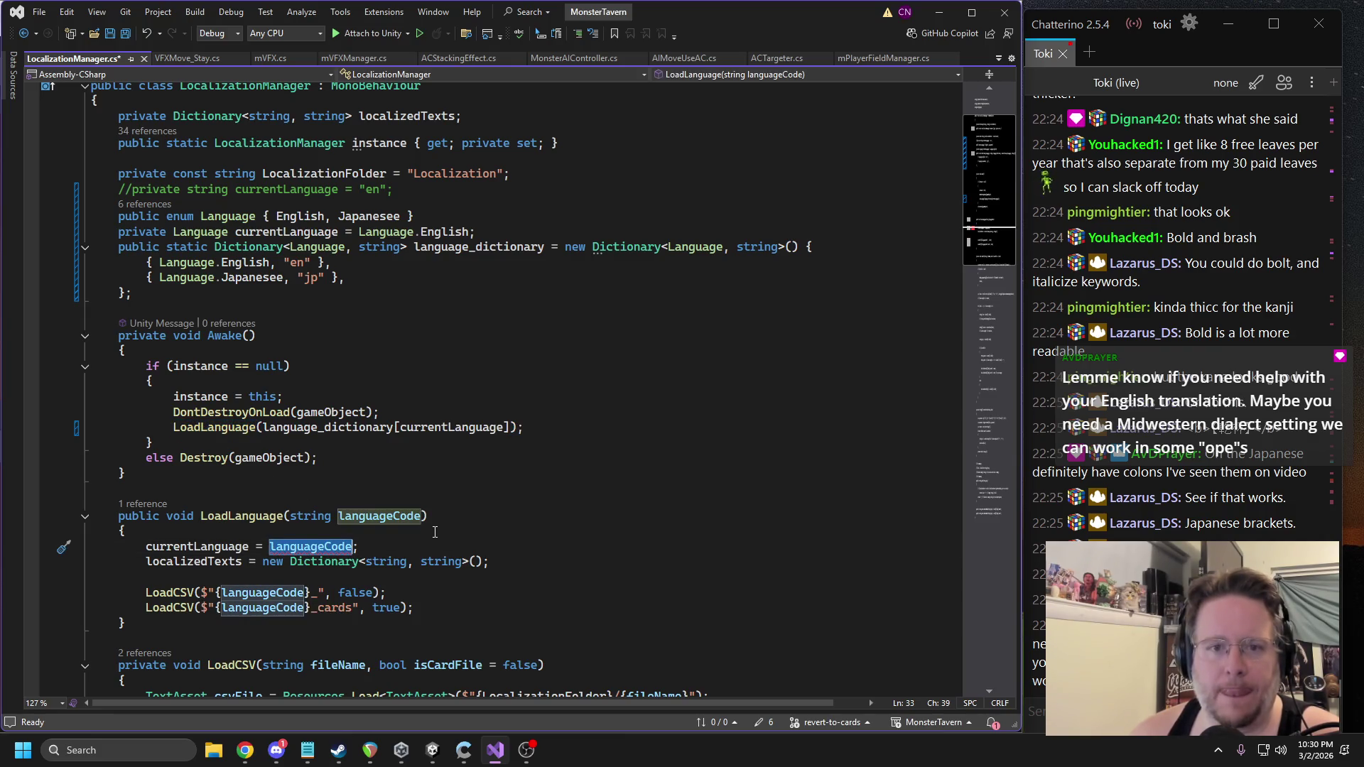
double_click(420, 431)
key("shift+alt+equal")
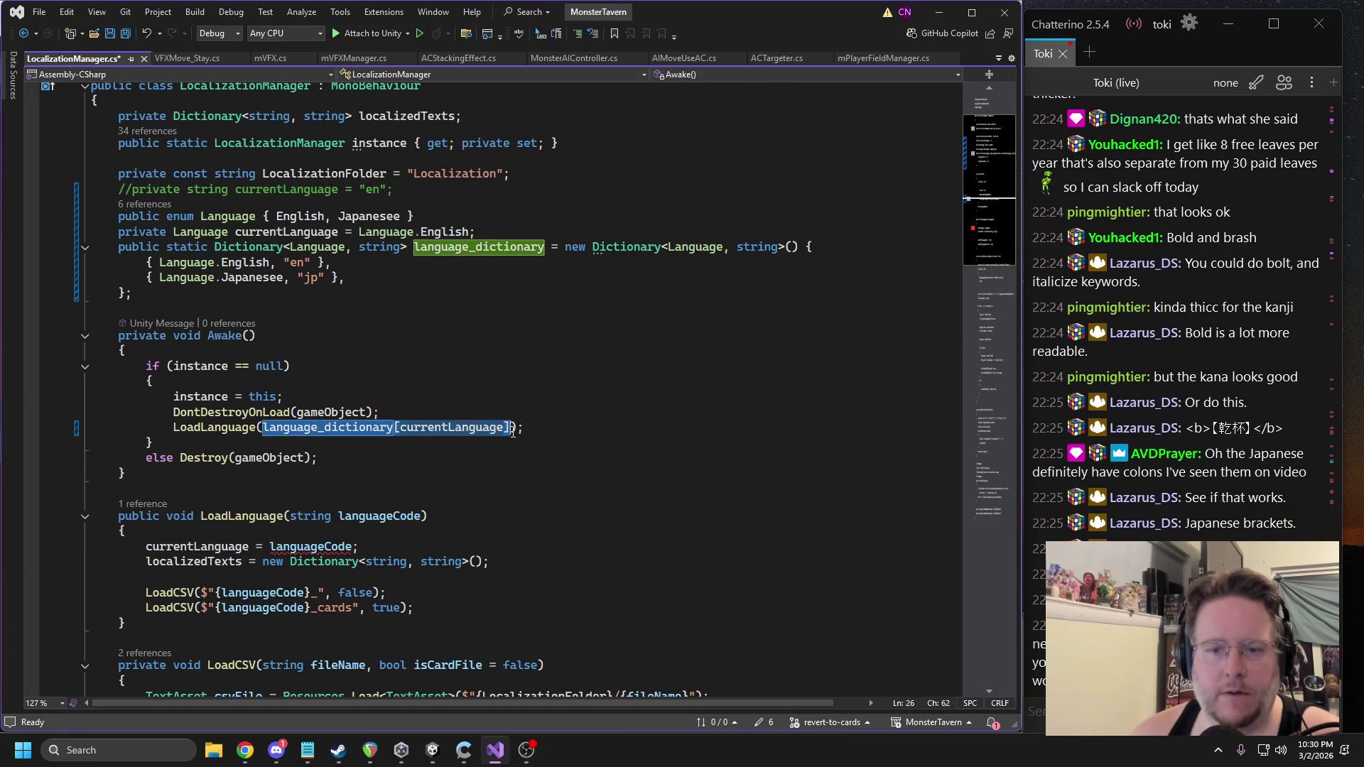
key("ctrl+v")
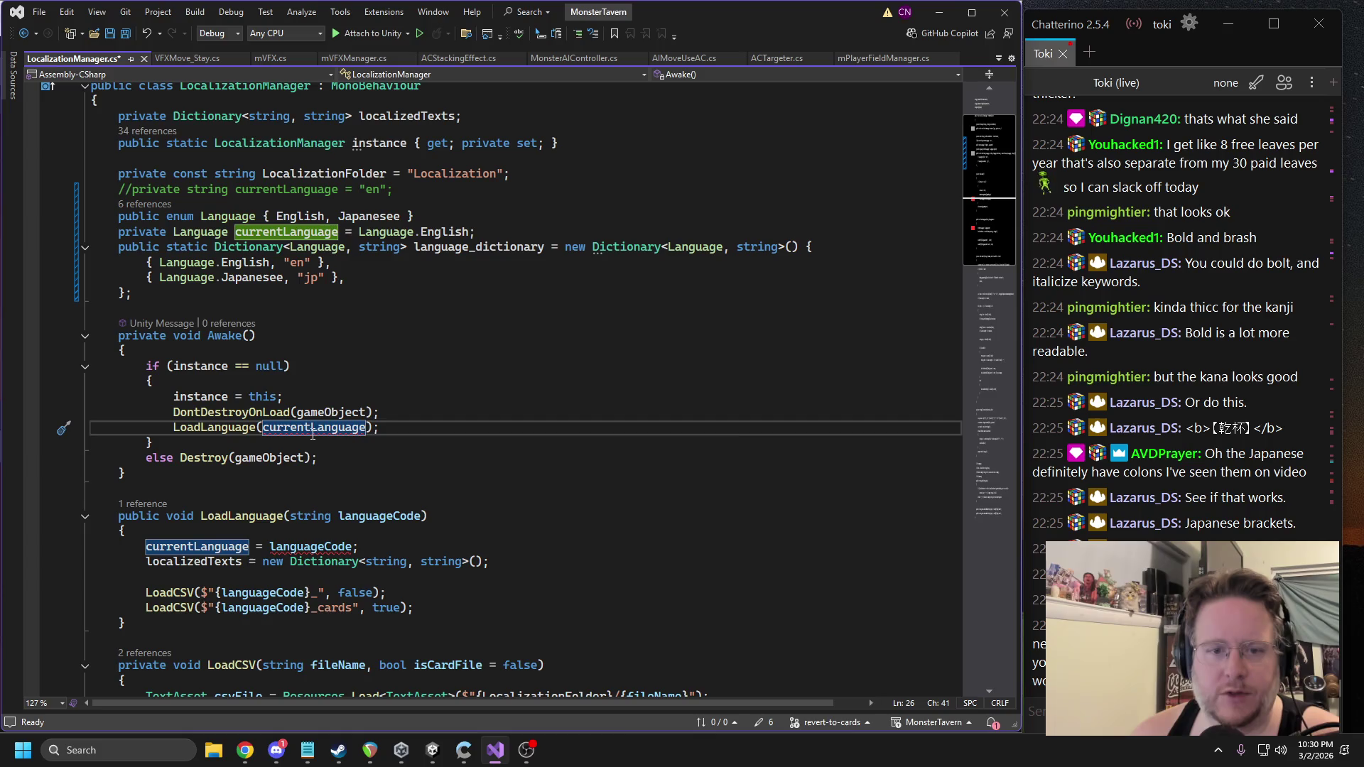
double_click(207, 232)
Change LoadLanguage's parameter to Language language and assign it to currentLanguage.
key("ctrl+c")
double_click(312, 516)
key("ctrl+v")
left_click(564, 523)
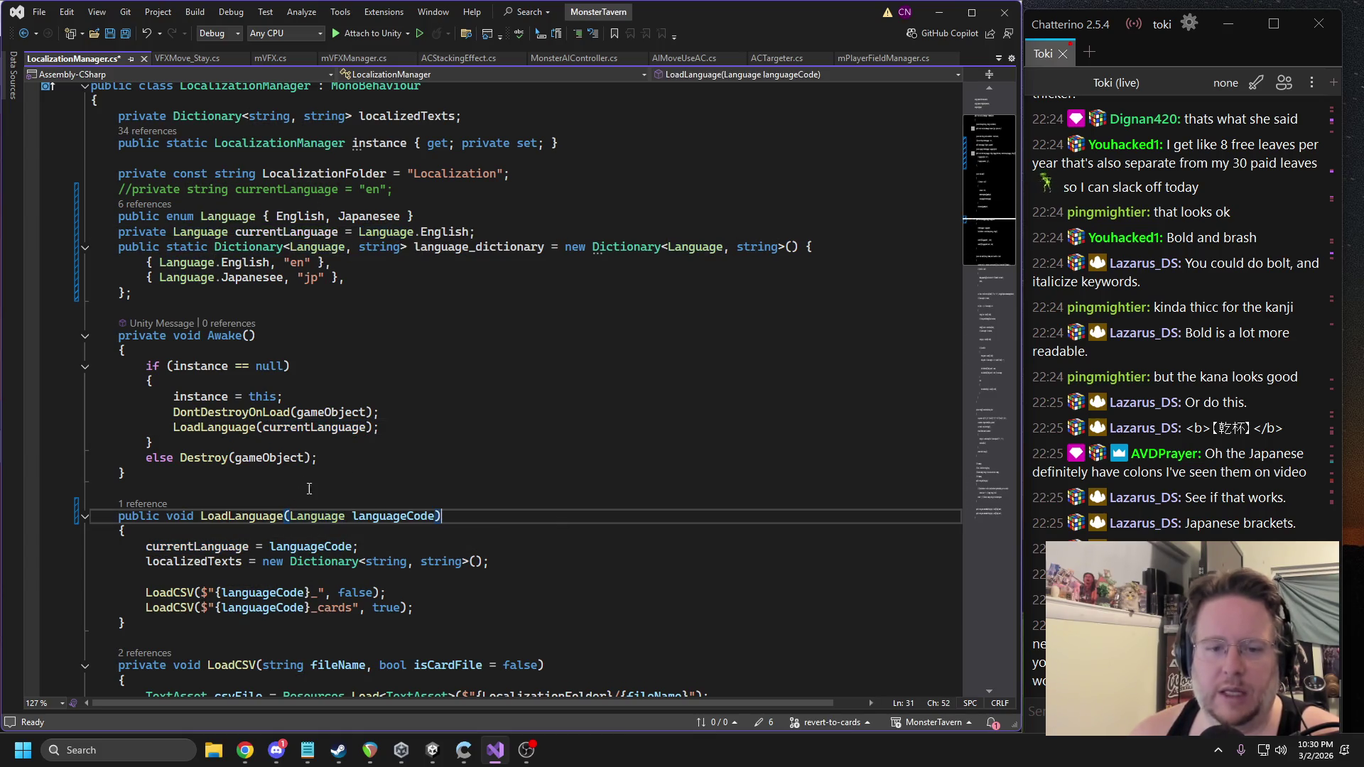
double_click(395, 516)
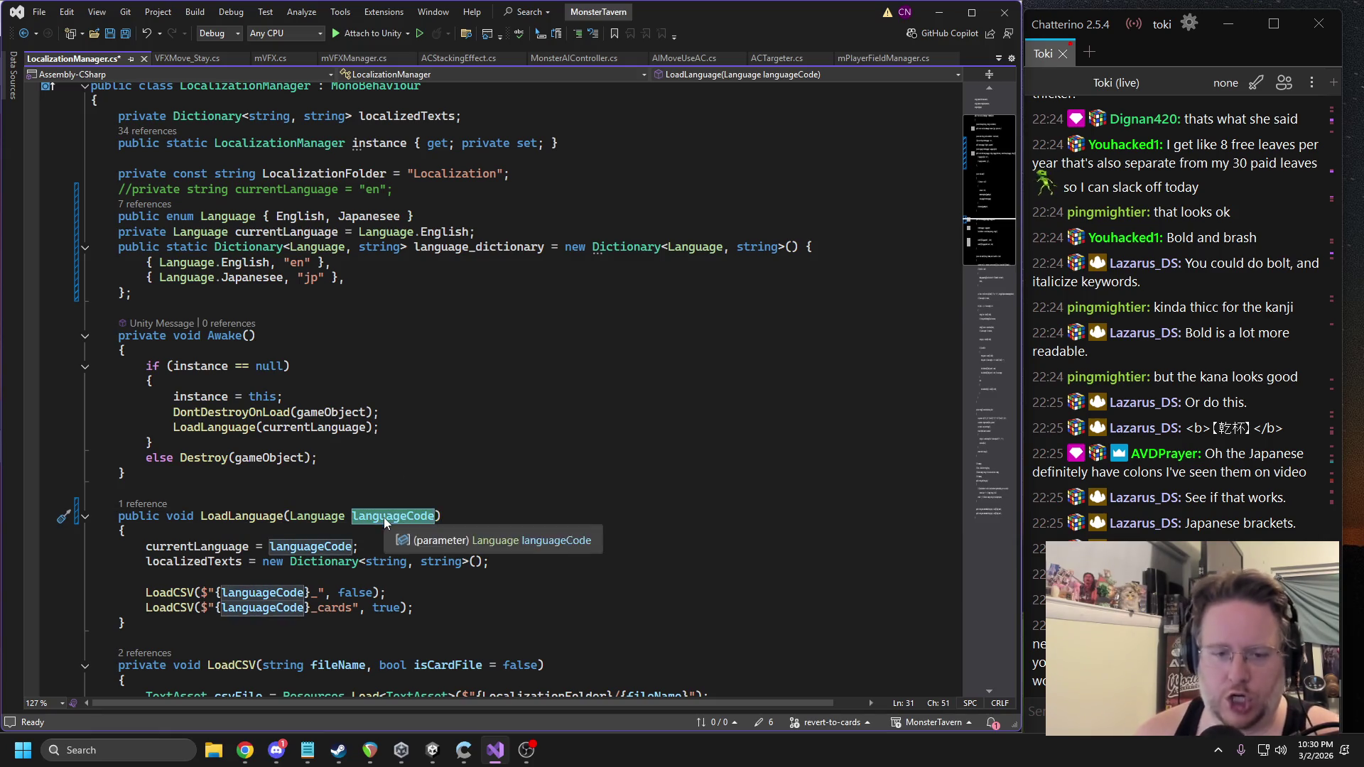
type("language")
left_click(396, 442)
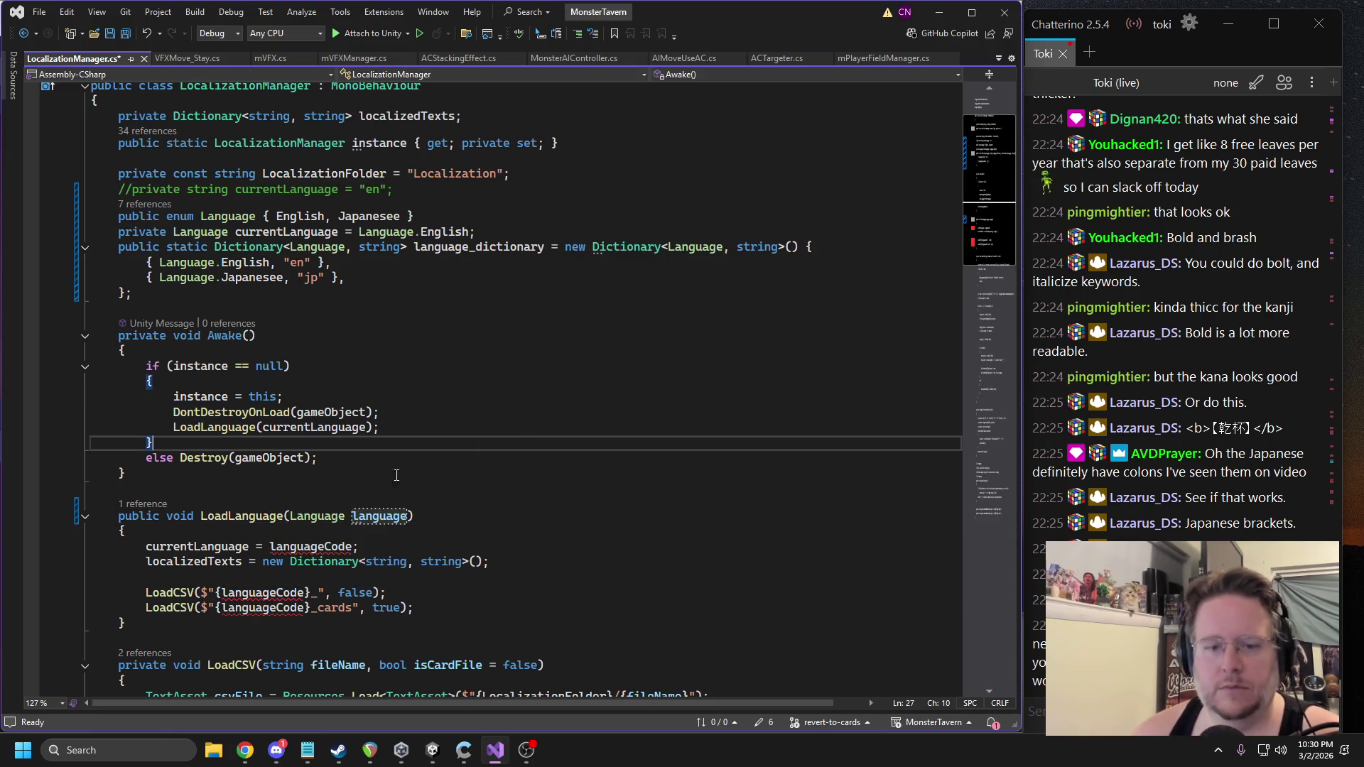
double_click(330, 547)
type("language")
Add the line string prex = language_dictionary[currentLanguage]; before the CSV loads.
scroll(330, 549, "down", 1)
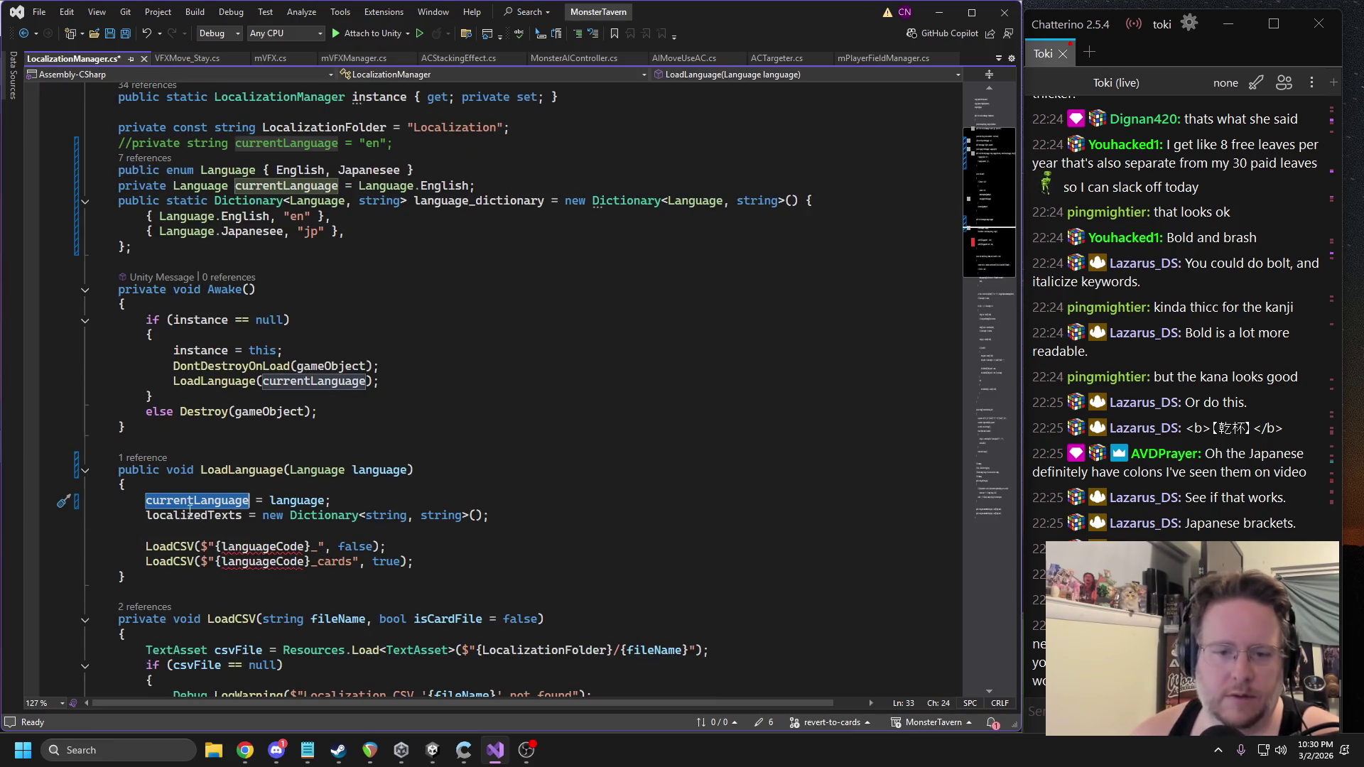
left_click(299, 532)
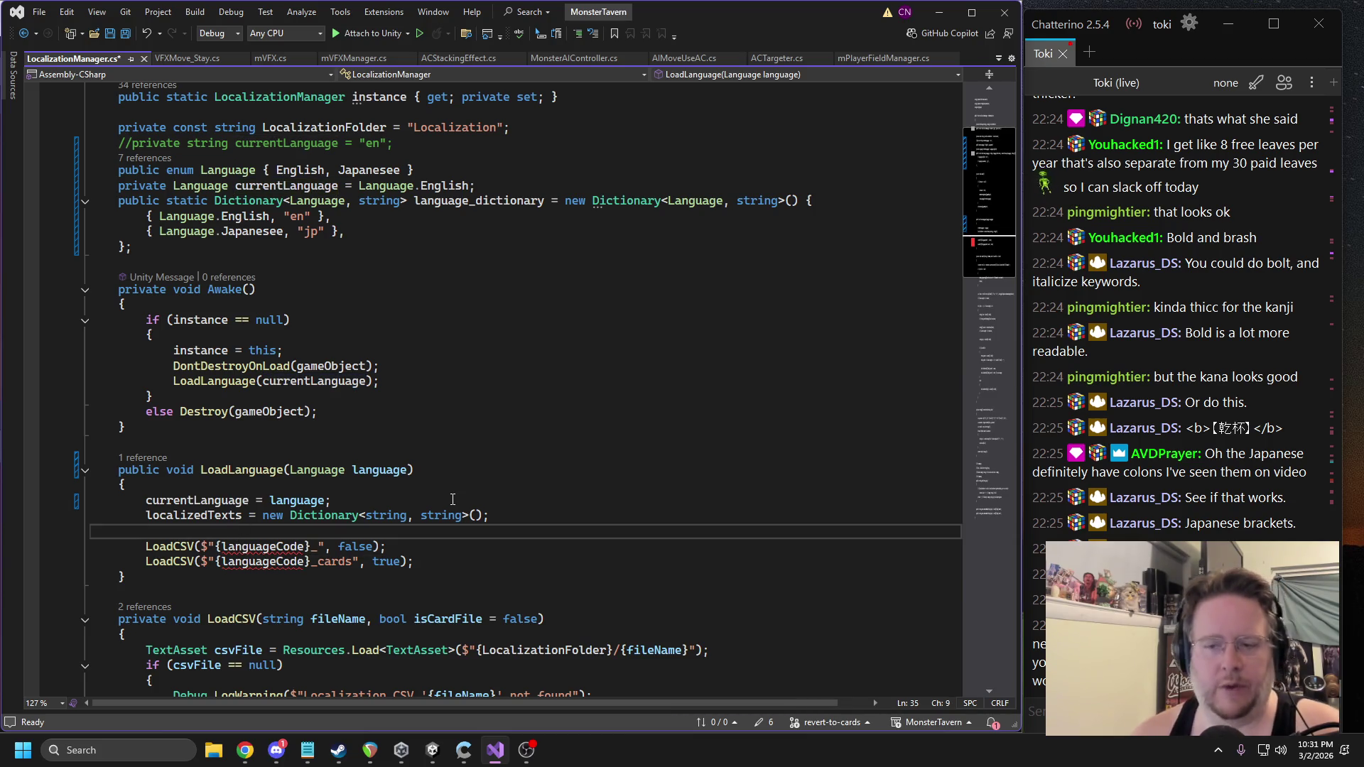
type("string prexi")
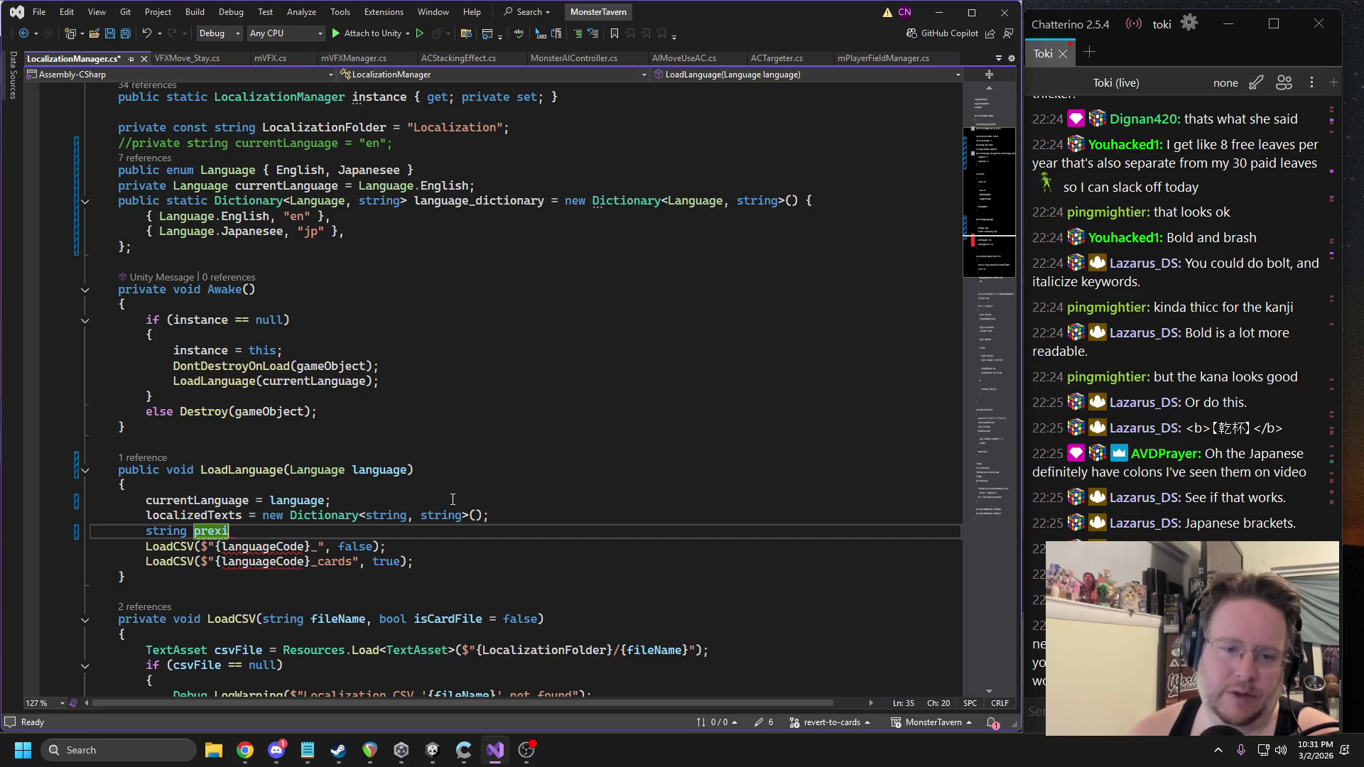
key("BackSpace")
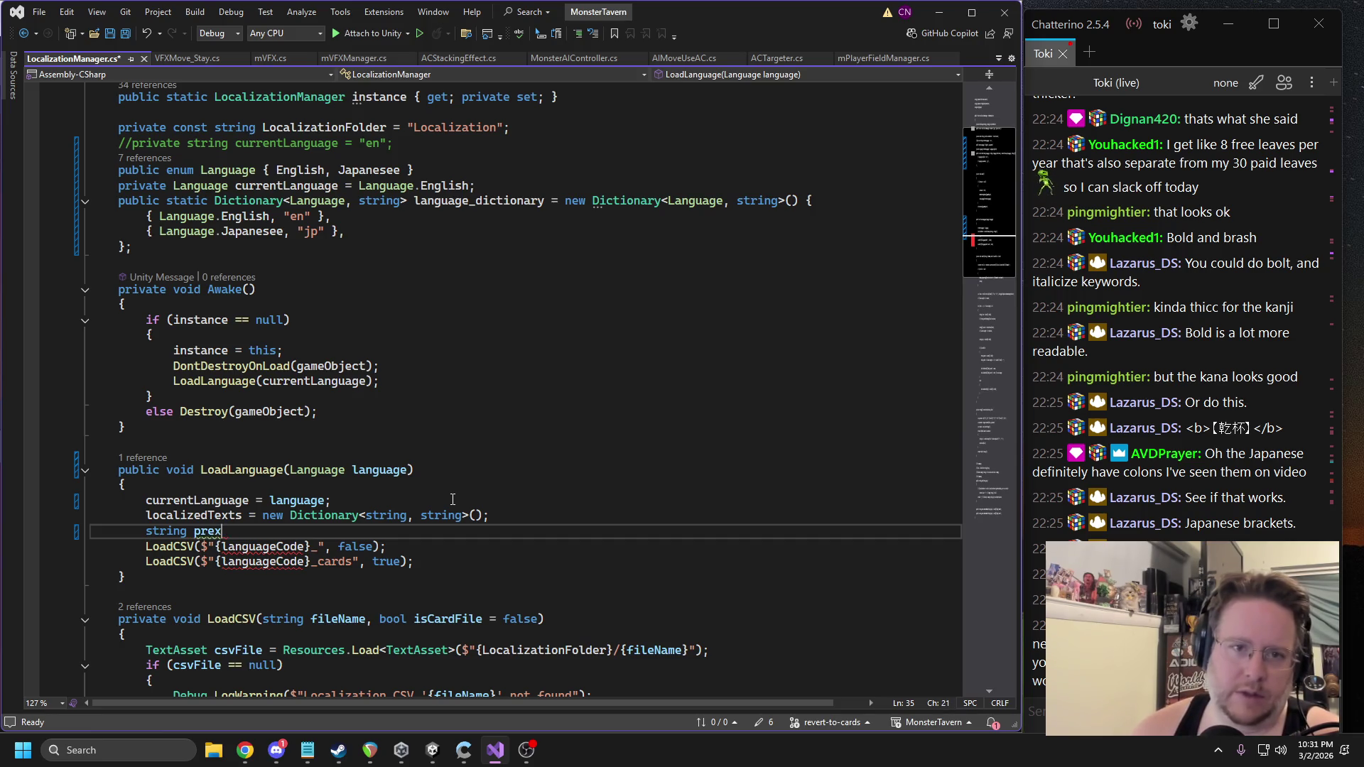
type(" =")
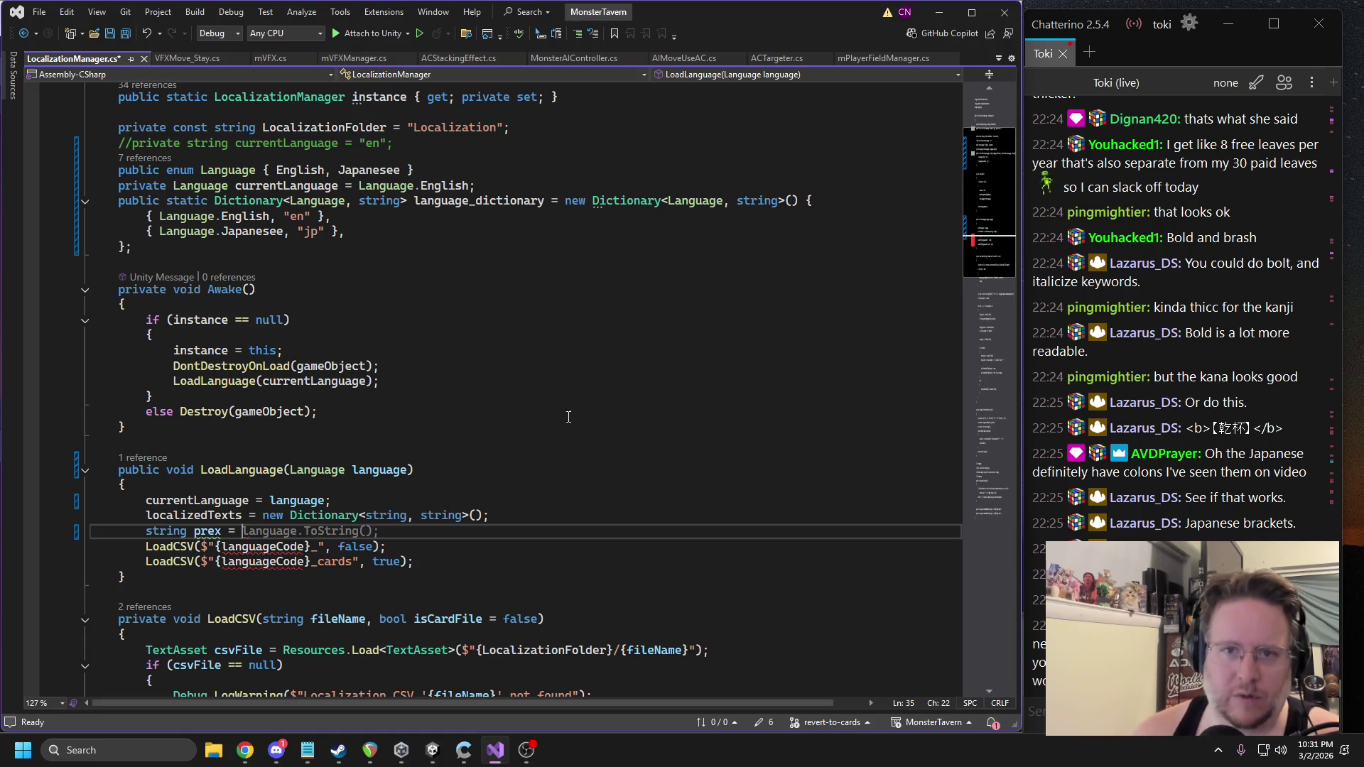
double_click(501, 202)
key("ctrl+c")
left_click(314, 530)
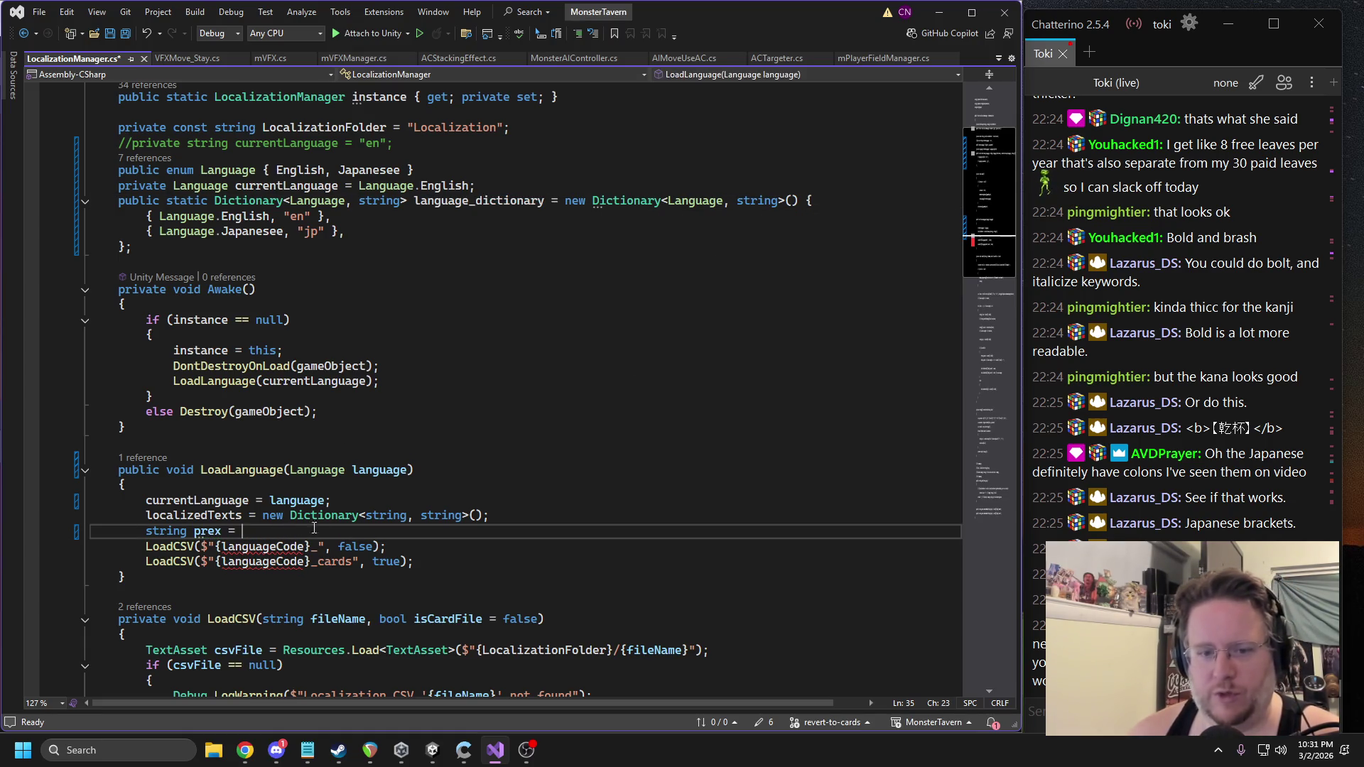
key("ctrl+v")
type("[];")
key("Left")
key("Left")
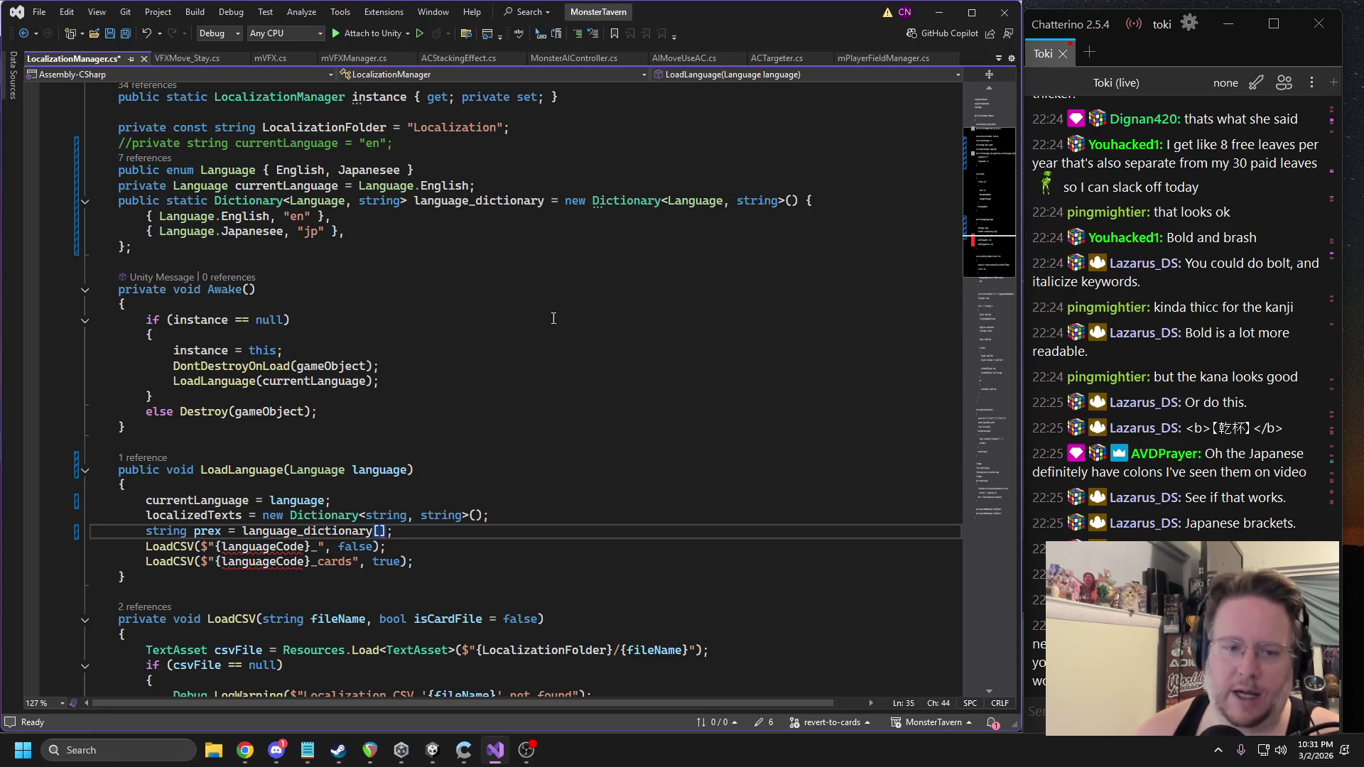
left_click(210, 501)
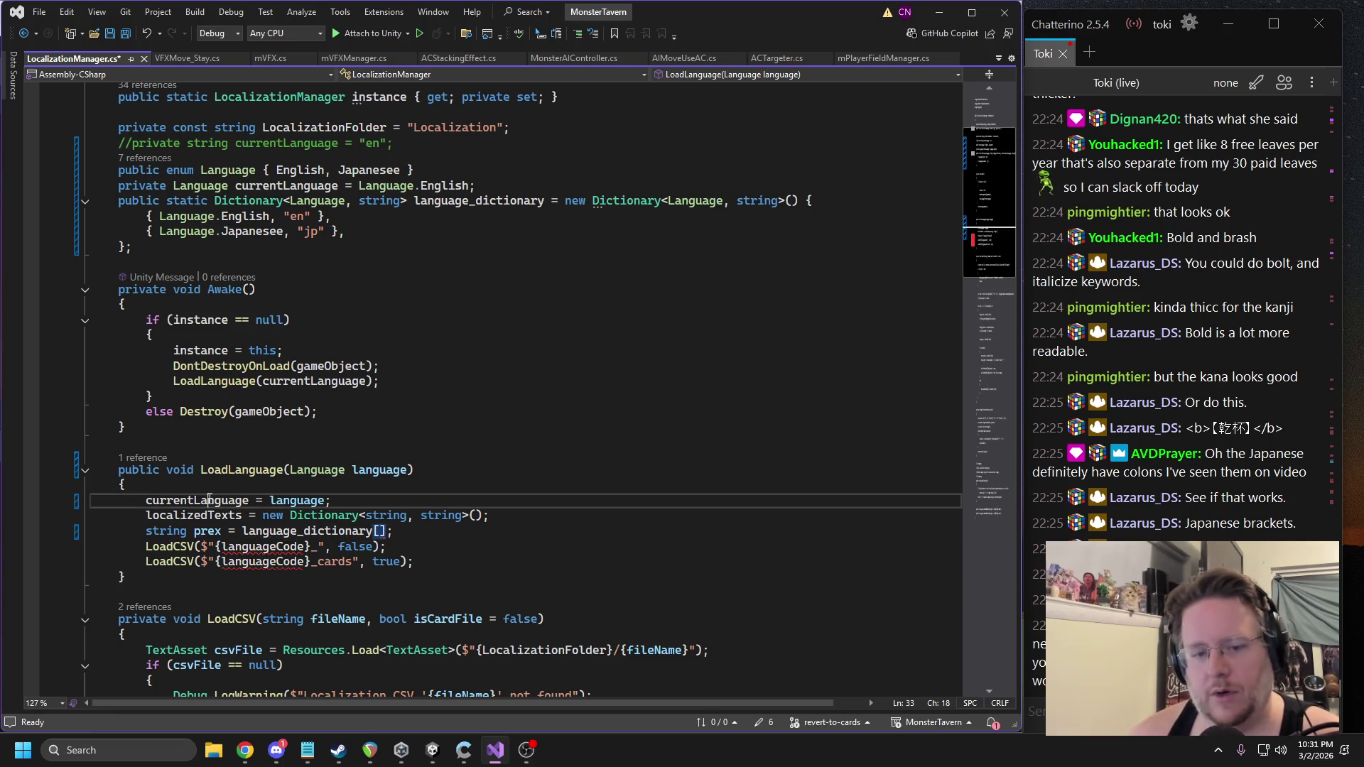
left_click(380, 532)
key("ctrl+v")
Replace languageCode with prex in both LoadCSV calls and save LocalizationManager.cs.
double_click(252, 547)
type("prex")
double_click(250, 563)
type("prex")
left_click(442, 443)
key("ctrl+s")
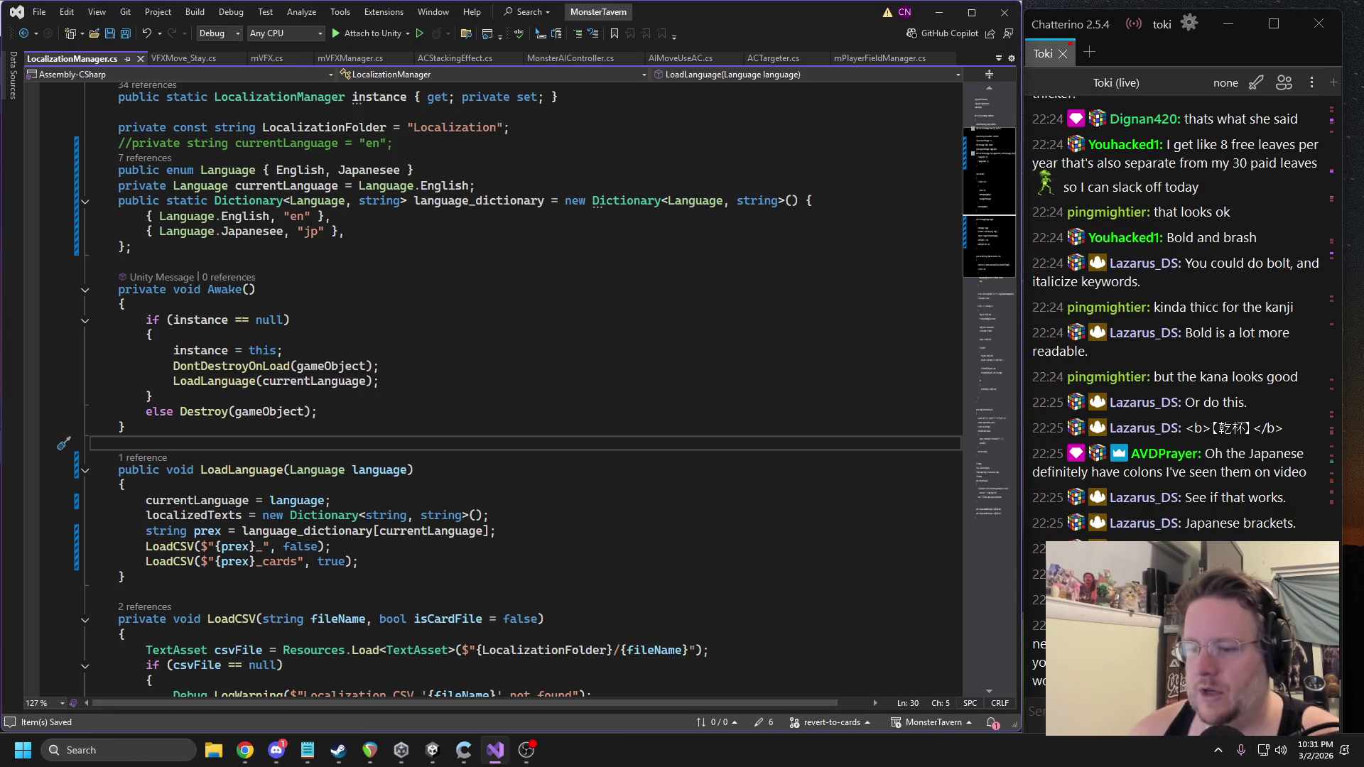
Start and discard a stream chat message, then return to the Unity editor.
left_click(1038, 711)
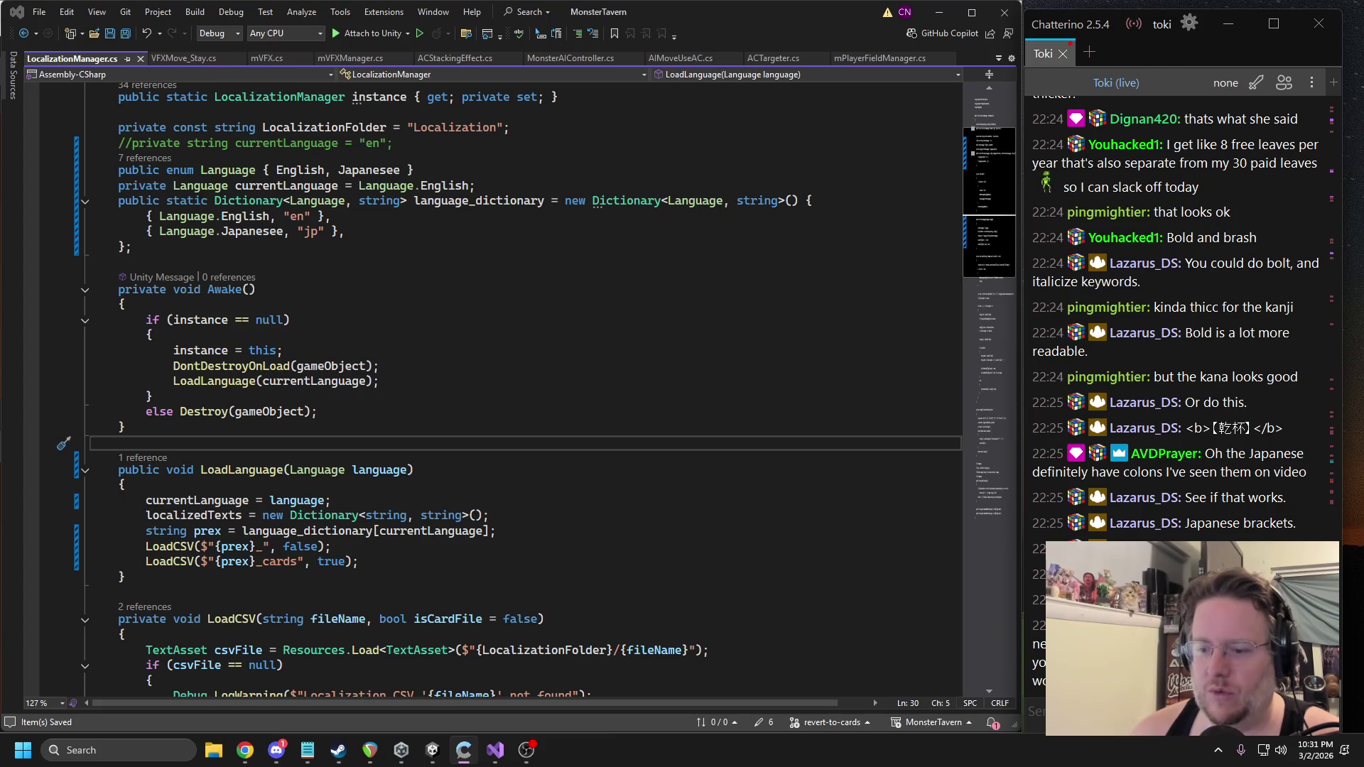
type("Tus")
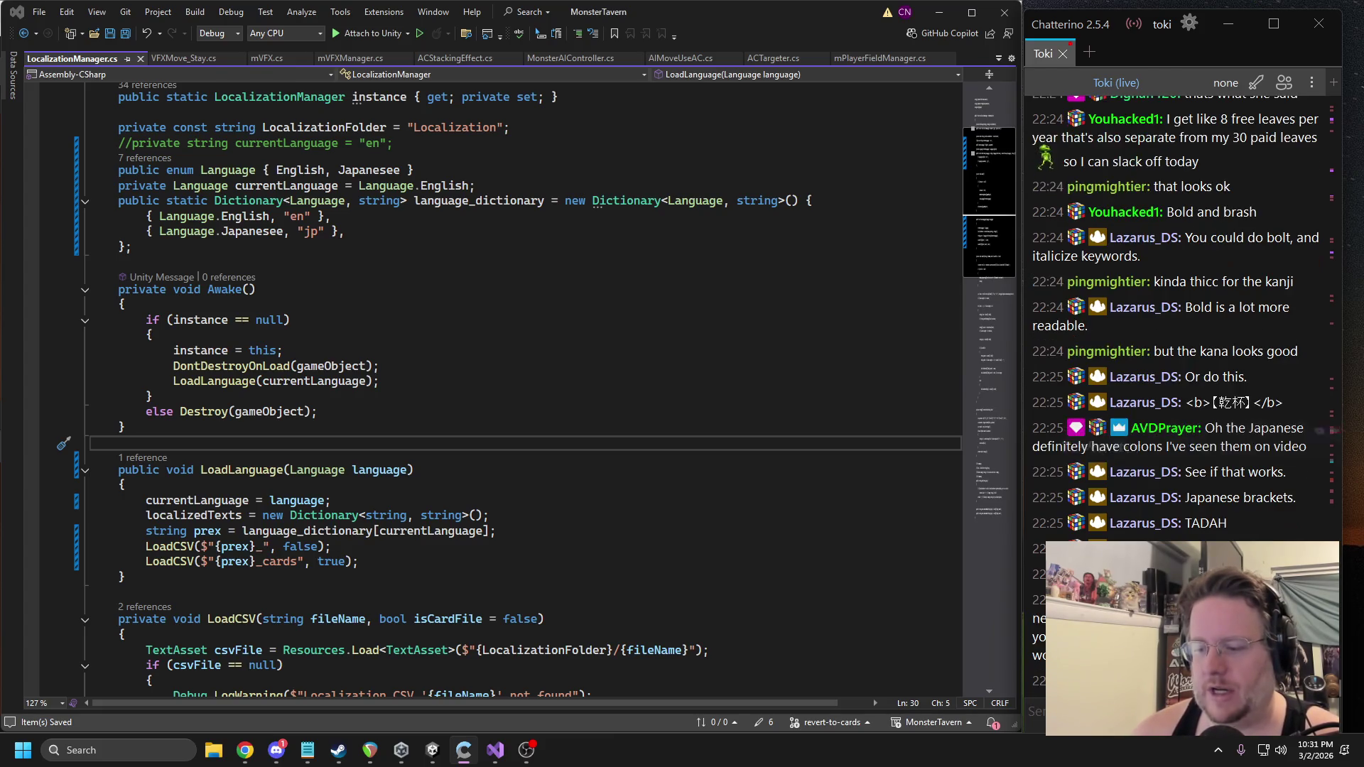
type("Go")
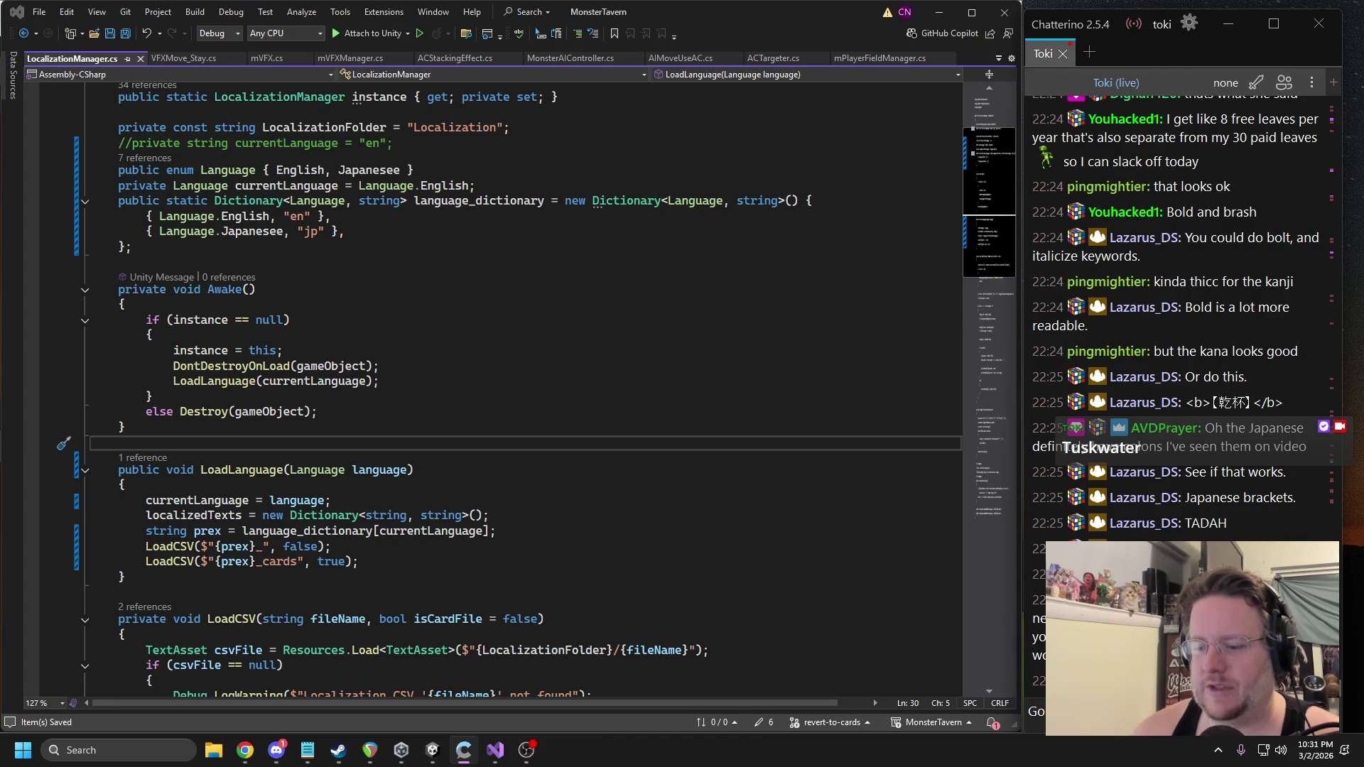
key("Return")
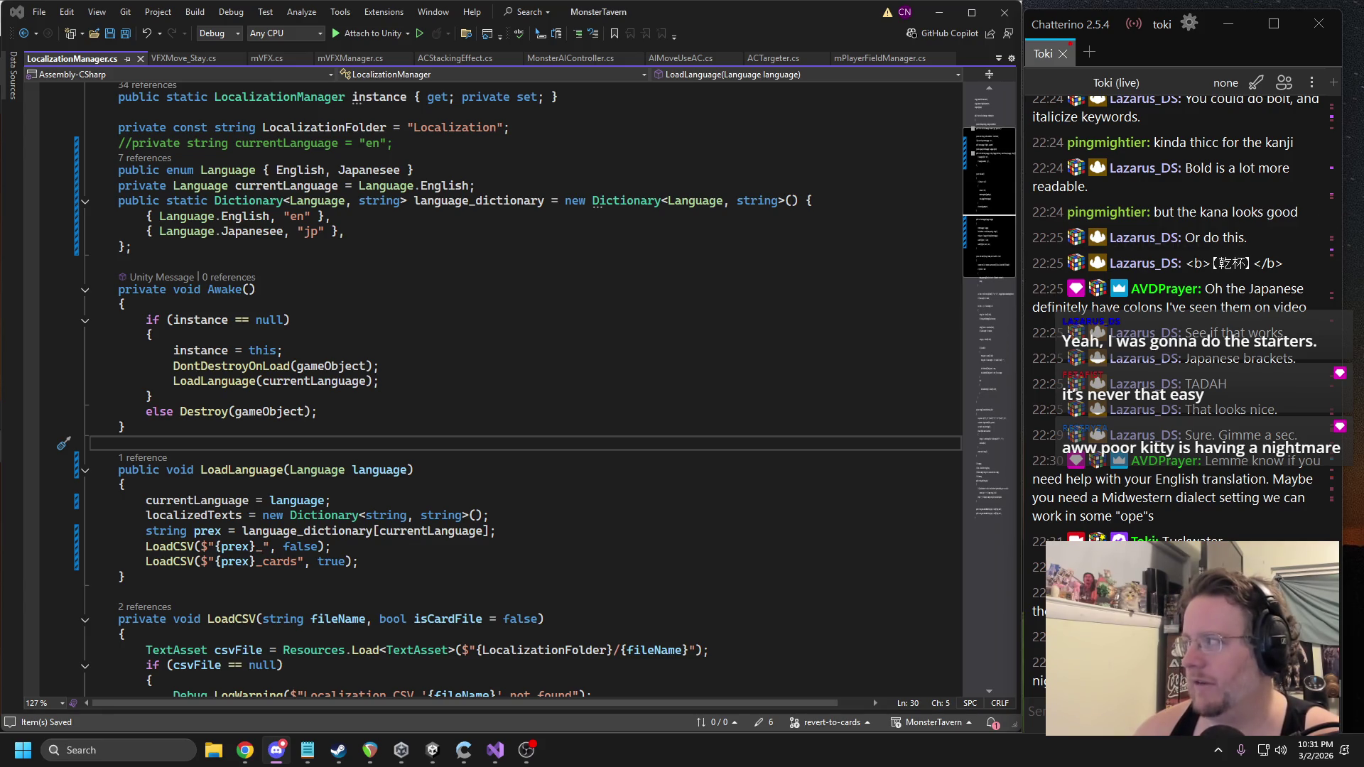
key("alt+Tab")
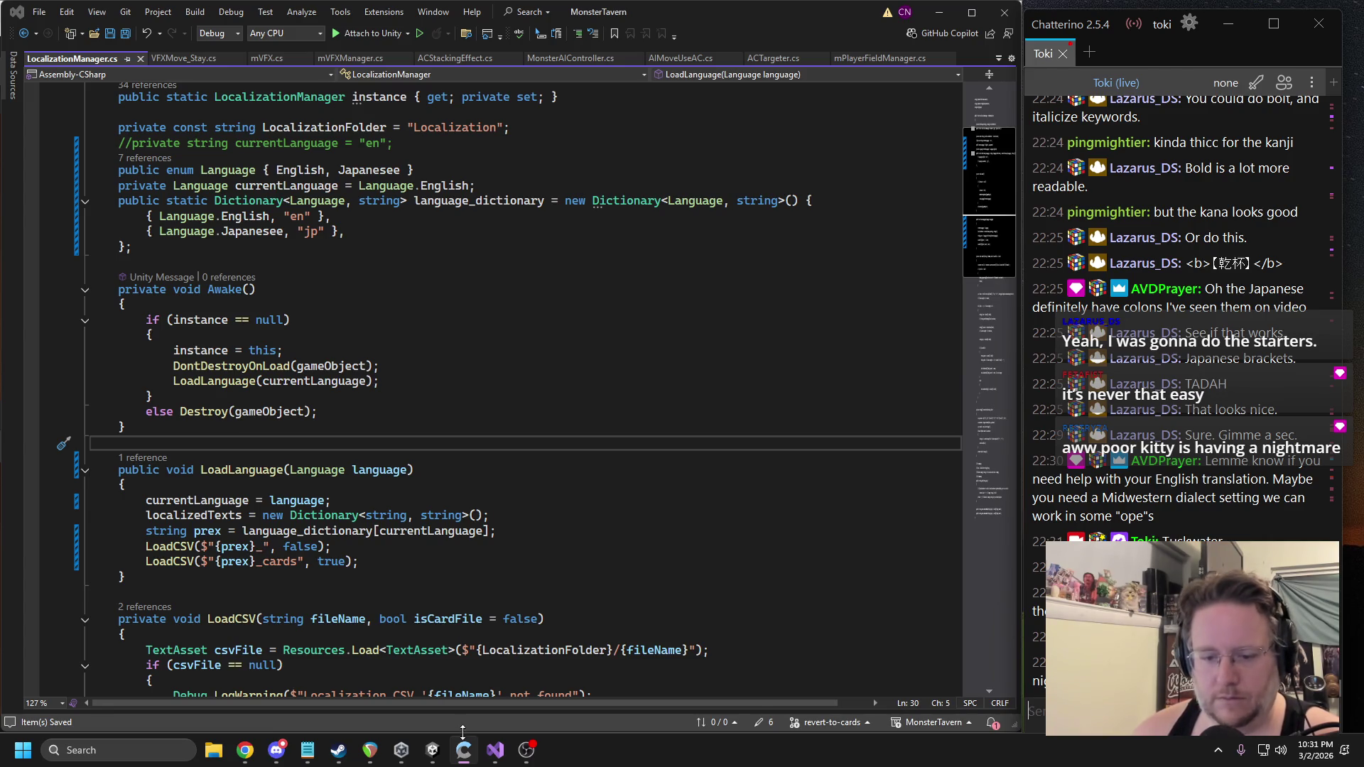
left_click(432, 750)
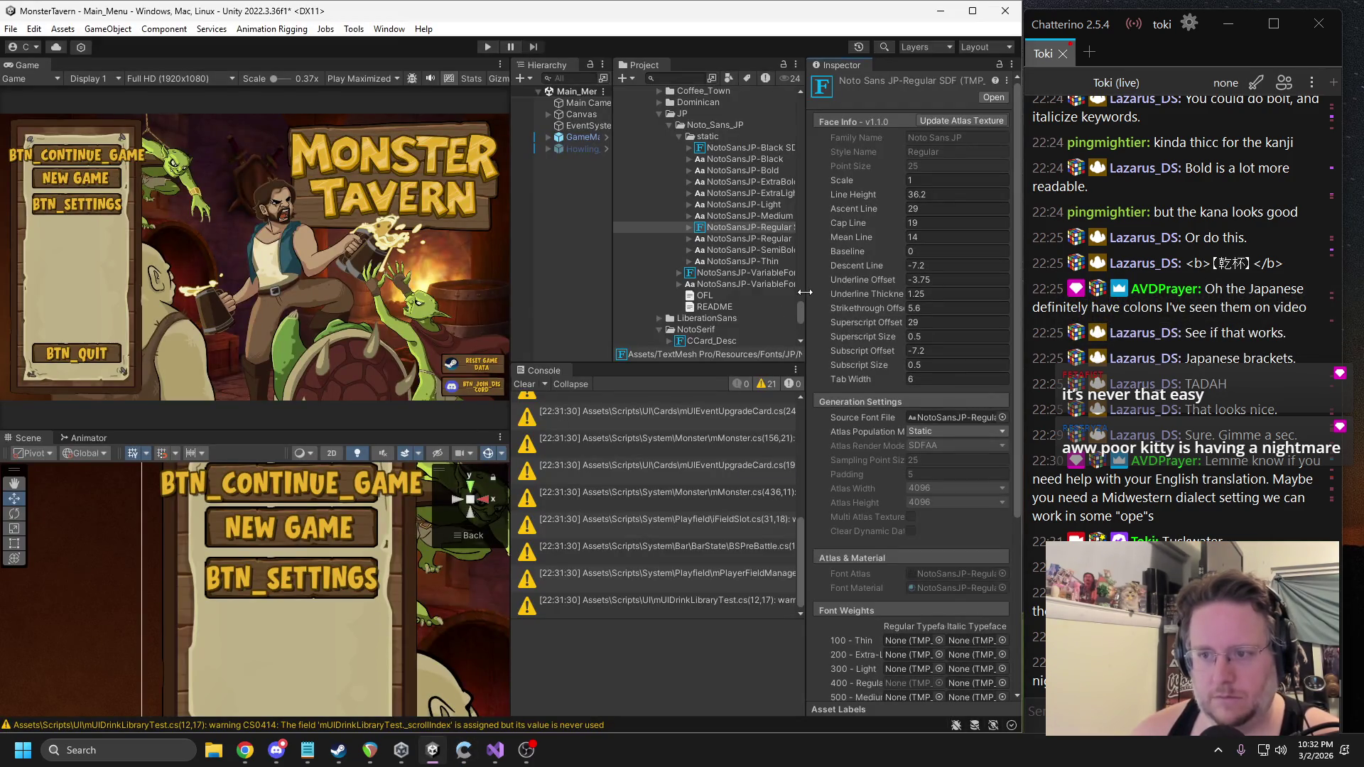
Widen the Hierarchy and Project panels and inspect the Btn_Settings button and its label.
left_click_drag(805, 292, 828, 292)
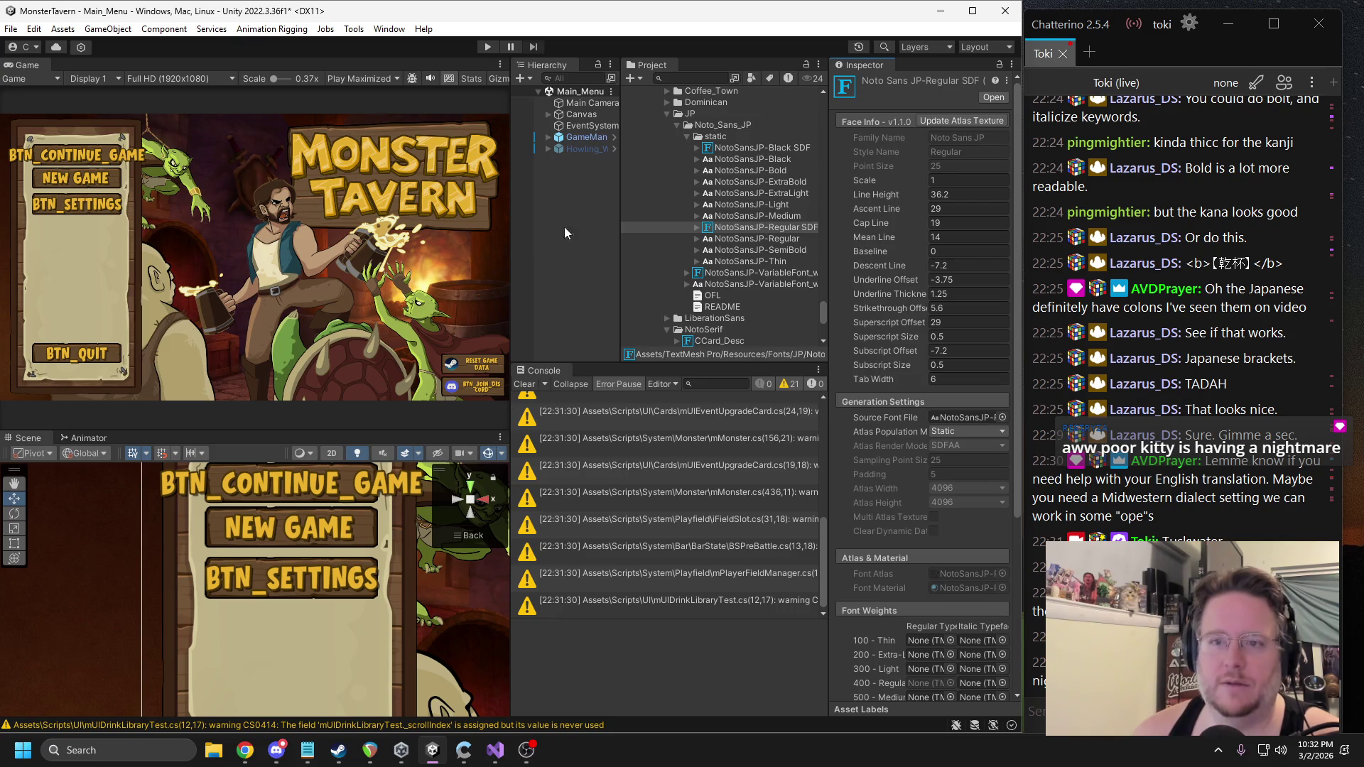
left_click_drag(621, 229, 723, 234)
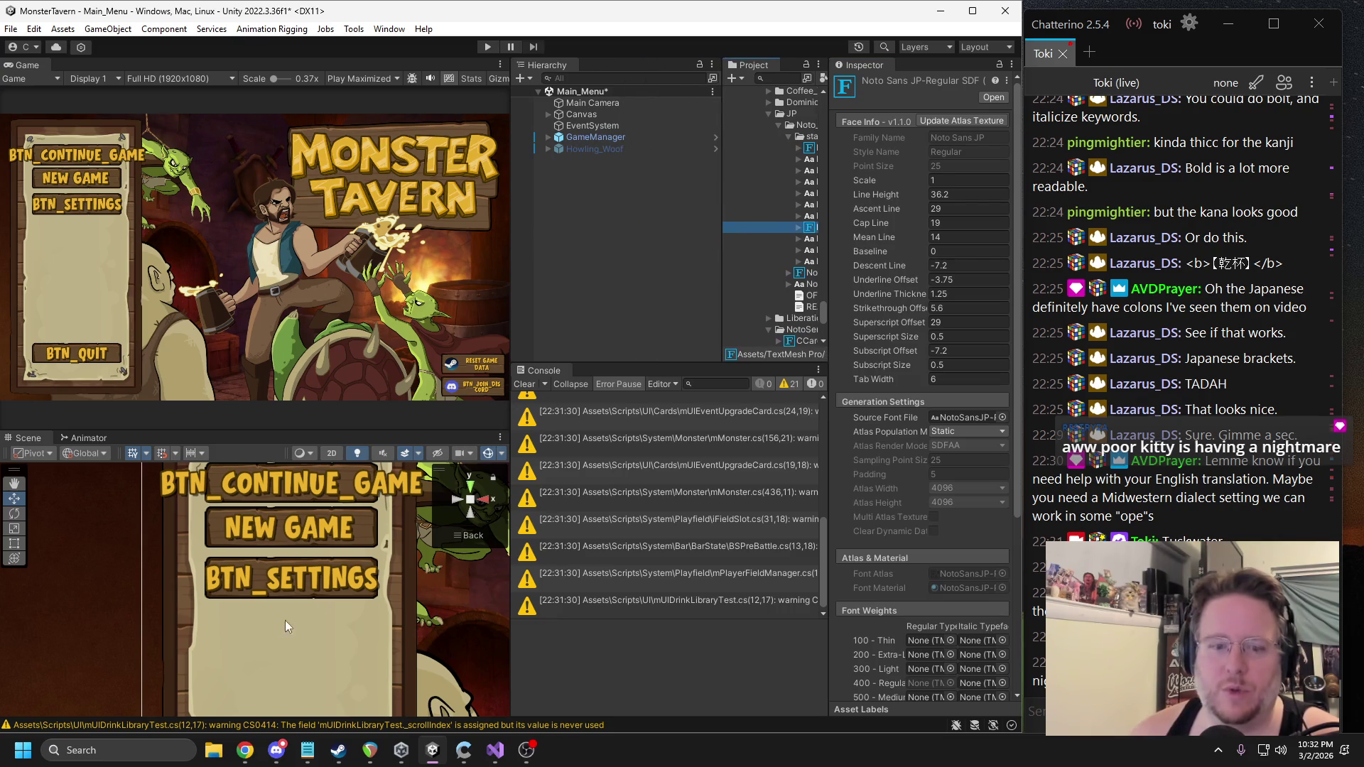
left_click(270, 579)
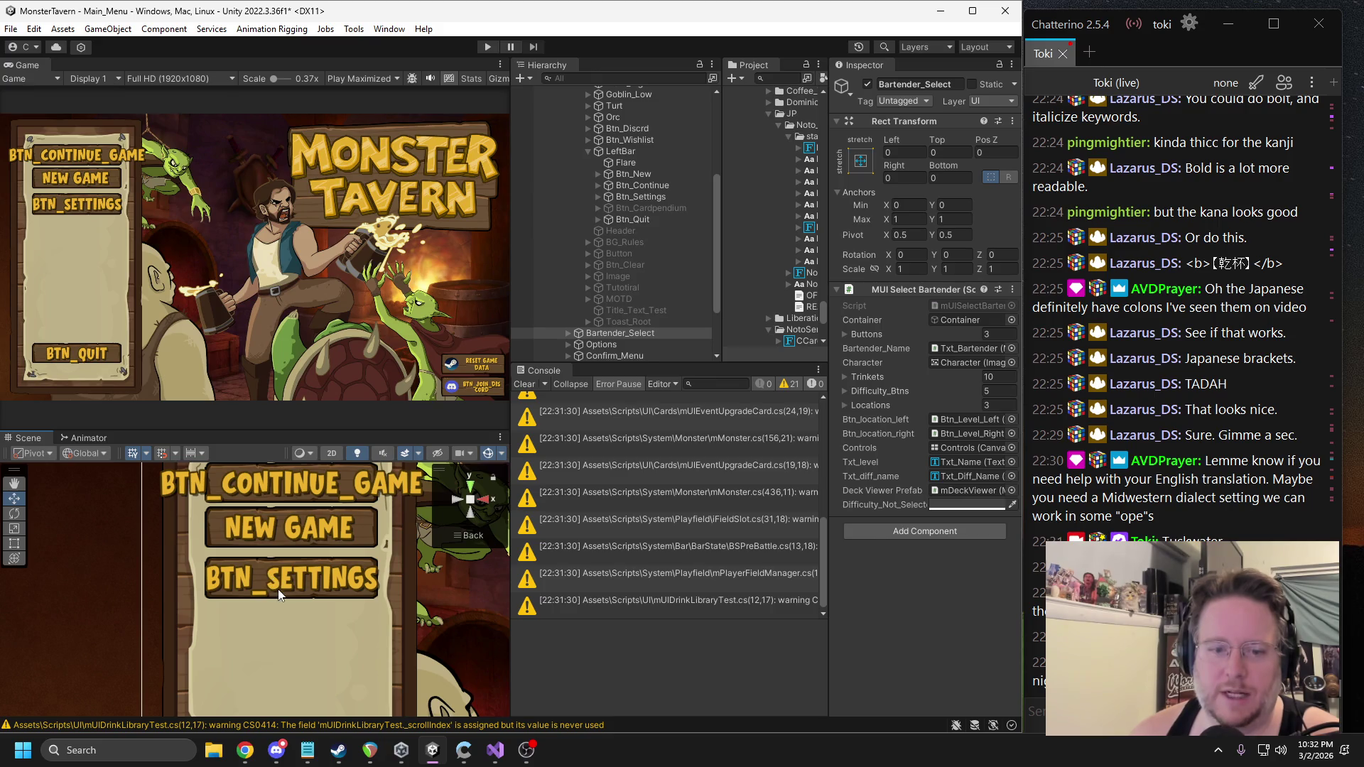
left_click(278, 595)
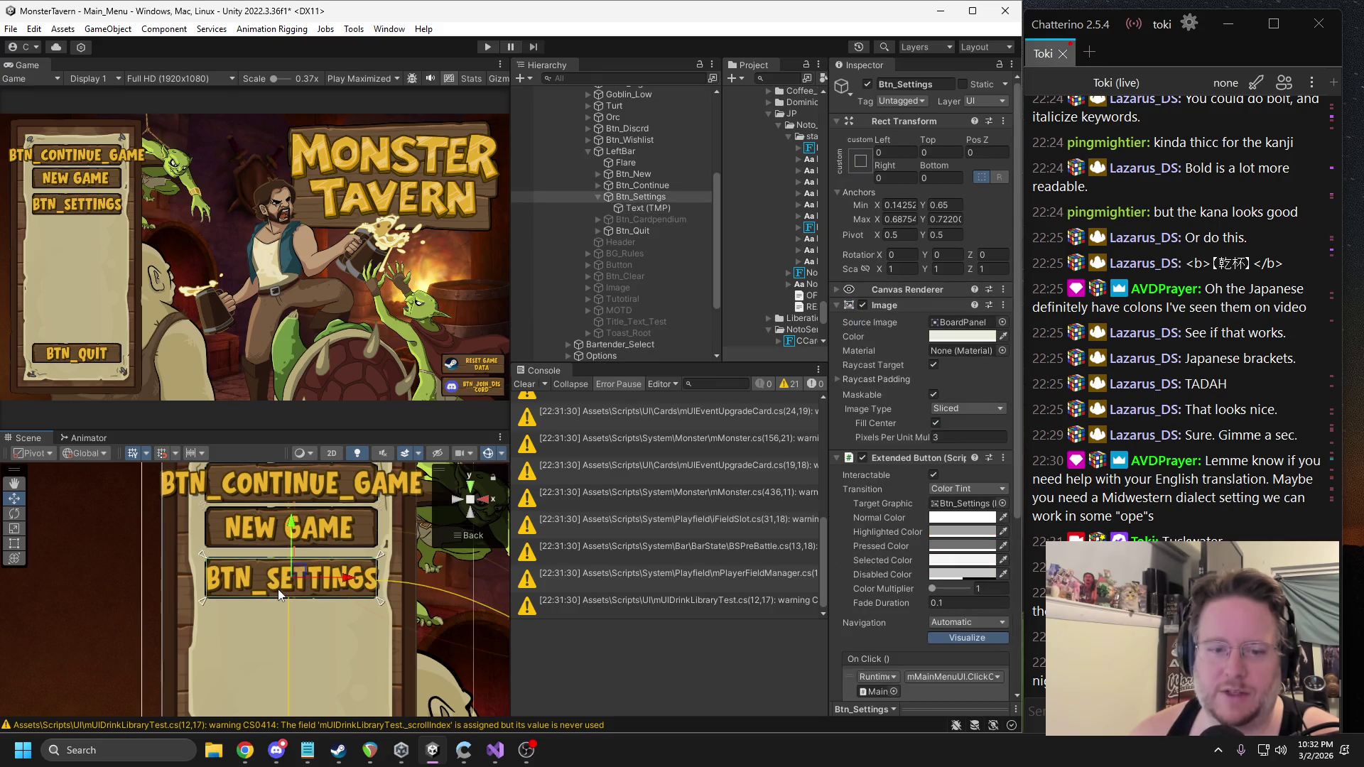
left_click(637, 207)
left_click(627, 198)
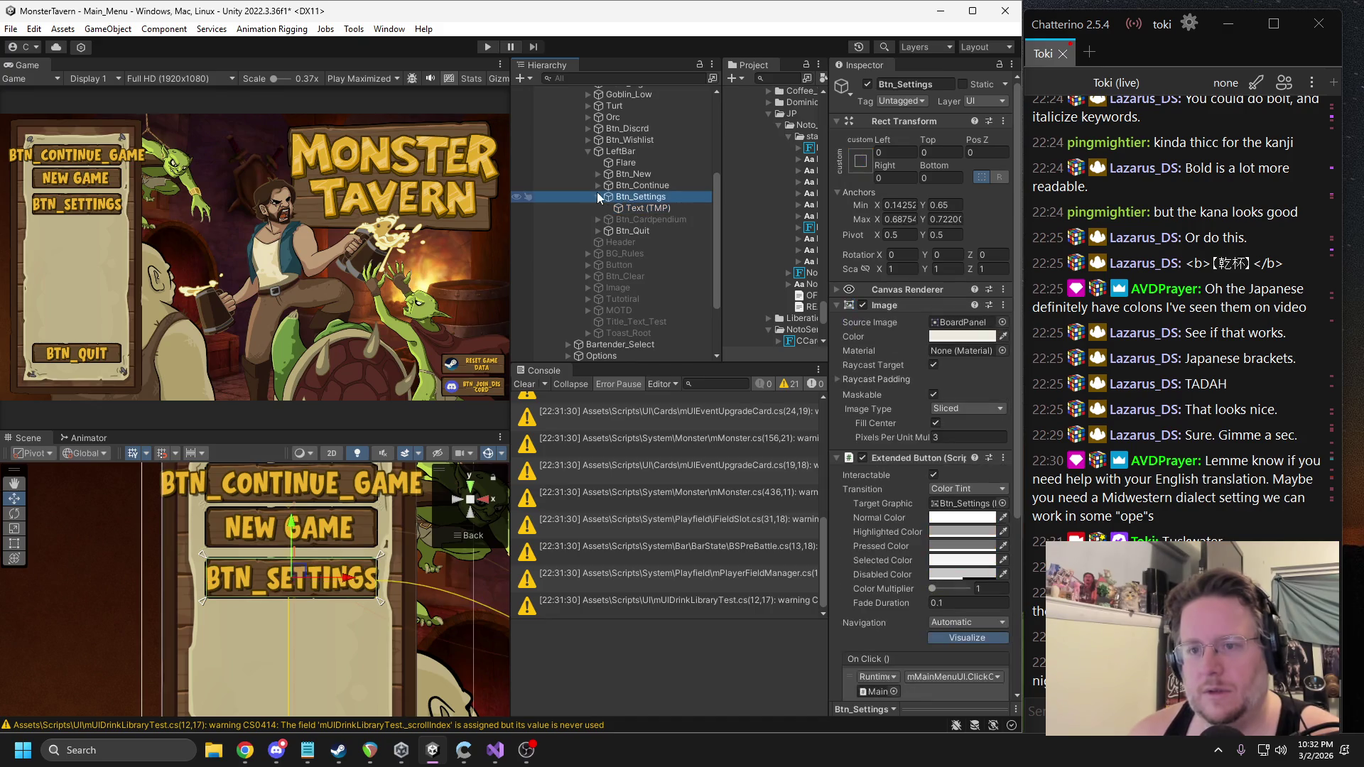
left_click(588, 150)
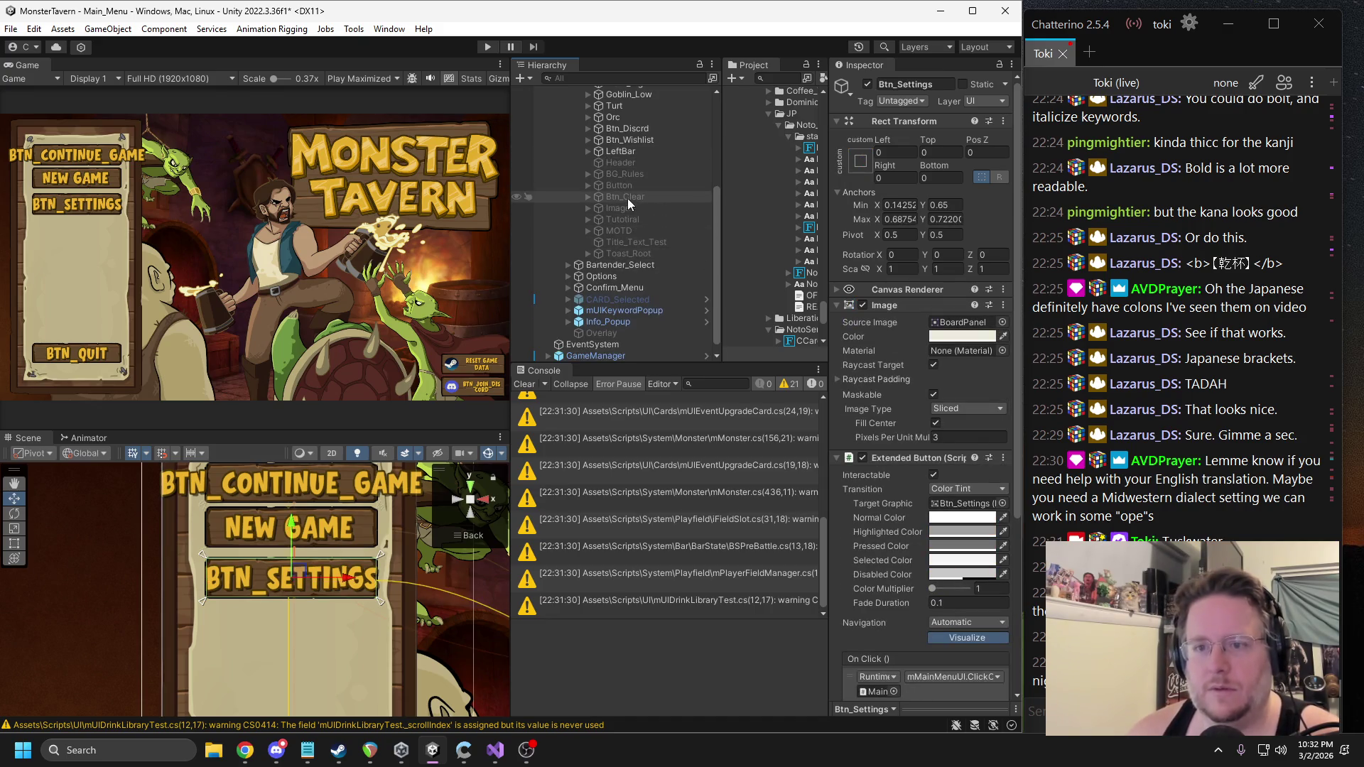
left_click_drag(511, 204, 469, 206)
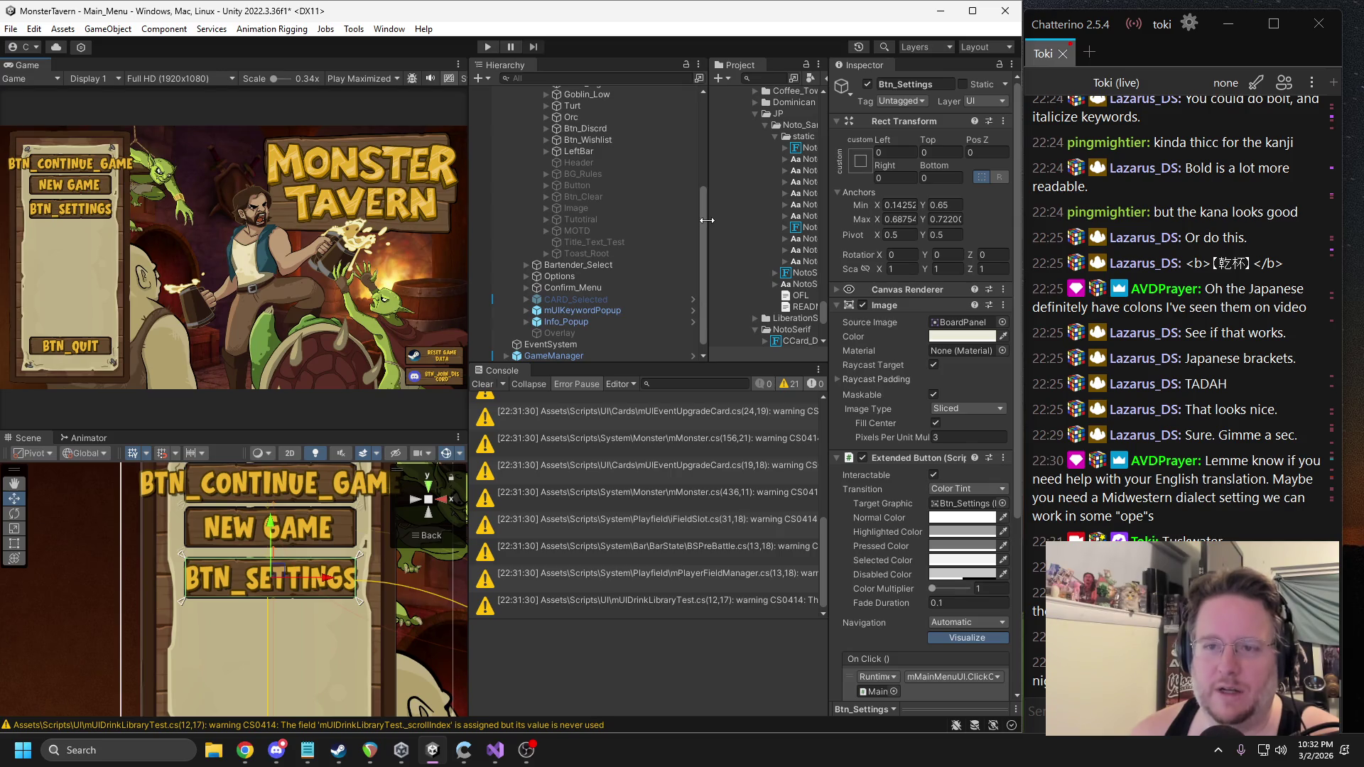
left_click_drag(707, 220, 685, 220)
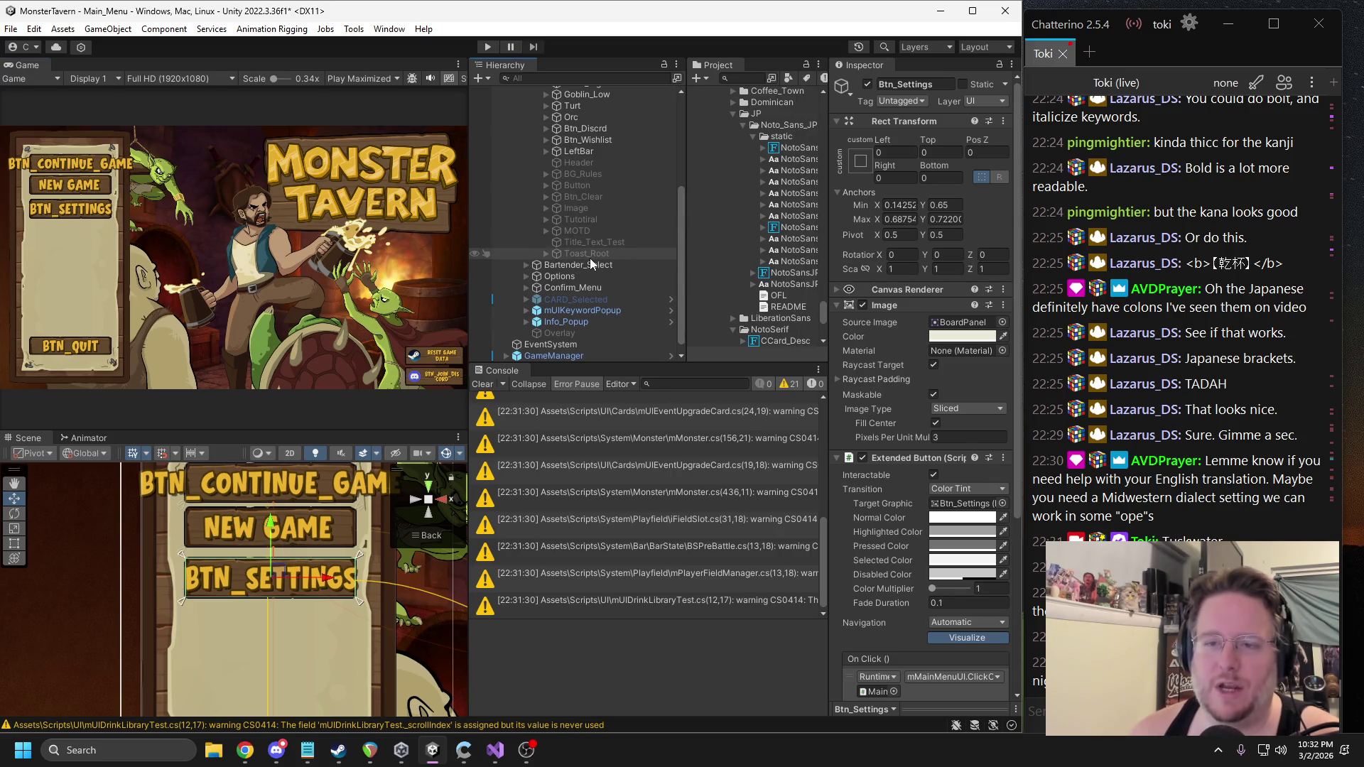
Collapse the Container and MainMenu groups in the Hierarchy and expand Options.
scroll(585, 224, "up", 3)
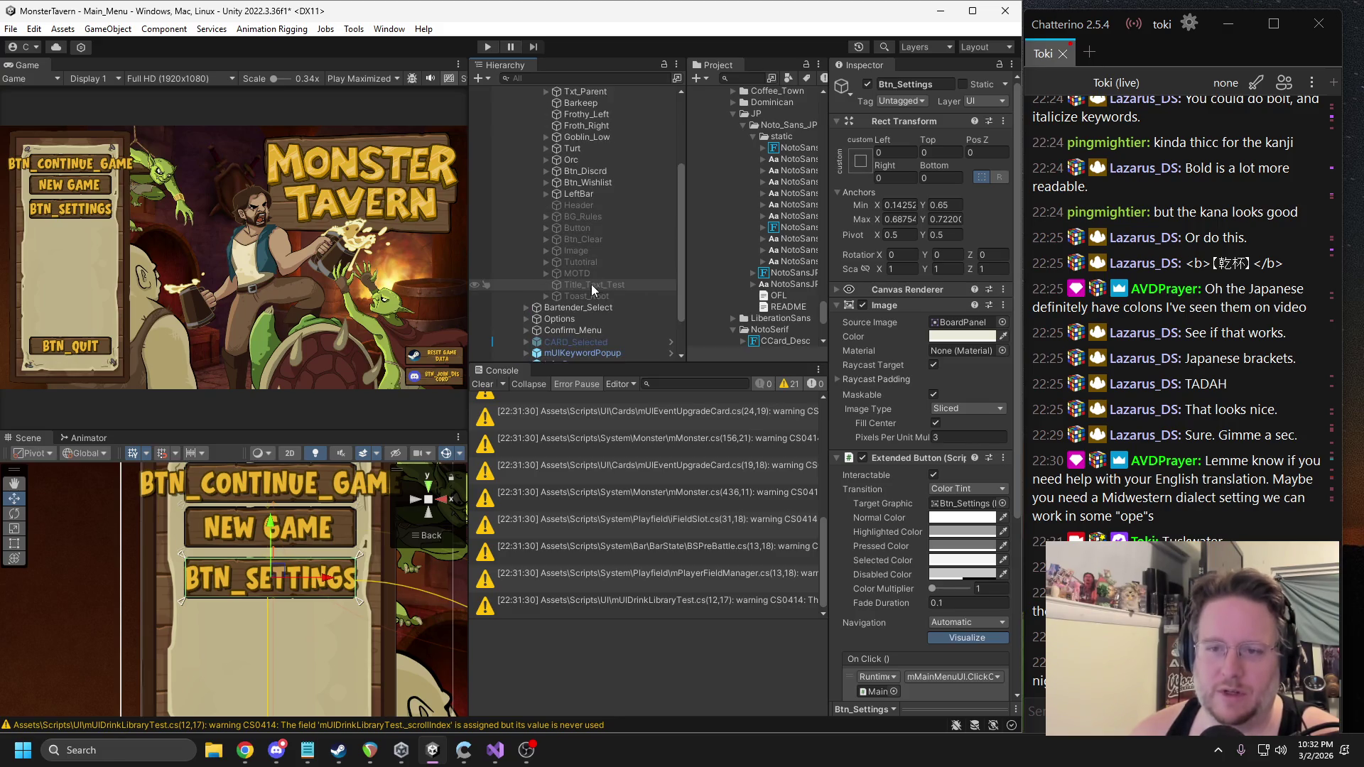
scroll(586, 256, "up", 5)
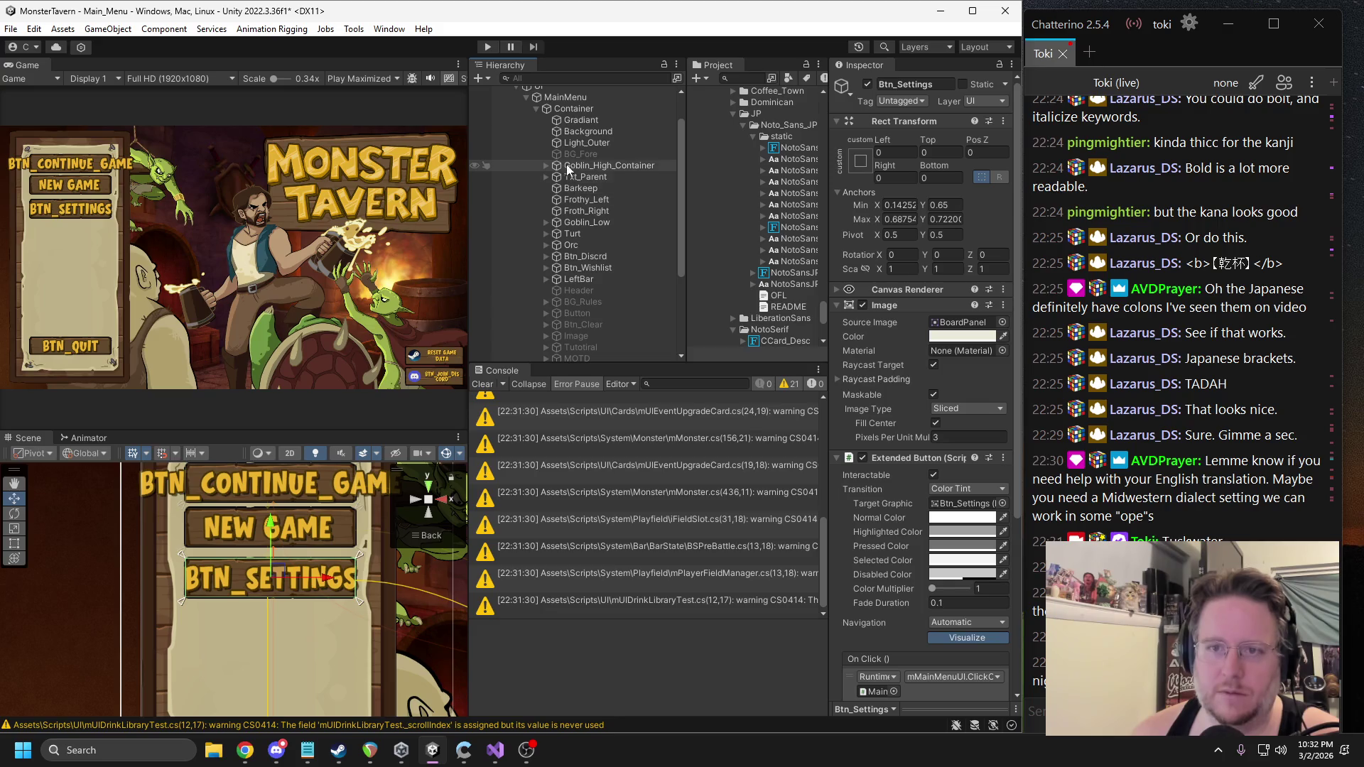
left_click(245, 750)
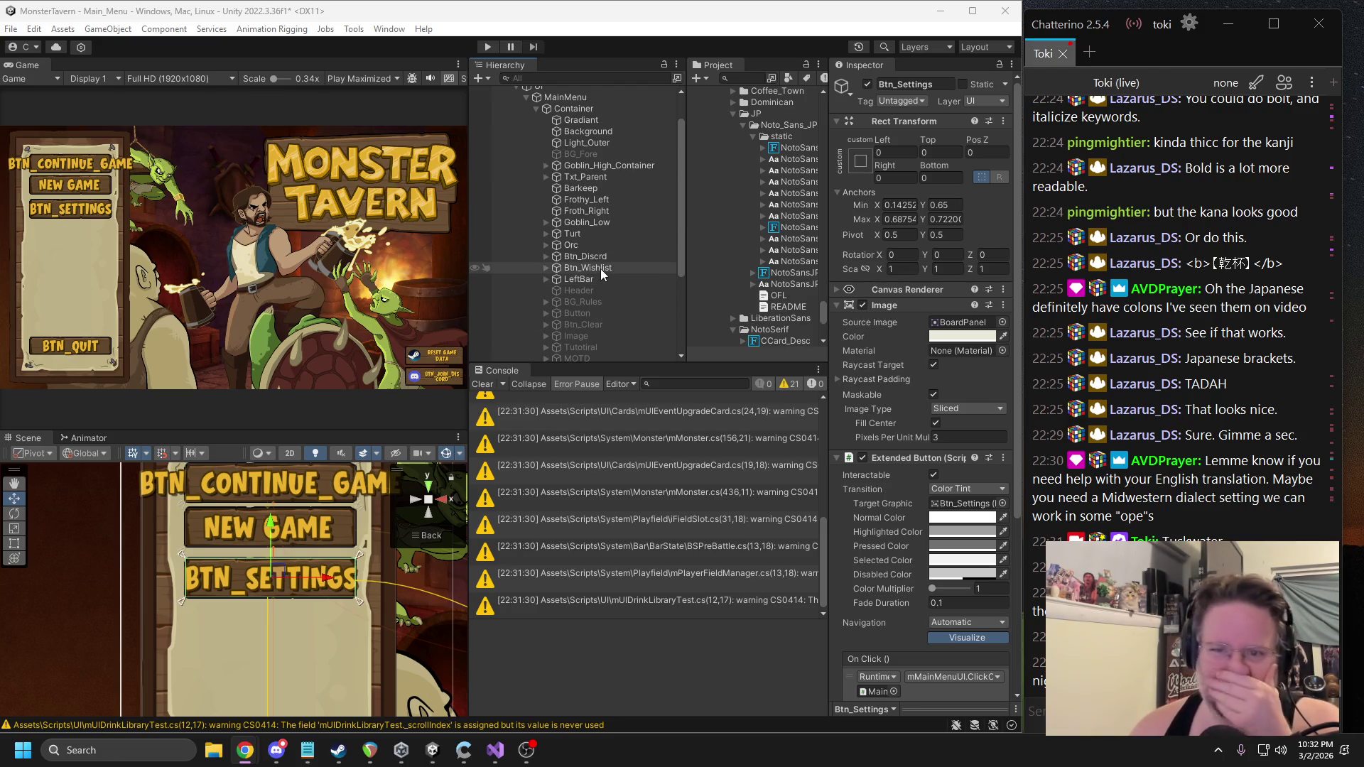
scroll(600, 269, "down", 3)
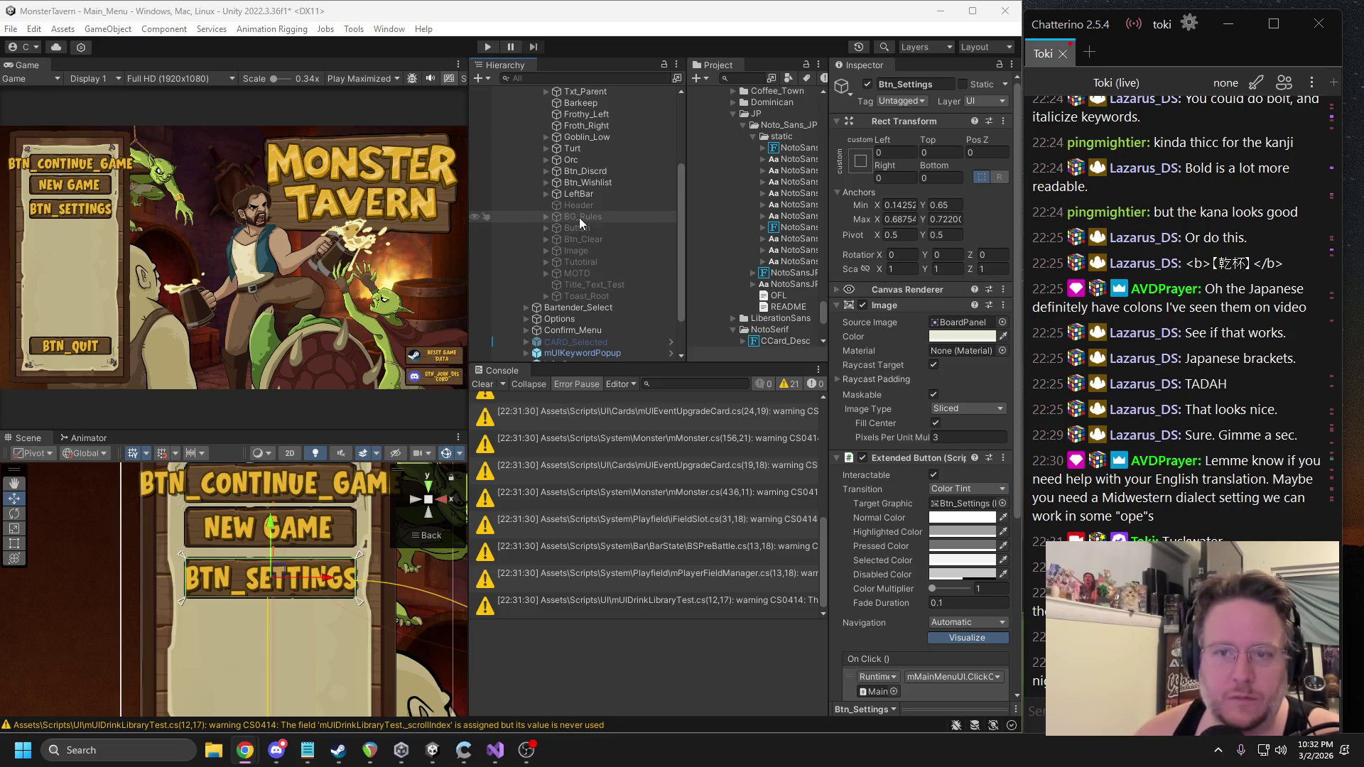
scroll(612, 203, "up", 3)
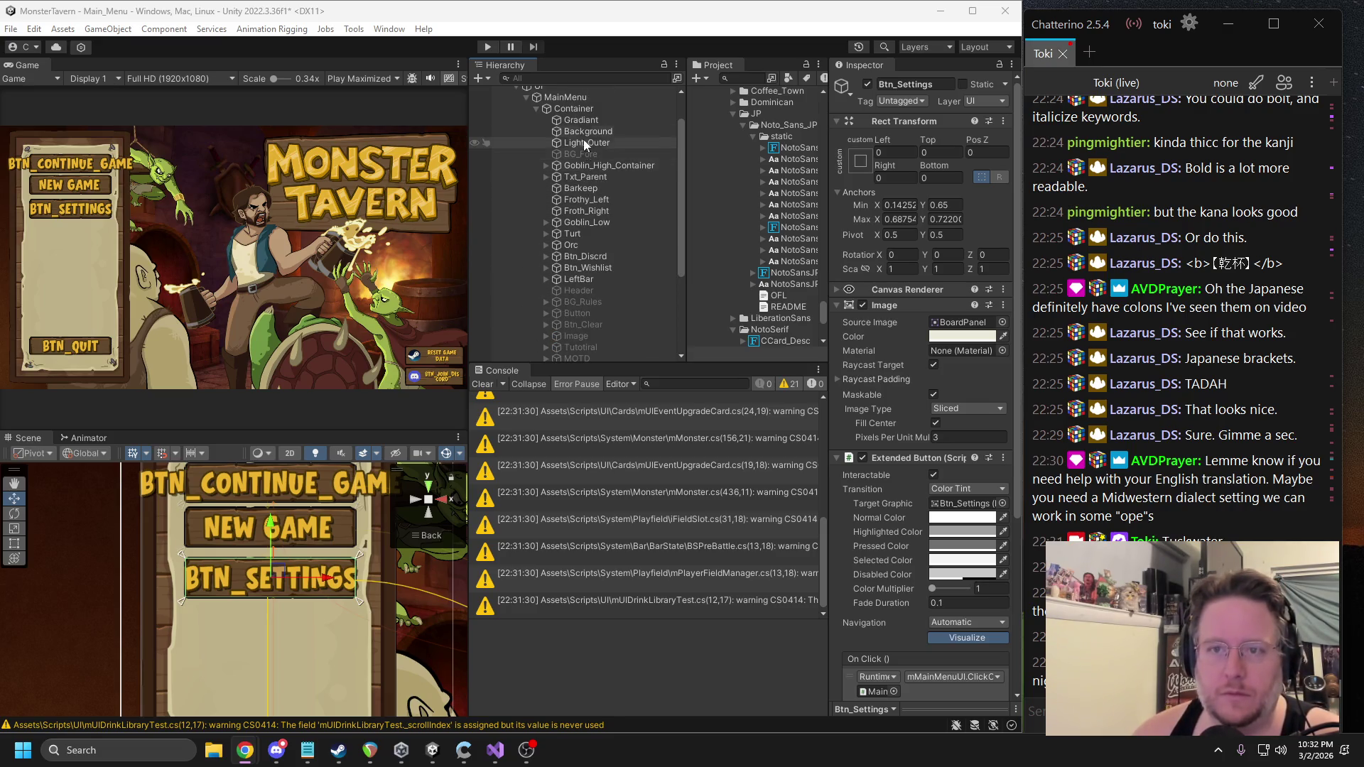
left_click(536, 108)
left_click(526, 138)
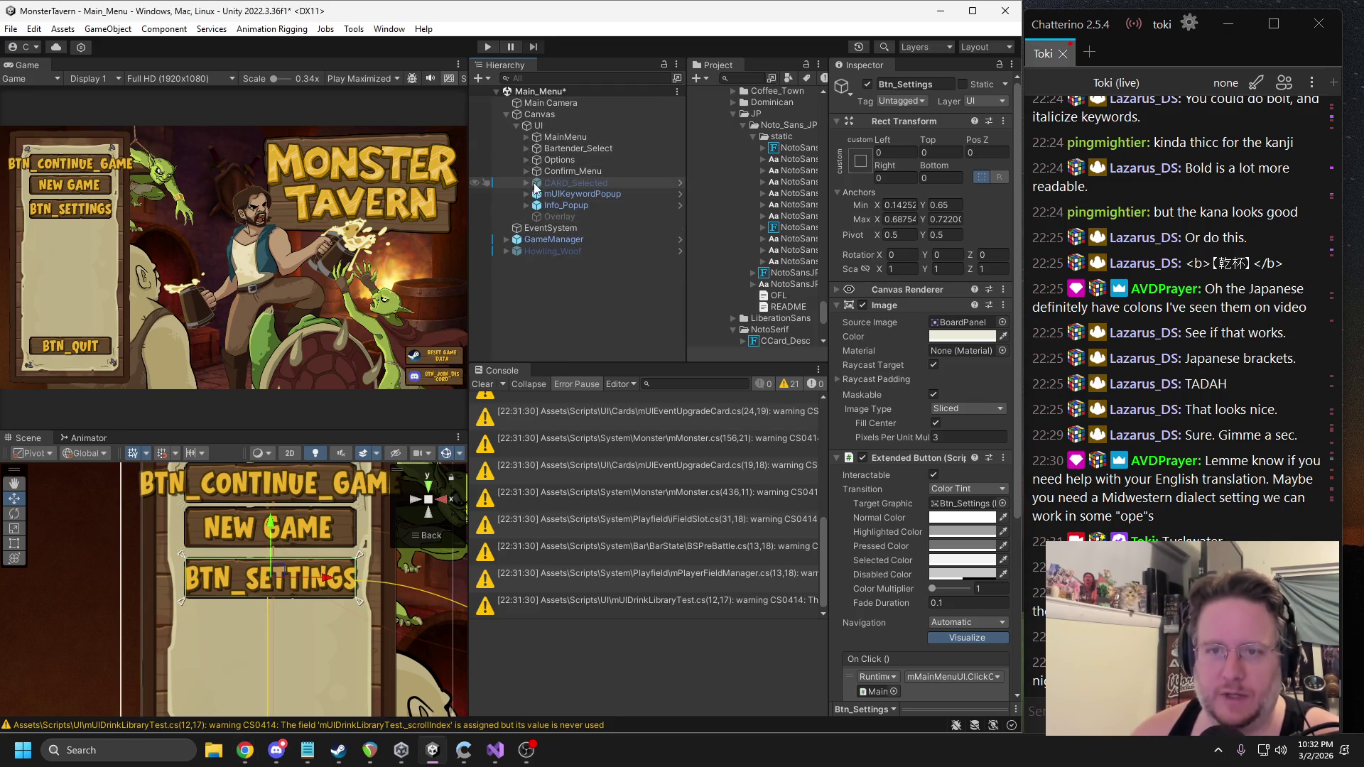
left_click(527, 160)
left_click(558, 171)
left_click(867, 84)
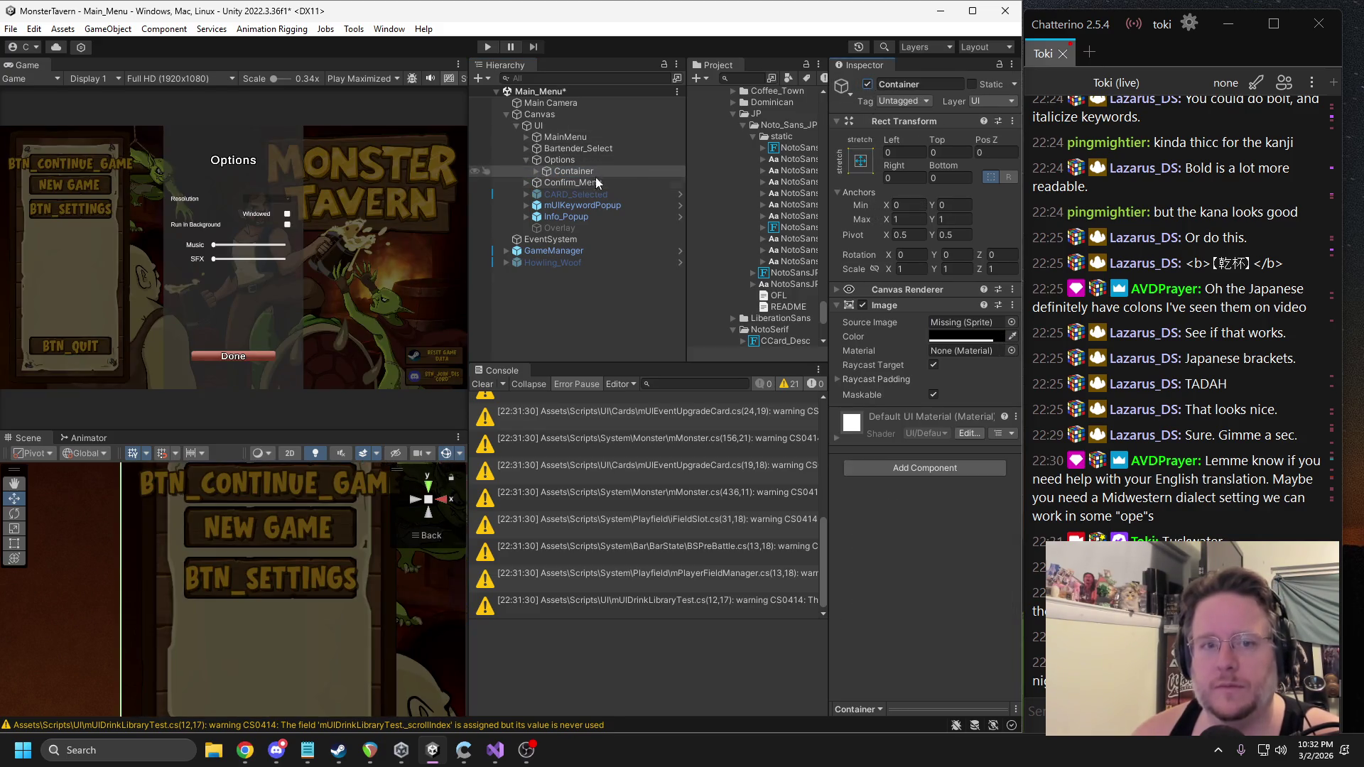
left_click(536, 171)
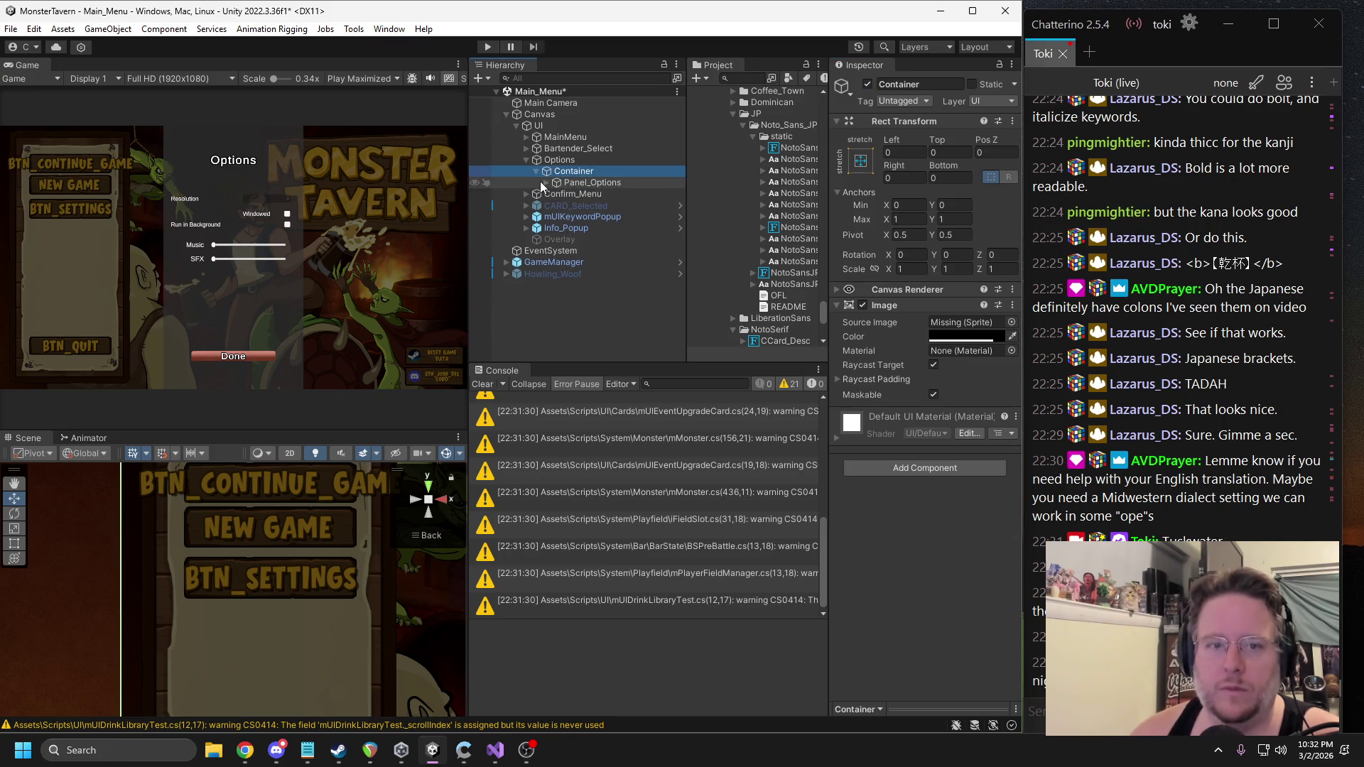
left_click(540, 181)
left_click(545, 182)
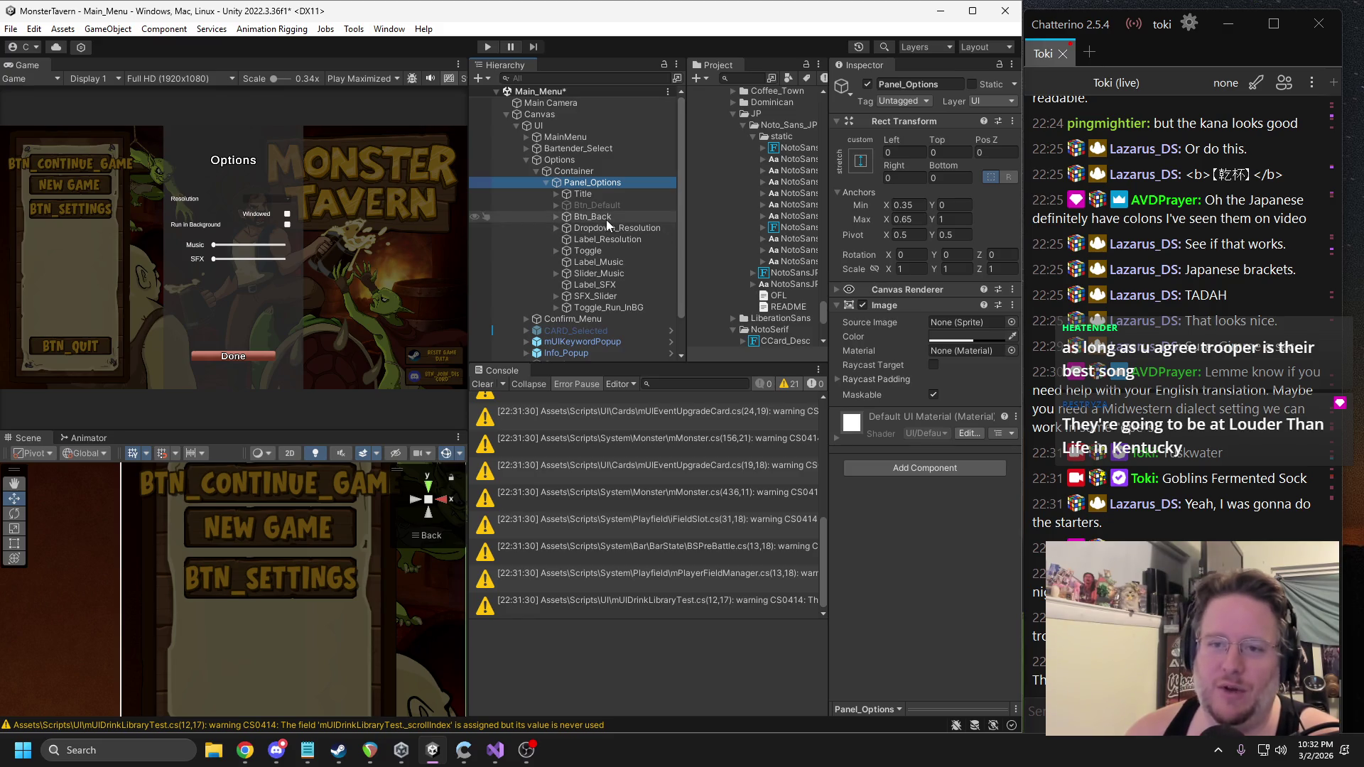
left_click(601, 229)
double_click(601, 228)
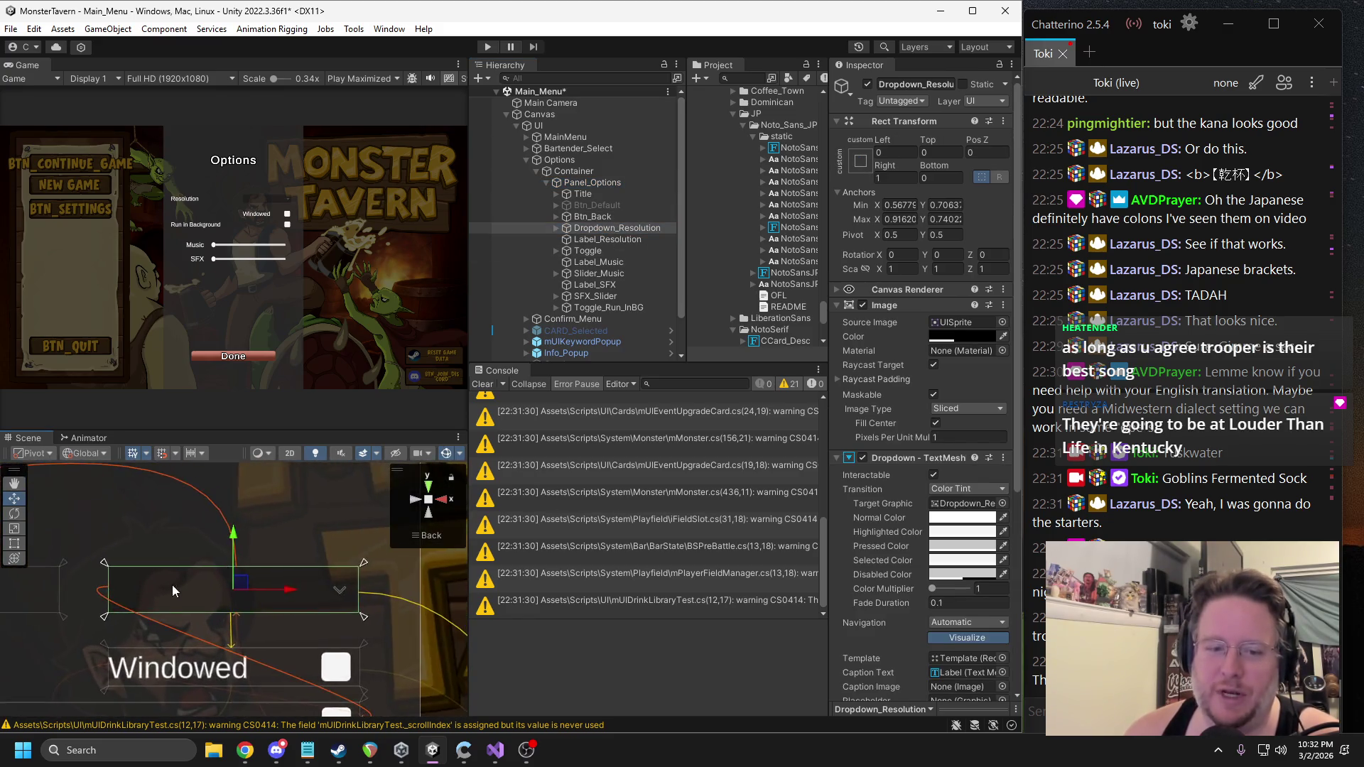
scroll(172, 586, "down", 2)
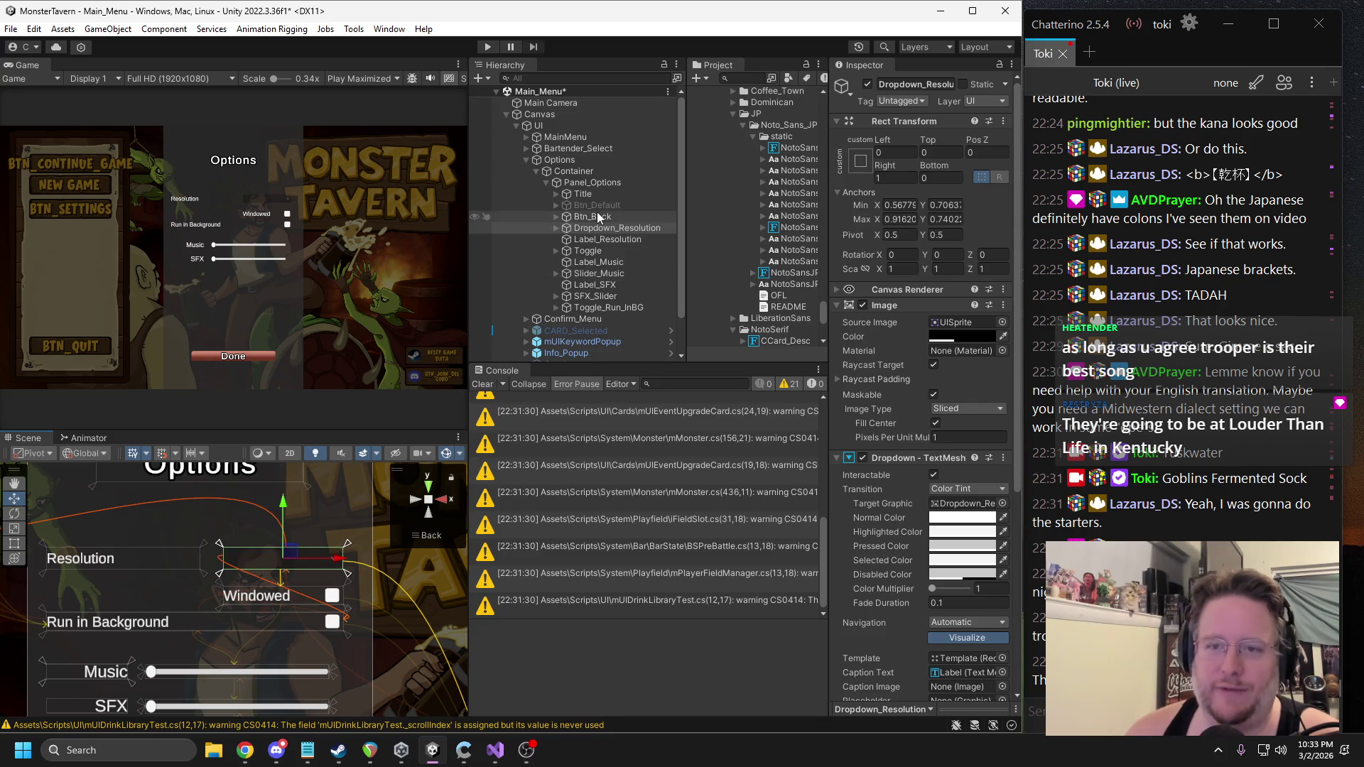
left_click(78, 560)
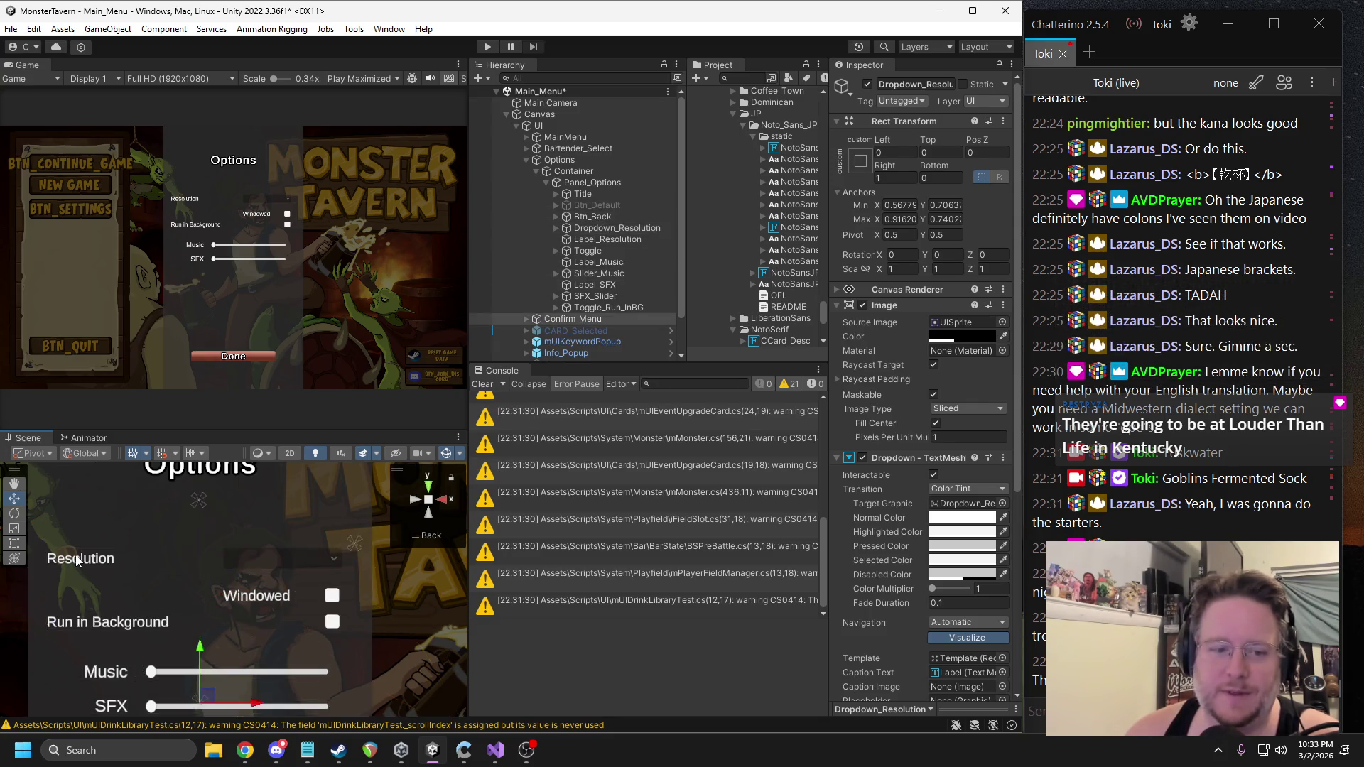
left_click(78, 560)
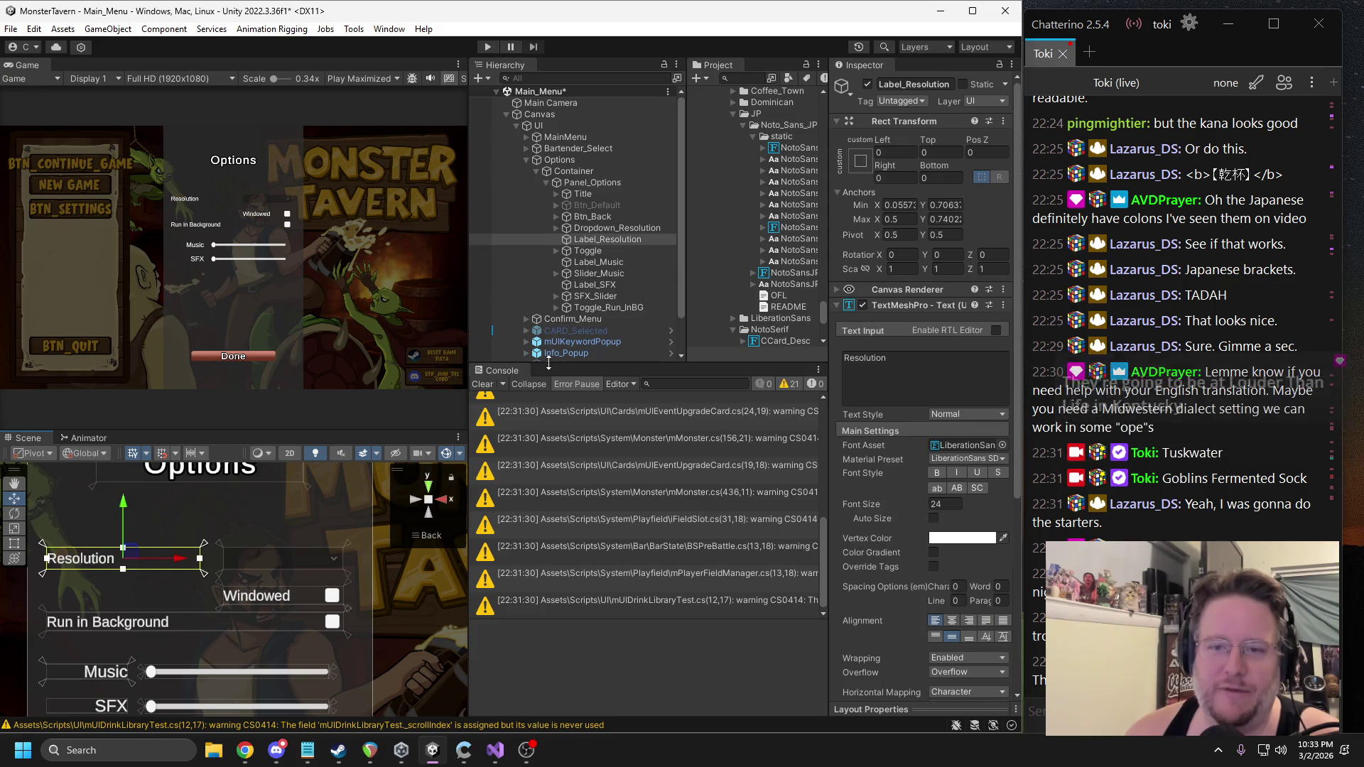
left_click(611, 231, "ctrl")
key("f")
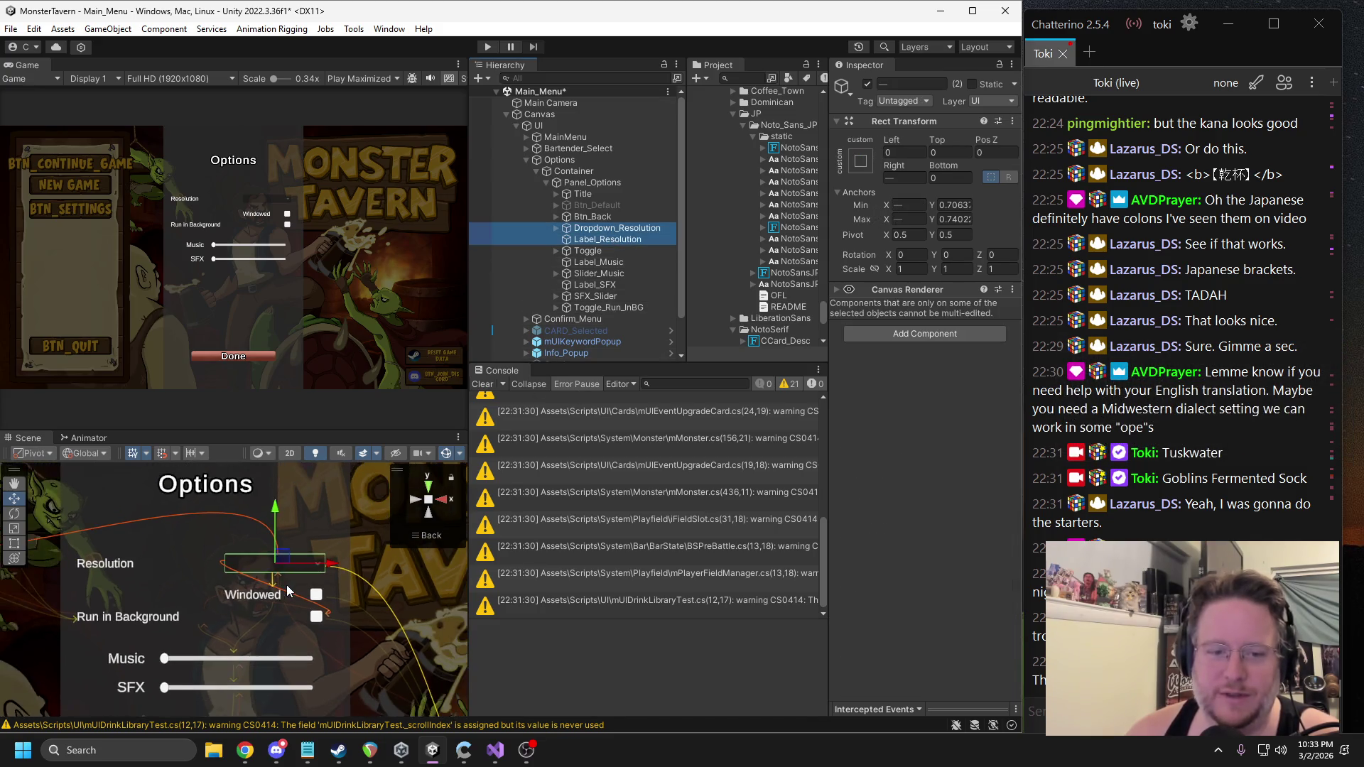
left_click(599, 231)
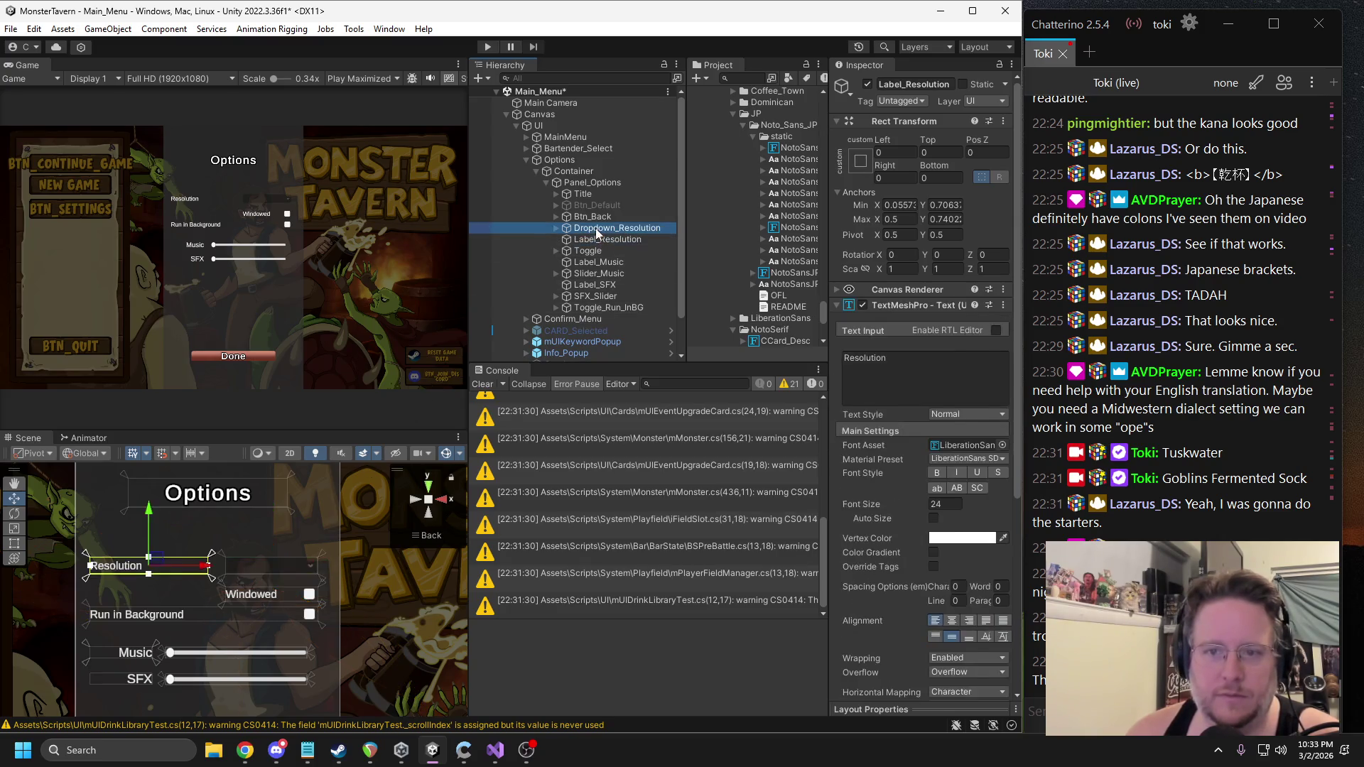
Duplicate the Resolution dropdown, move it to a new row above, and rename it Dropdown_Language.
key("ctrl+d")
left_click_drag(274, 516, 273, 492)
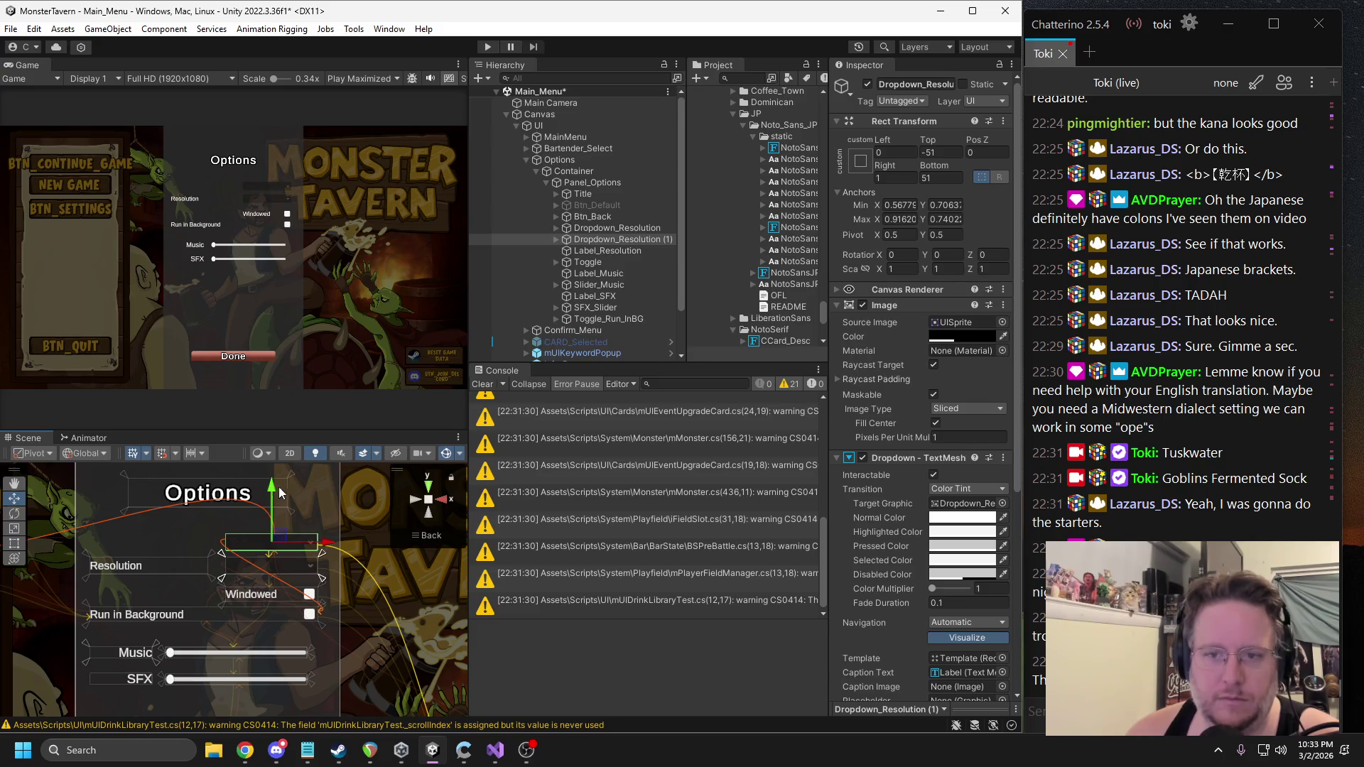
scroll(292, 577, "up", 5)
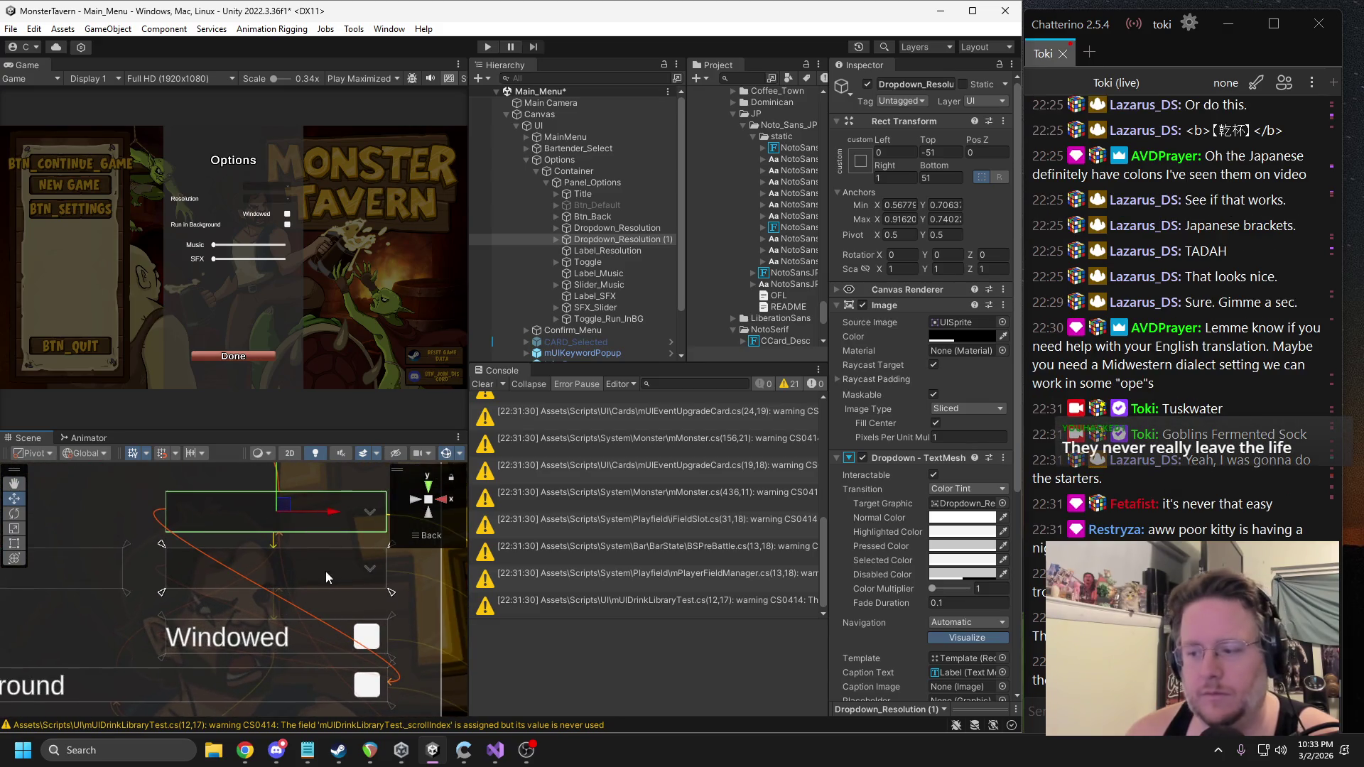
left_click_drag(397, 569, 326, 577)
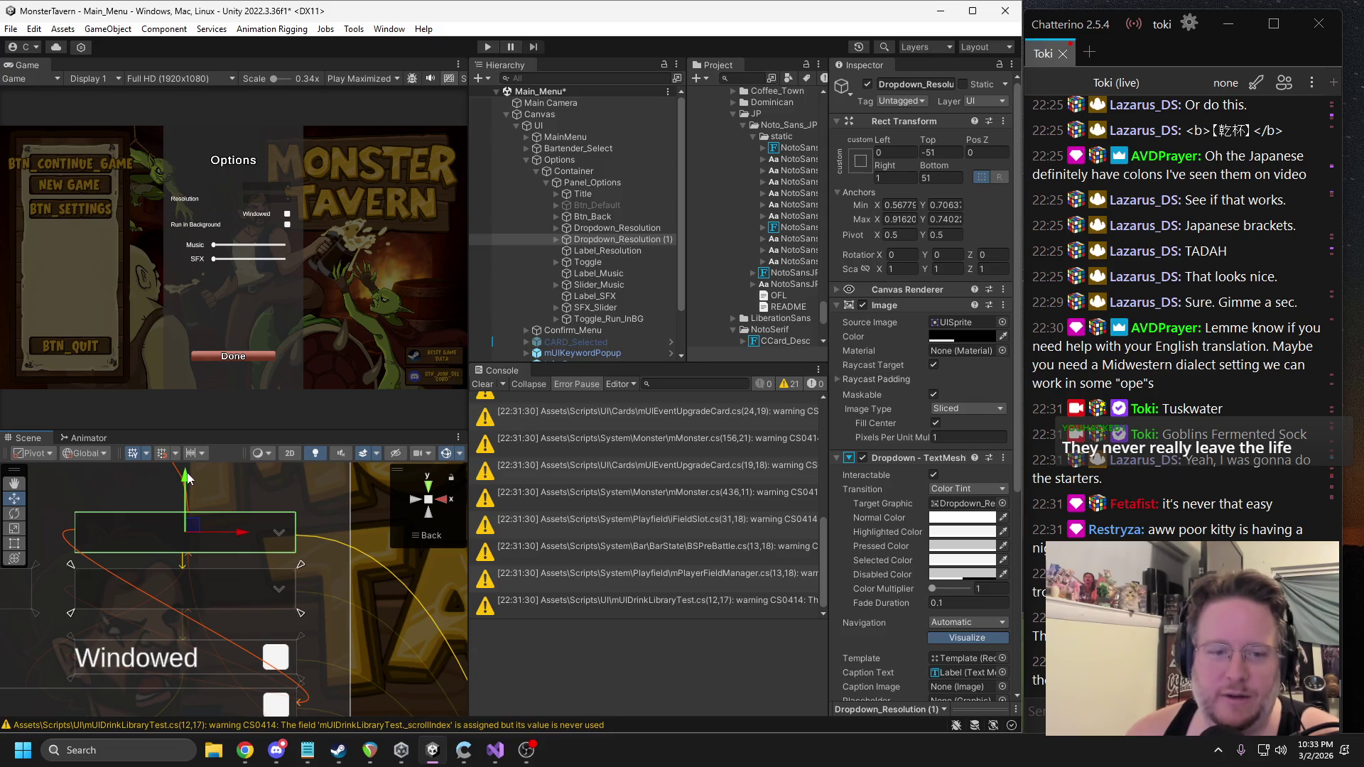
left_click_drag(185, 497, 185, 491)
mouse_move(329, 553)
left_mouse_down()
mouse_move(390, 582)
mouse_move(363, 531)
left_mouse_up()
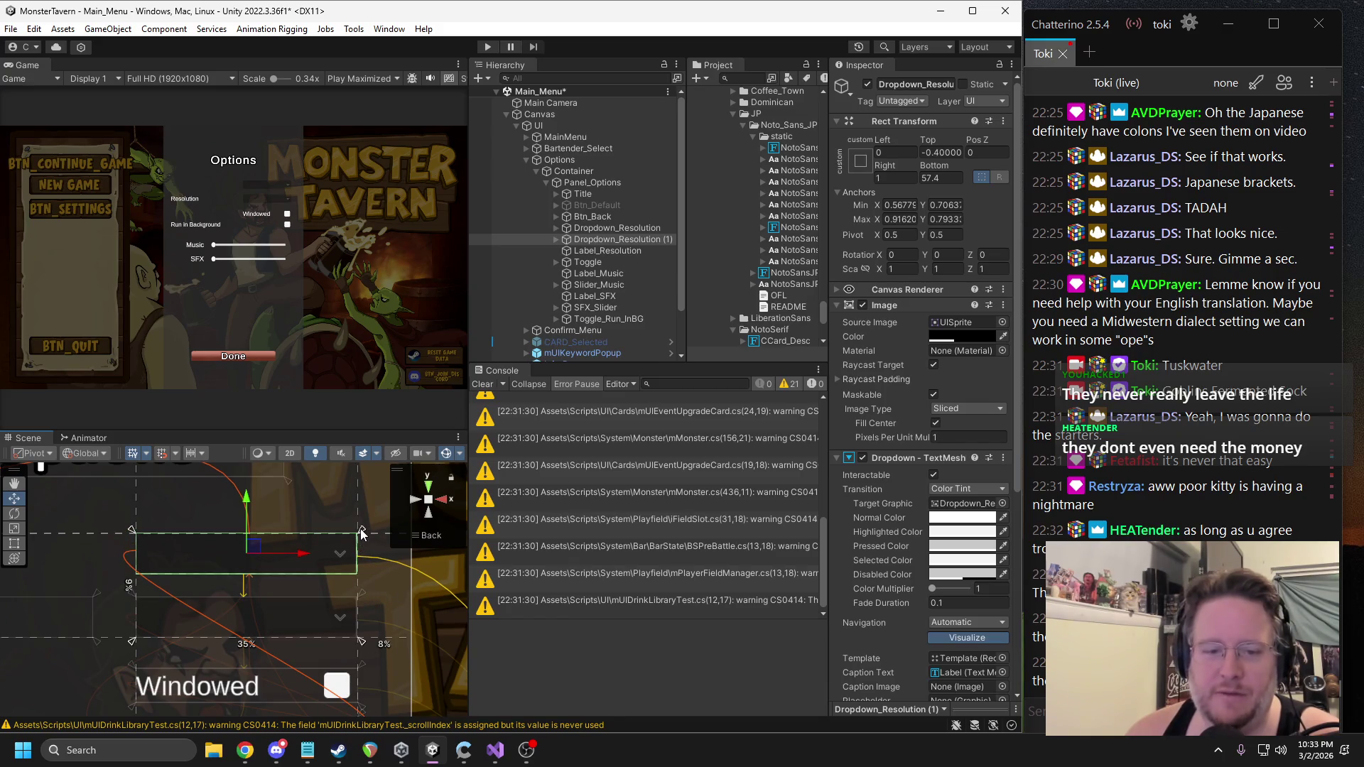
left_click_drag(132, 643, 131, 582)
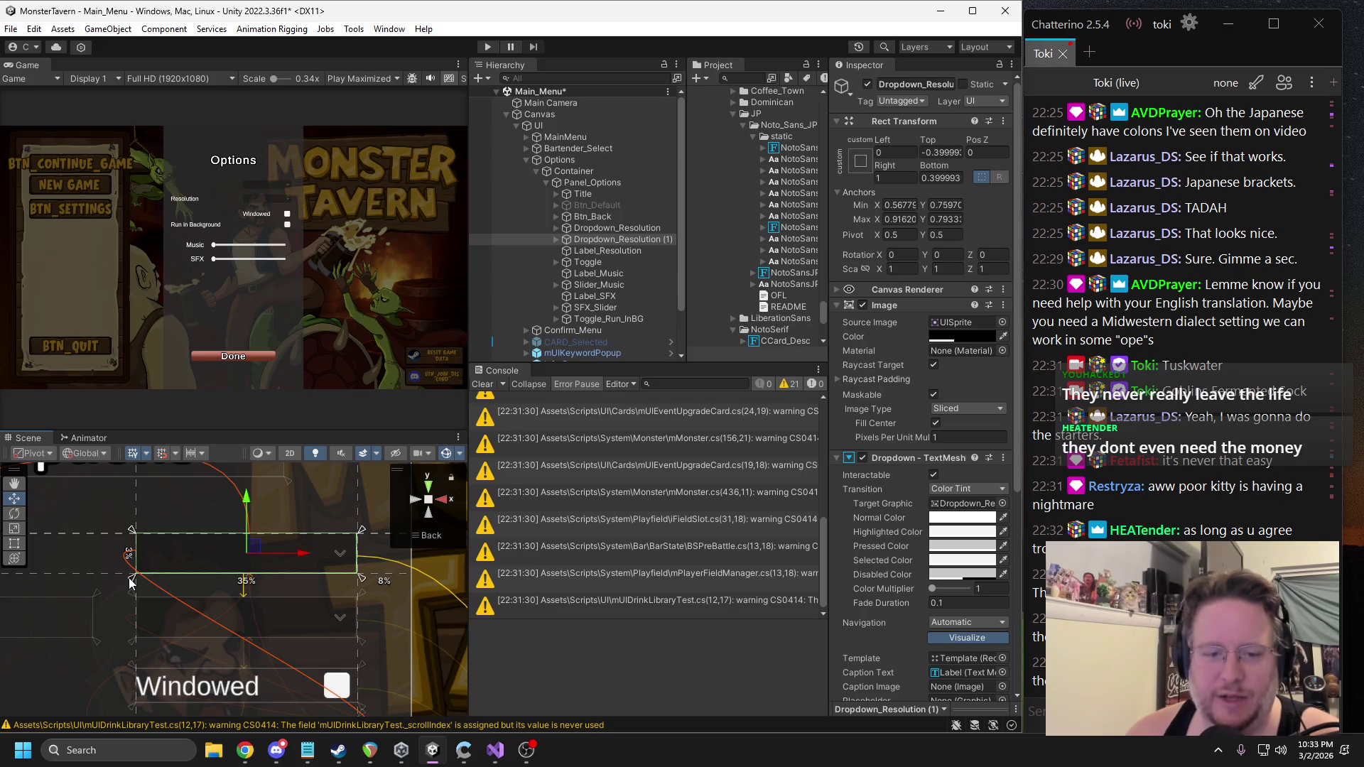
scroll(81, 594, "down", 3)
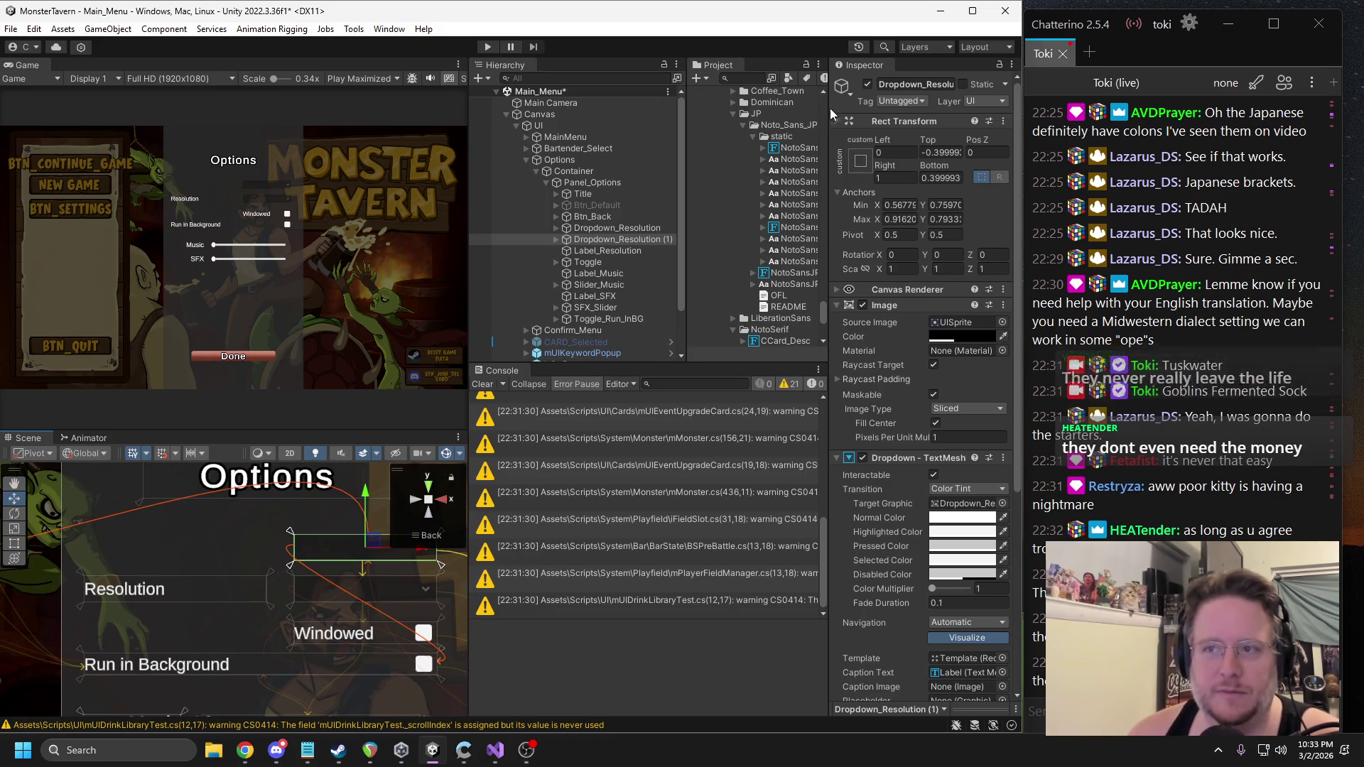
left_click(890, 84)
type("Dropdown_Lan")
key("Return")
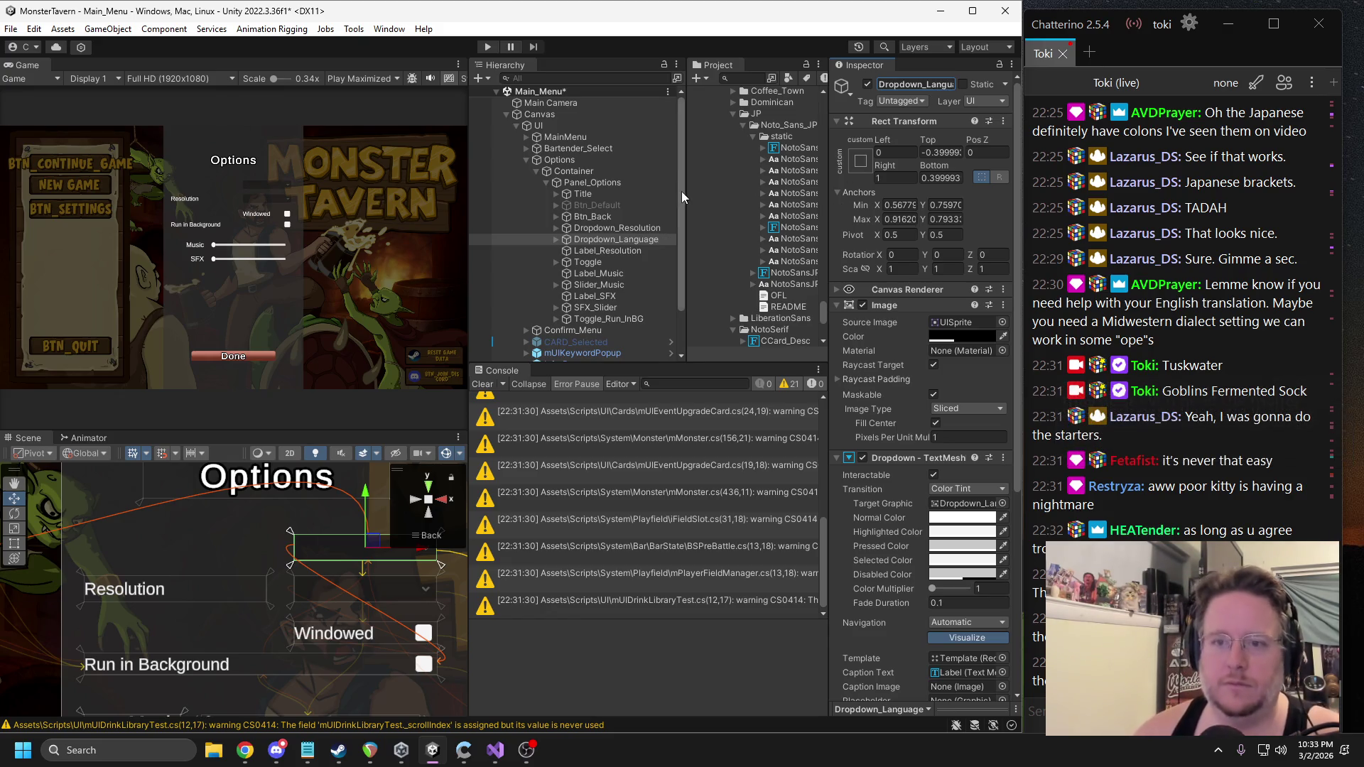
Duplicate the Resolution label, move it up, rename it Label_Language, and set its text to Language.
left_click(608, 251)
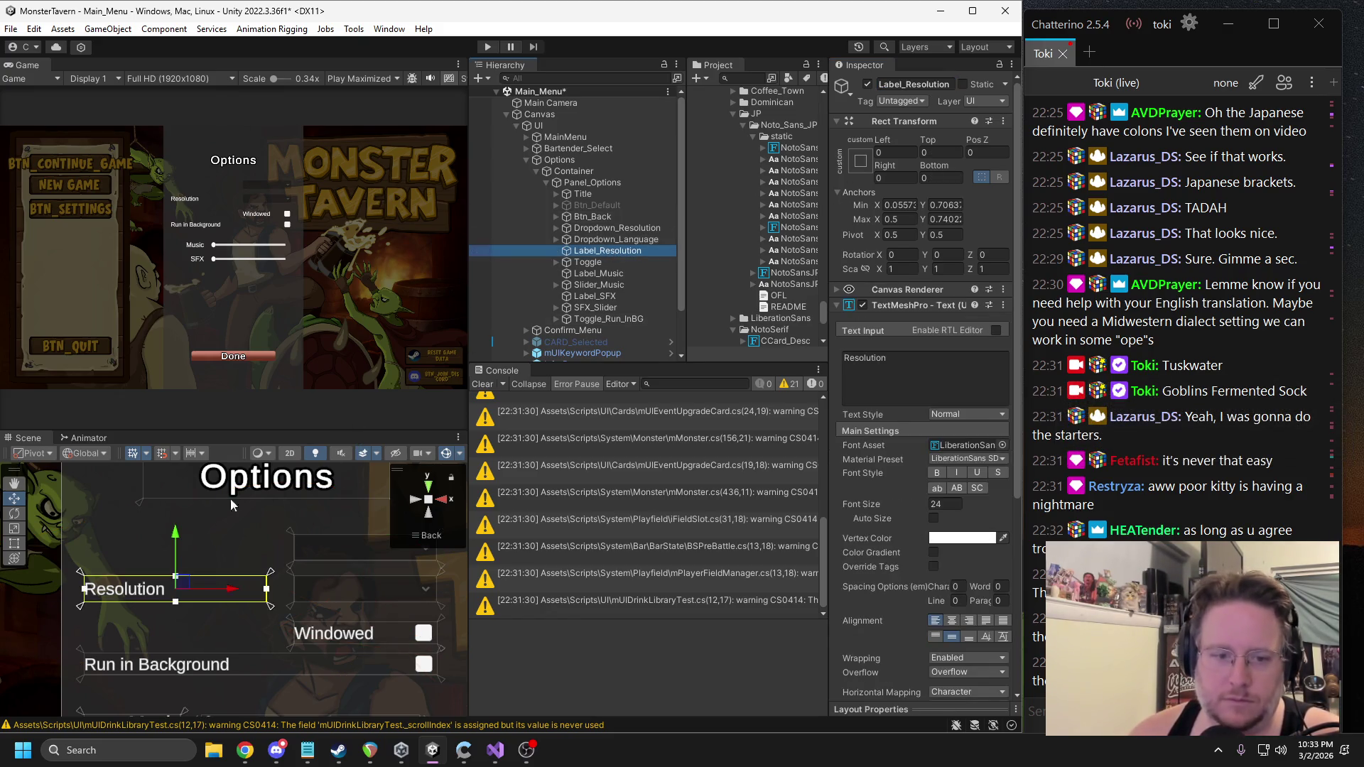
key("ctrl+d")
left_click_drag(175, 540, 176, 501)
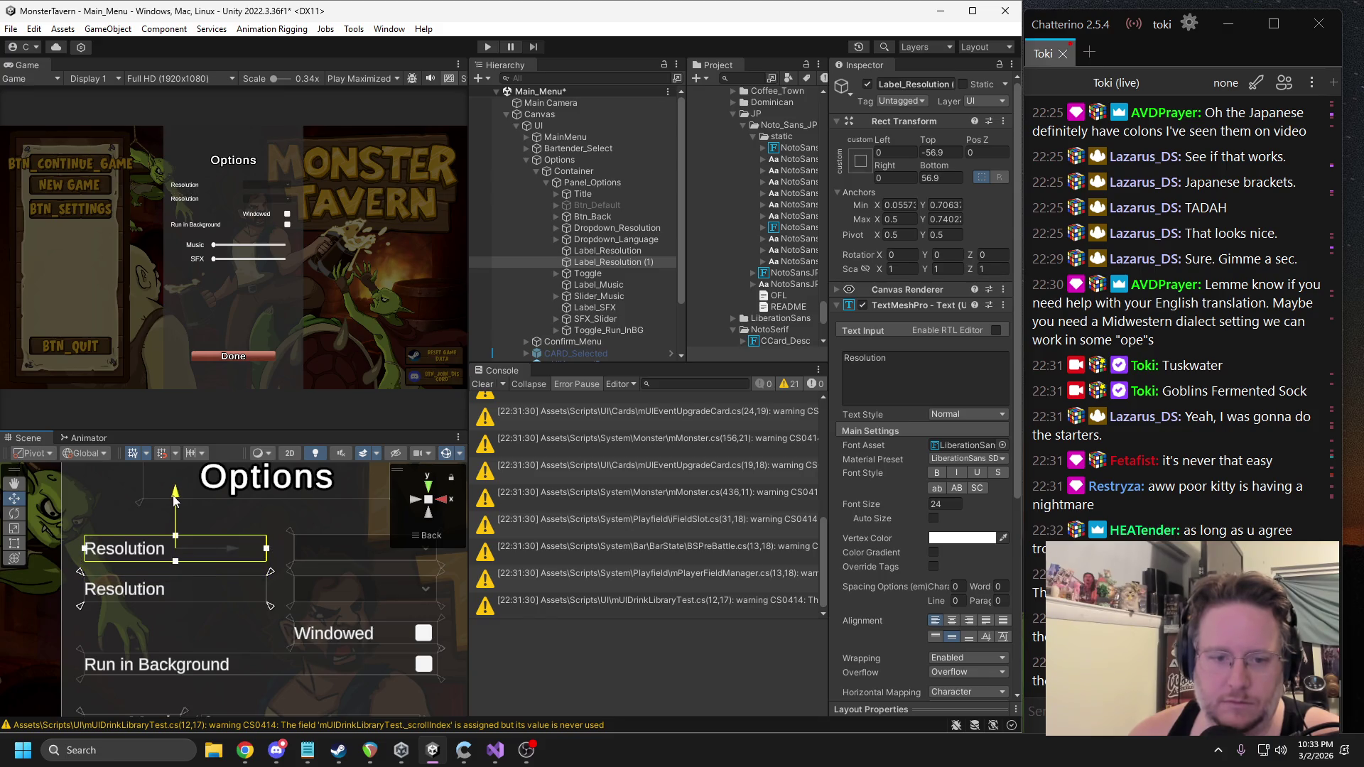
left_click_drag(269, 571, 270, 531)
left_click_drag(81, 609, 80, 567)
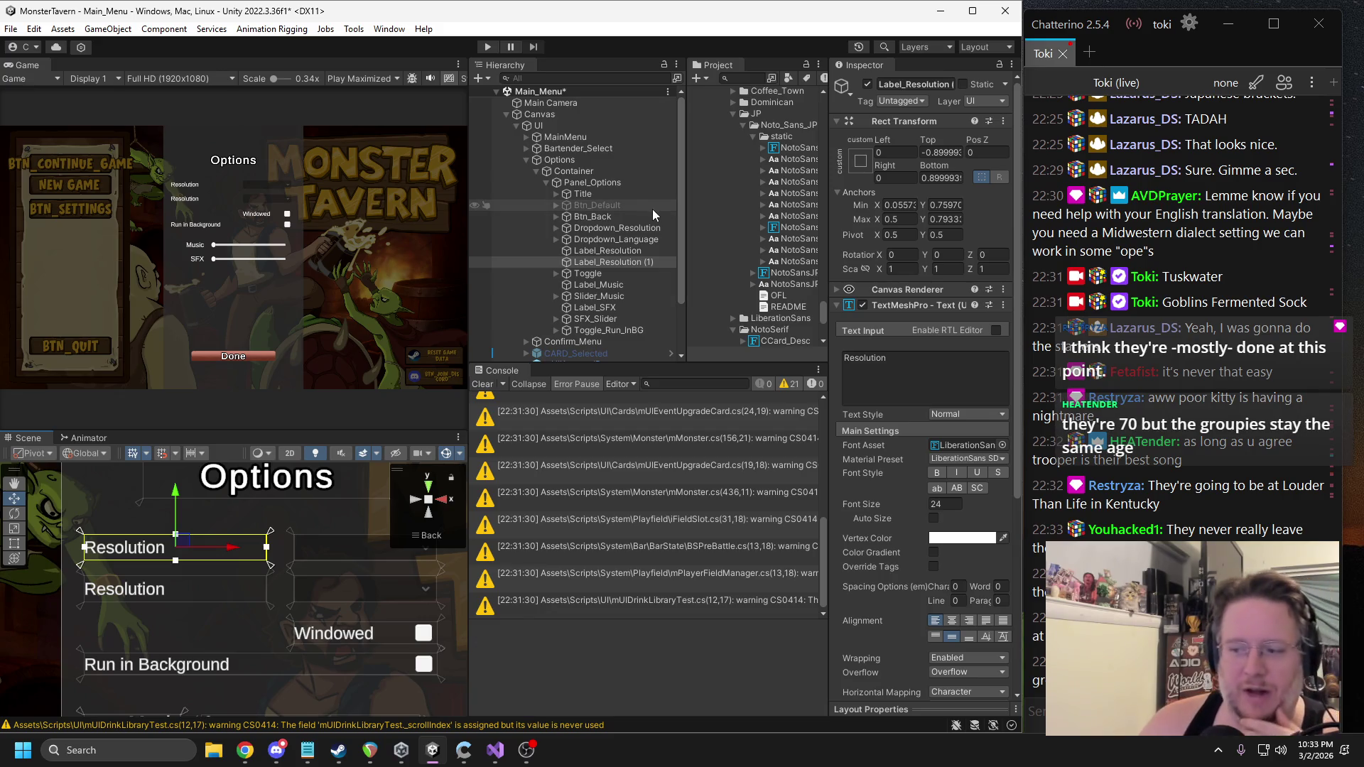
left_click_drag(687, 198, 661, 201)
left_click(912, 87)
type("K")
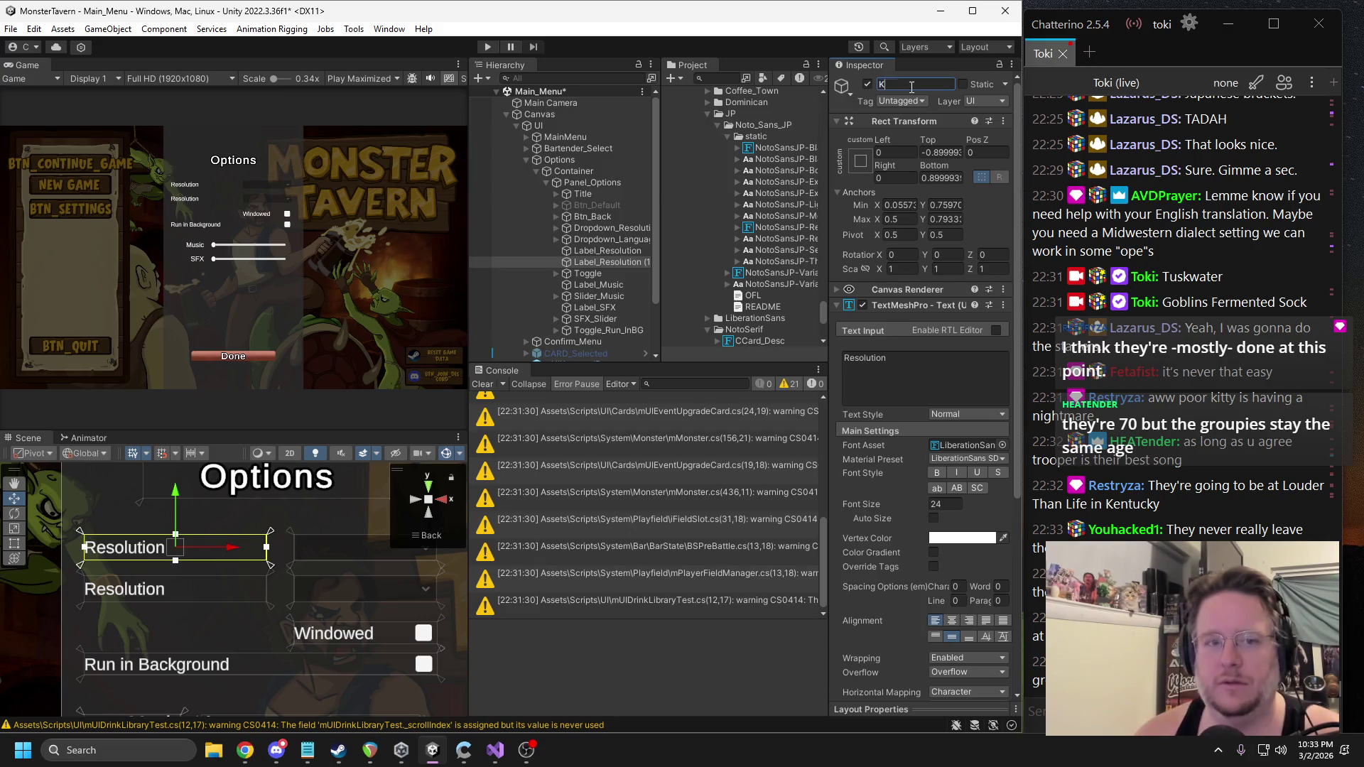
type("La")
type("_LAn")
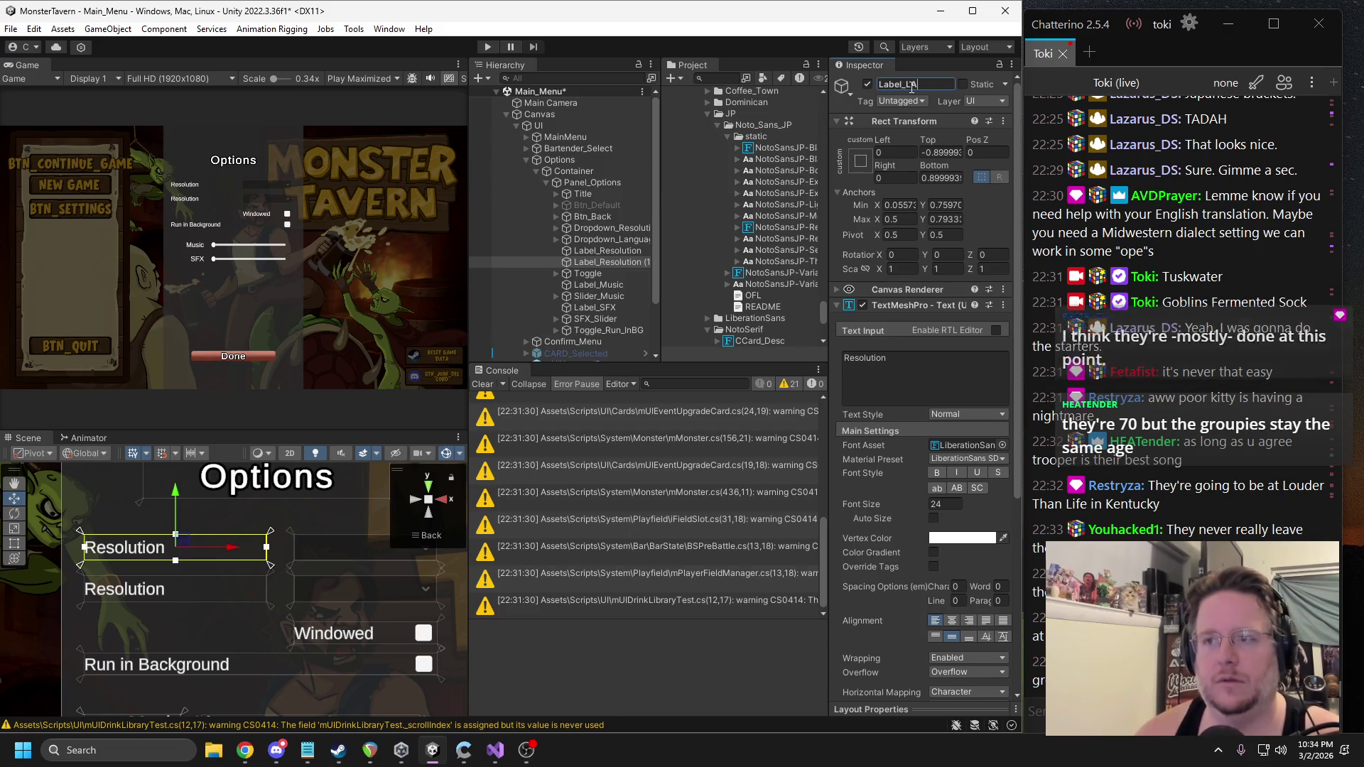
type("uage")
key("Return")
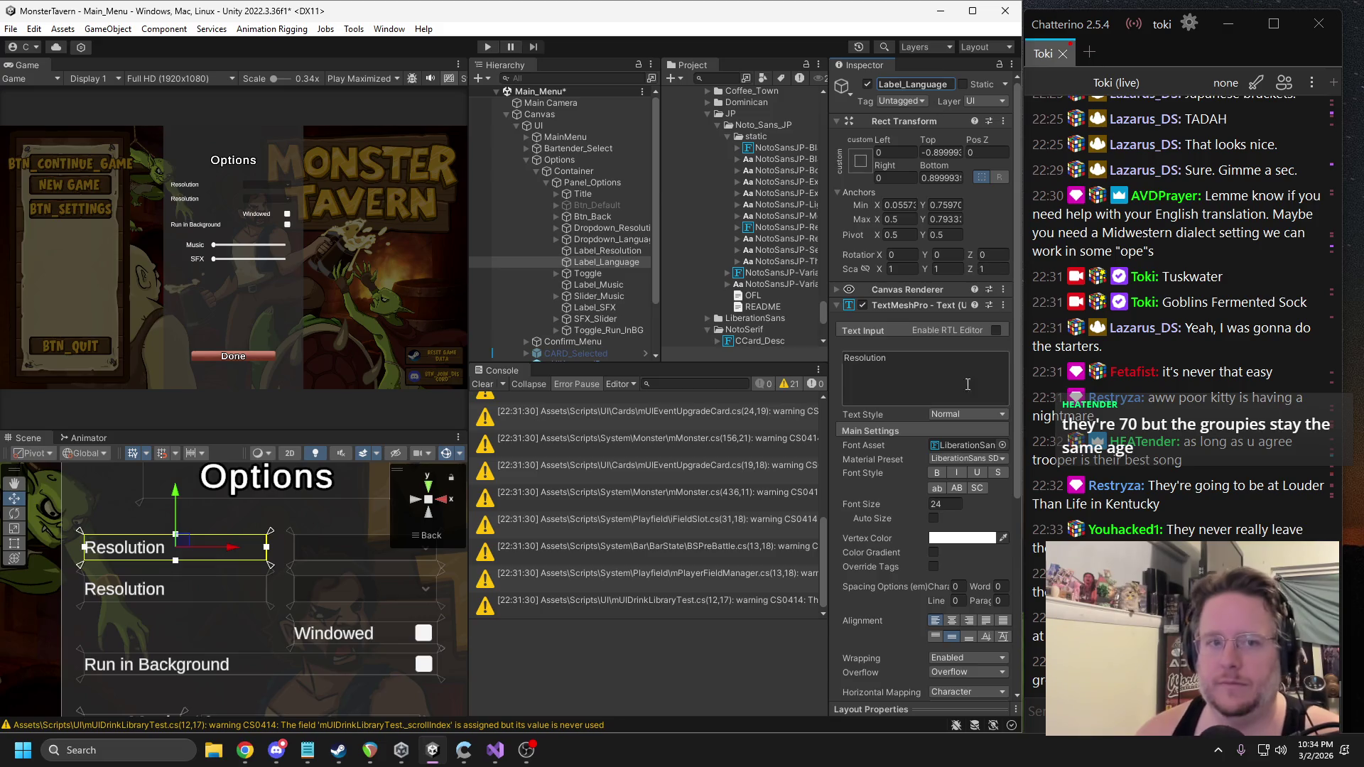
left_click(911, 369)
type("Language")
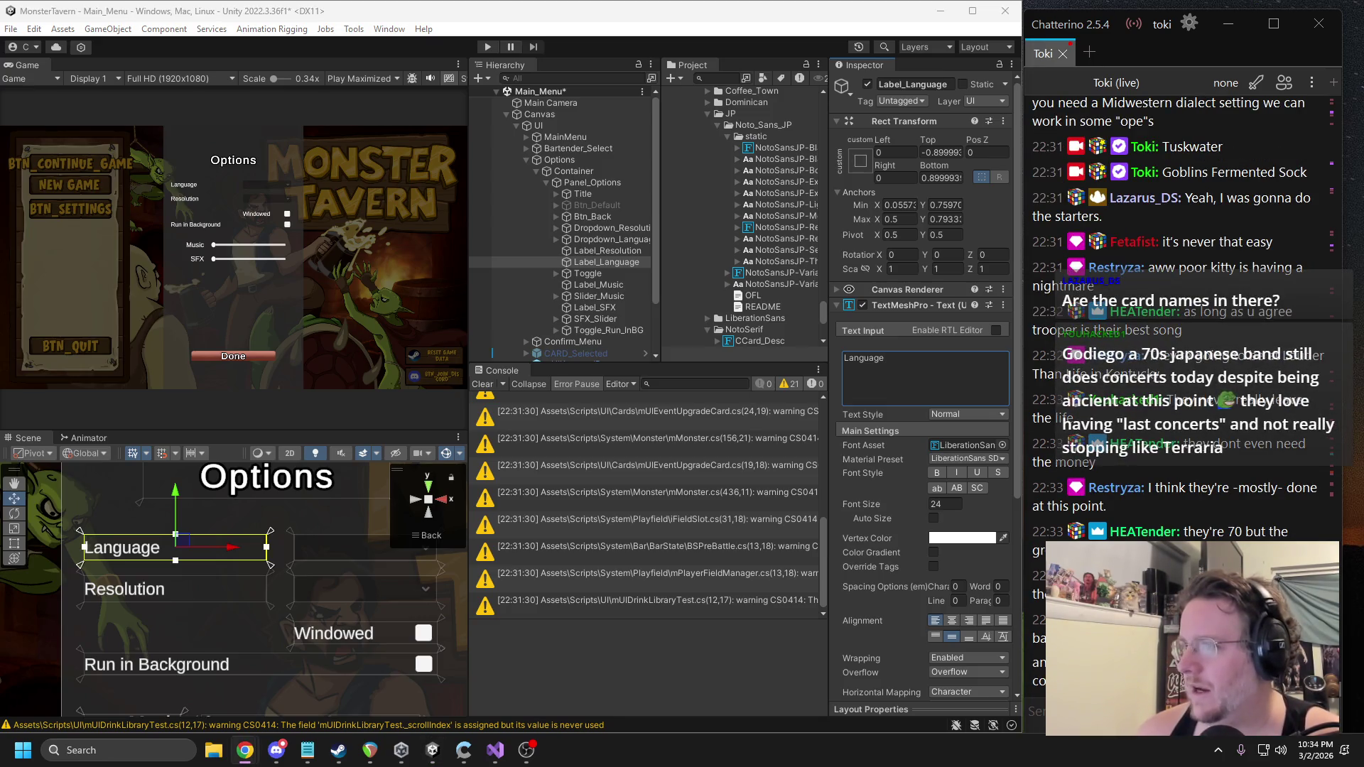
mouse_move(245, 751)
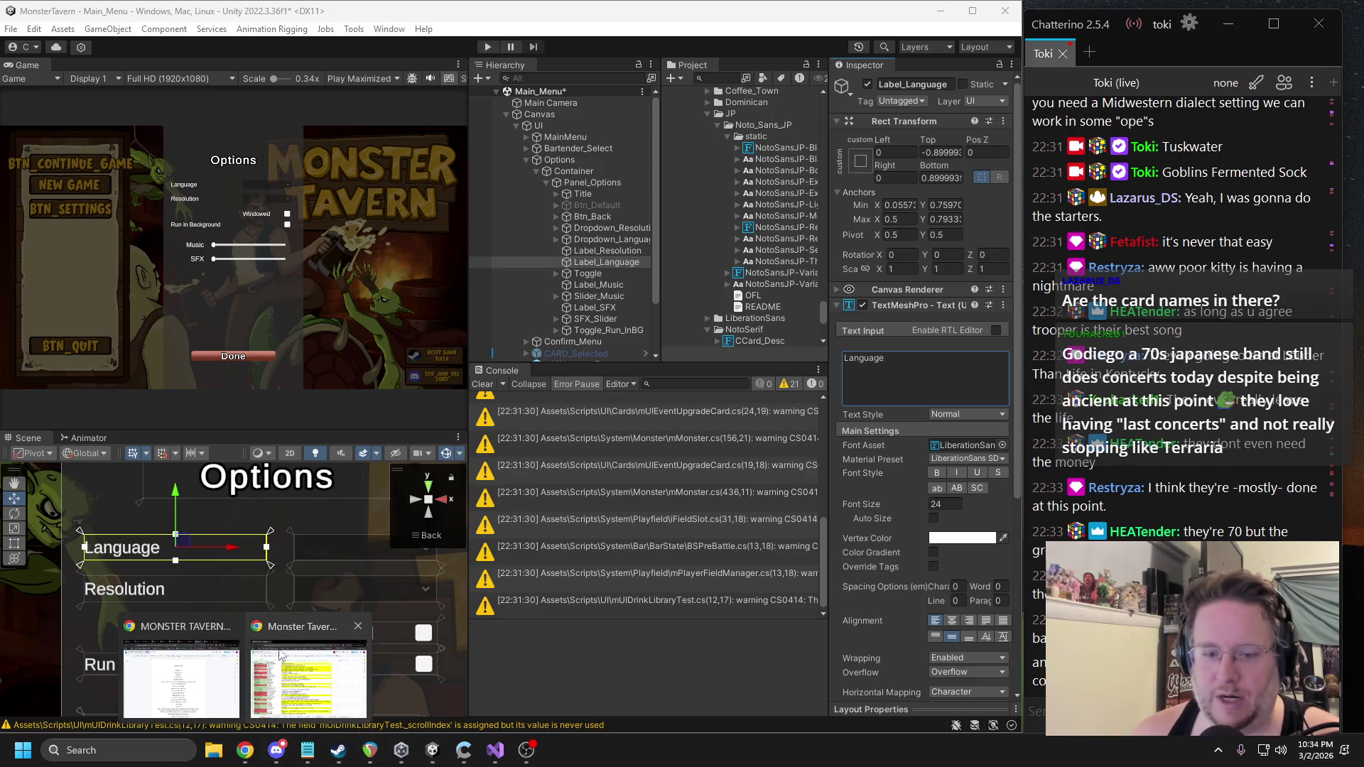
key("alt+Tab")
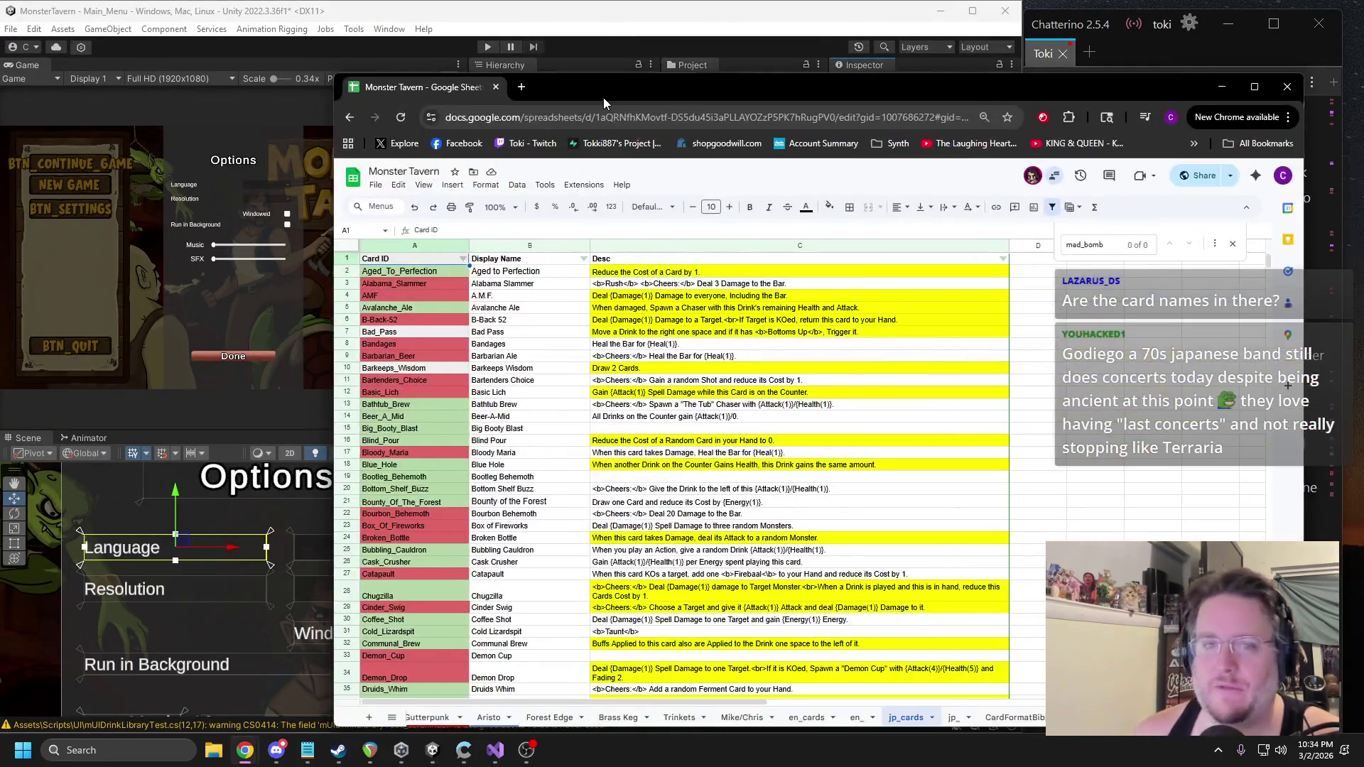
Maximise the jp_cards spreadsheet window and scroll through the card list.
double_click(603, 97)
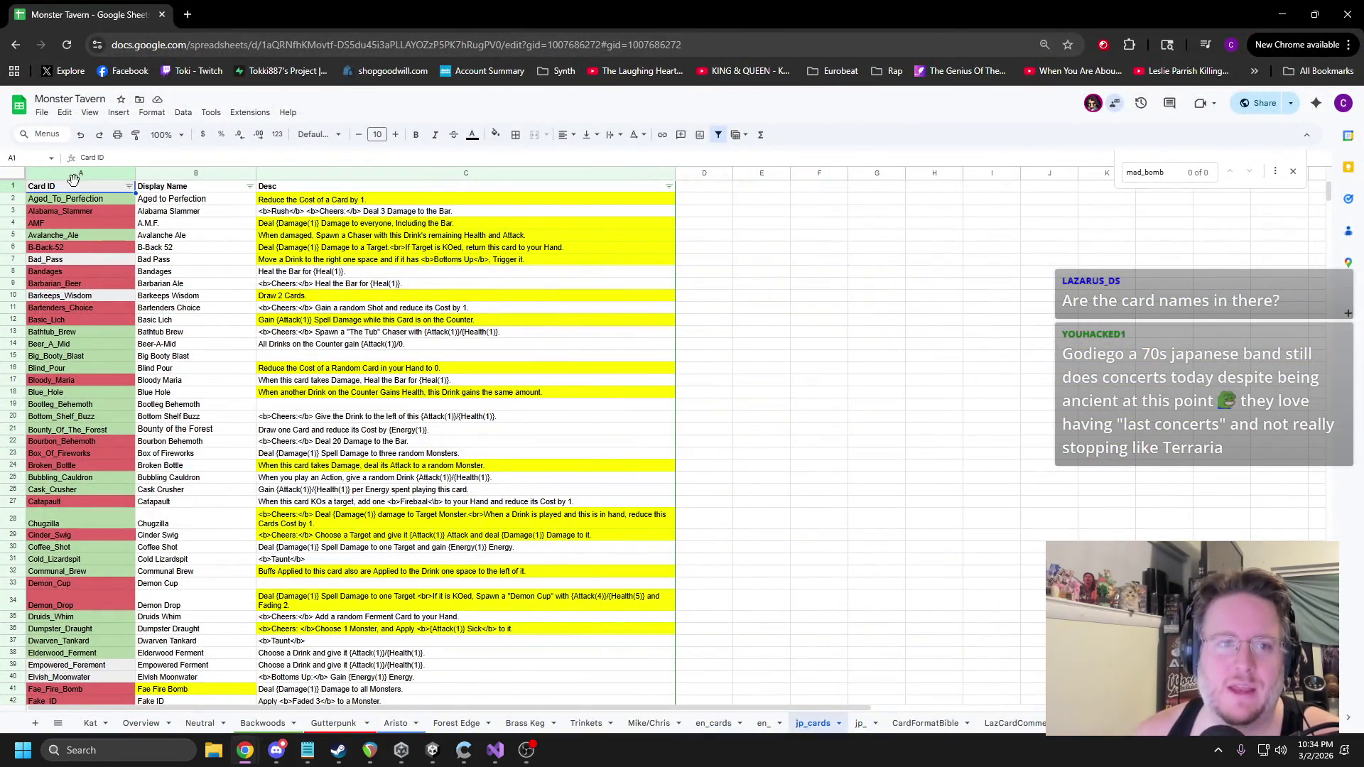
scroll(92, 330, "down", 15)
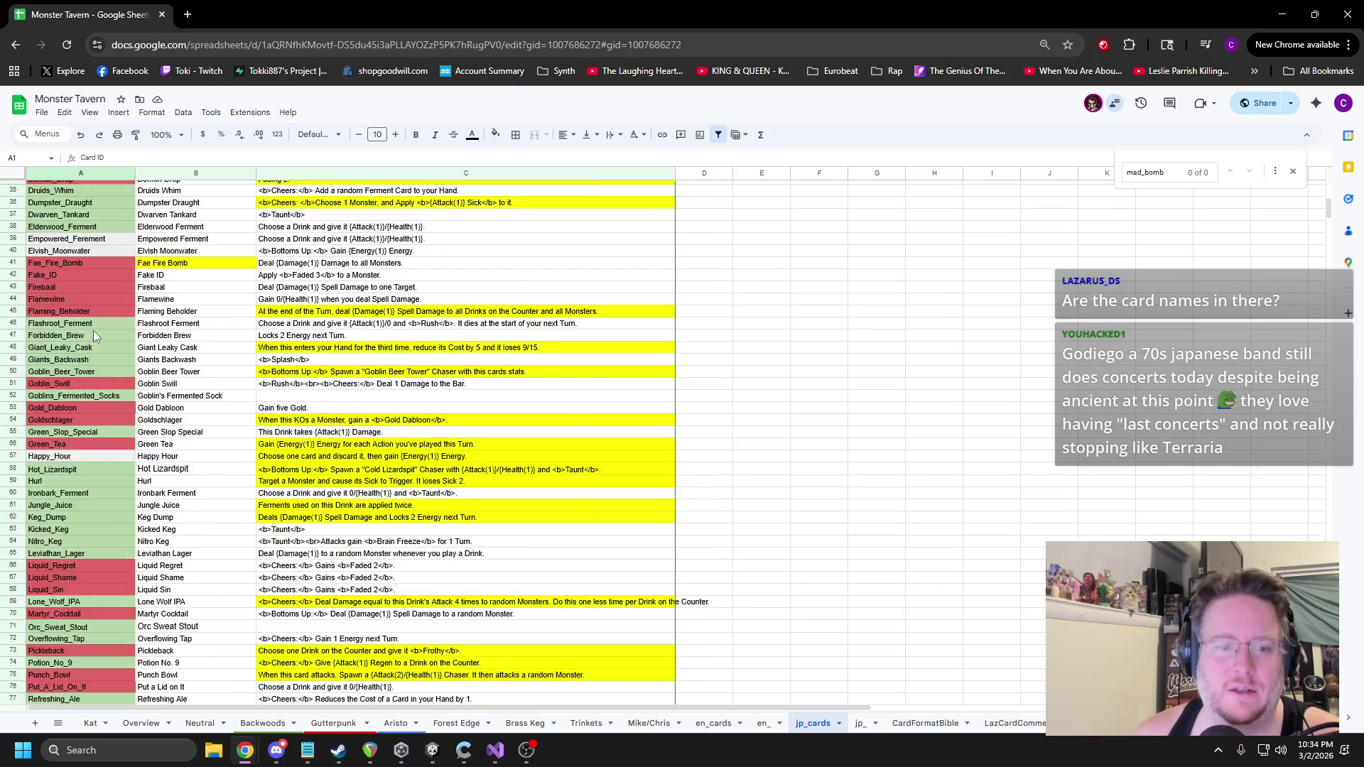
scroll(97, 380, "up", 7)
scroll(98, 377, "up", 10)
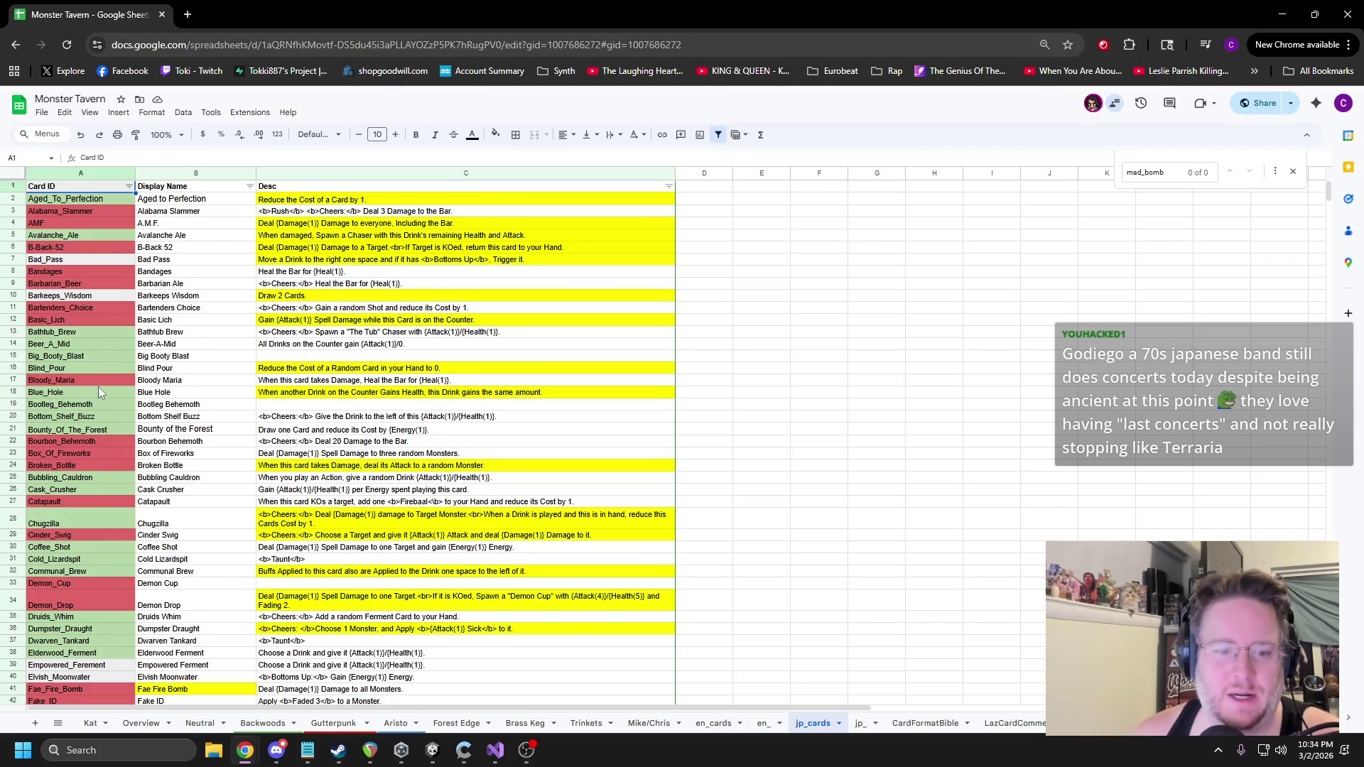
scroll(98, 387, "down", 10)
Search the sheet for tuskwater, select row 101's Card ID and Display Name, then return to Unity.
left_click(580, 411)
key("ctrl+f")
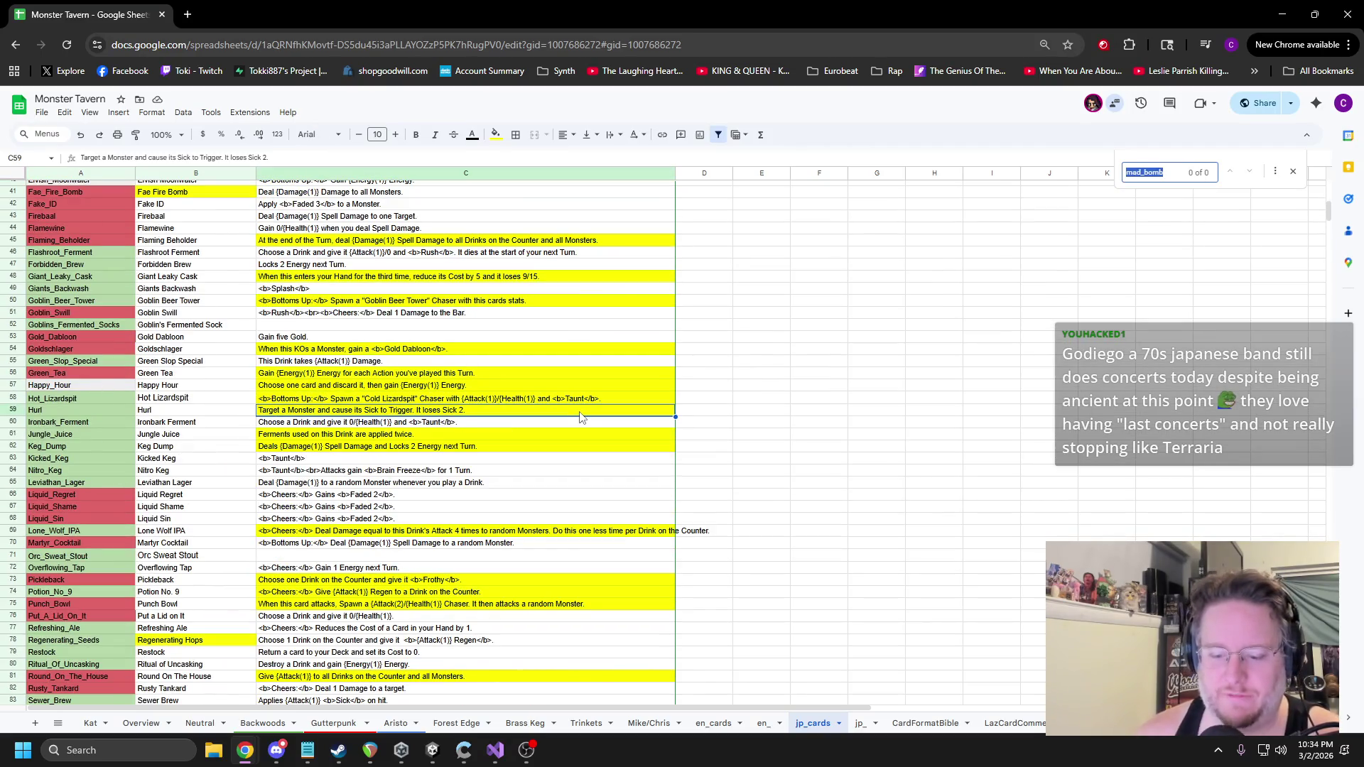
type("tuskwater")
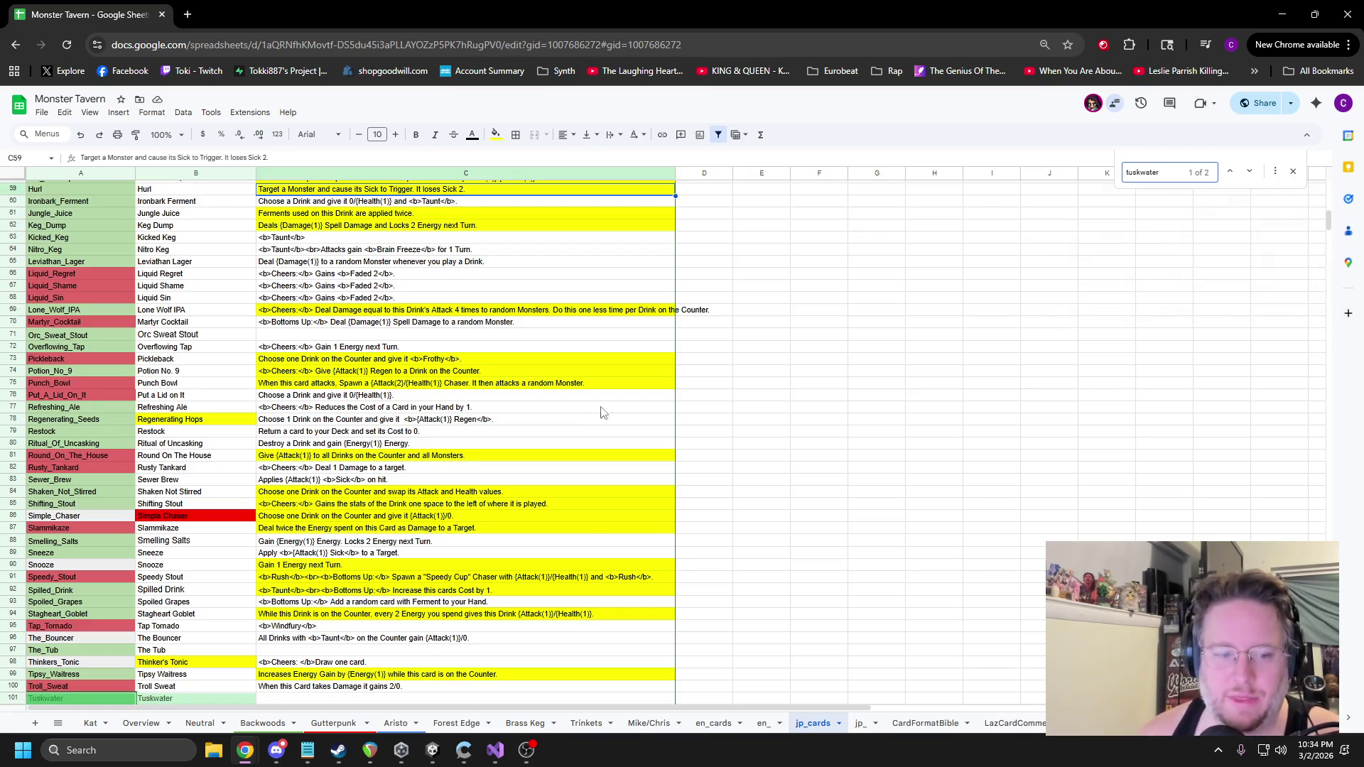
scroll(600, 408, "down", 4)
left_click(93, 488)
left_click(158, 490)
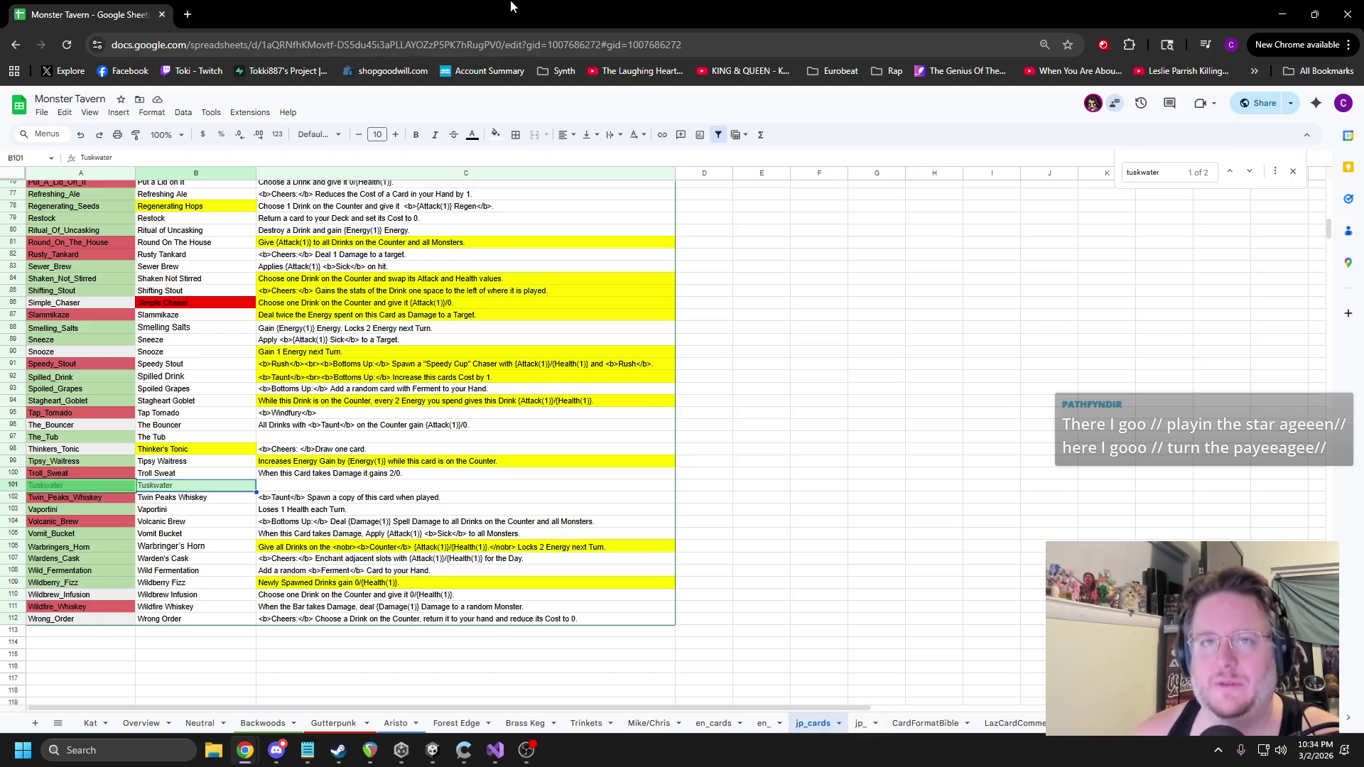
key("alt+Tab")
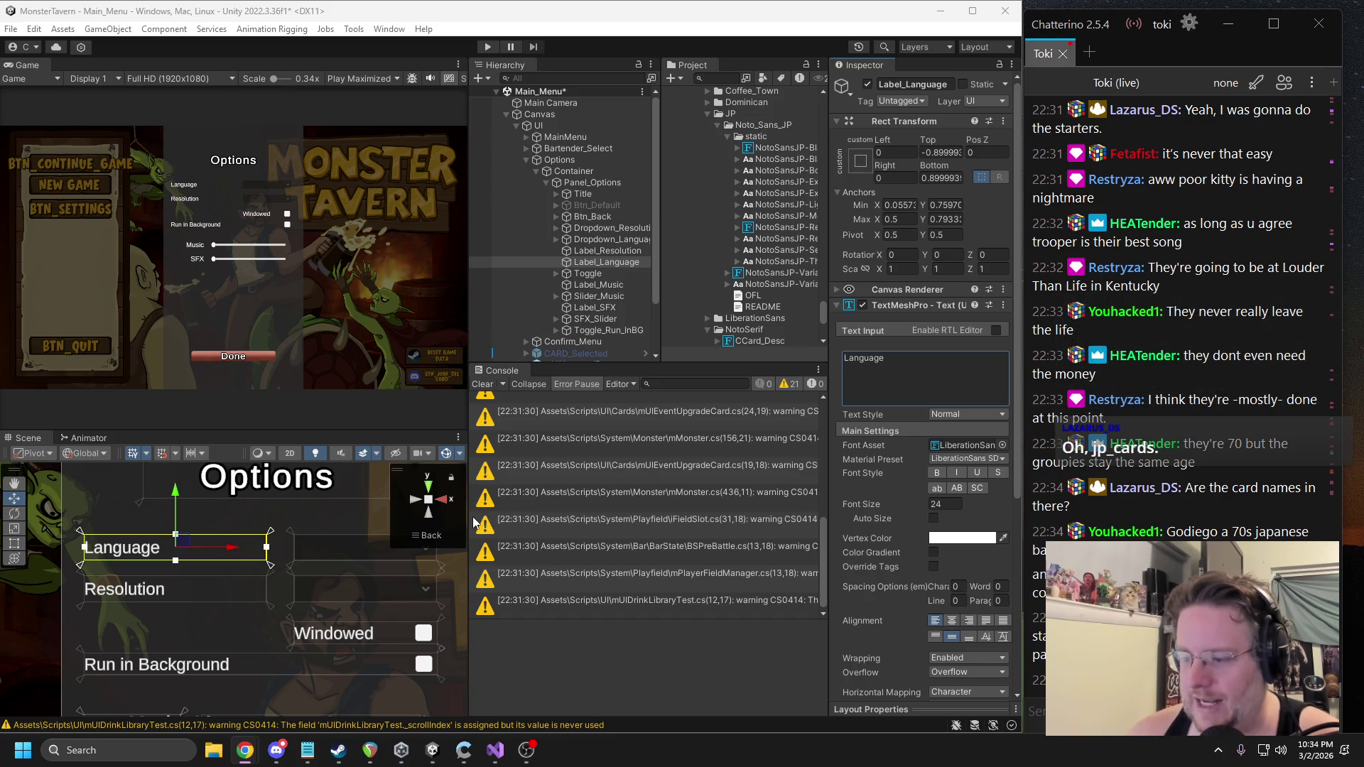
Select the Options object and bring up the MUI Main Menu Options component's context menu.
left_click_drag(327, 575, 281, 618)
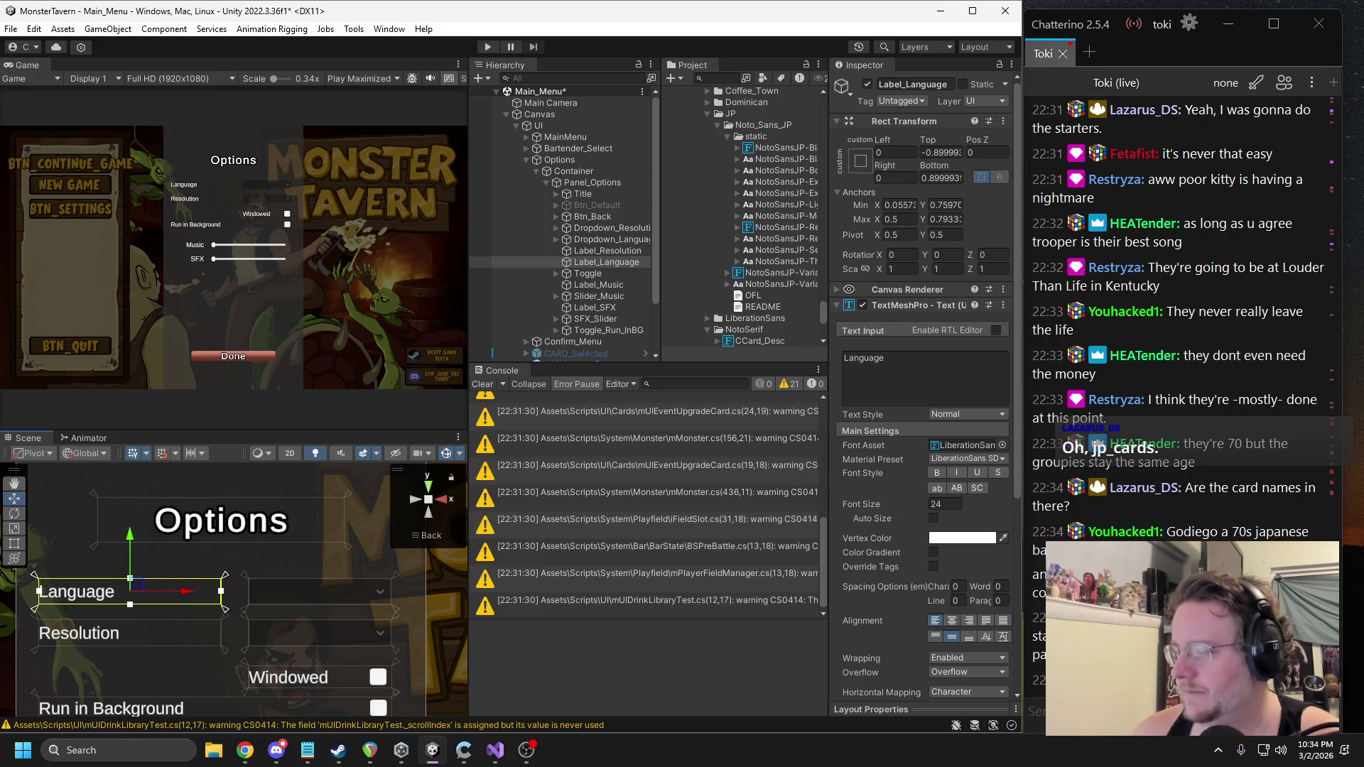
key("alt+Tab")
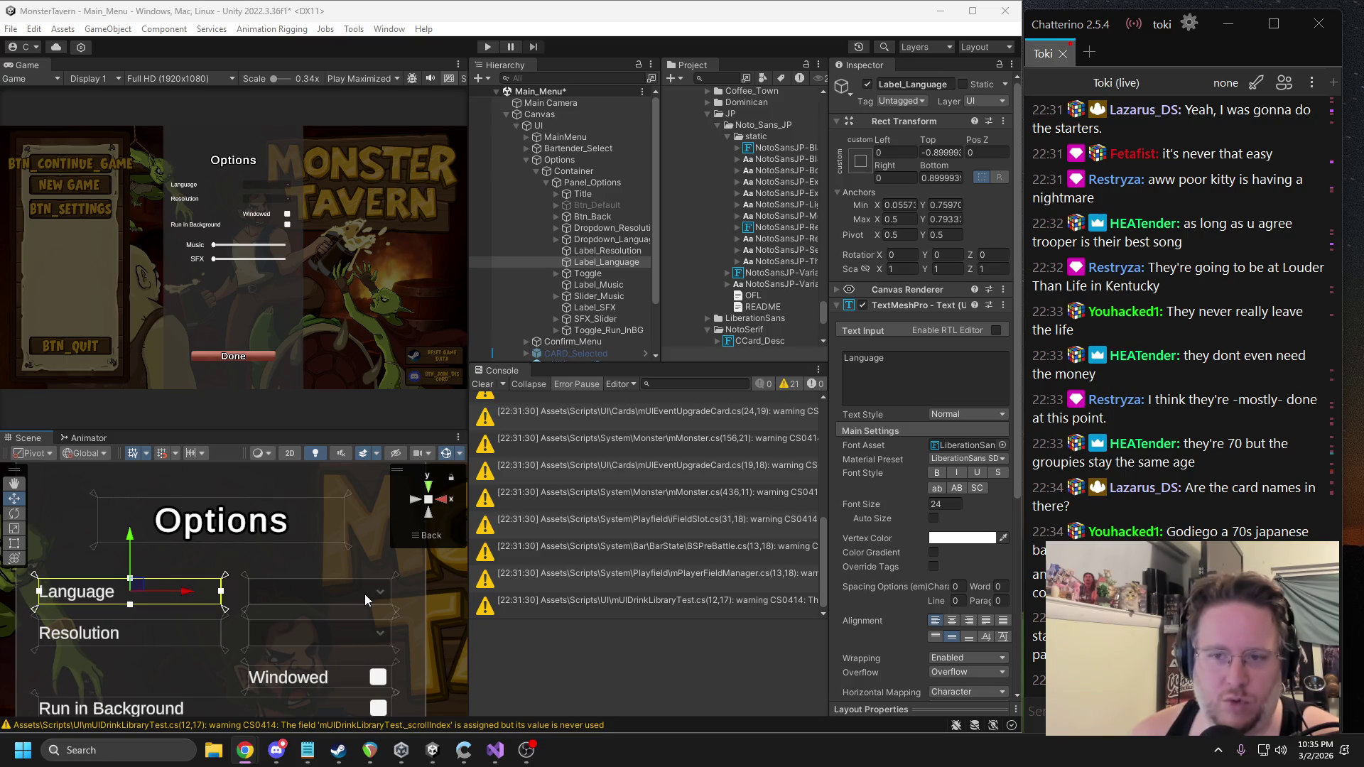
left_click(560, 160)
right_click(924, 289)
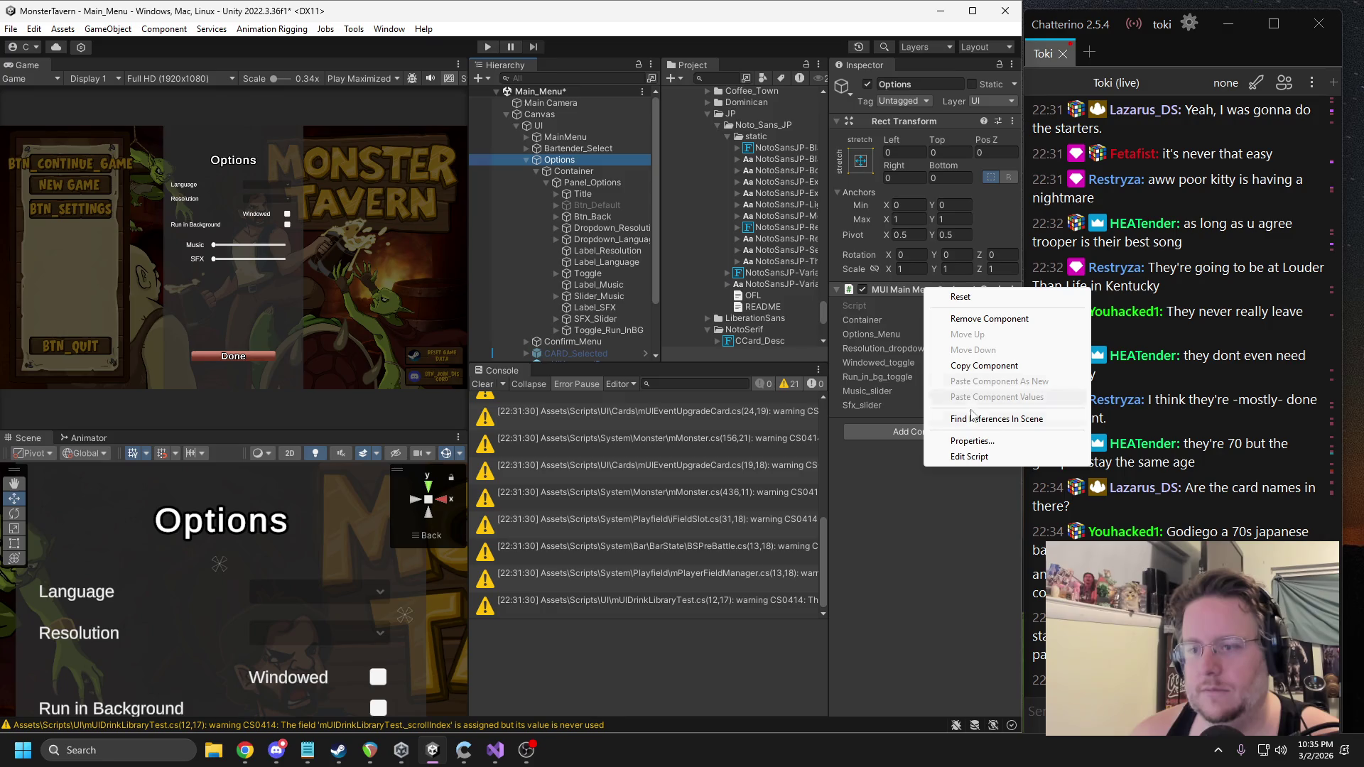
In mUIMainMenuOptions, add ', _language_dropdown' to the TMP_Dropdown declaration and save.
left_click(973, 457)
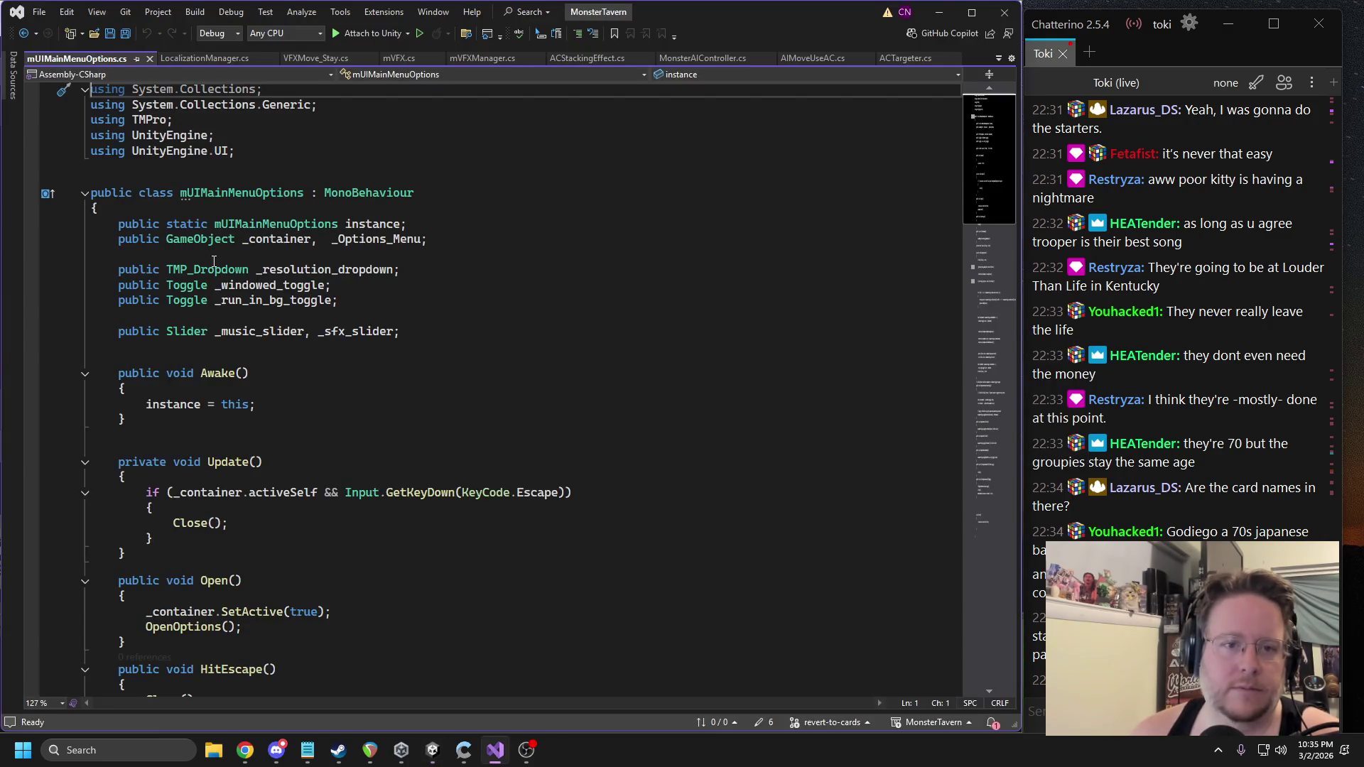
left_click(394, 270)
type(", _l")
type("anguage_dropdo")
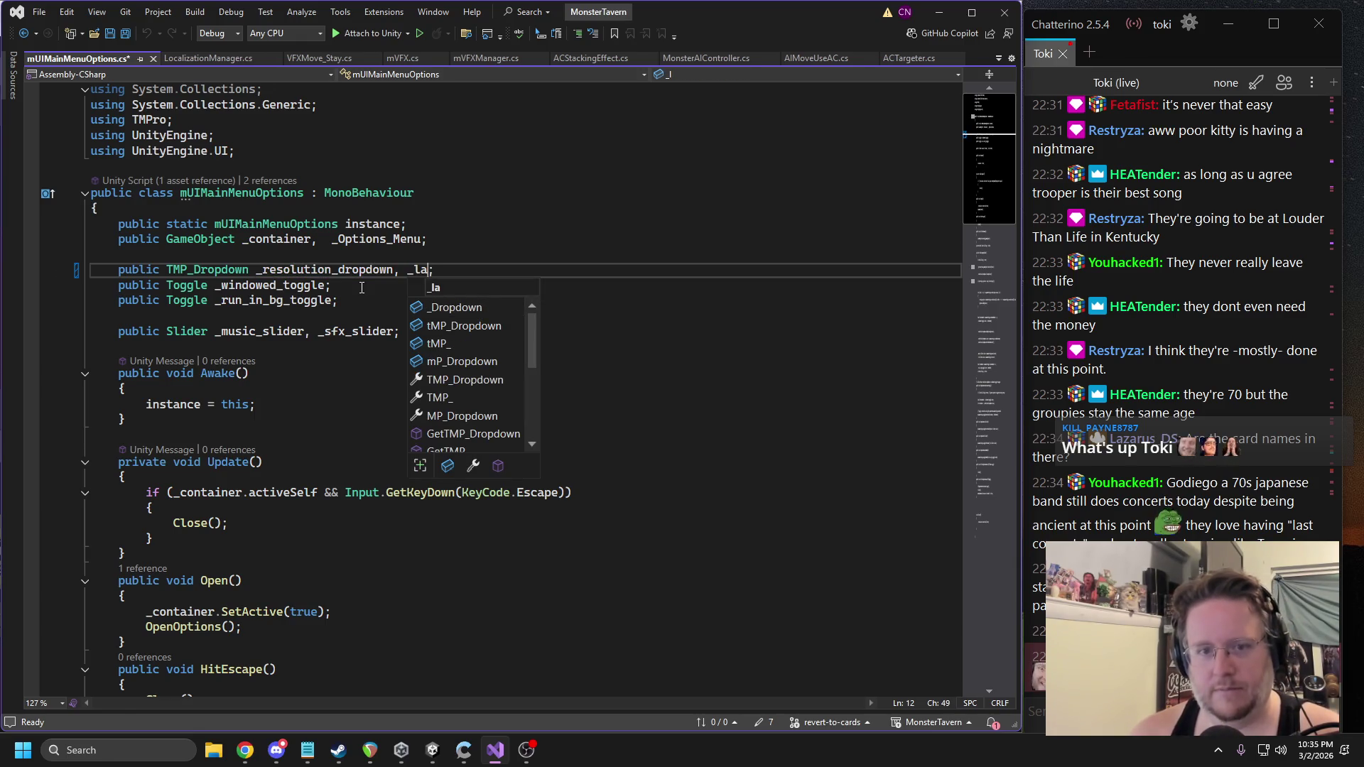
type("wn")
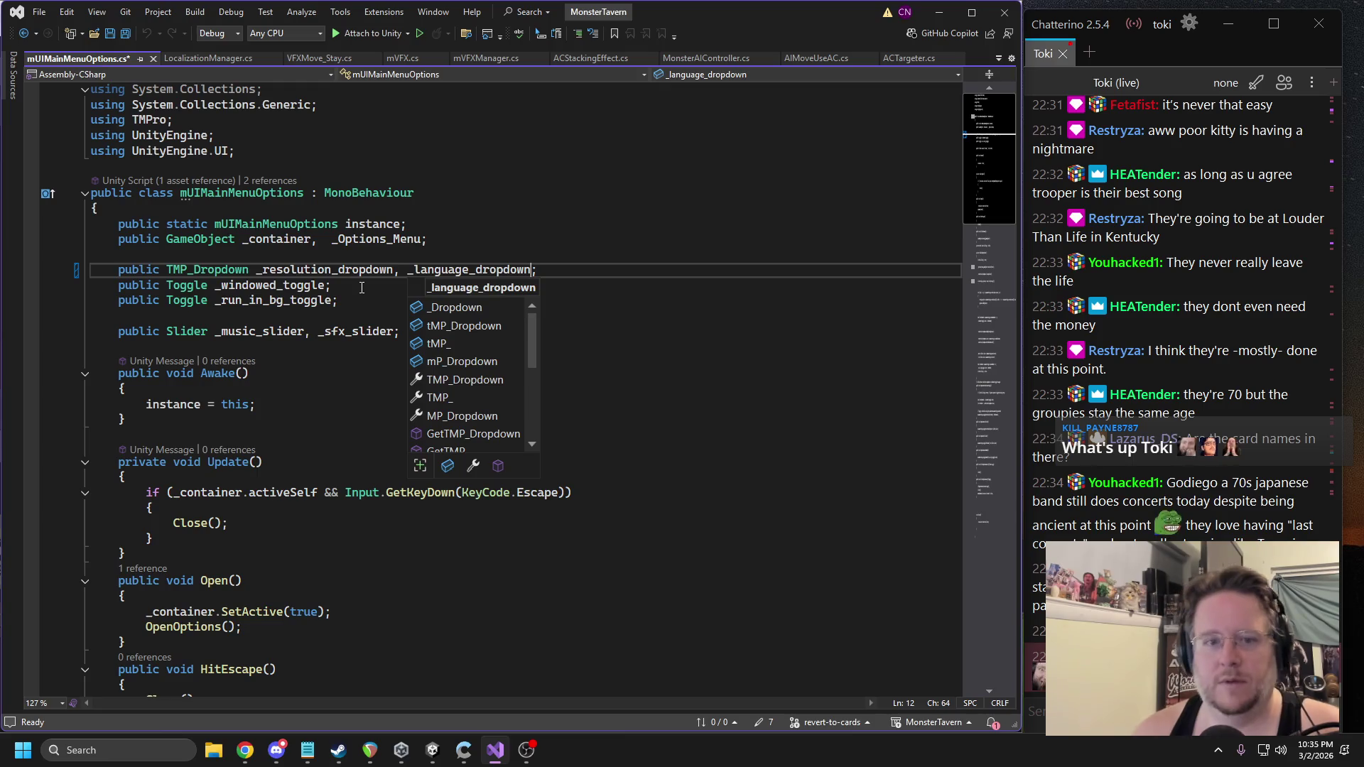
key("ctrl+s")
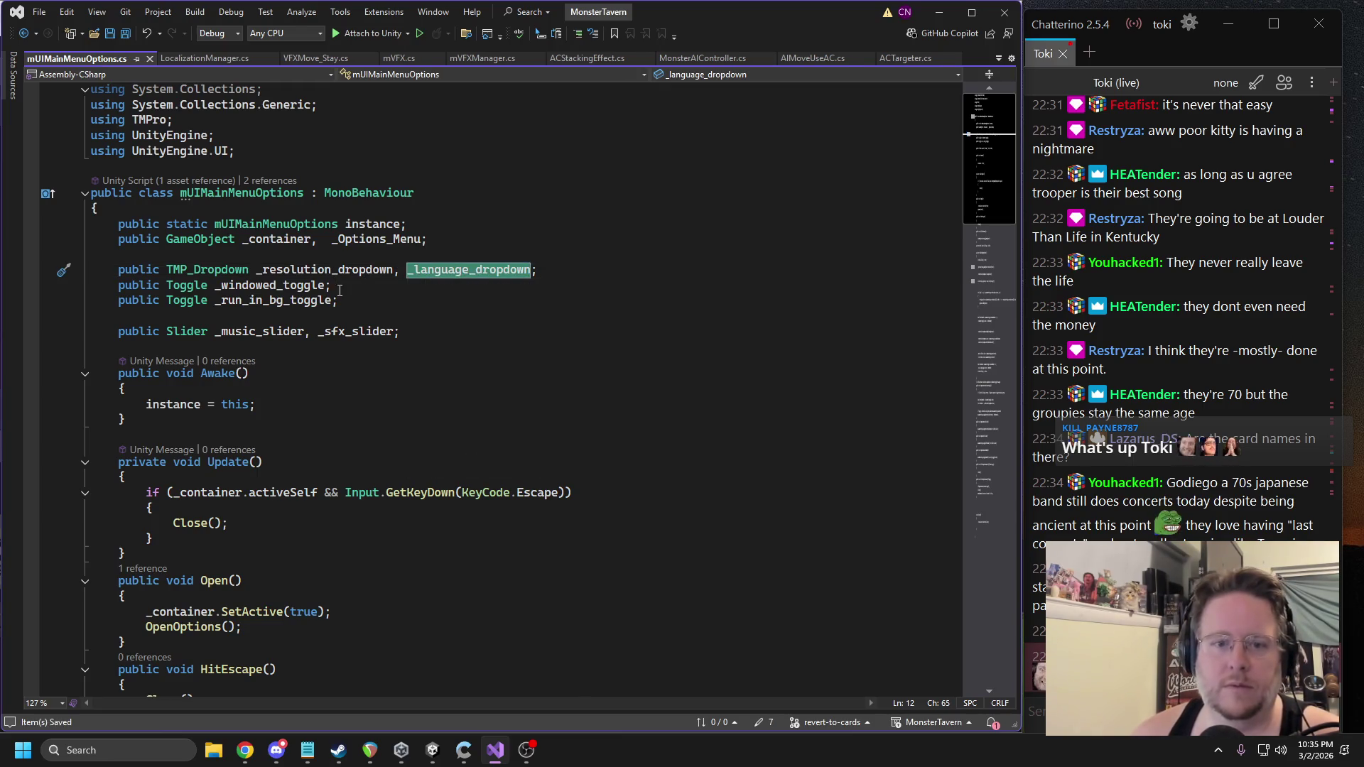
Insert _language_dropdown.ClearOptions(); above the resolution ClearOptions call in OpenOptions.
double_click(331, 269)
key("ctrl+f")
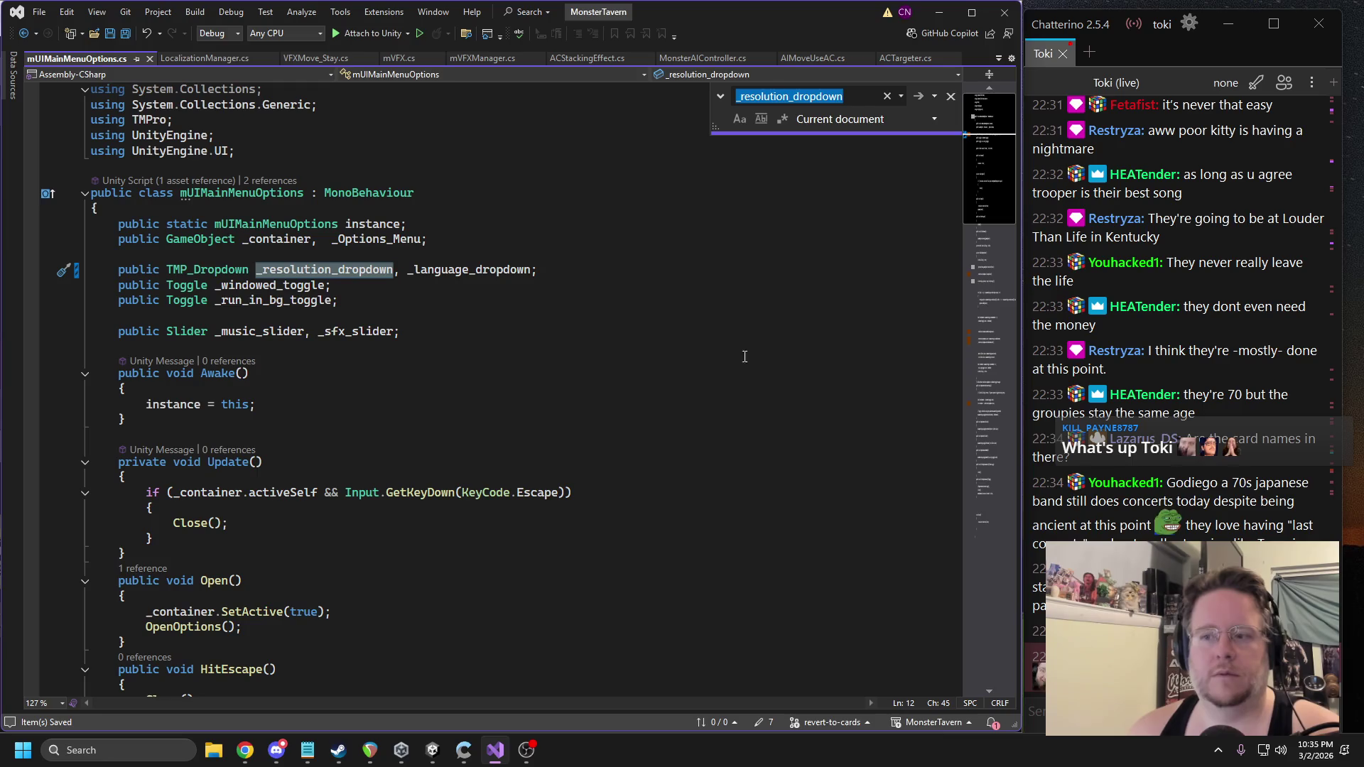
left_click(990, 284)
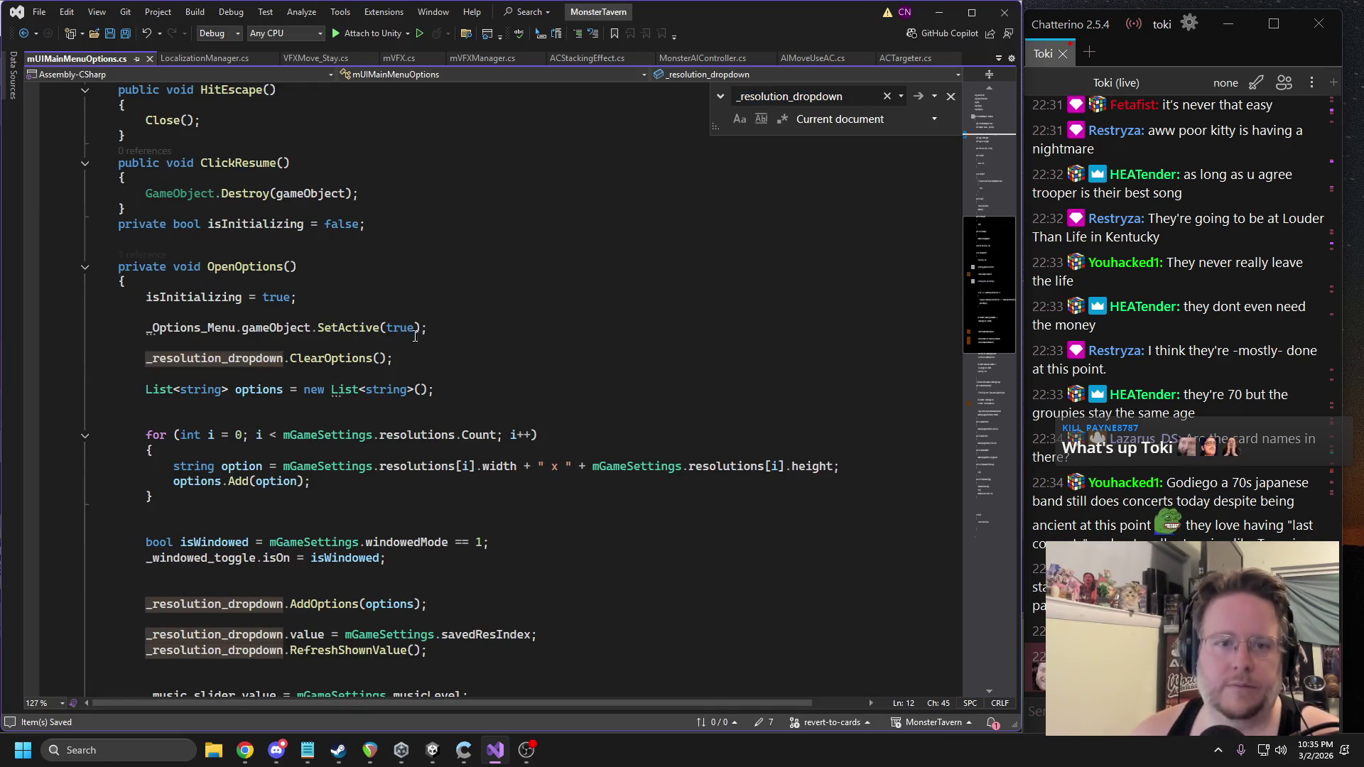
left_click(441, 359)
key("Home")
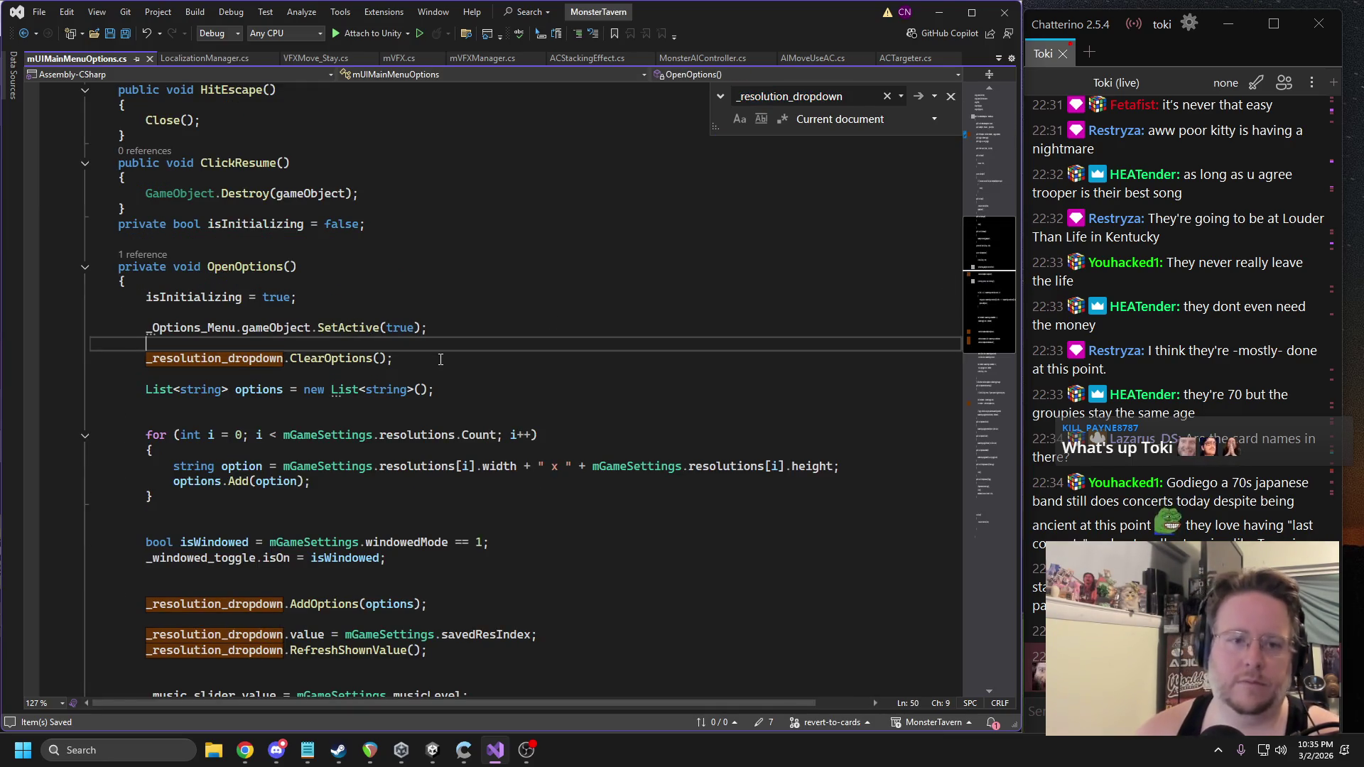
key("Return")
key("Up")
type("_language_dropdown.Clea")
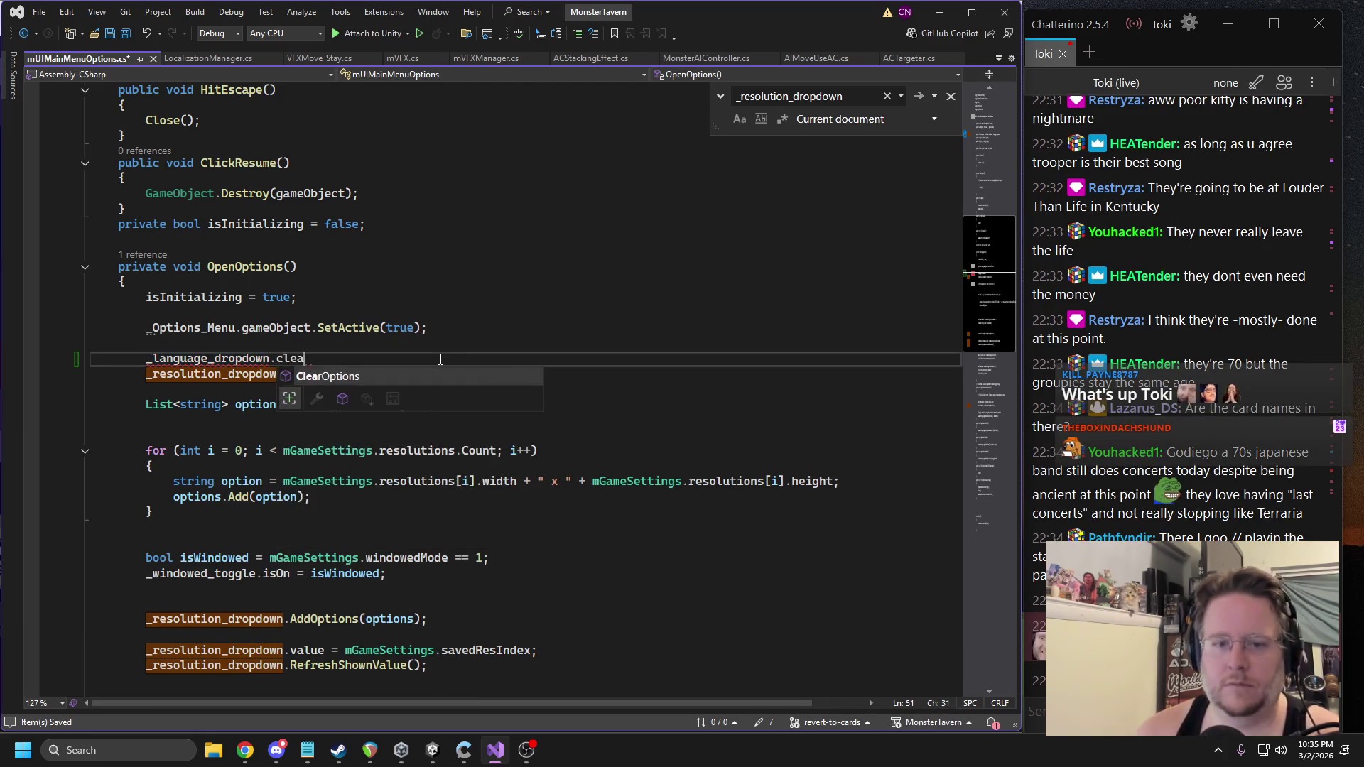
key("Tab")
type("();")
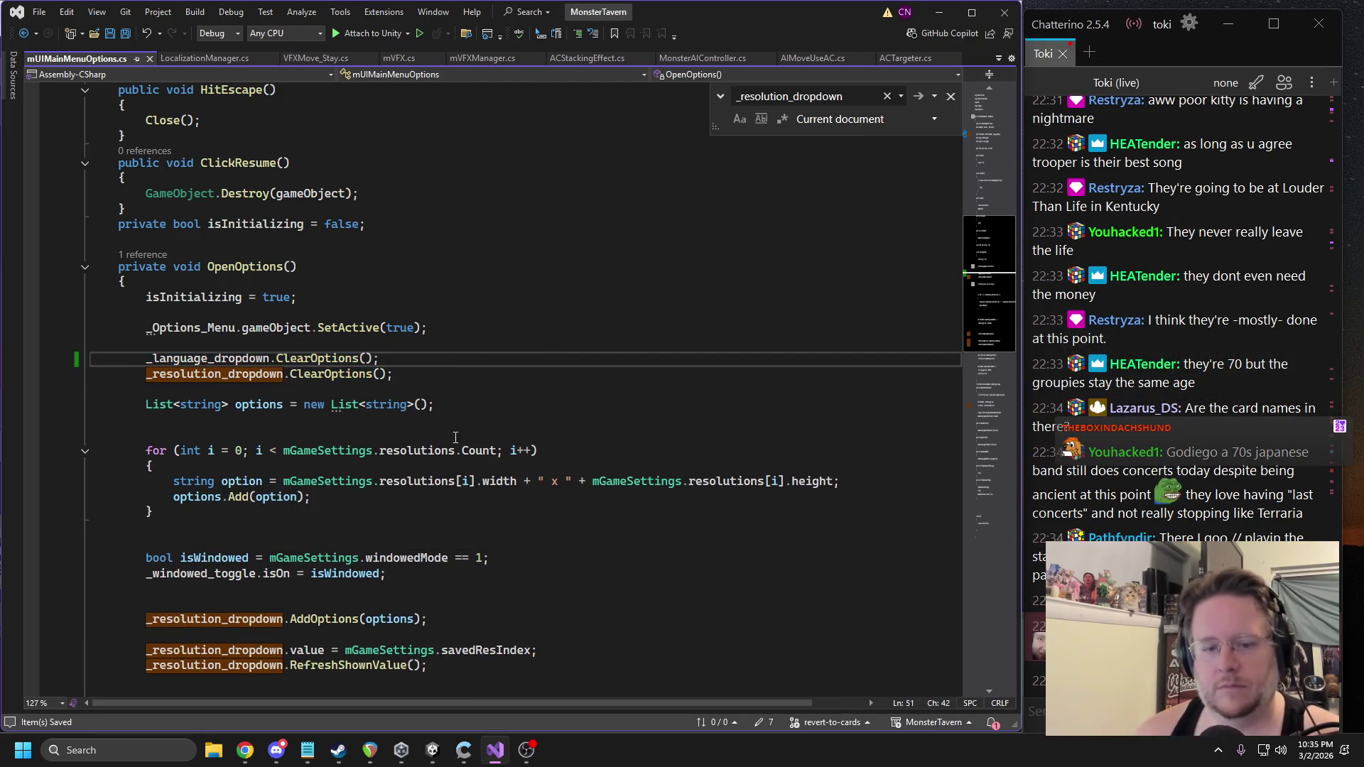
Tidy the blank lines around the for loop and the options List declaration.
scroll(448, 396, "down", 2)
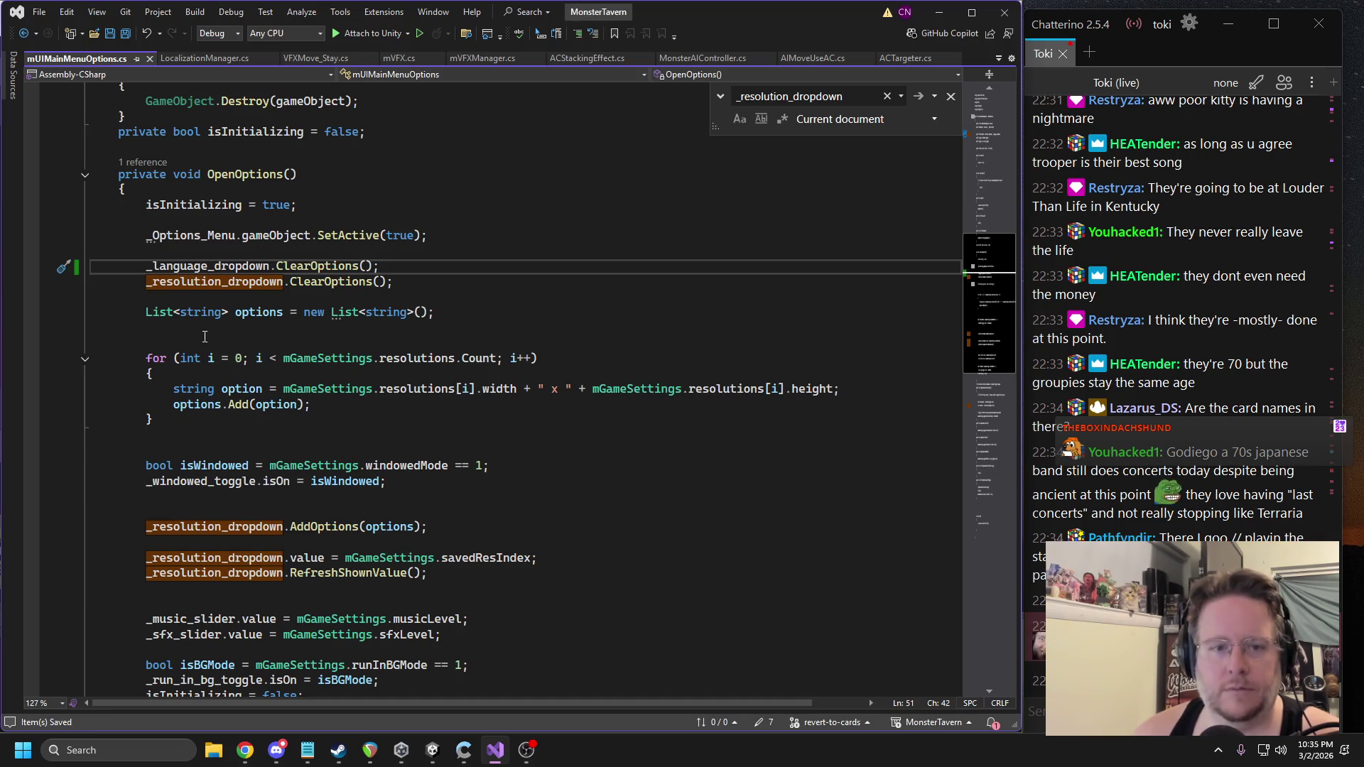
left_click(124, 343)
key("BackSpace")
key("BackSpace")
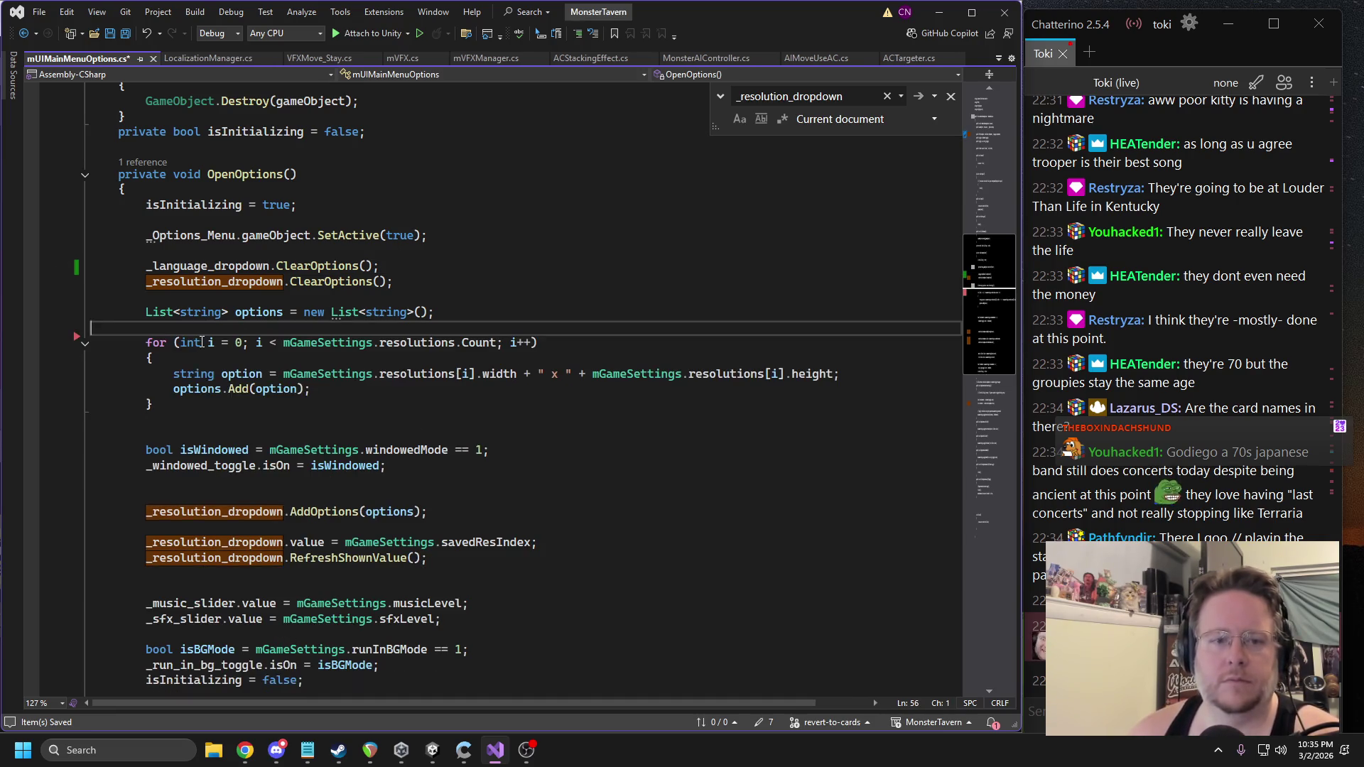
left_click(106, 410)
key("BackSpace")
key("BackSpace")
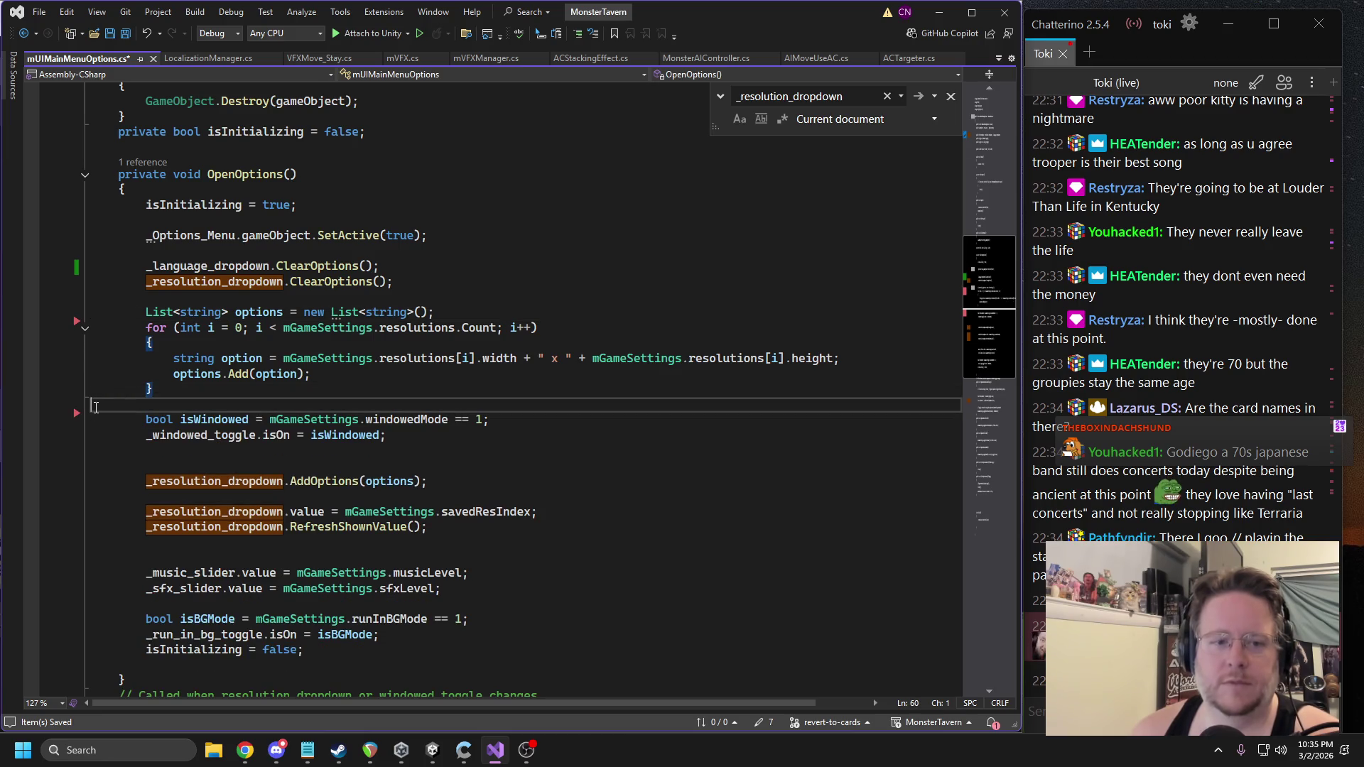
left_click(178, 311)
key("Return")
key("Return")
key("Return")
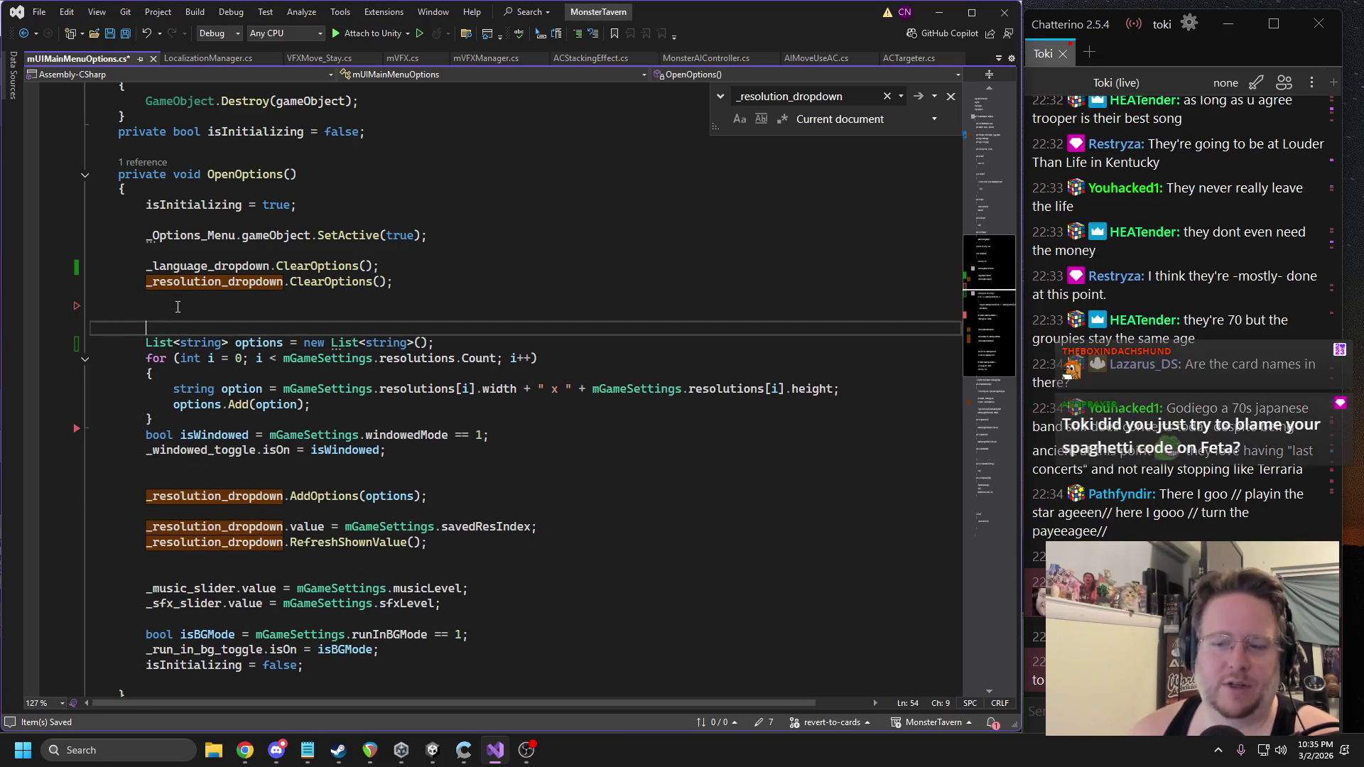
left_click(209, 307)
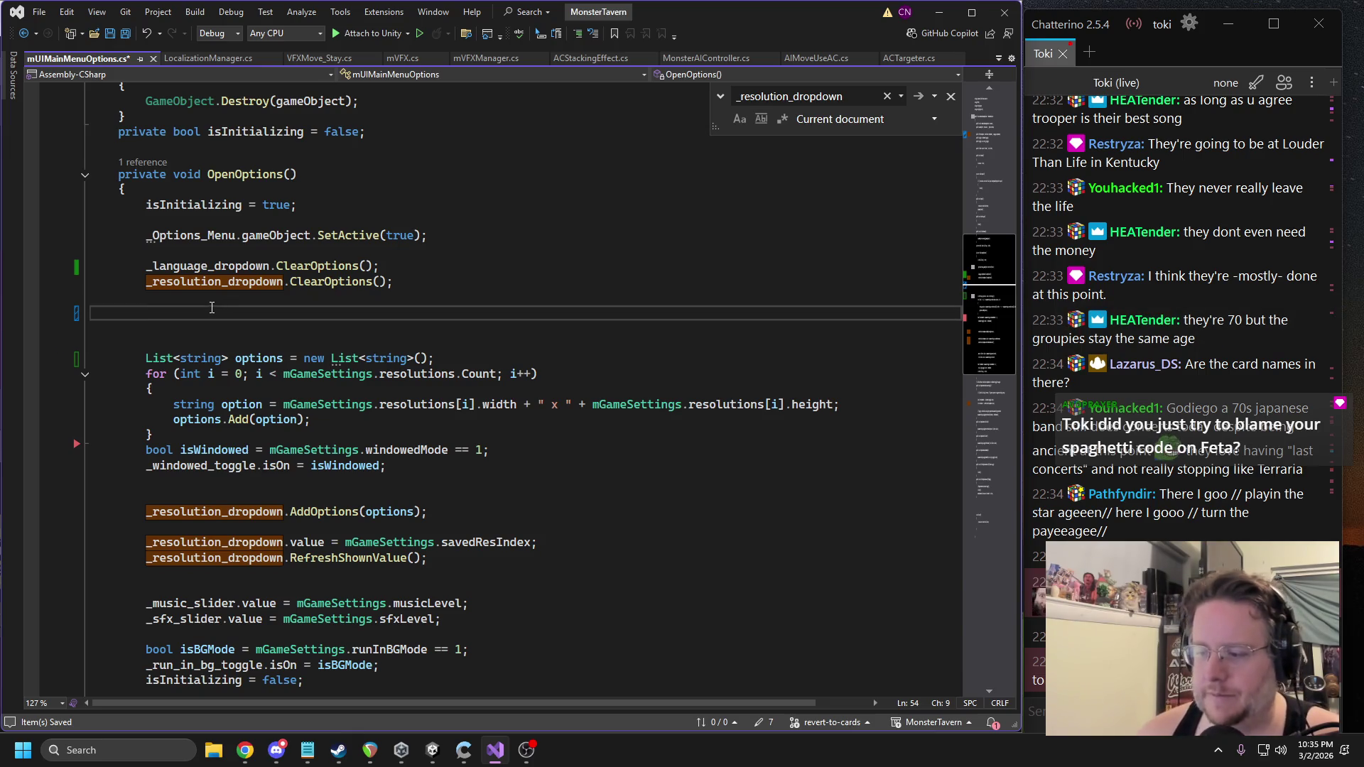
key("ctrl+Tab")
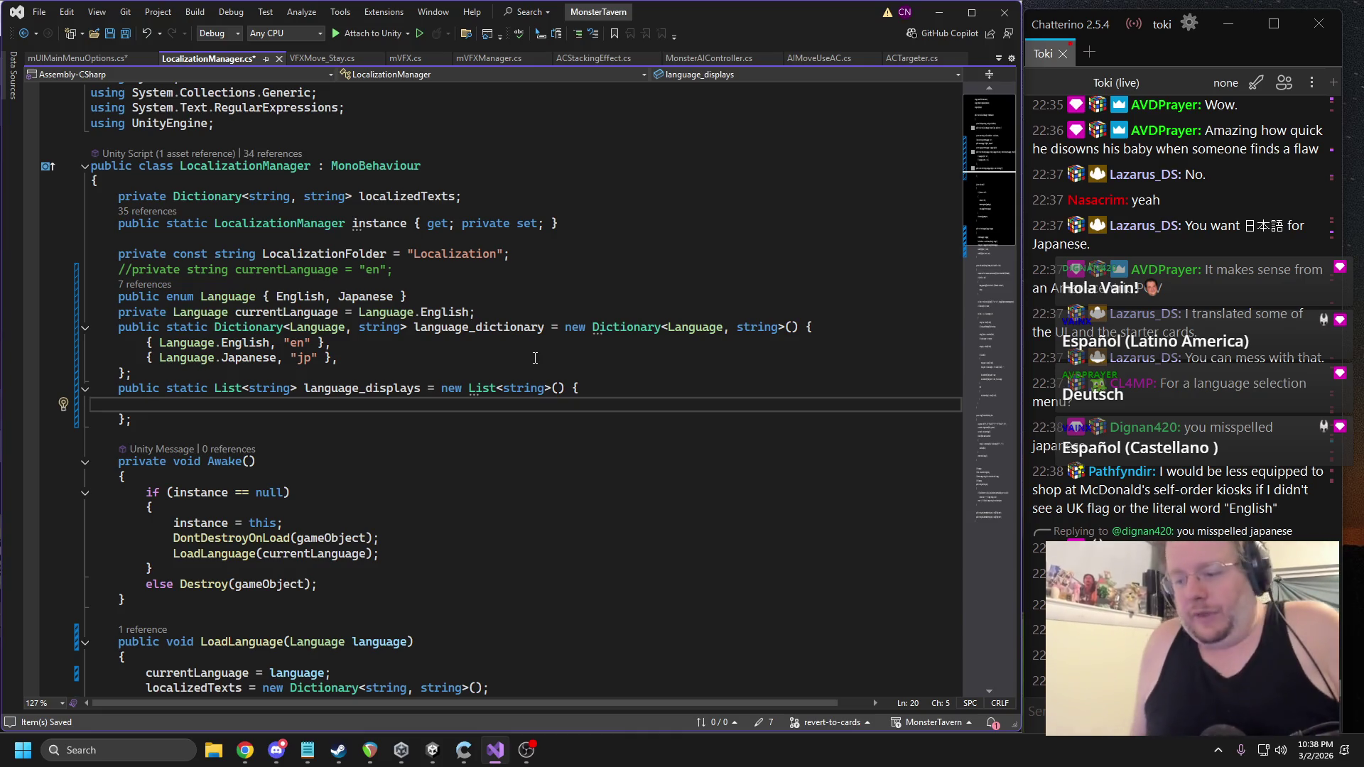
Fill language_displays with "English", "Español" and "日本語".
type("\"English\", \"")
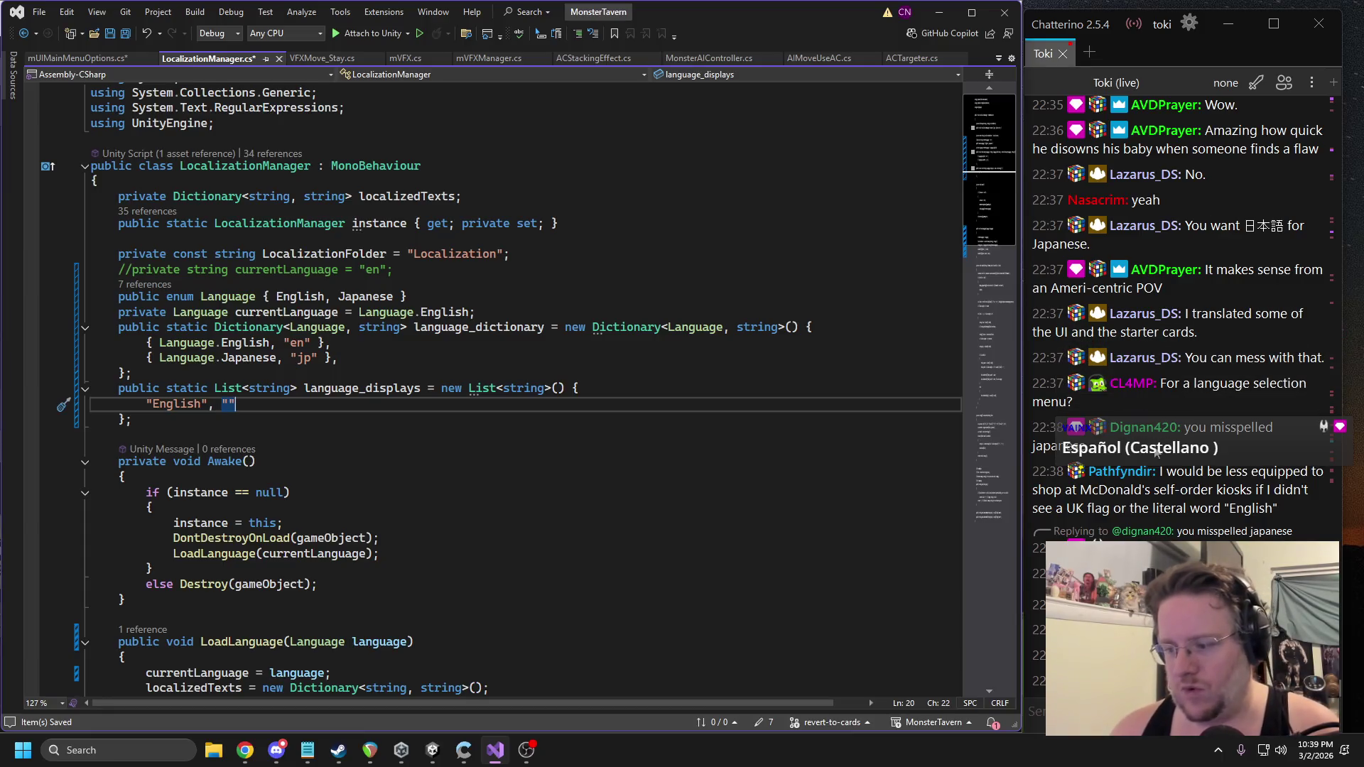
left_click_drag(1249, 228, 1284, 231)
left_click(234, 405)
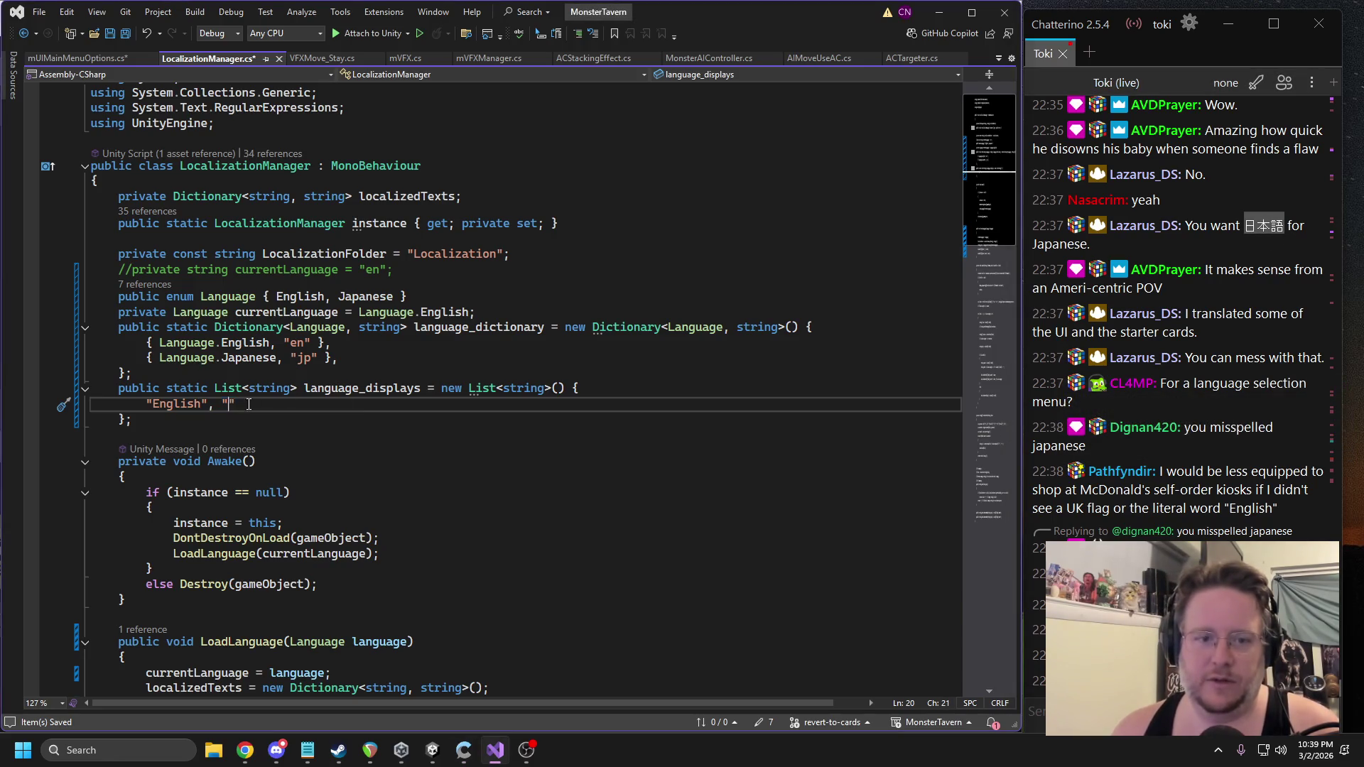
type("日本語\"")
type(",")
key("alt+Tab")
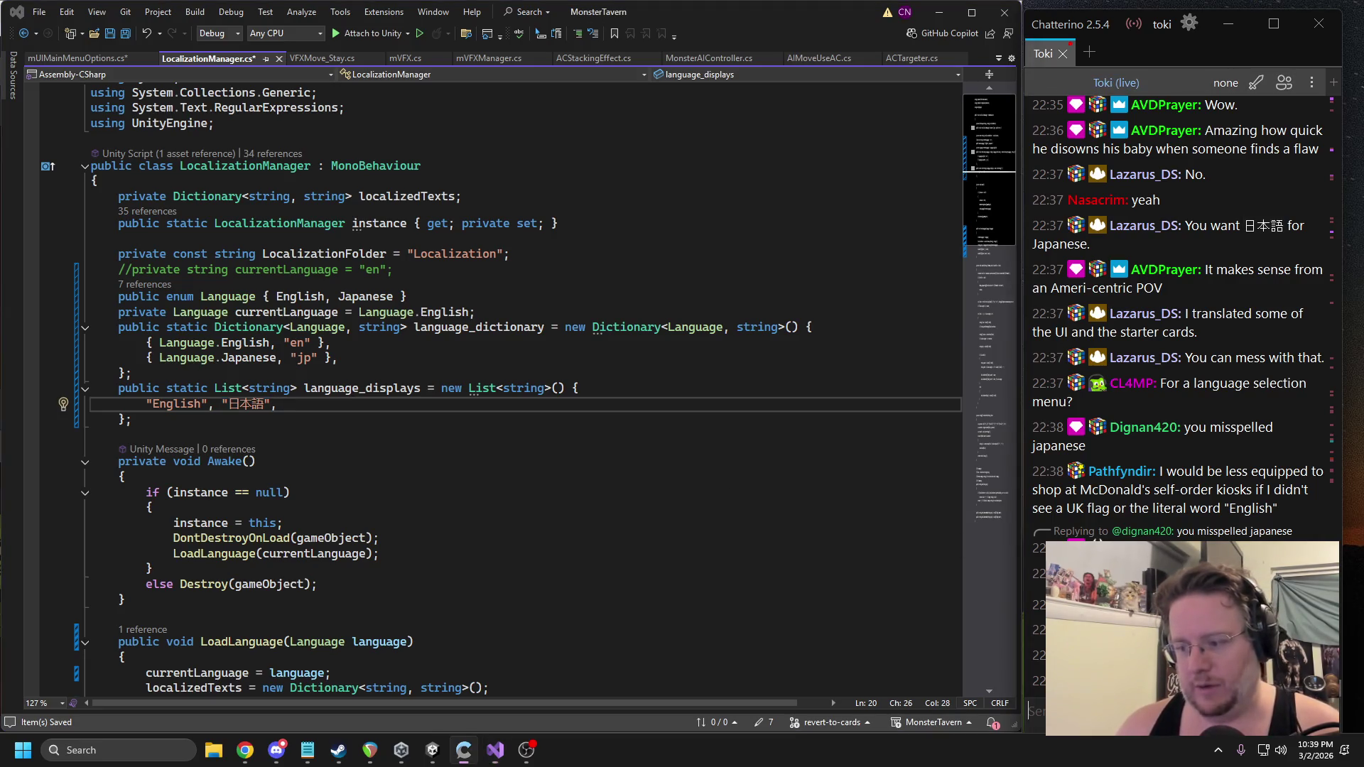
left_click(231, 398)
type("Español\", \"")
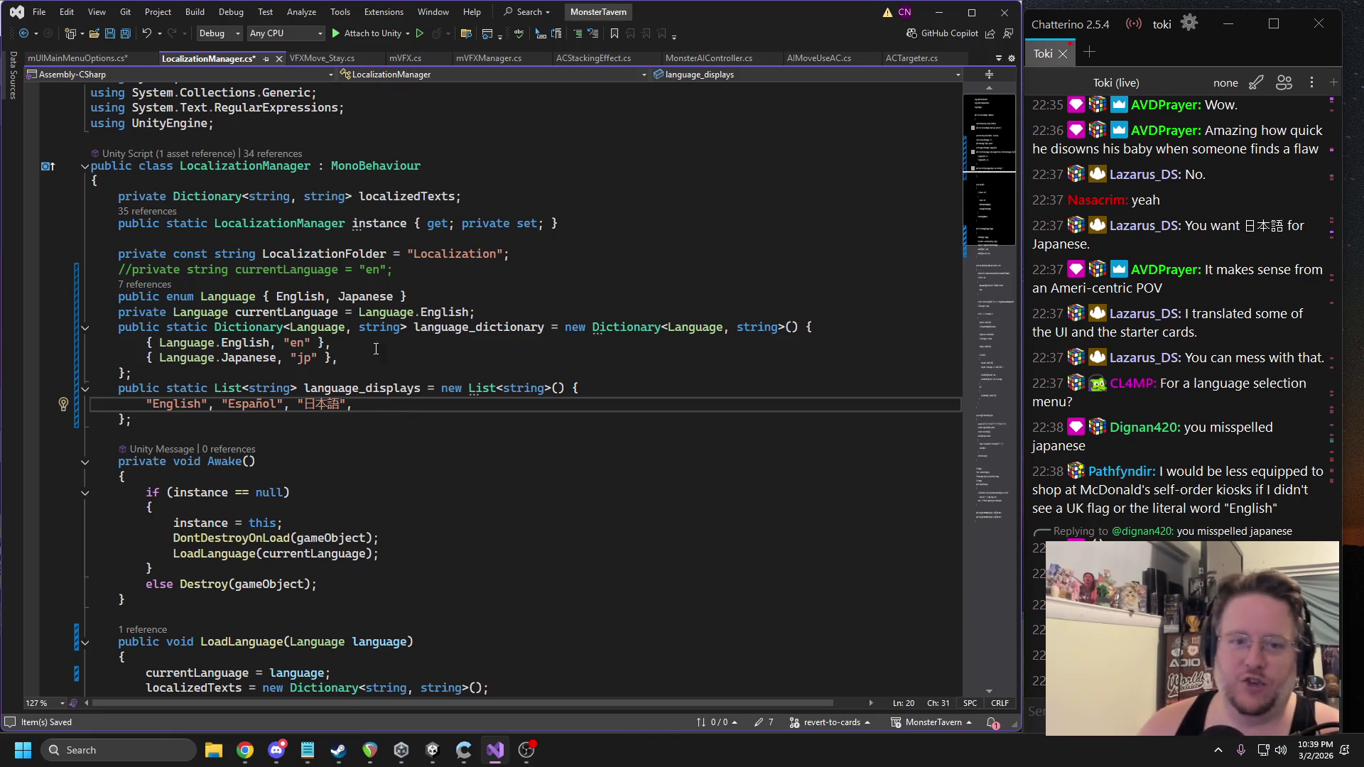
Duplicate the English language_dictionary entry and change its code to "es".
mouse_move(355, 346)
left_mouse_down()
mouse_move(128, 343)
mouse_move(148, 343)
left_mouse_up()
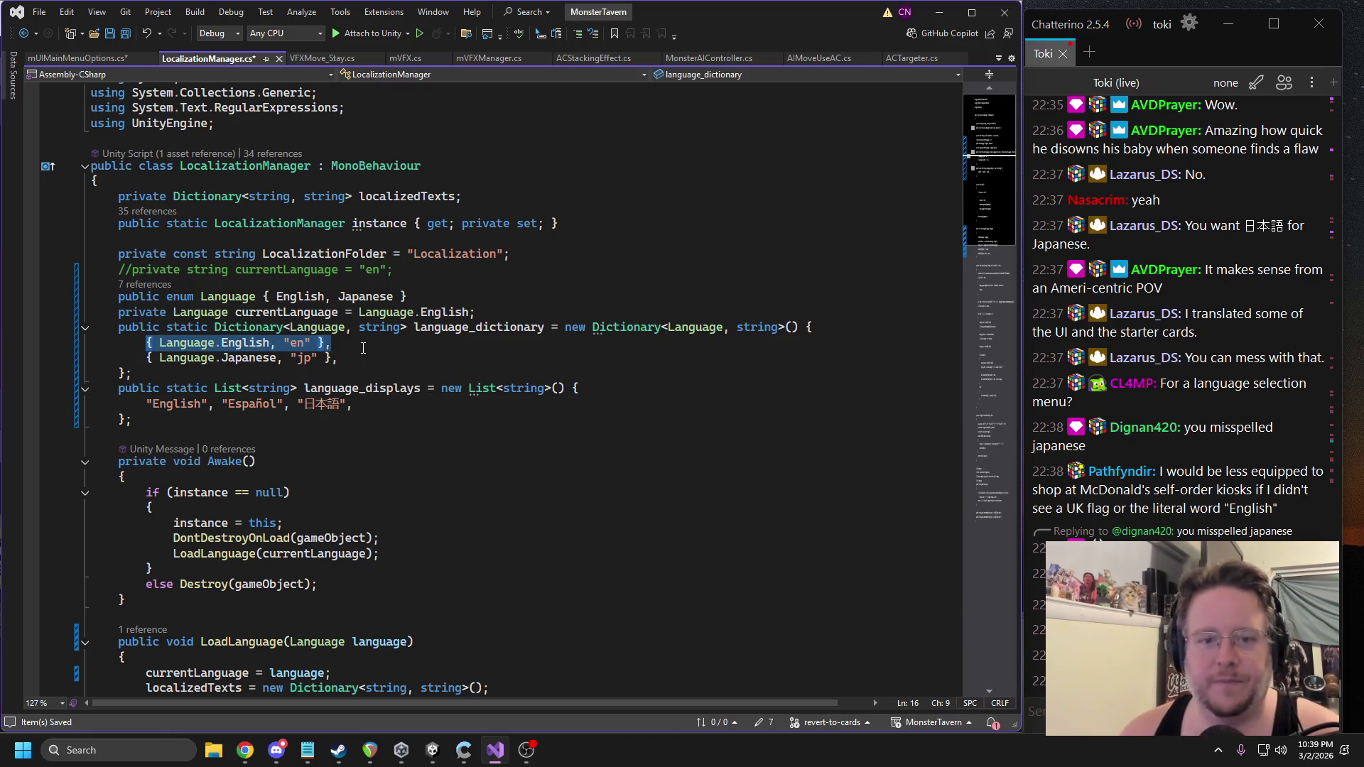
key("ctrl+c")
key("End")
key("Return")
key("ctrl+v")
double_click(298, 357)
type("e")
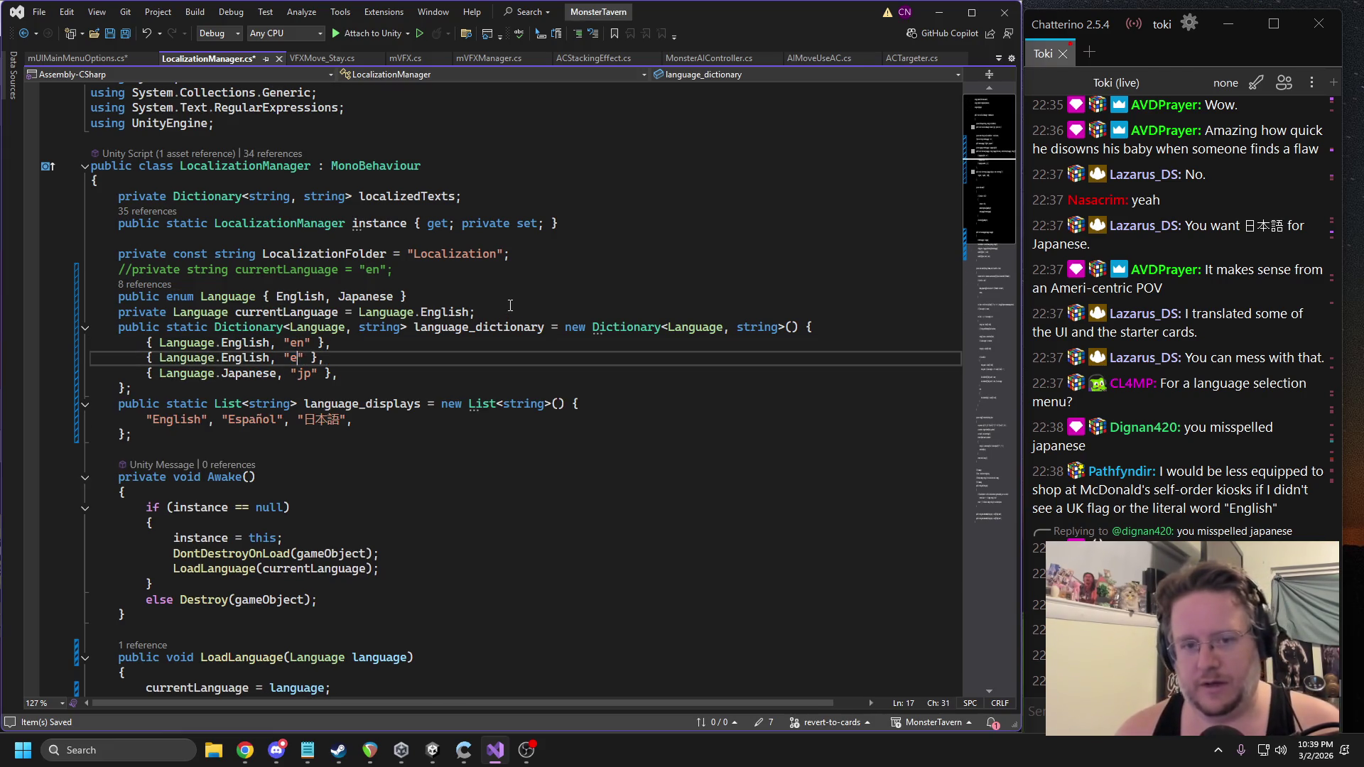
Add Spanish to the Language enum and make the new dictionary entry Language.Spanish.
left_click(331, 297)
type("Sp ")
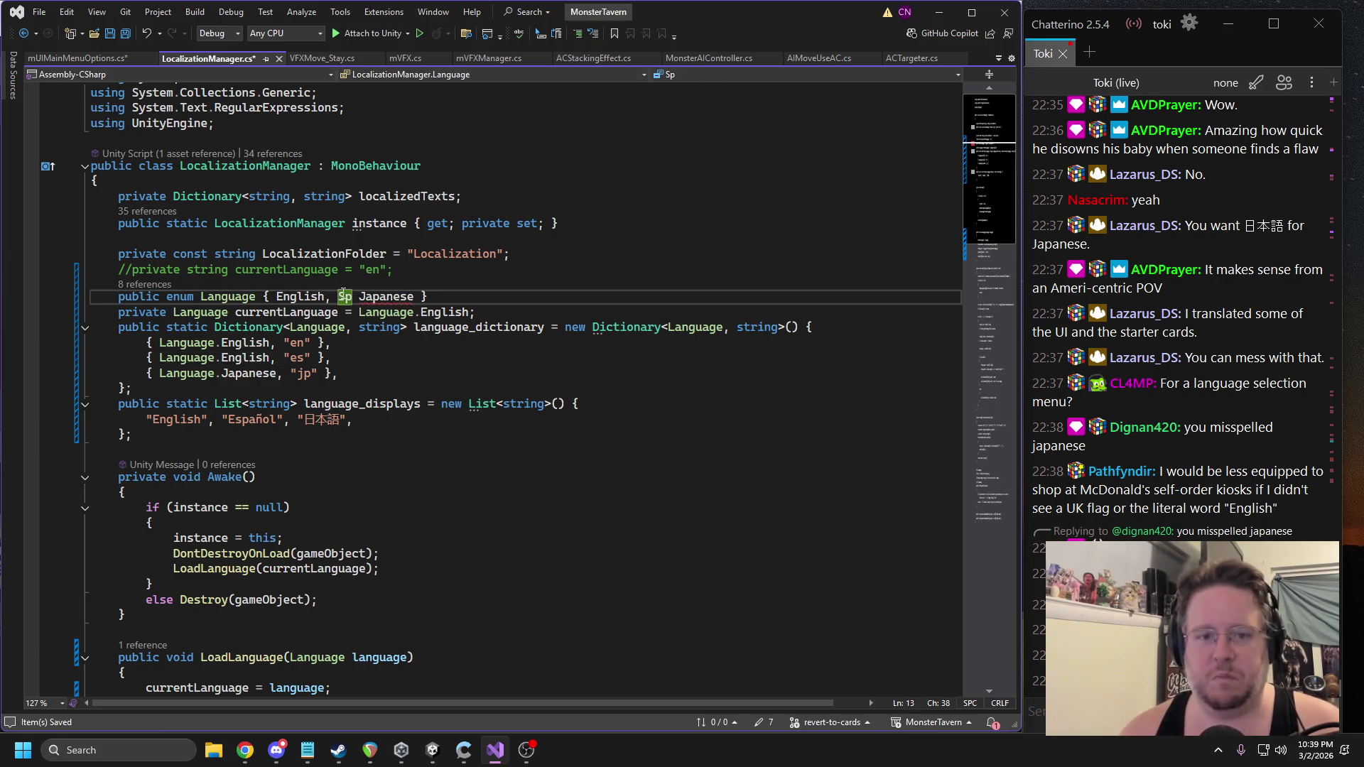
type("anish,")
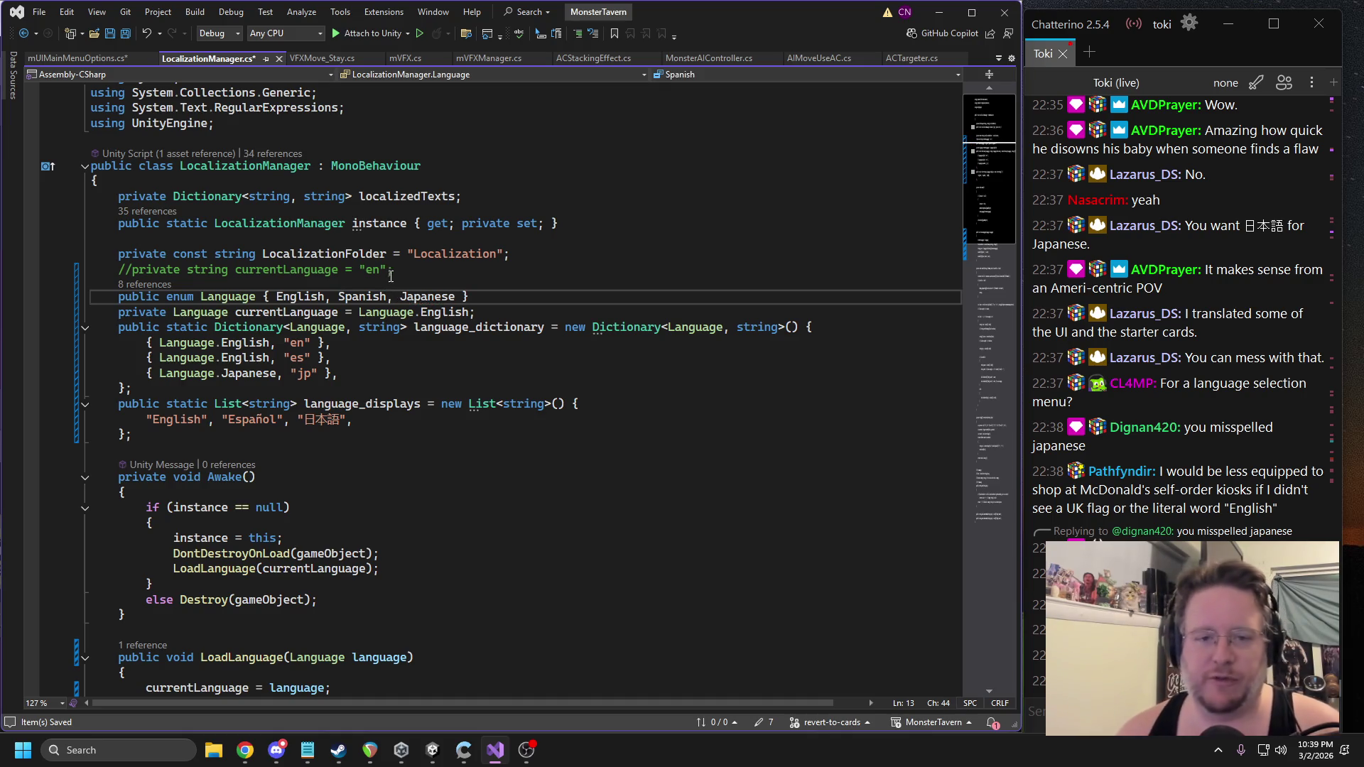
double_click(364, 296)
key("ctrl+c")
double_click(243, 357)
key("ctrl+v")
left_click(399, 363)
left_click_drag(346, 426, 150, 427)
left_click_drag(360, 419, 145, 420)
double_click(321, 420)
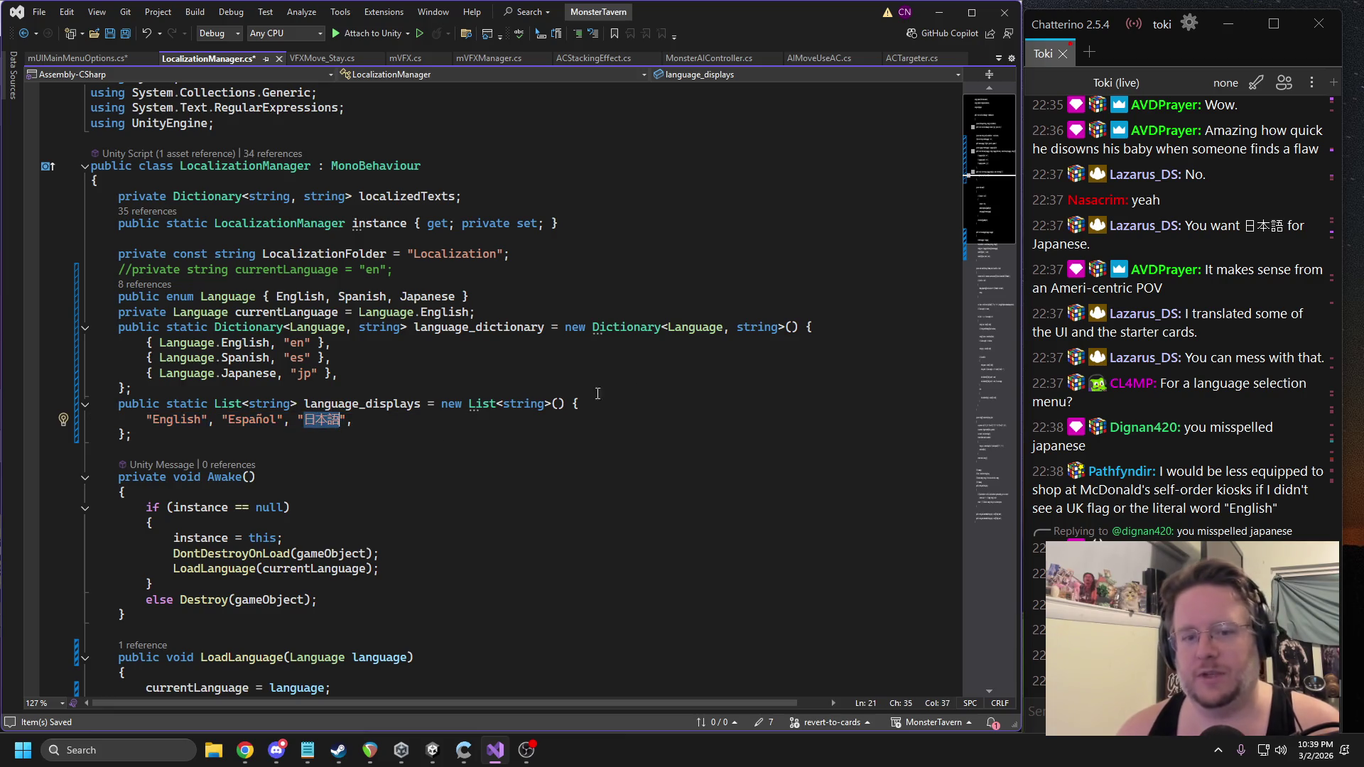
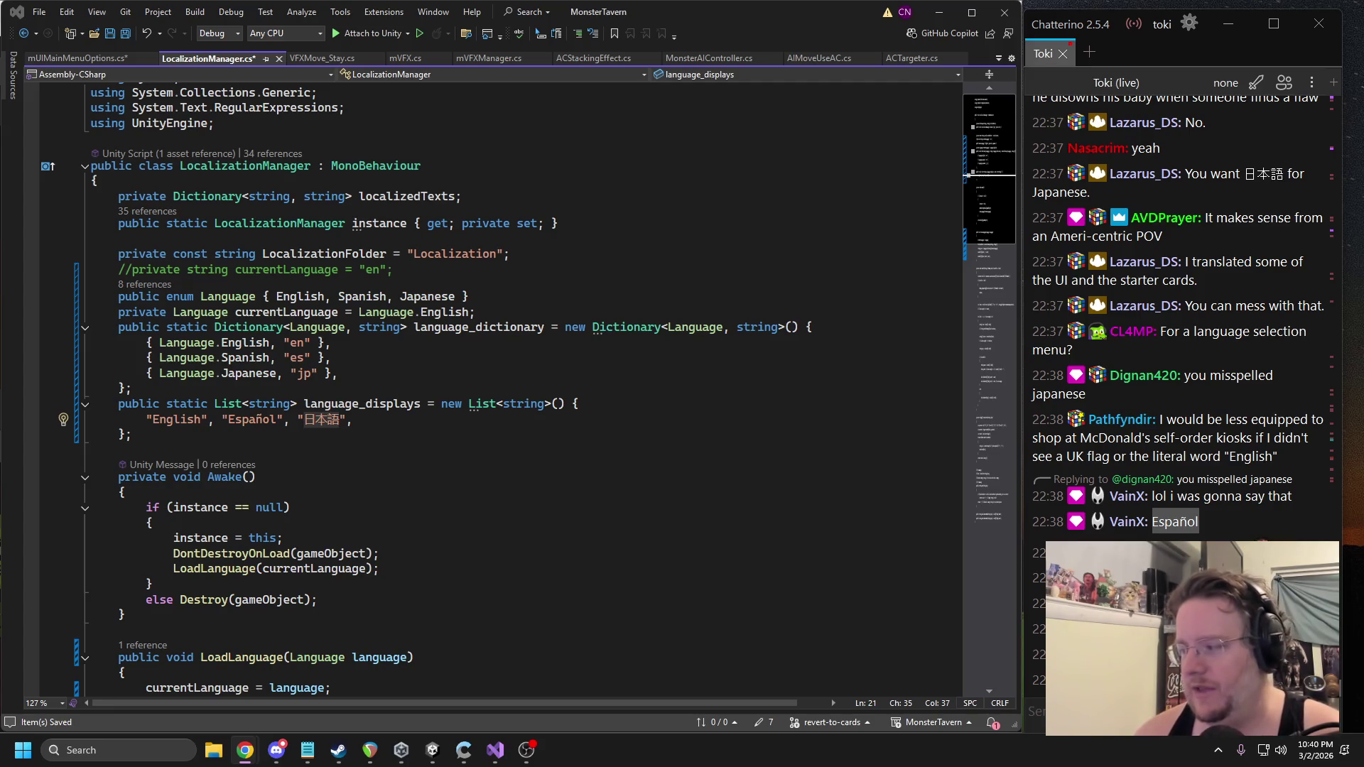
Rename the language_displays entries Español and 日本語 to Spanish and Japanese, and save LocalizationManager.
double_click(252, 420)
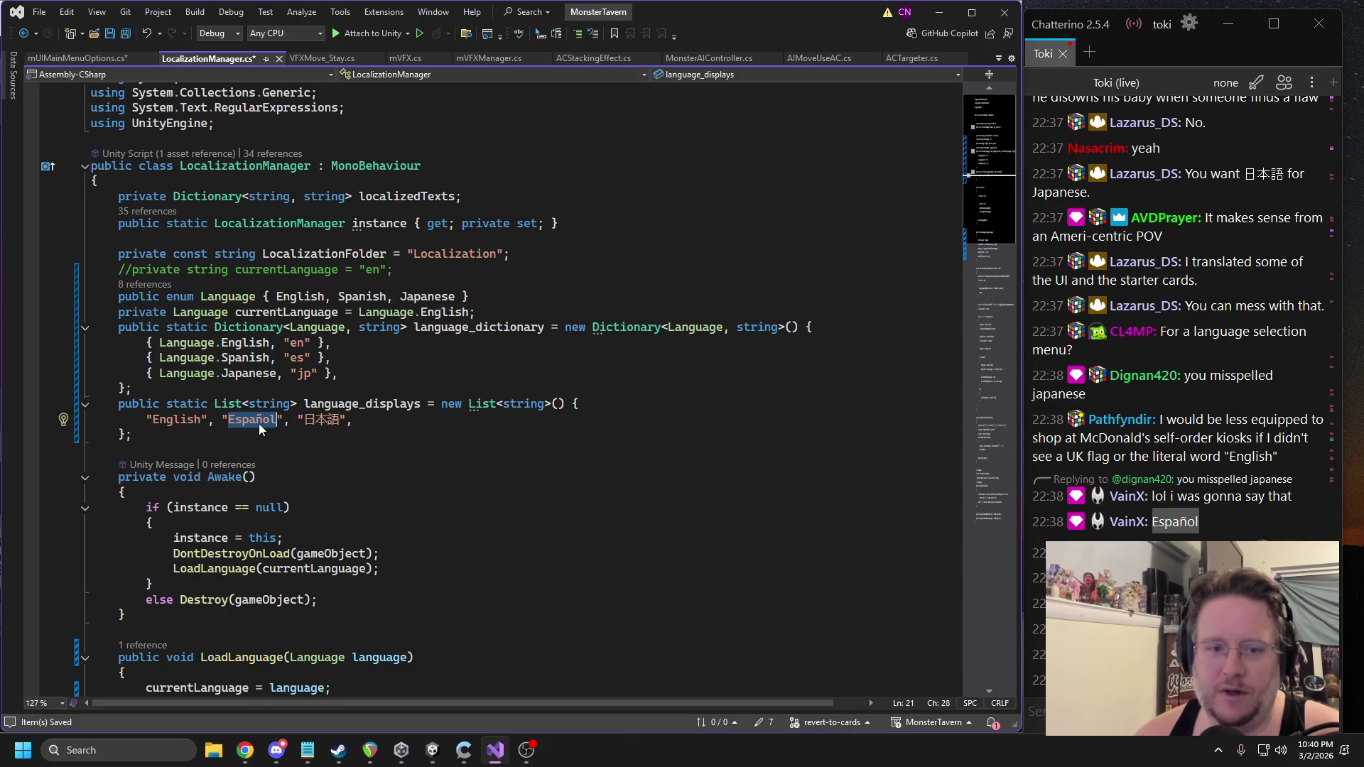
key("BackSpace")
type("Spanish")
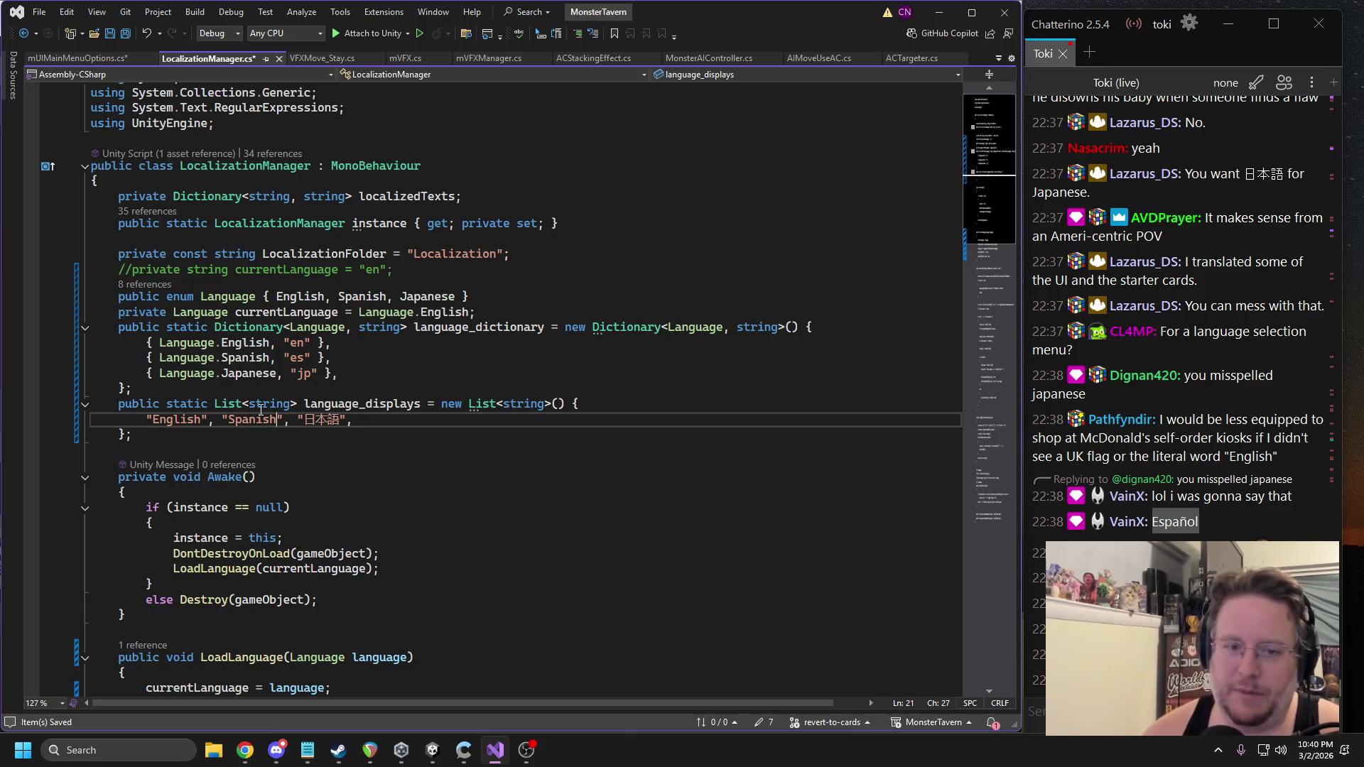
double_click(322, 420)
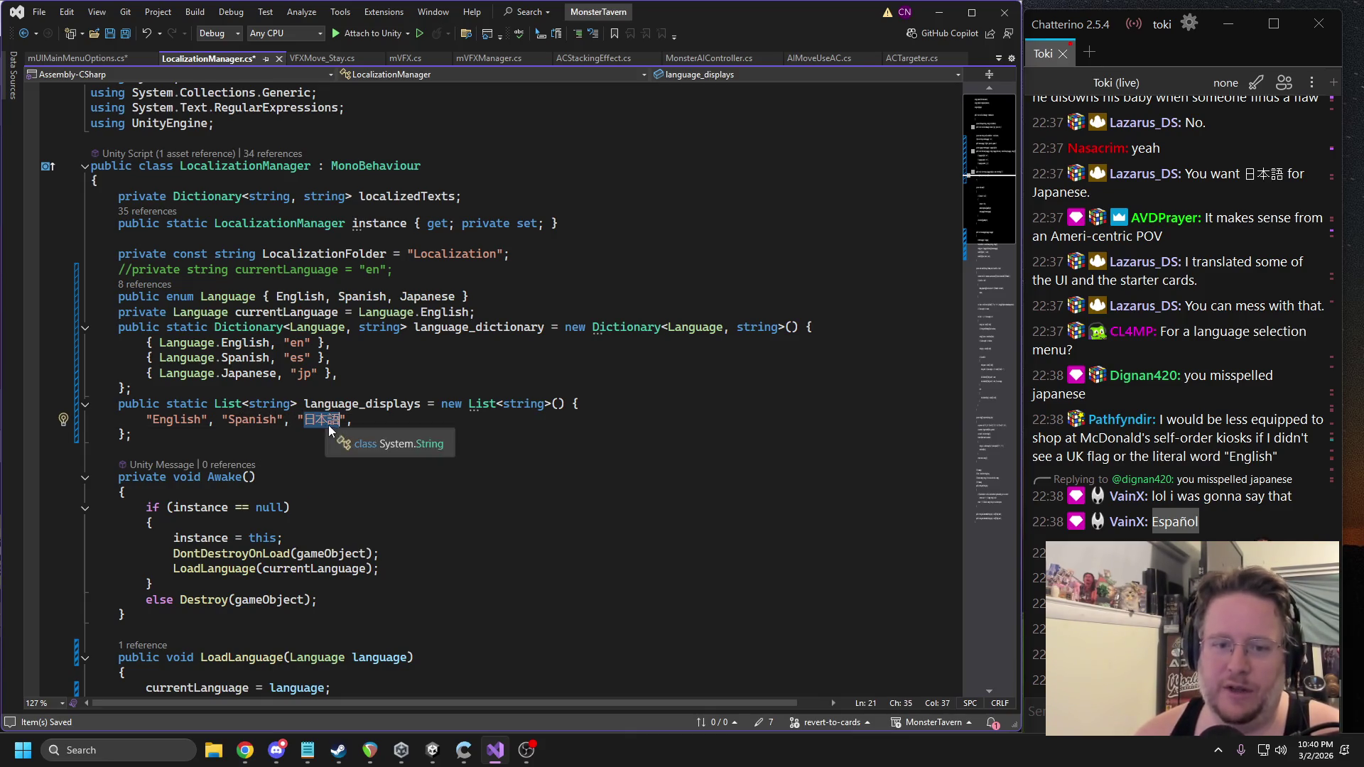
key("BackSpace")
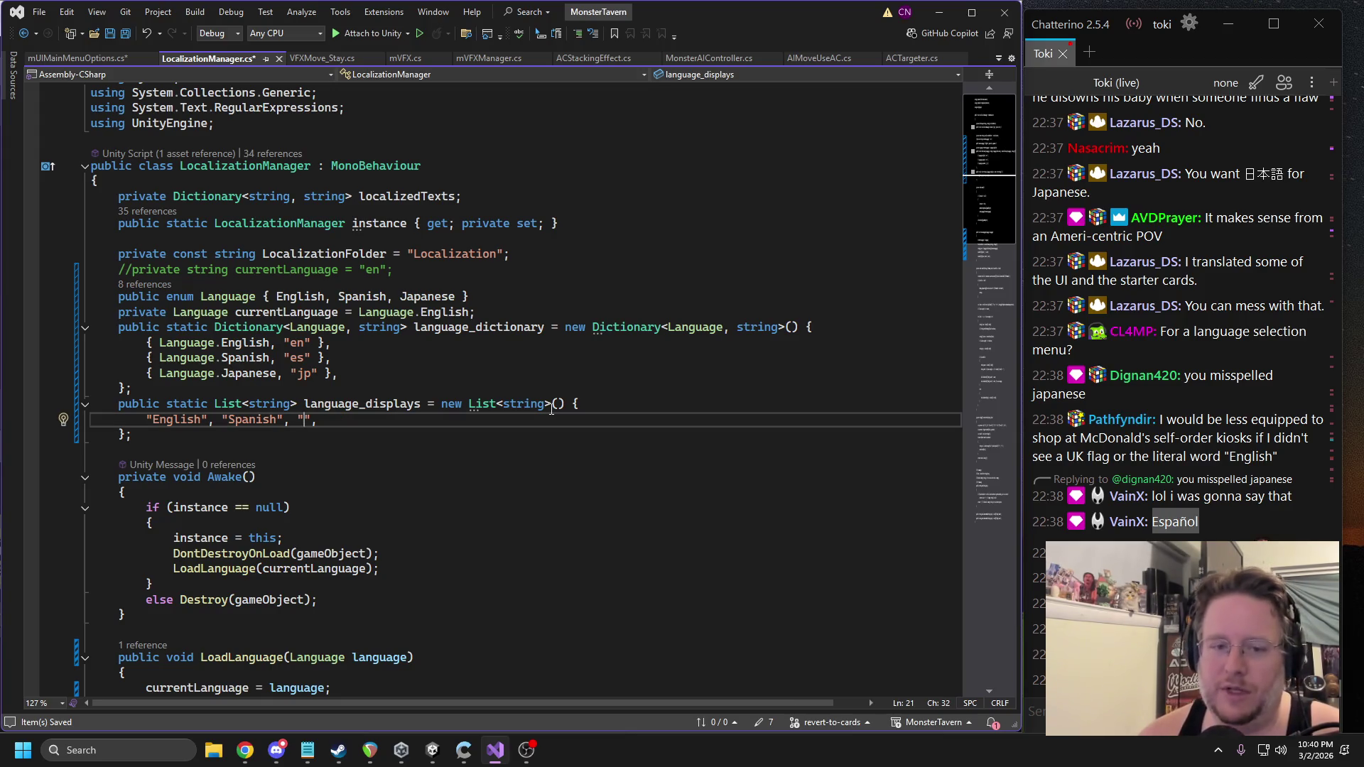
type("Japanese")
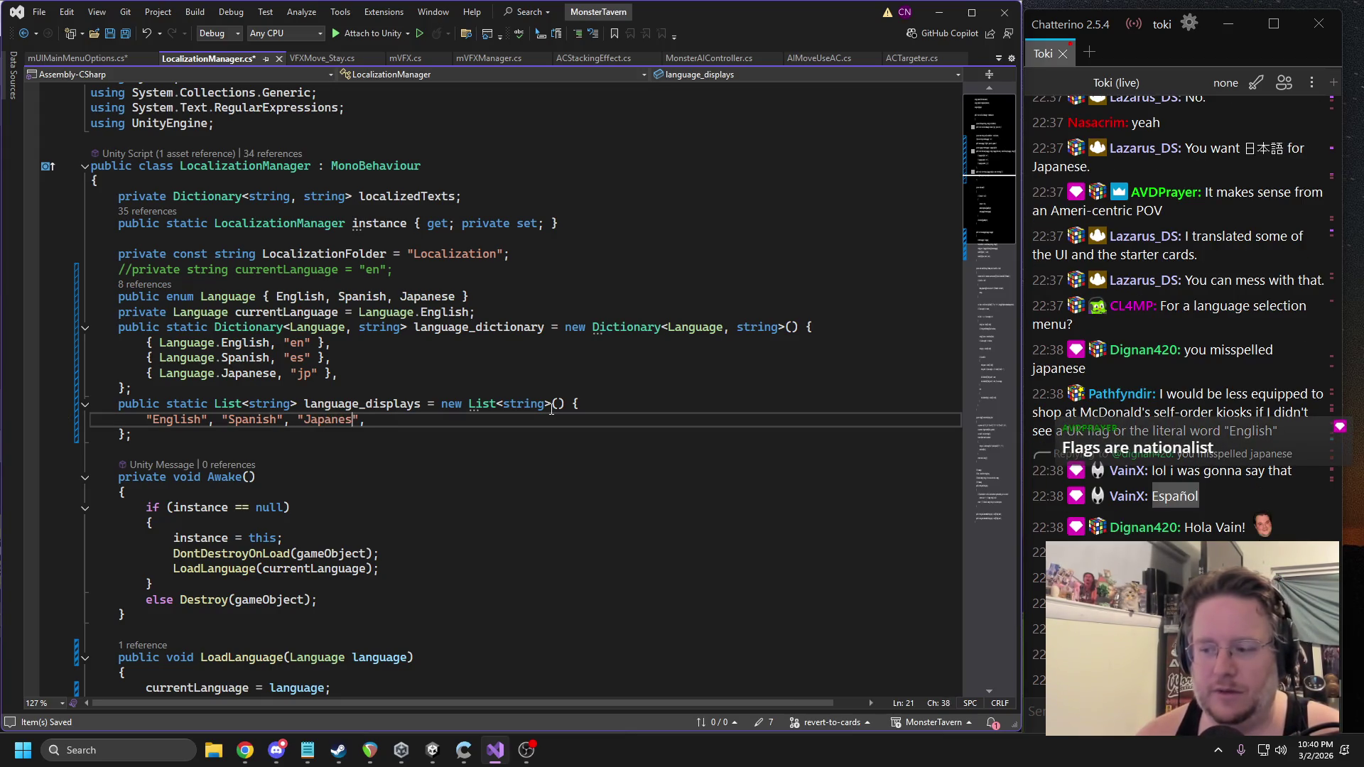
left_click(304, 373)
key("ctrl+s")
left_click(347, 403)
double_click(348, 404)
In mUIMainMenuOptions.cs, turn the loop into a for loop over language_displays.Count with an empty body.
left_click(78, 58)
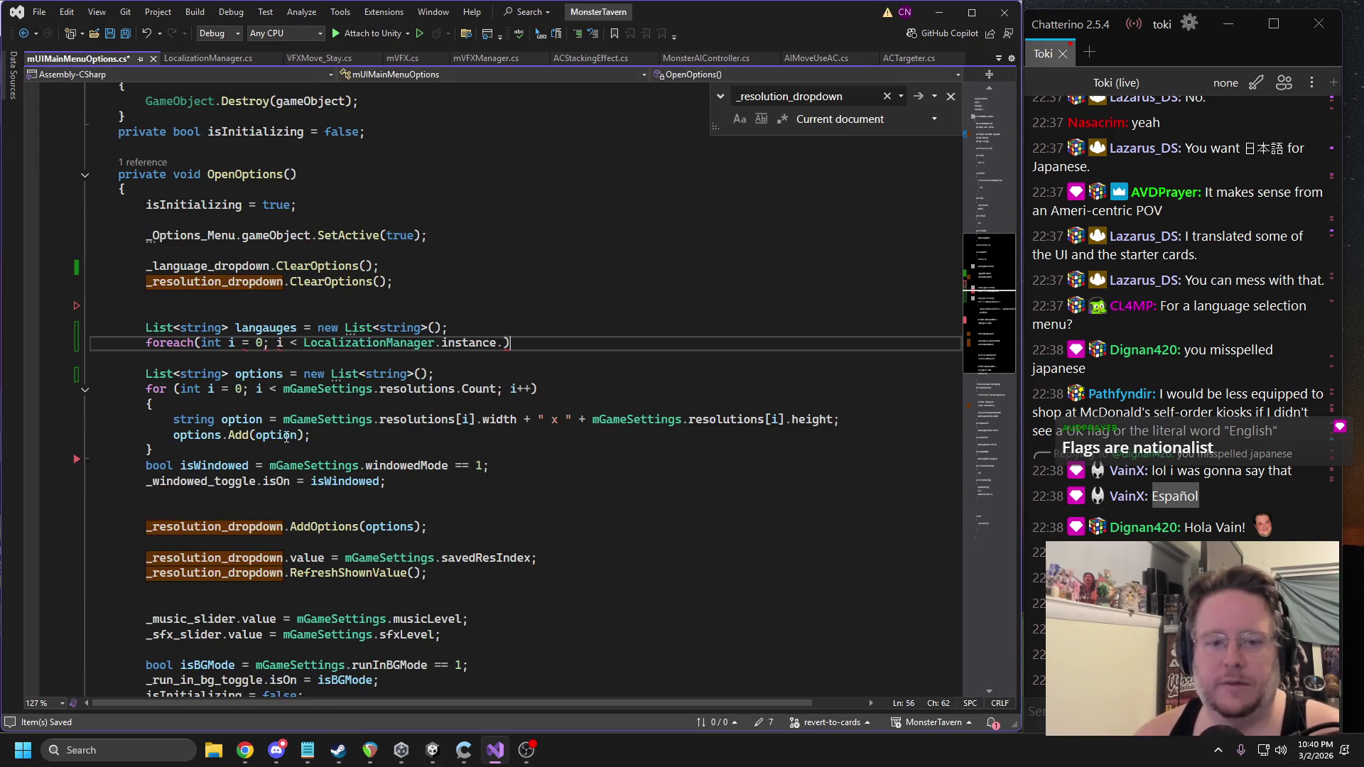
left_click(470, 342)
left_click(503, 343)
type(".language_displays.Count;")
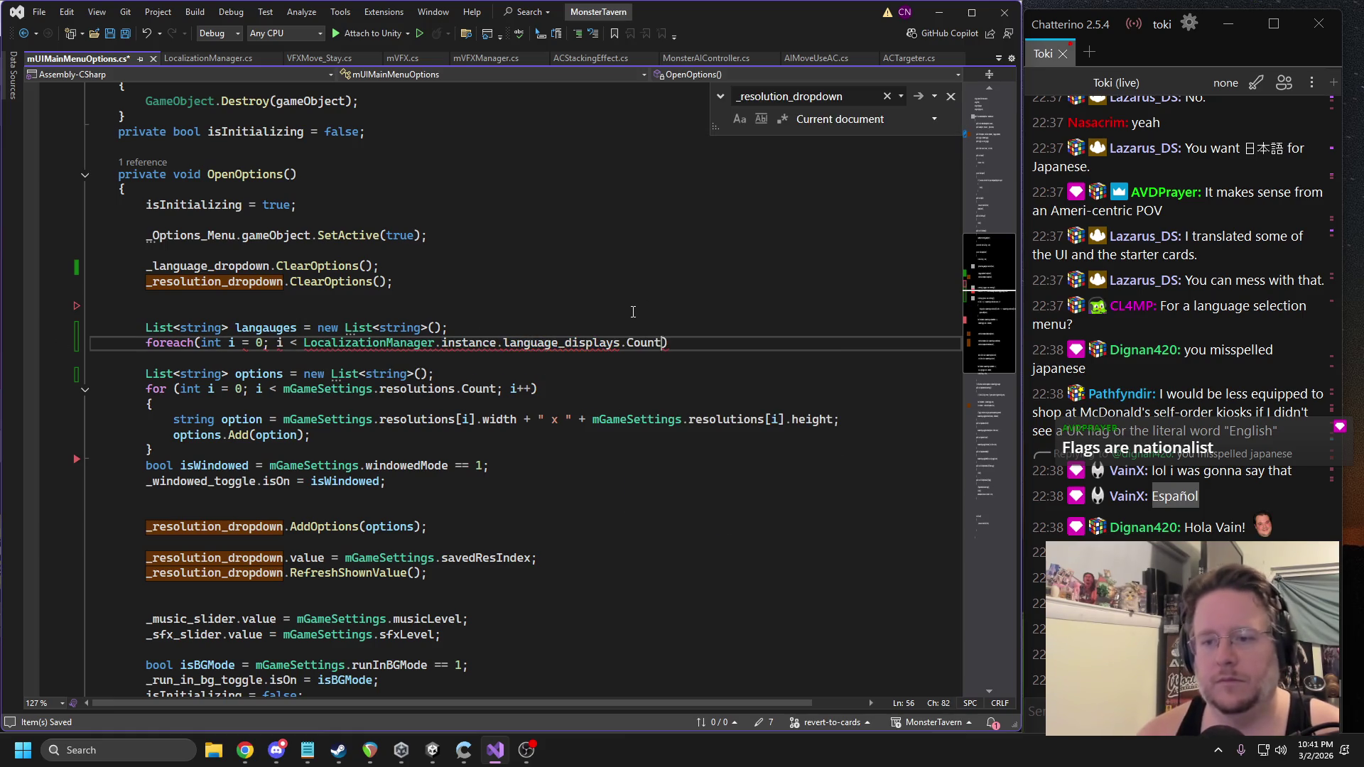
type(" instance++)")
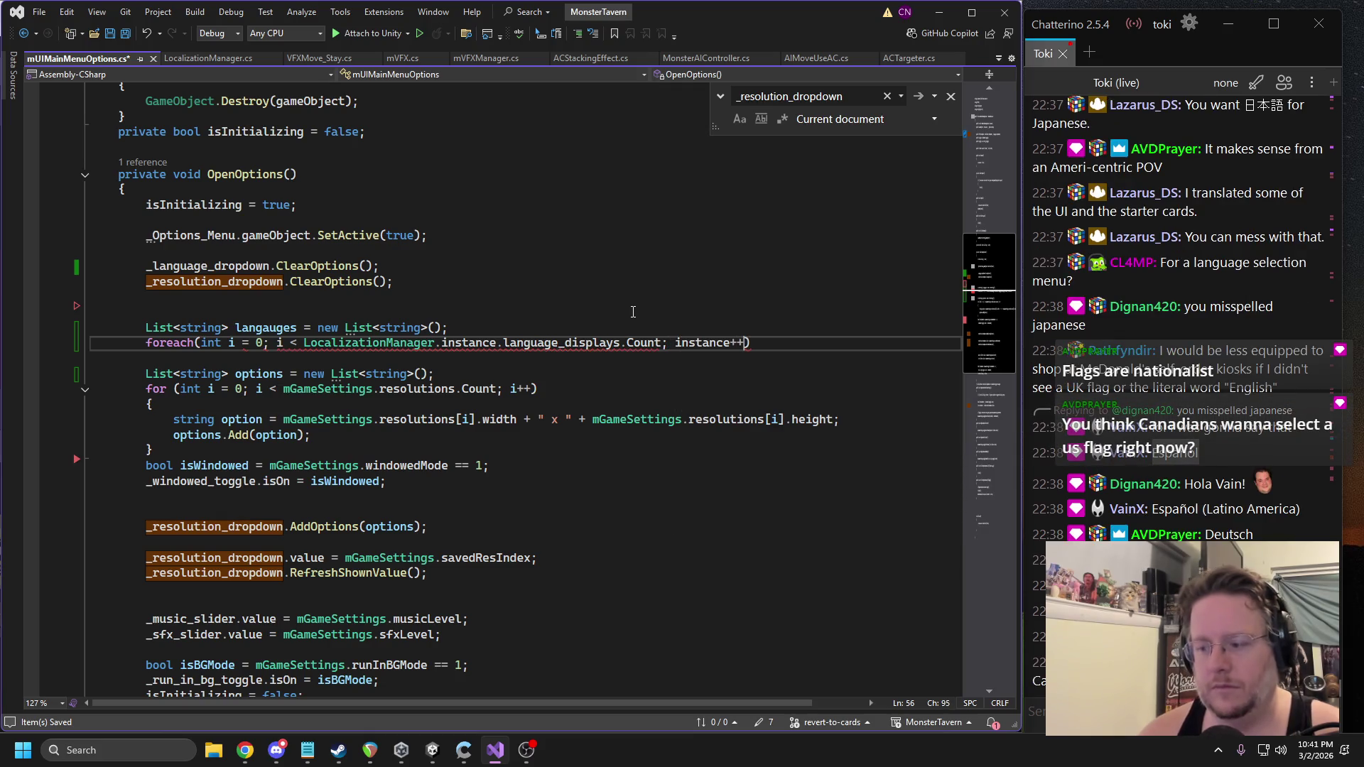
type("{")
key("Return")
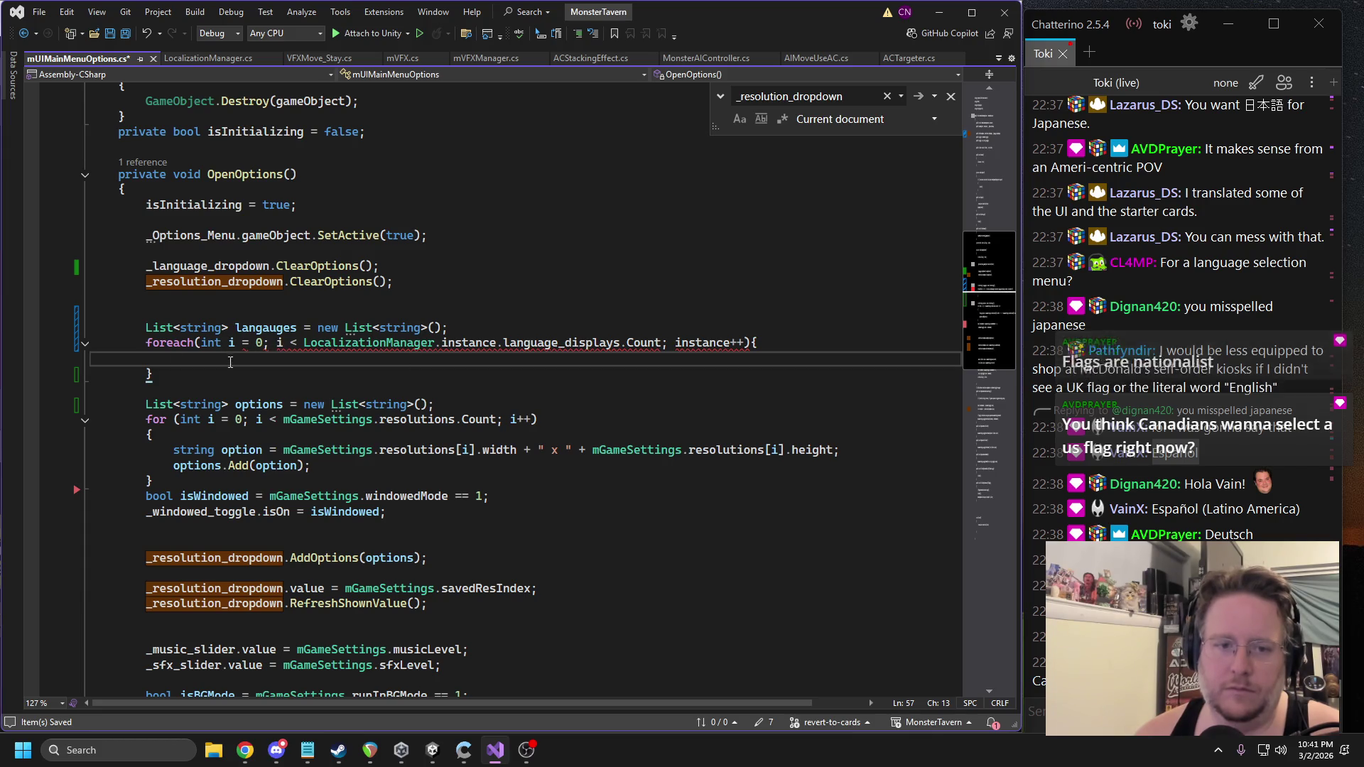
left_click(190, 342)
key("BackSpace")
key("BackSpace")
key("BackSpace")
key("BackSpace")
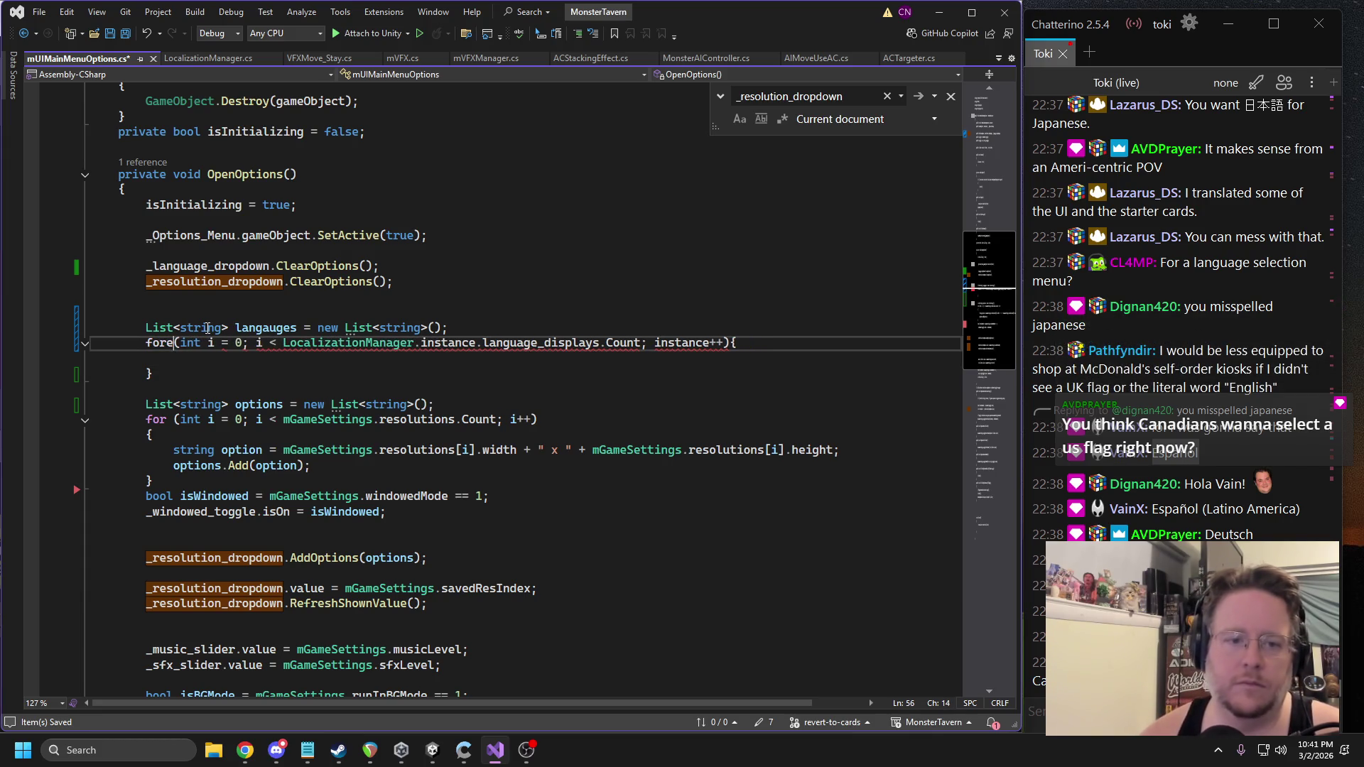
Change the loop increment from instance++ to i++.
double_click(276, 328)
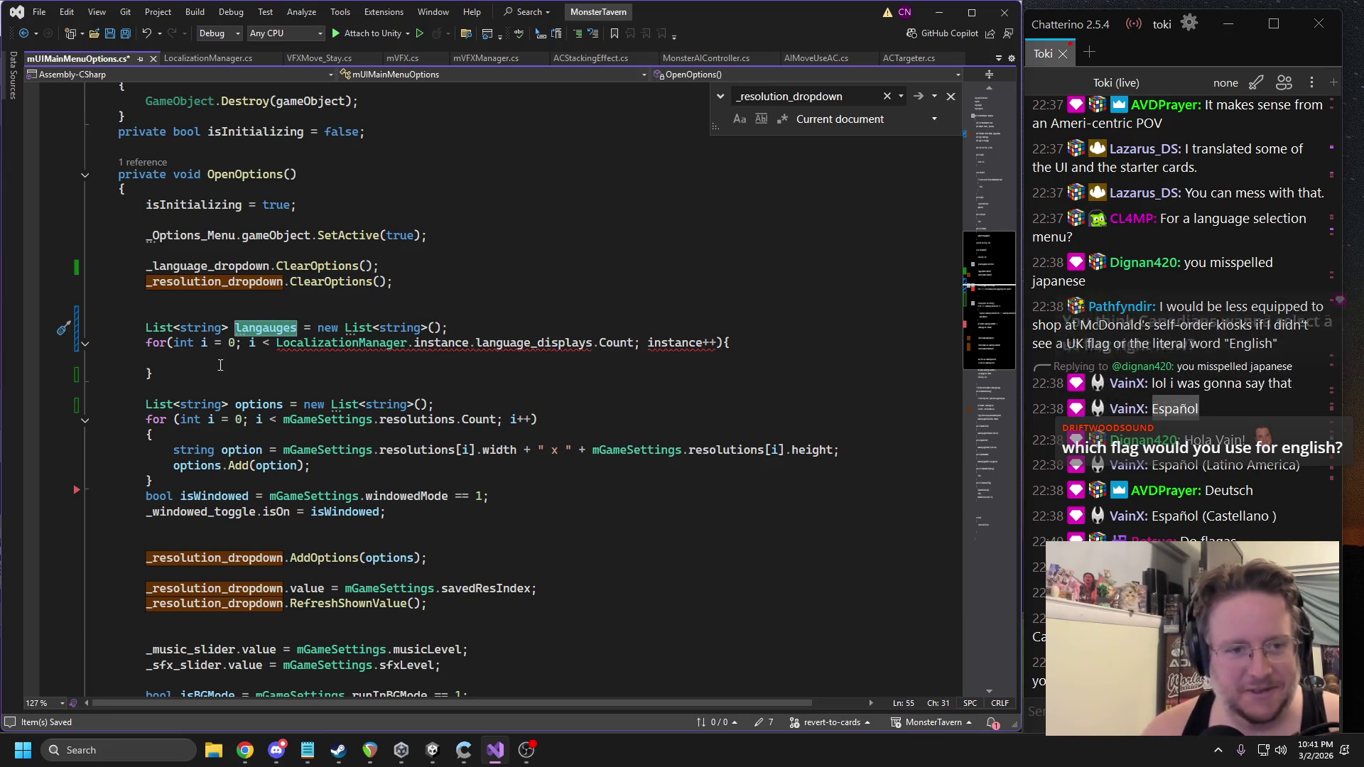
left_click(218, 359)
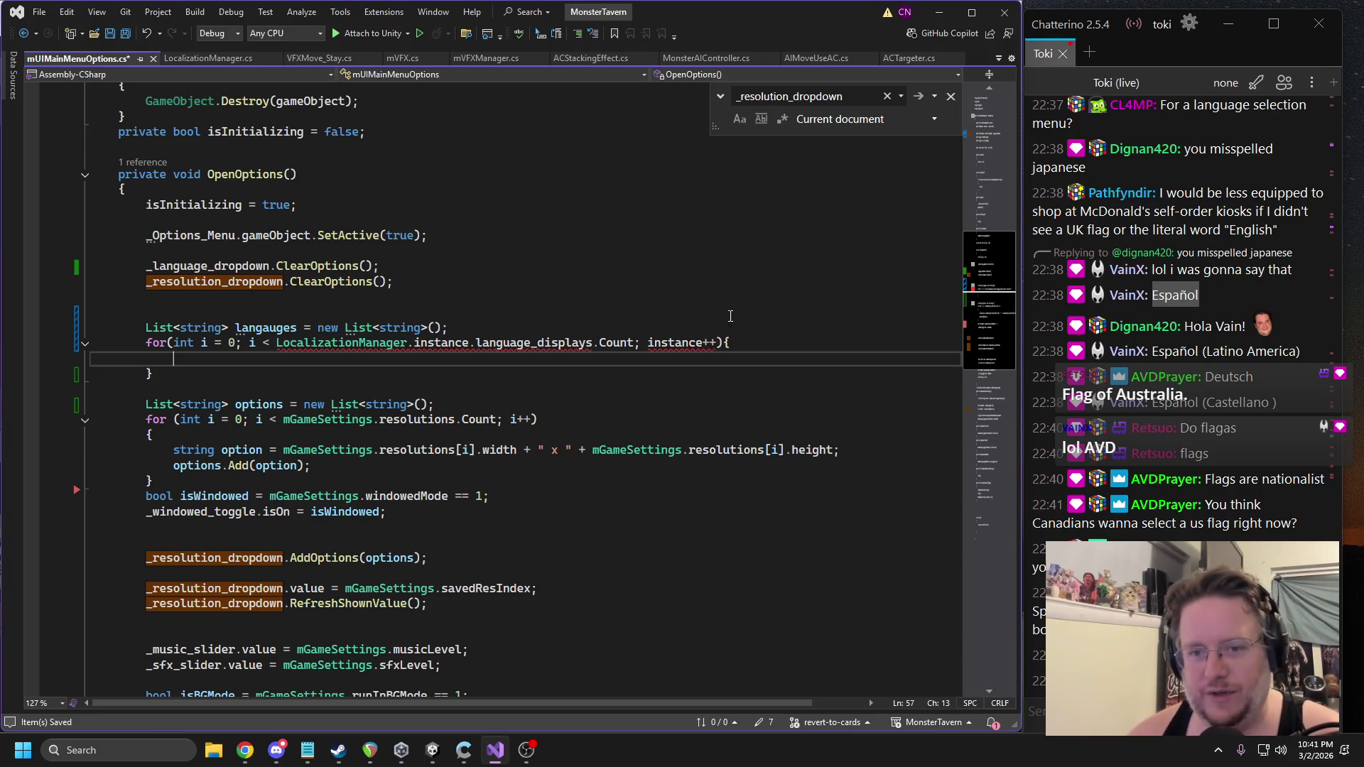
double_click(672, 344)
type("i")
key("ctrl+minus")
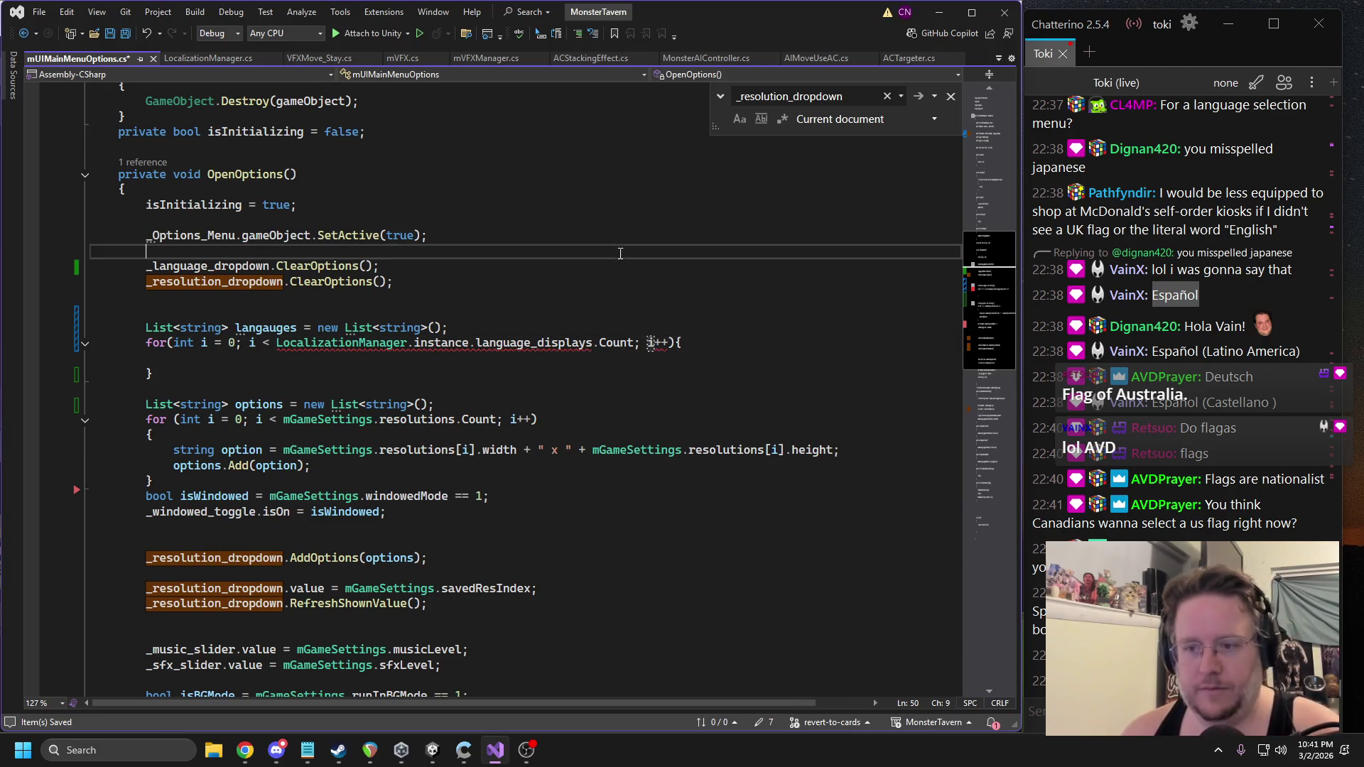
double_click(615, 345)
left_click(615, 346)
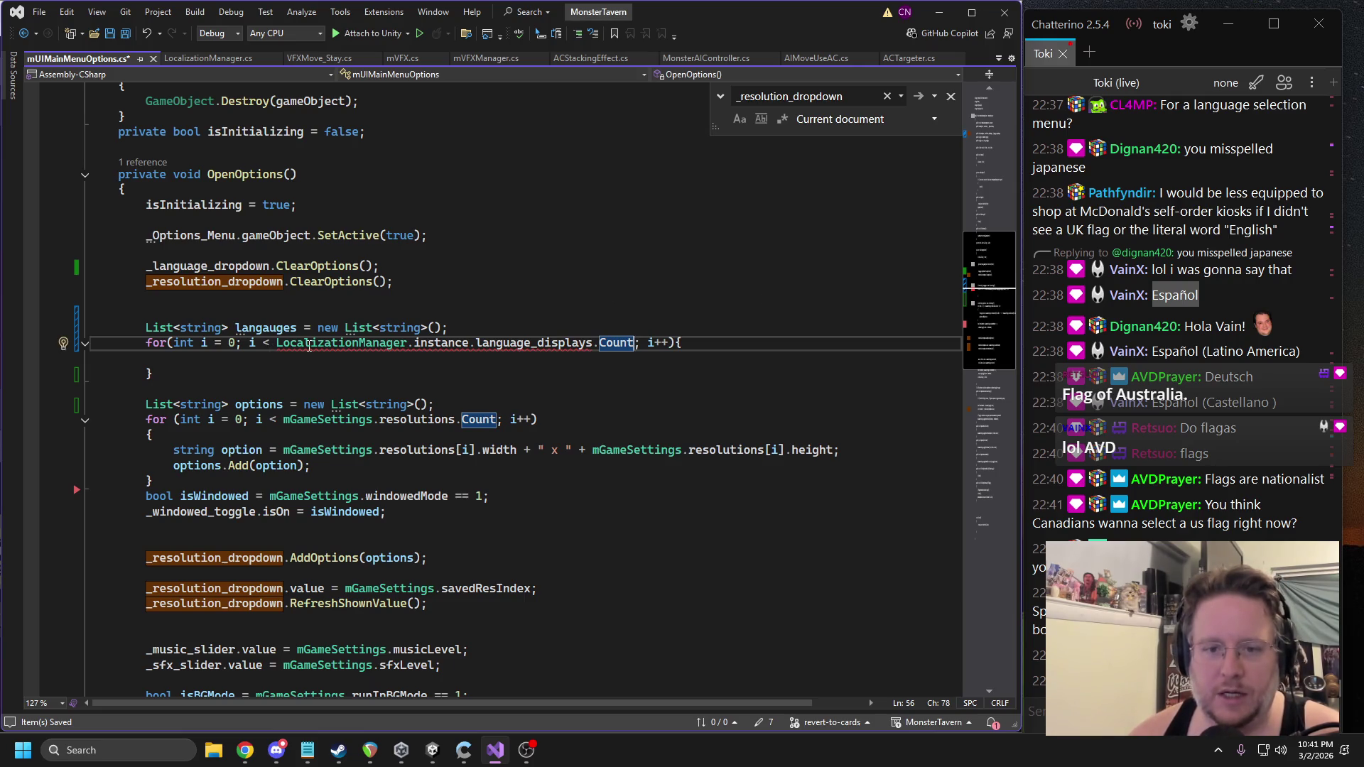
key("Down")
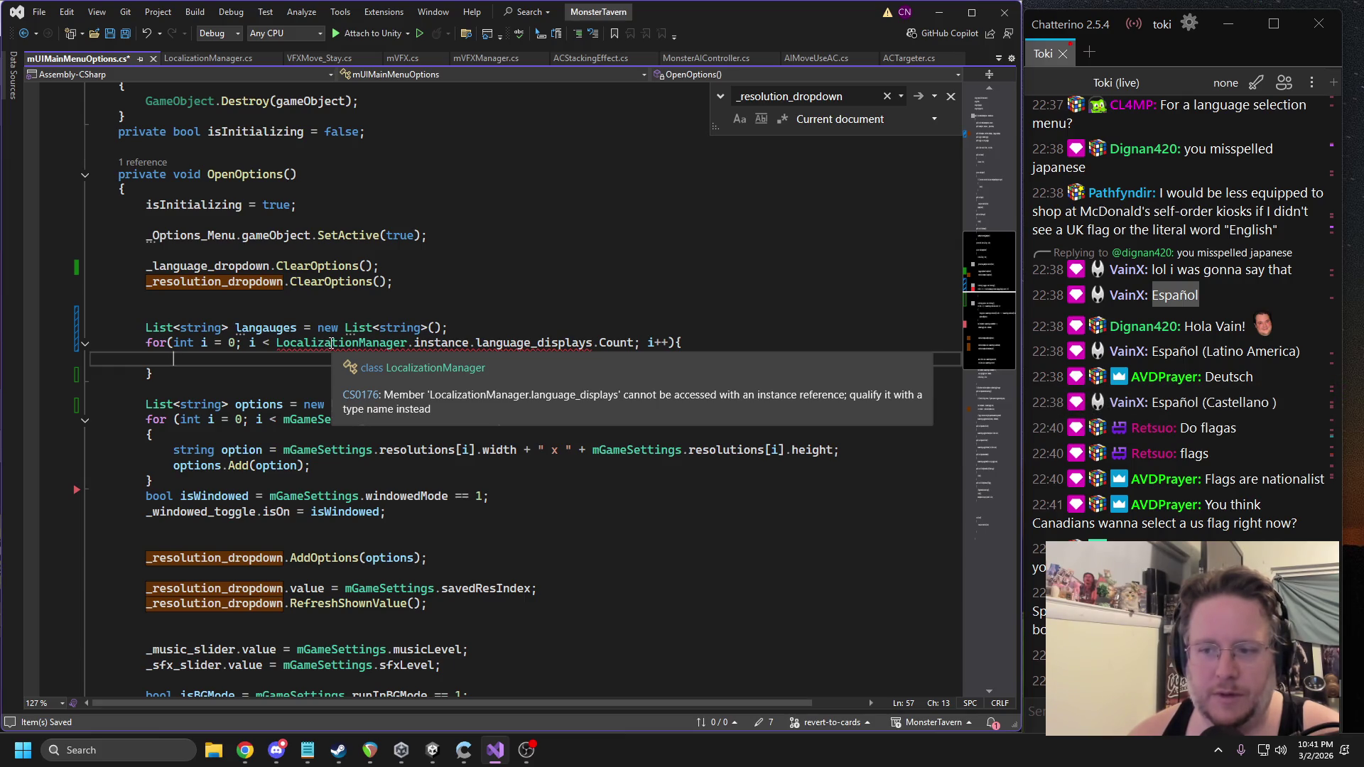
Remove instance so the loop reads LocalizationManager.language_displays.Count statically.
double_click(441, 343)
key("BackSpace")
key("Delete")
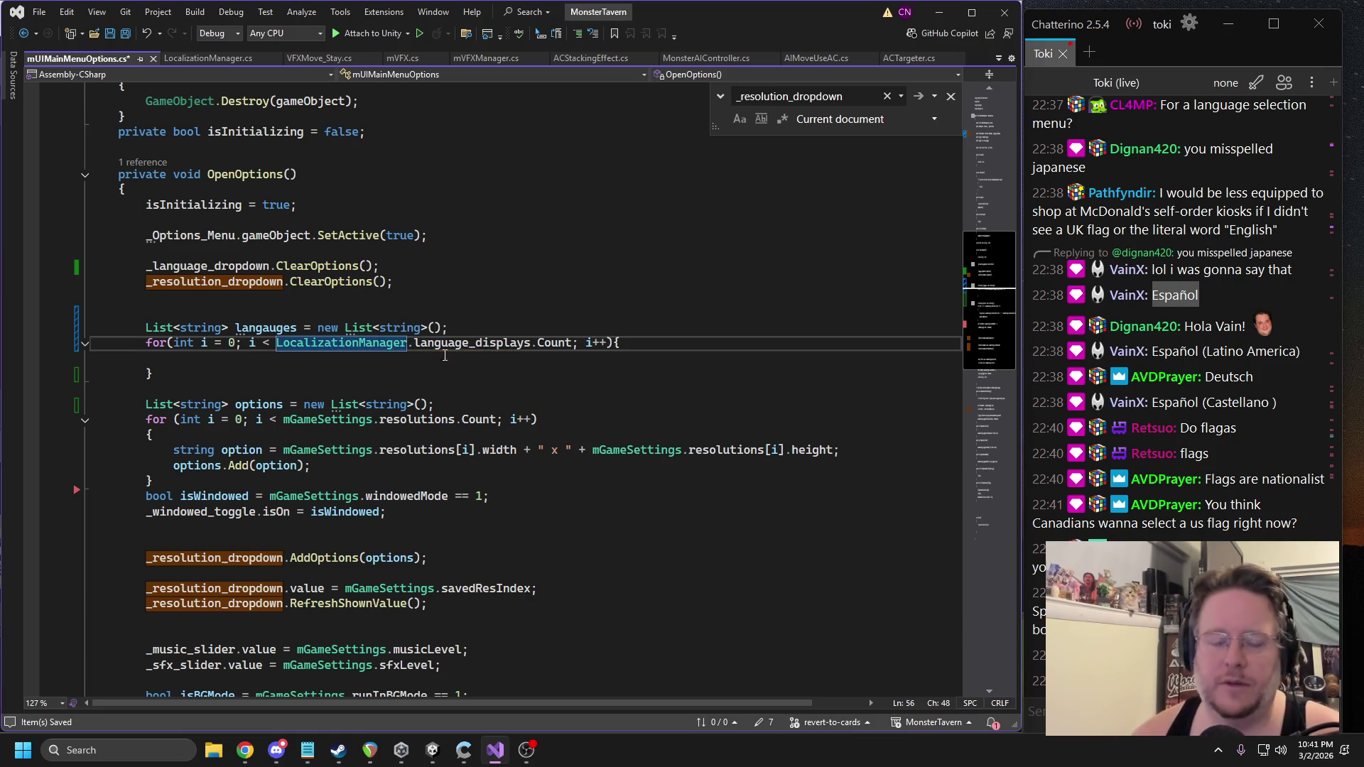
left_click(191, 377)
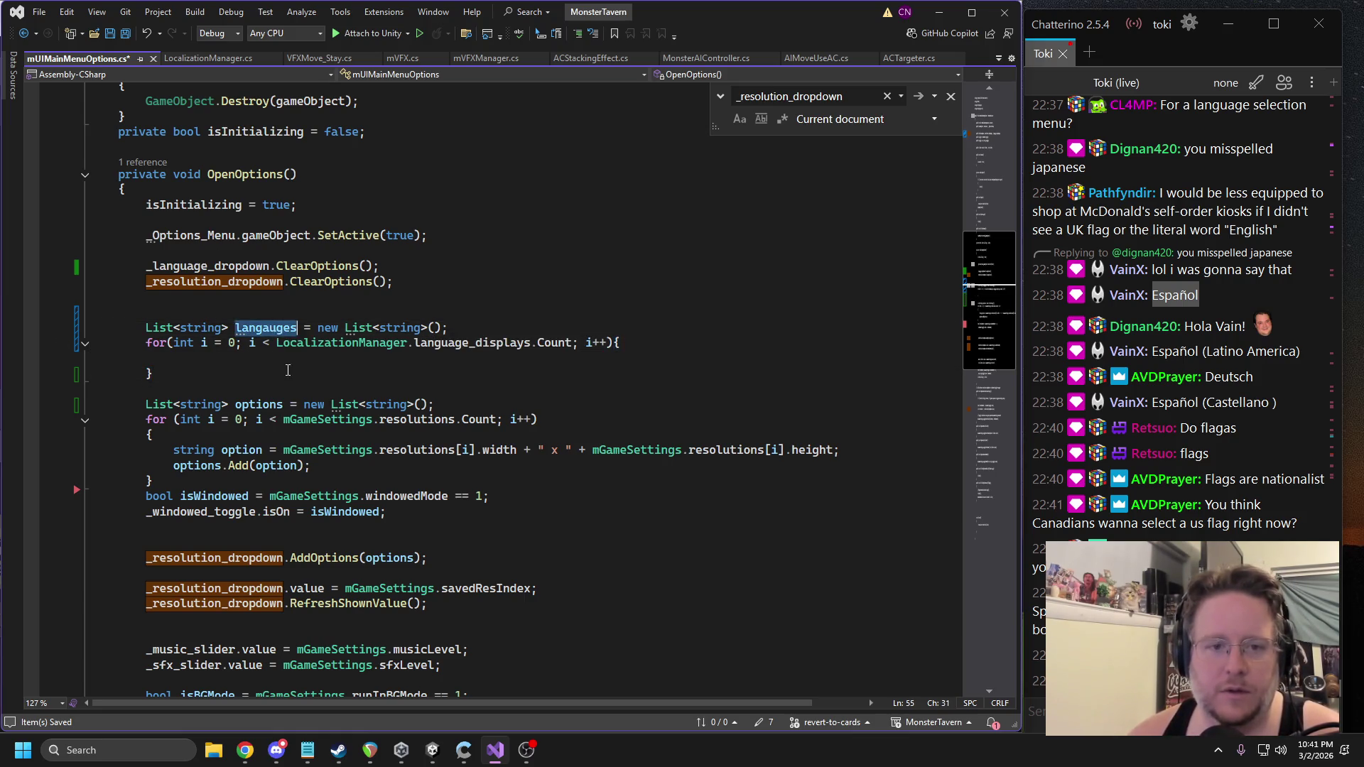
left_click(238, 360)
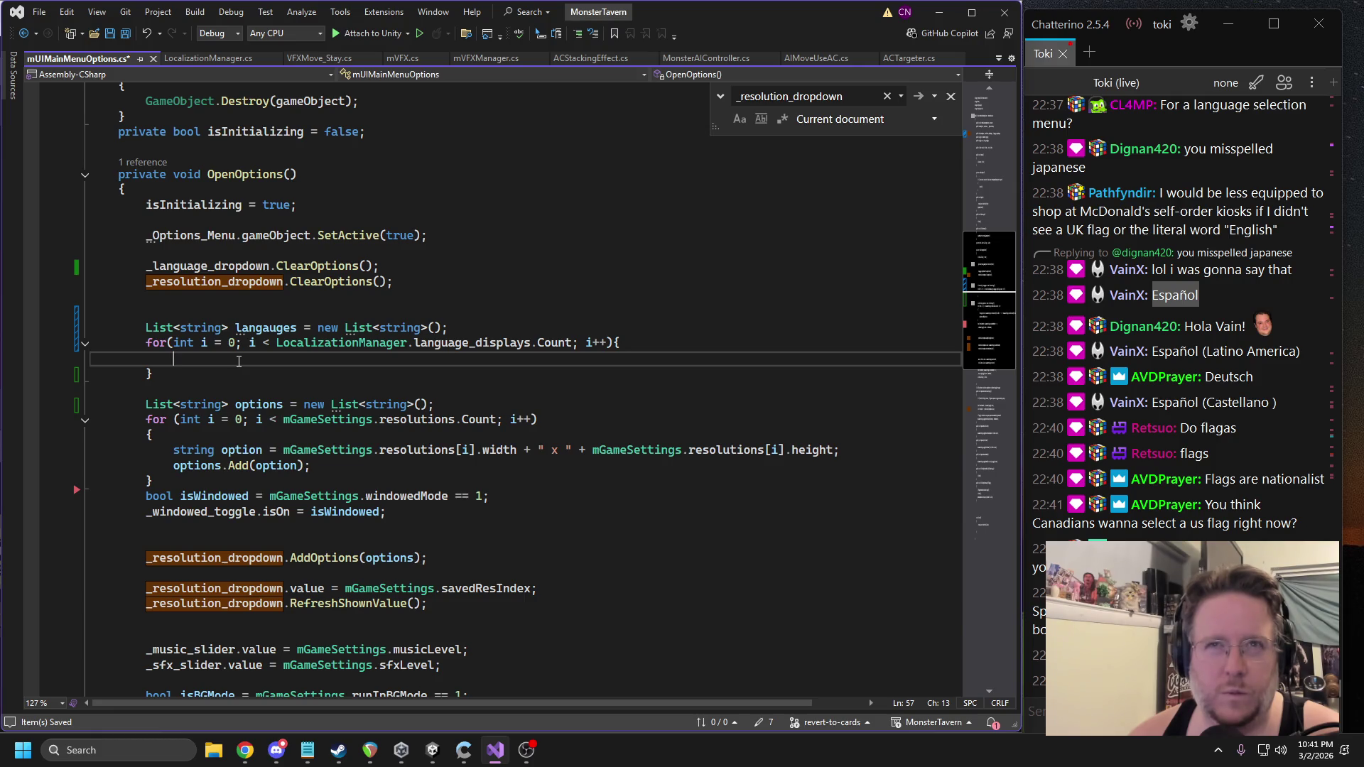
mouse_move(193, 373)
left_mouse_down()
mouse_move(71, 307)
mouse_move(103, 343)
mouse_move(186, 345)
mouse_move(212, 361)
left_mouse_up()
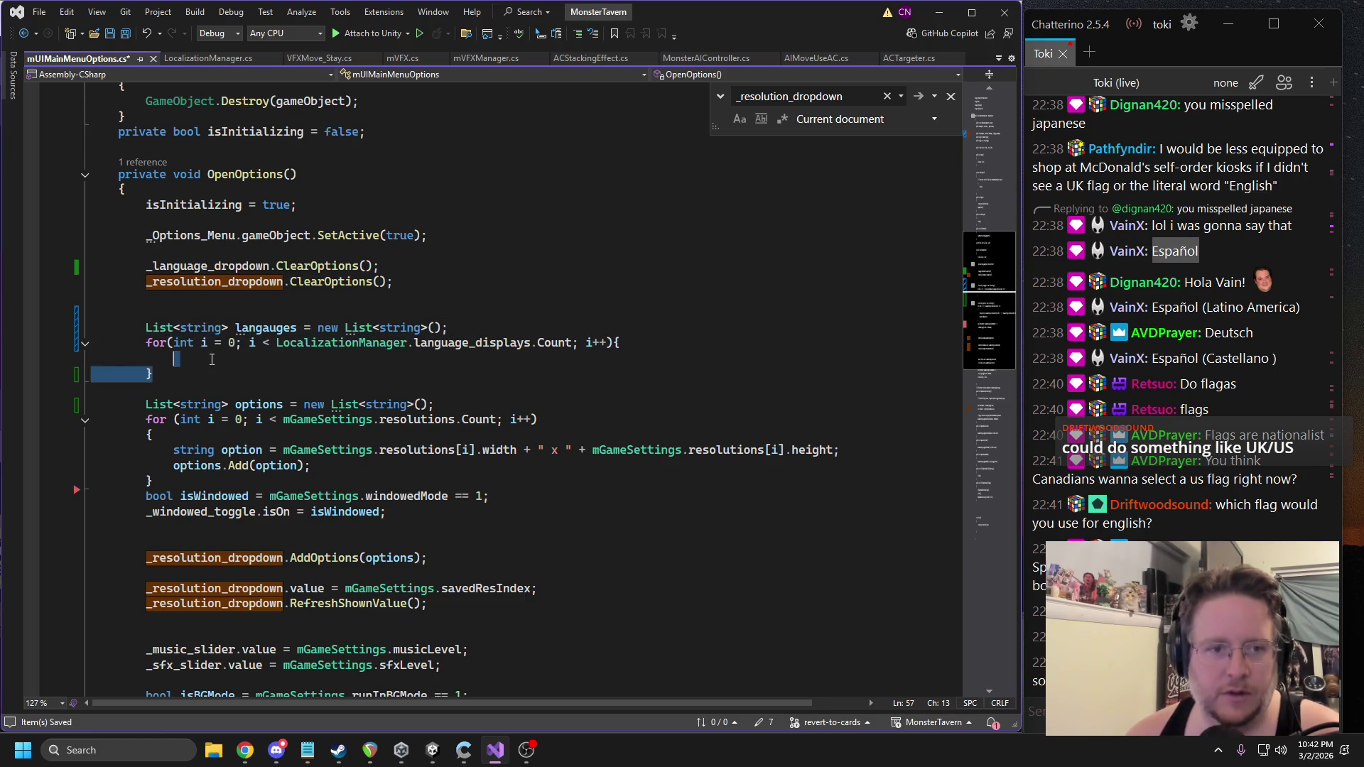
Replace the empty loop with copies of the resolution dropdown's AddOptions, savedResIndex and RefreshShownValue lines.
triple_click(209, 328)
key("Delete")
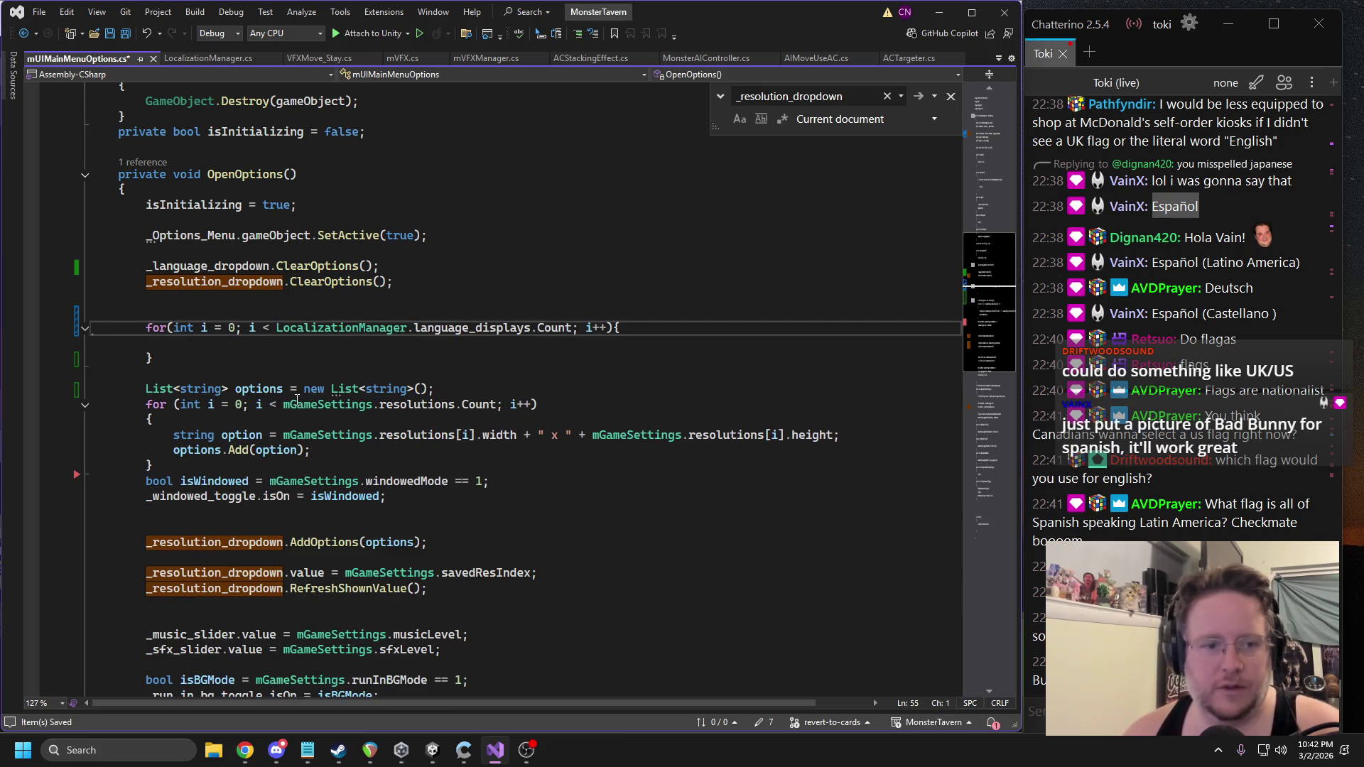
key("ctrl+z")
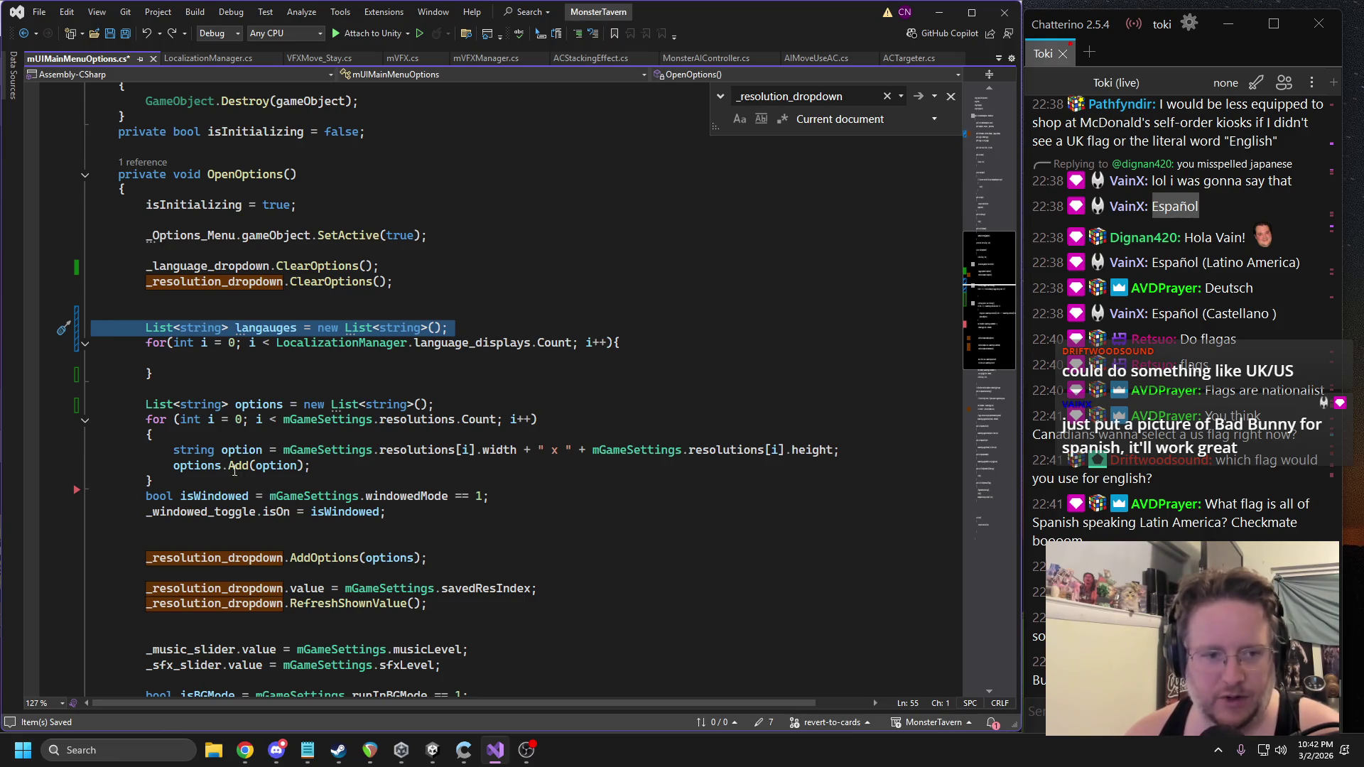
triple_click(351, 557)
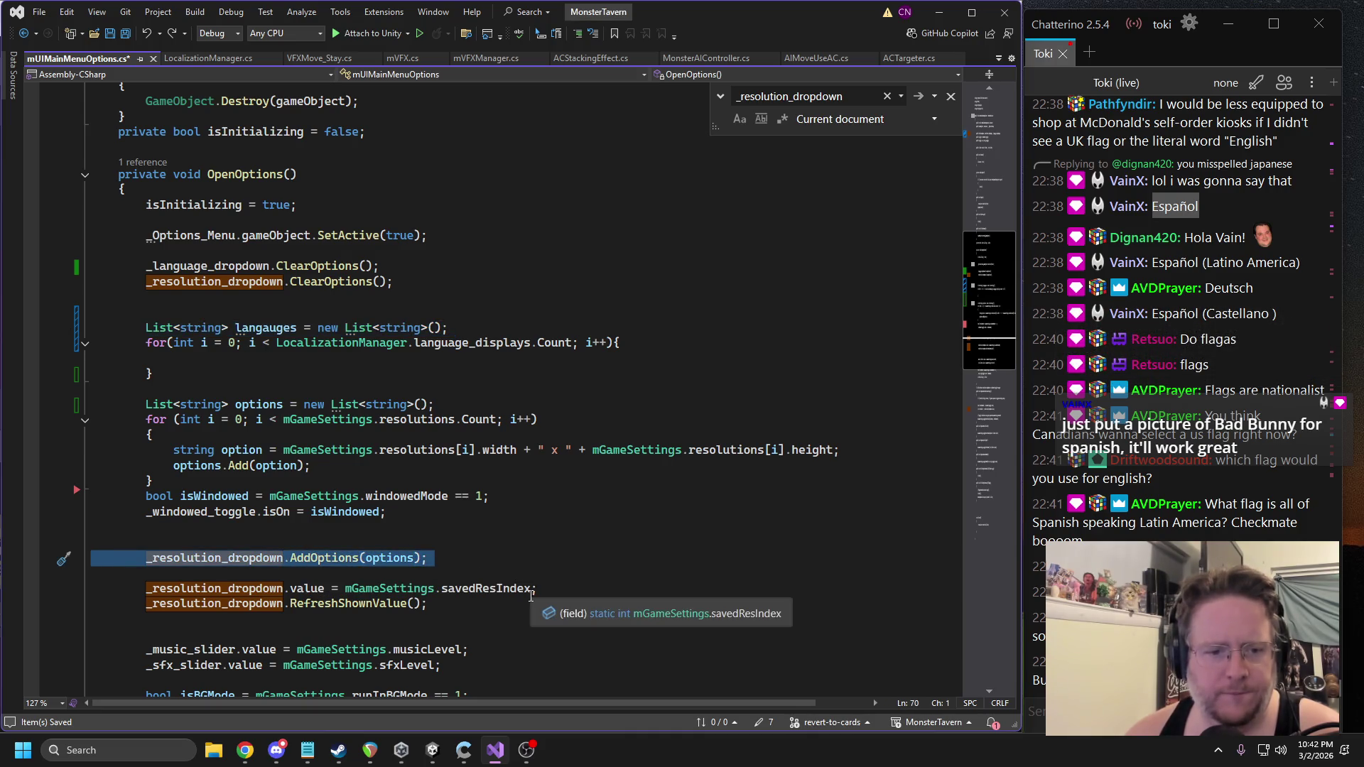
left_click_drag(434, 604, 19, 548)
key("ctrl+c")
mouse_move(190, 384)
left_mouse_down()
mouse_move(142, 343)
mouse_move(93, 328)
left_mouse_up()
left_click(167, 393)
mouse_move(154, 374)
left_mouse_down()
mouse_move(106, 368)
mouse_move(91, 342)
left_mouse_up()
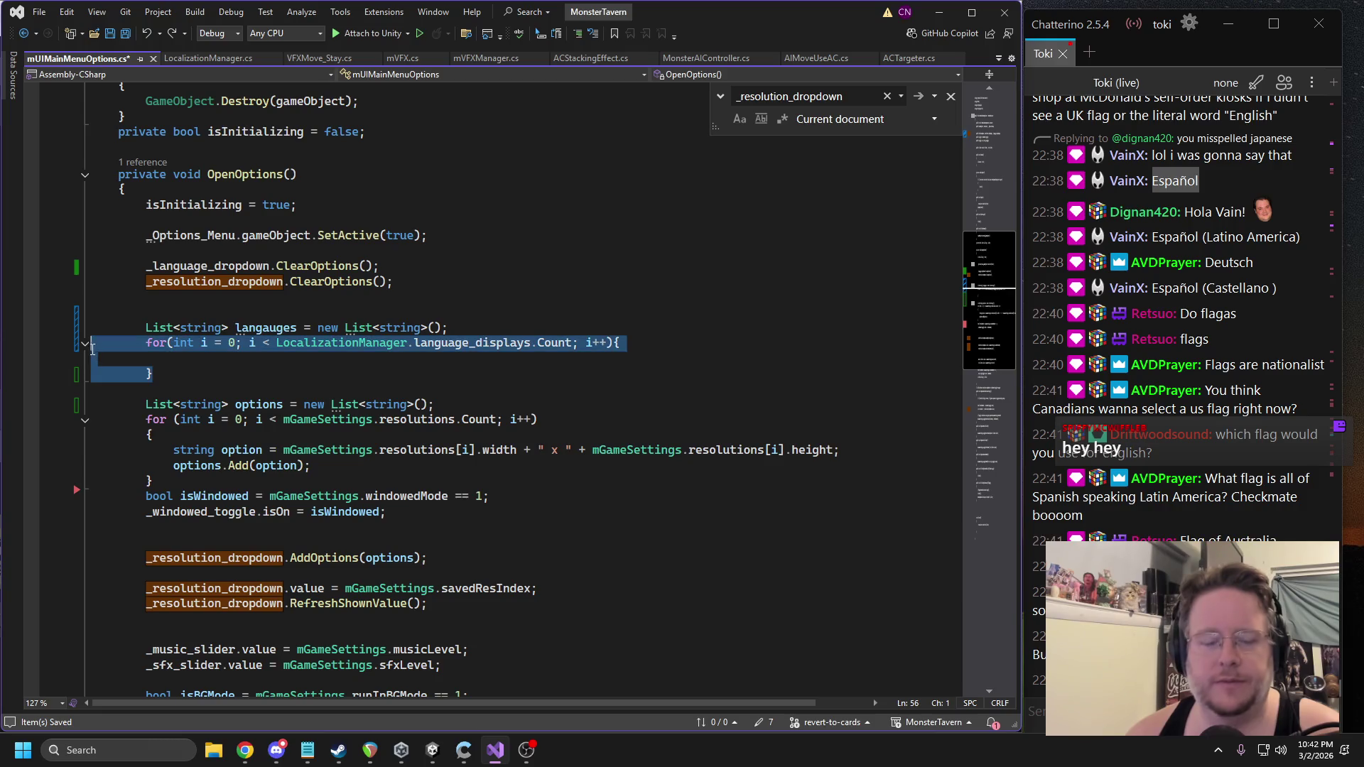
key("ctrl+v")
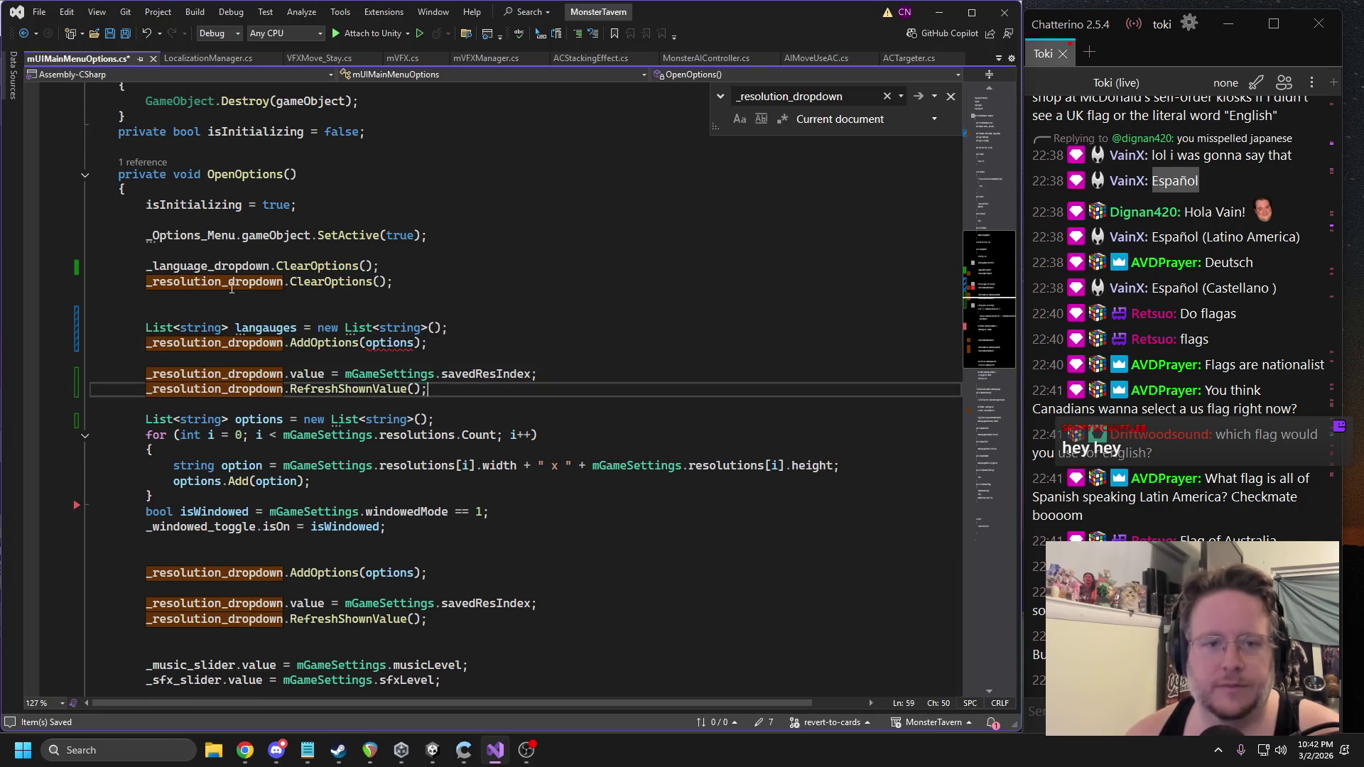
Move the ClearOptions line down beneath the pasted RefreshShownValue line.
left_click(231, 287)
left_click(195, 265)
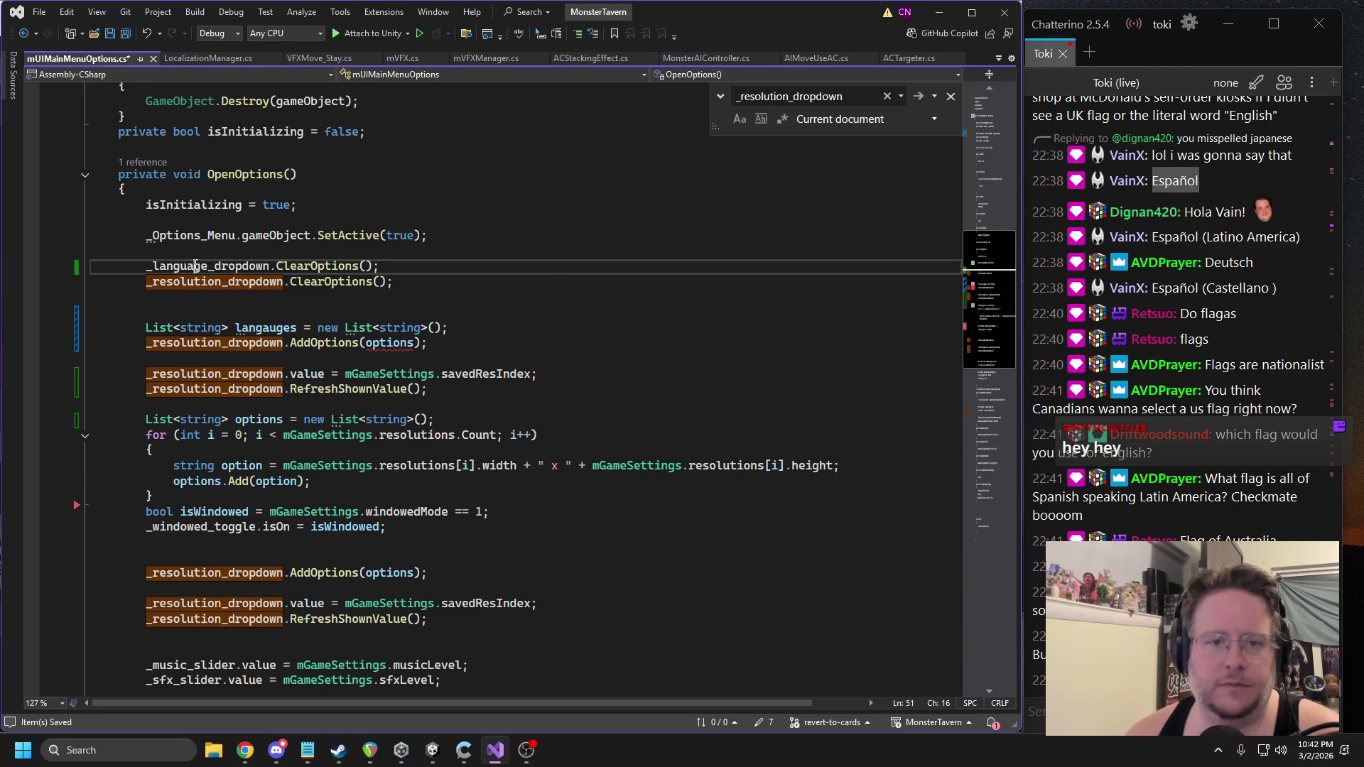
double_click(196, 266)
key("Down")
key("ctrl+x")
left_click(231, 393)
key("Return")
key("Return")
key("ctrl+v")
Rename _resolution_dropdown to _language_dropdown on the copied lines.
left_click(195, 265)
double_click(196, 265)
key("ctrl+c")
double_click(196, 328)
key("ctrl+v")
double_click(195, 358)
key("ctrl+v")
left_click(194, 374)
key("Tab")
key("Tab")
Pass LocalizationManager.language_displays as the language dropdown's AddOptions argument.
left_click(296, 298)
key("BackSpace")
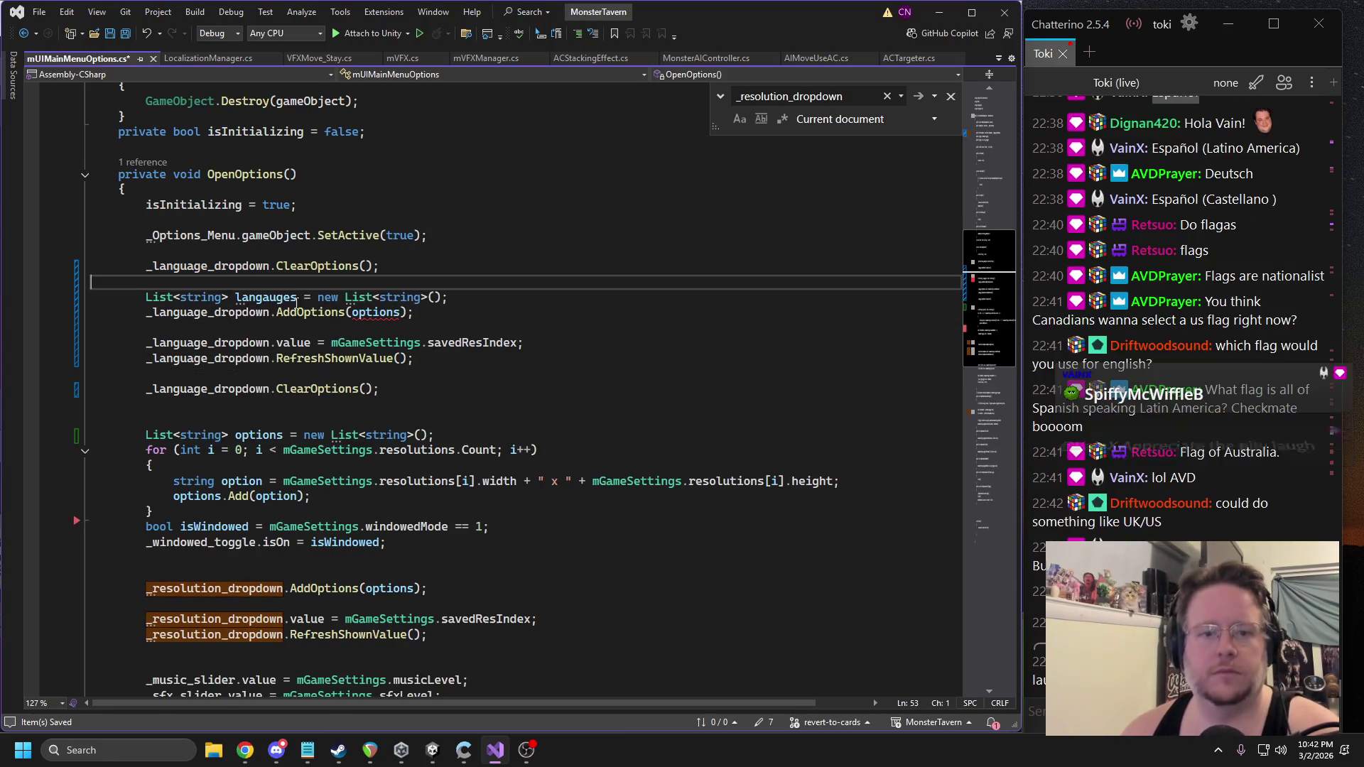
double_click(373, 313)
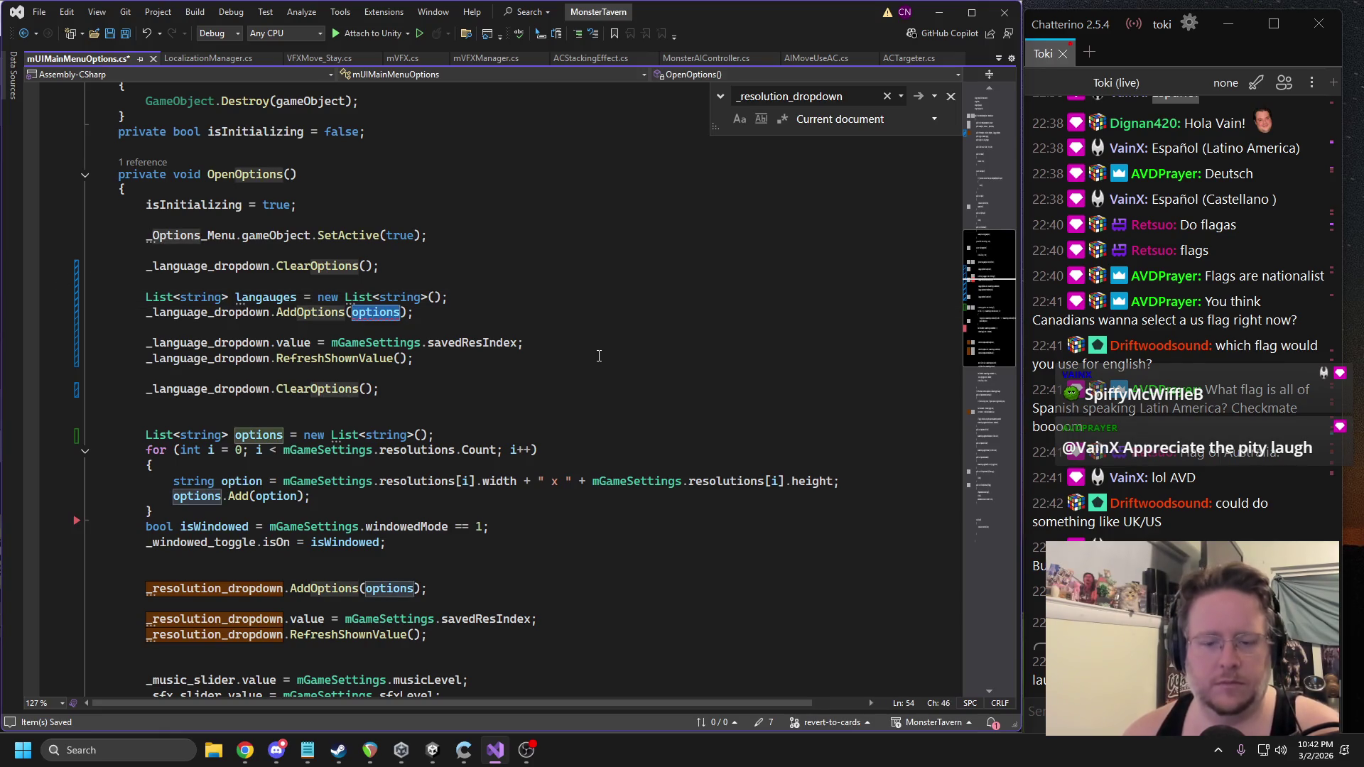
type("mlocal")
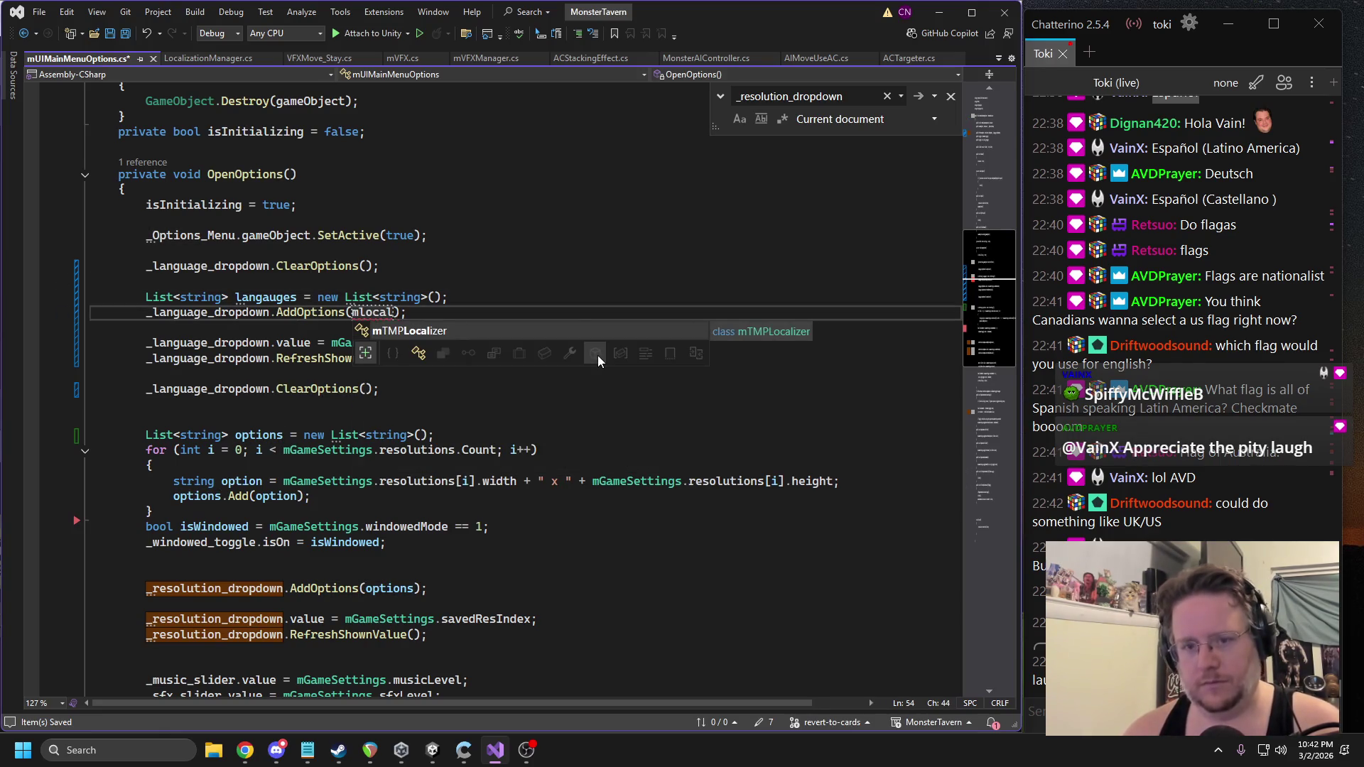
key("Tab")
key("ctrl+z")
key("BackSpace")
key("BackSpace")
key("BackSpace")
key("BackSpace")
key("BackSpace")
key("BackSpace")
type("loc")
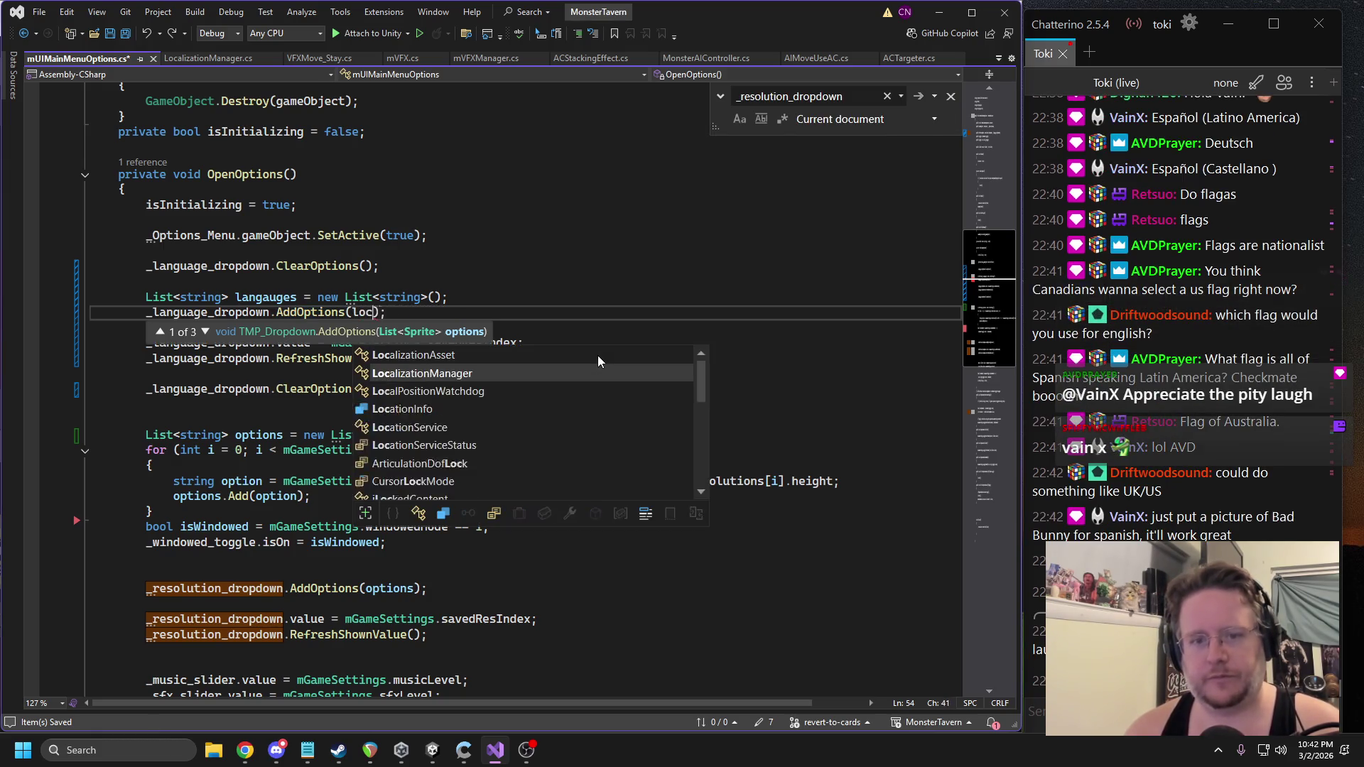
key("Tab")
type(".")
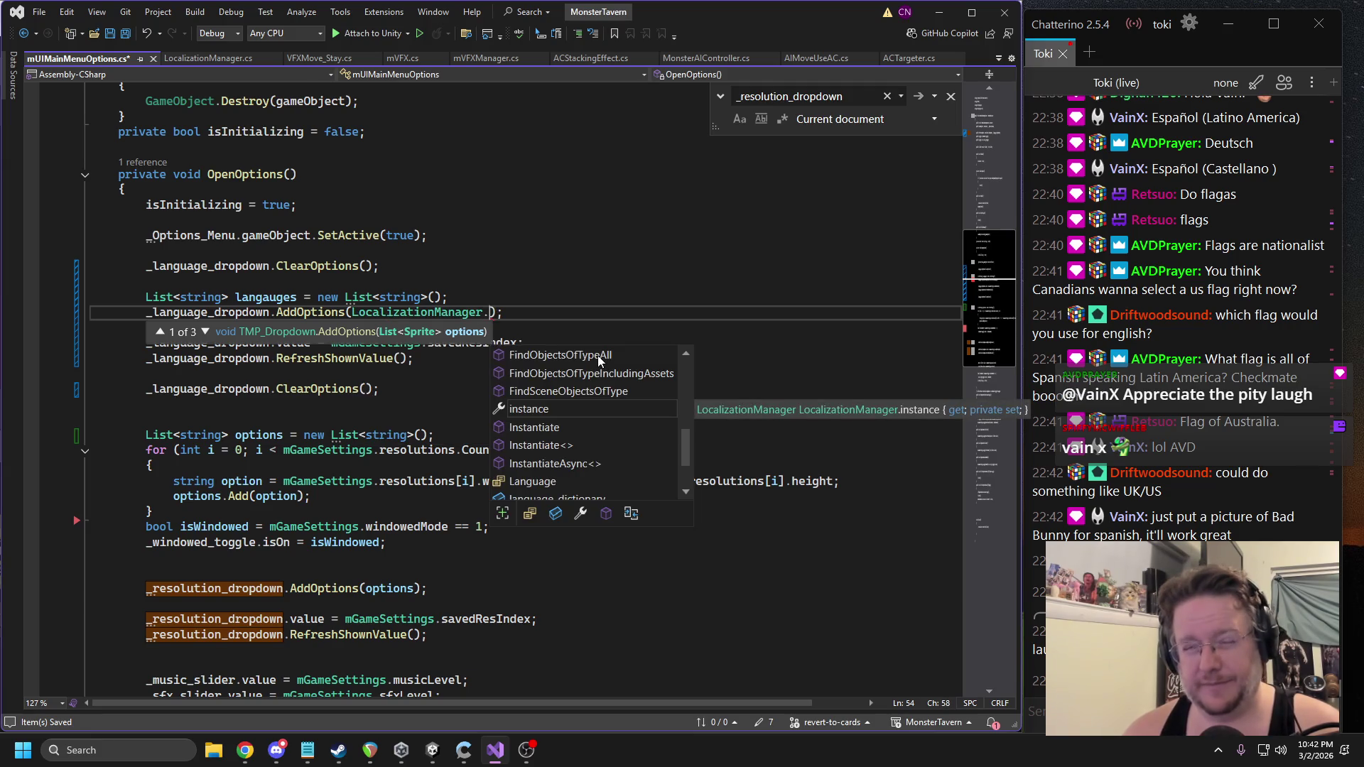
type("lang")
key("Down")
key("Tab")
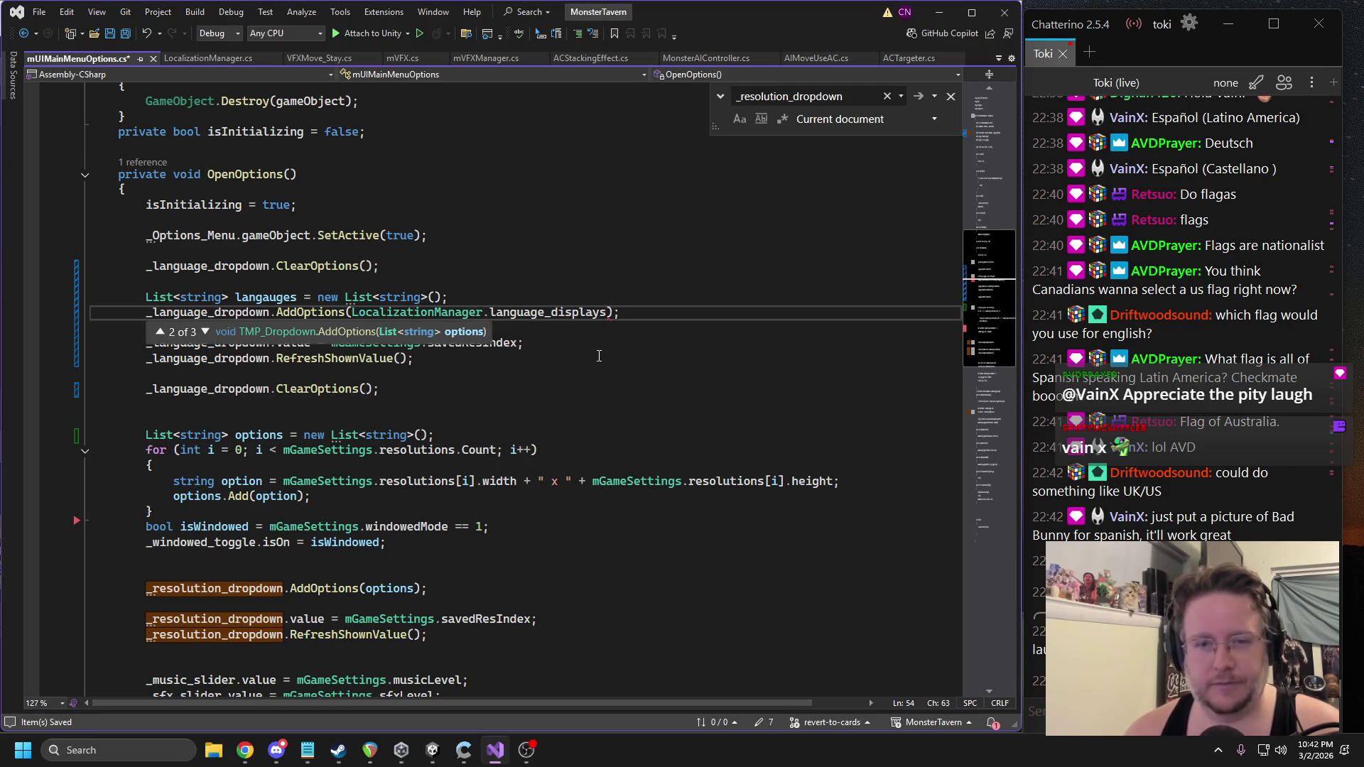
Delete the two blank lines around the language dropdown calls.
key("Escape")
key("Up")
key("Up")
key("Up")
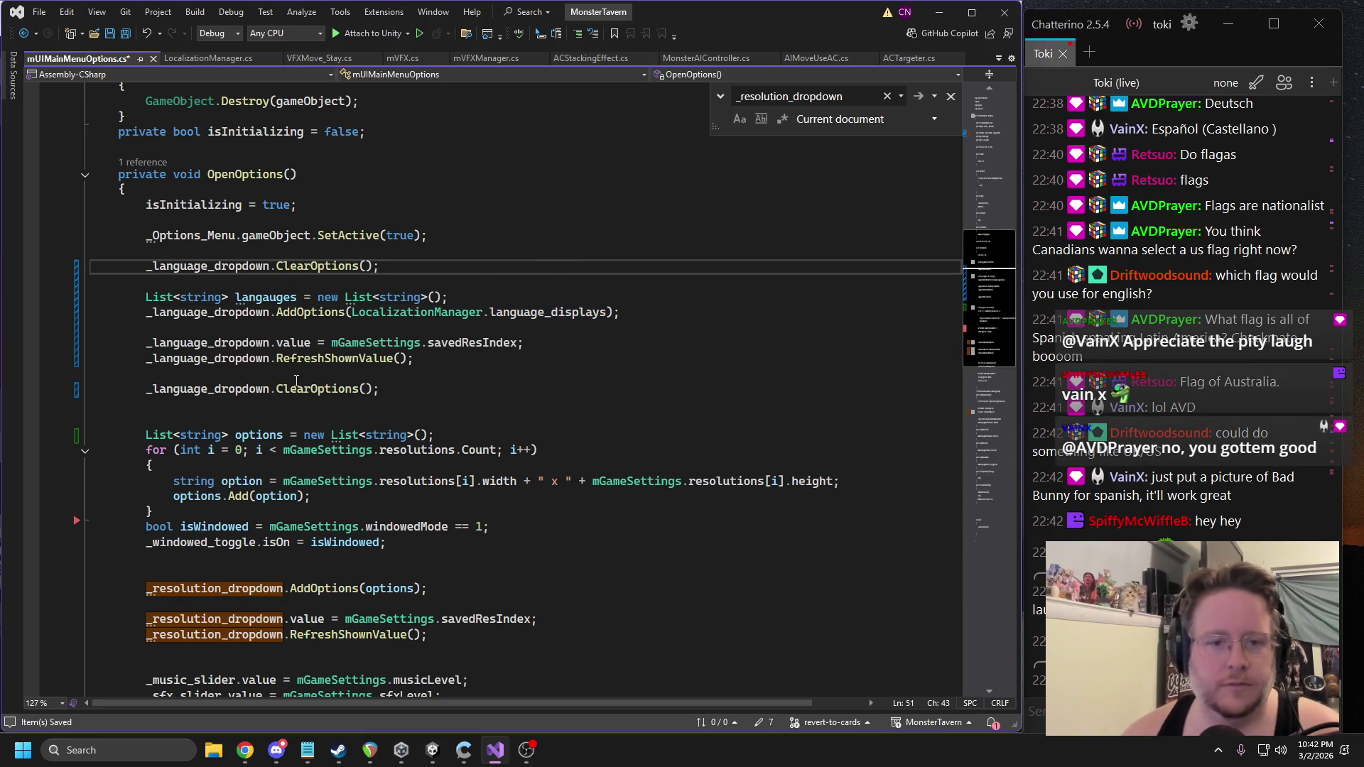
left_click(297, 377)
key("BackSpace")
key("Up")
key("Up")
key("BackSpace")
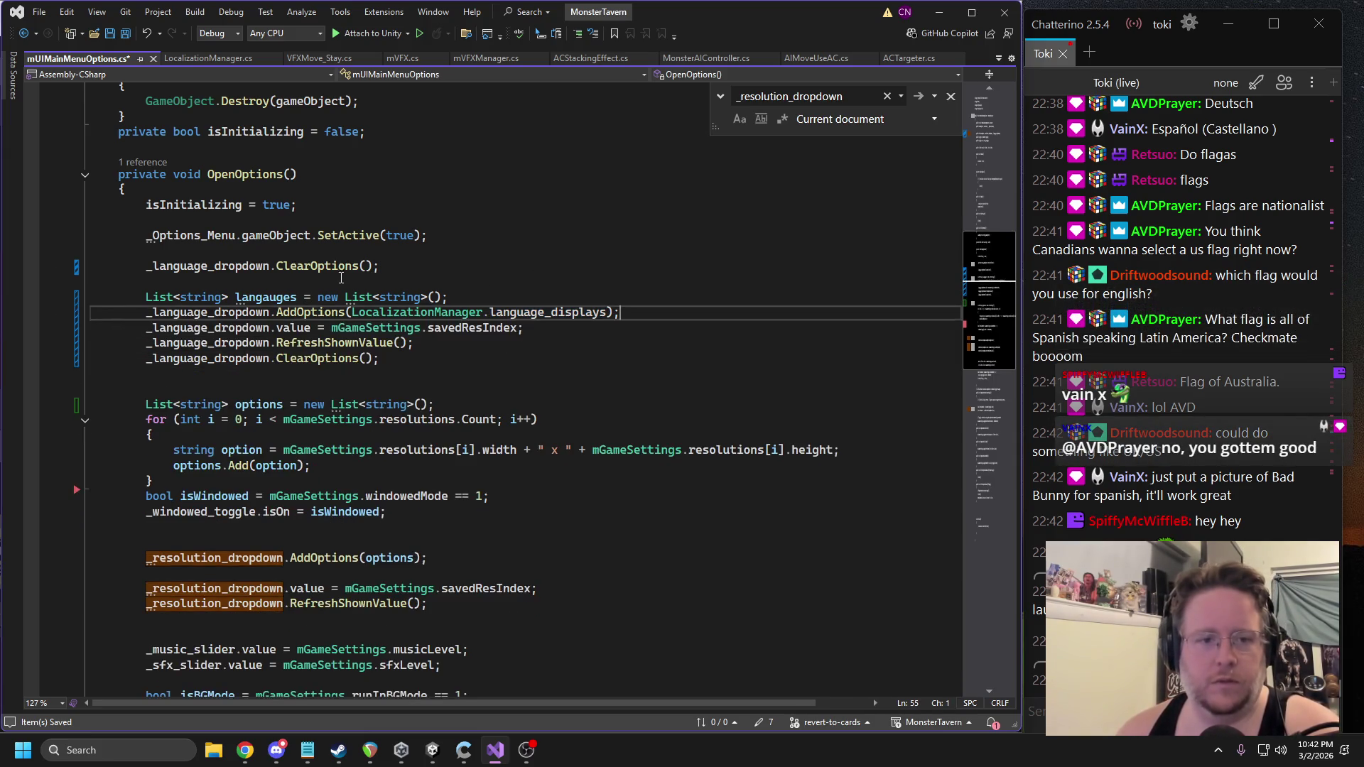
left_click(341, 274)
left_click(446, 747)
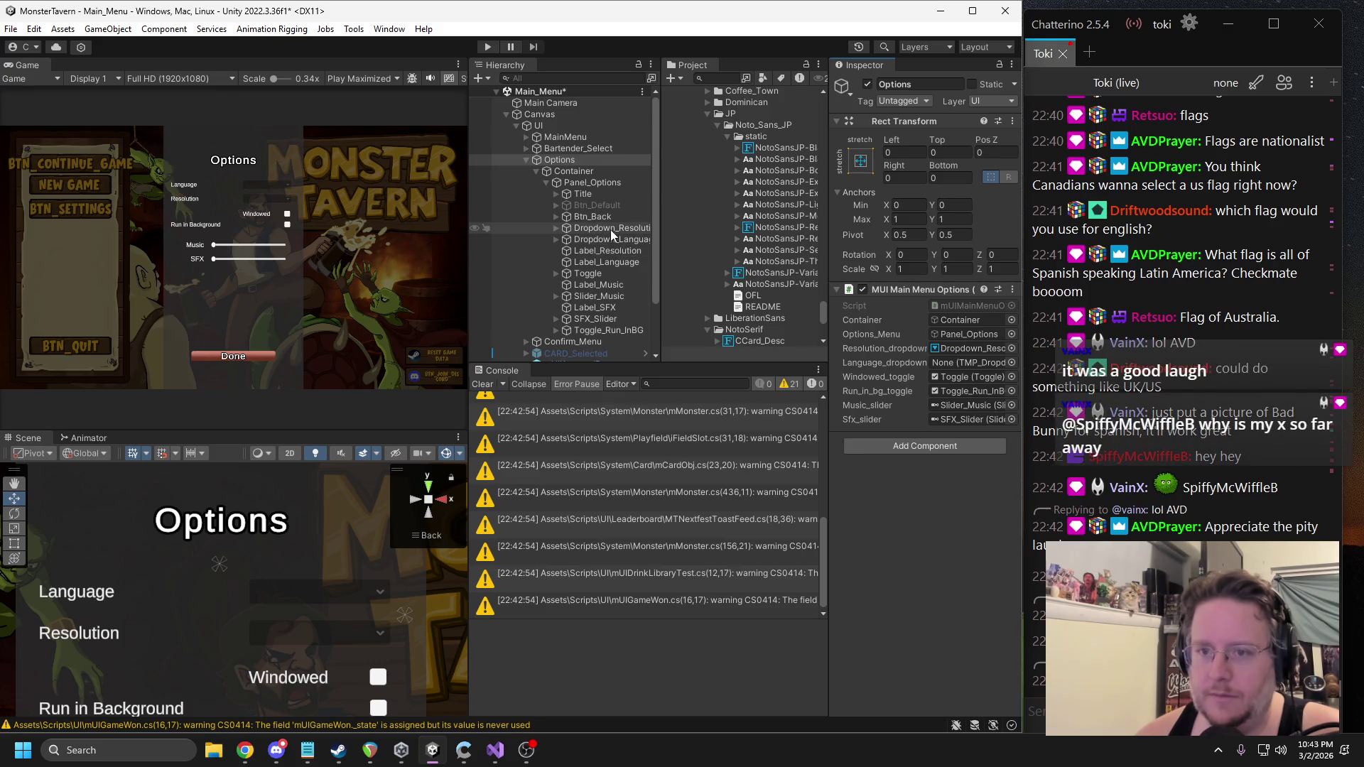
Assign the language dropdown in the Inspector, deactivate Options, then play and open Settings.
mouse_move(611, 239)
left_mouse_down()
mouse_move(952, 344)
mouse_move(960, 361)
left_mouse_up()
left_click(868, 84)
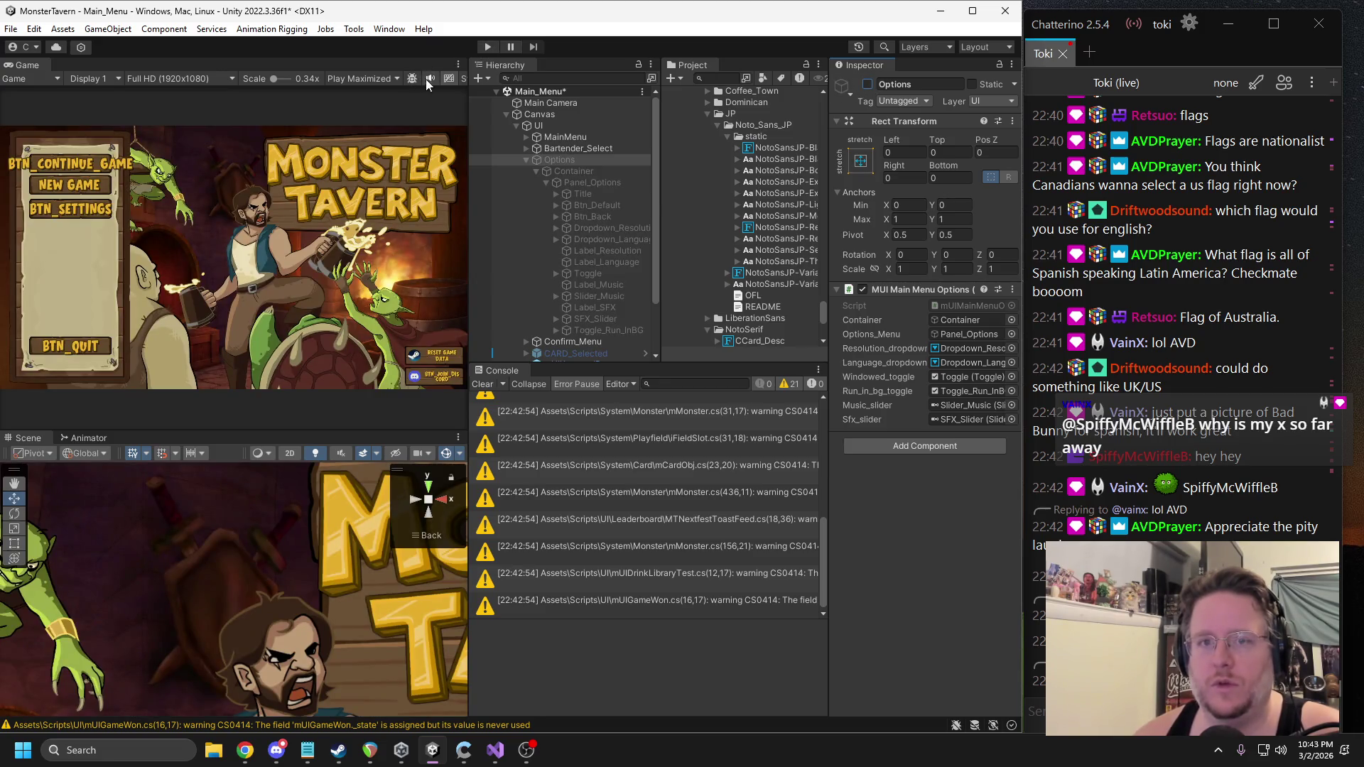
left_click(487, 46)
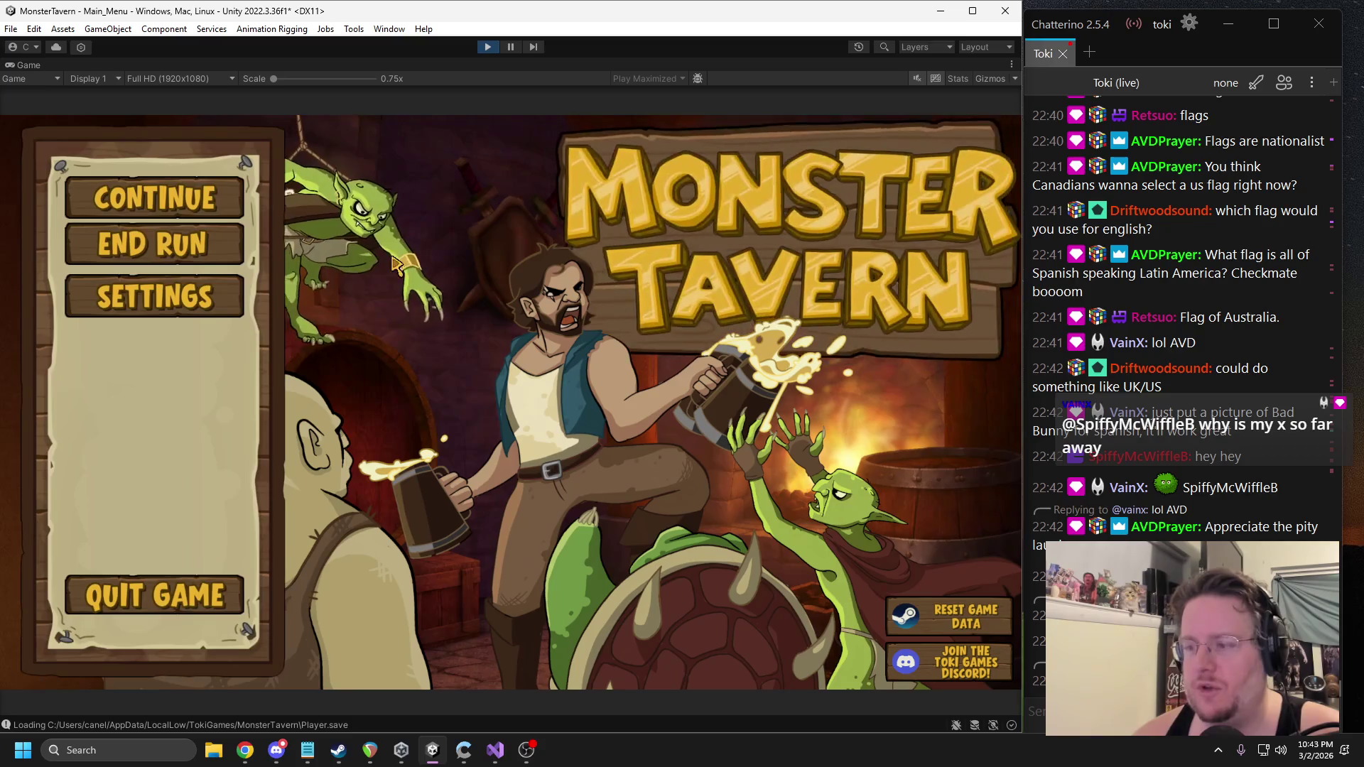
left_click(142, 296)
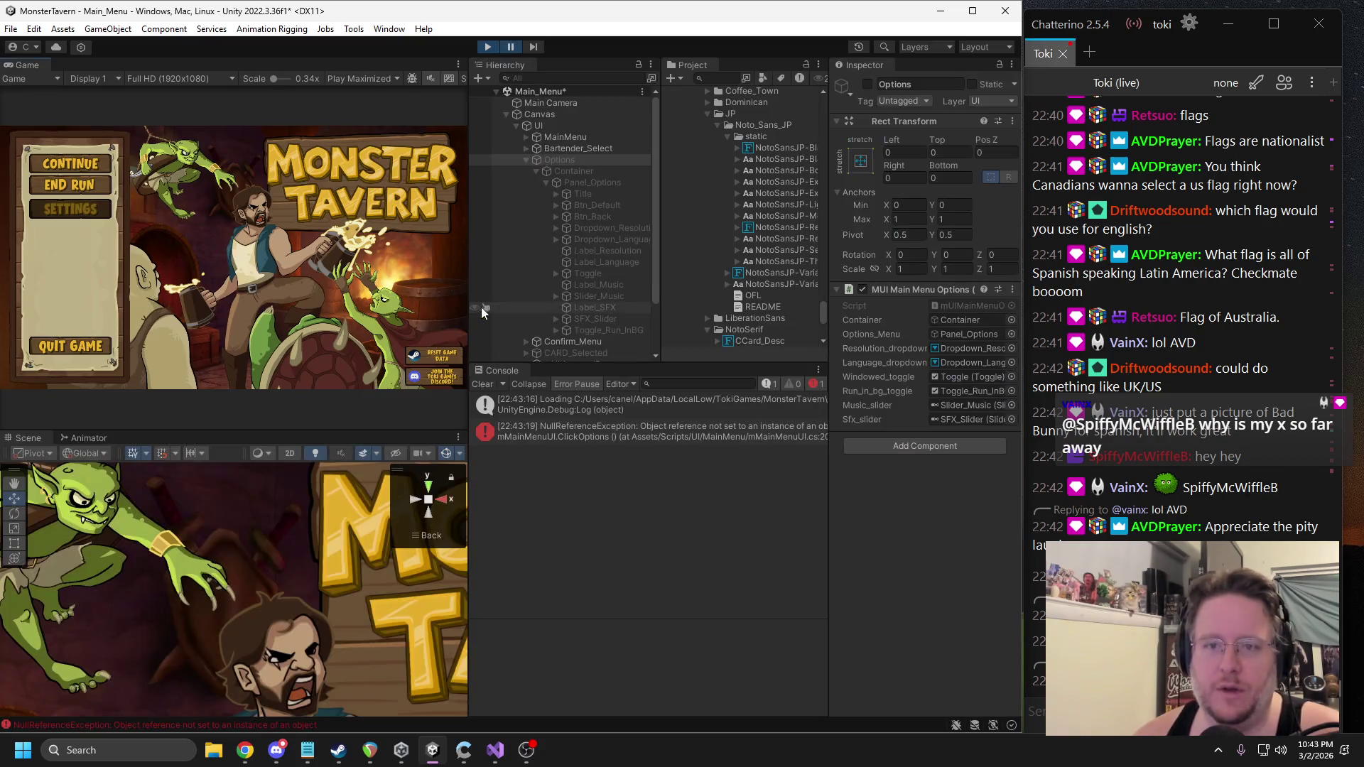
Stop Play and trace the NullReferenceException to ClickOptions in mMainMenuUI.
left_click(488, 46)
left_click(582, 427)
double_click(582, 424)
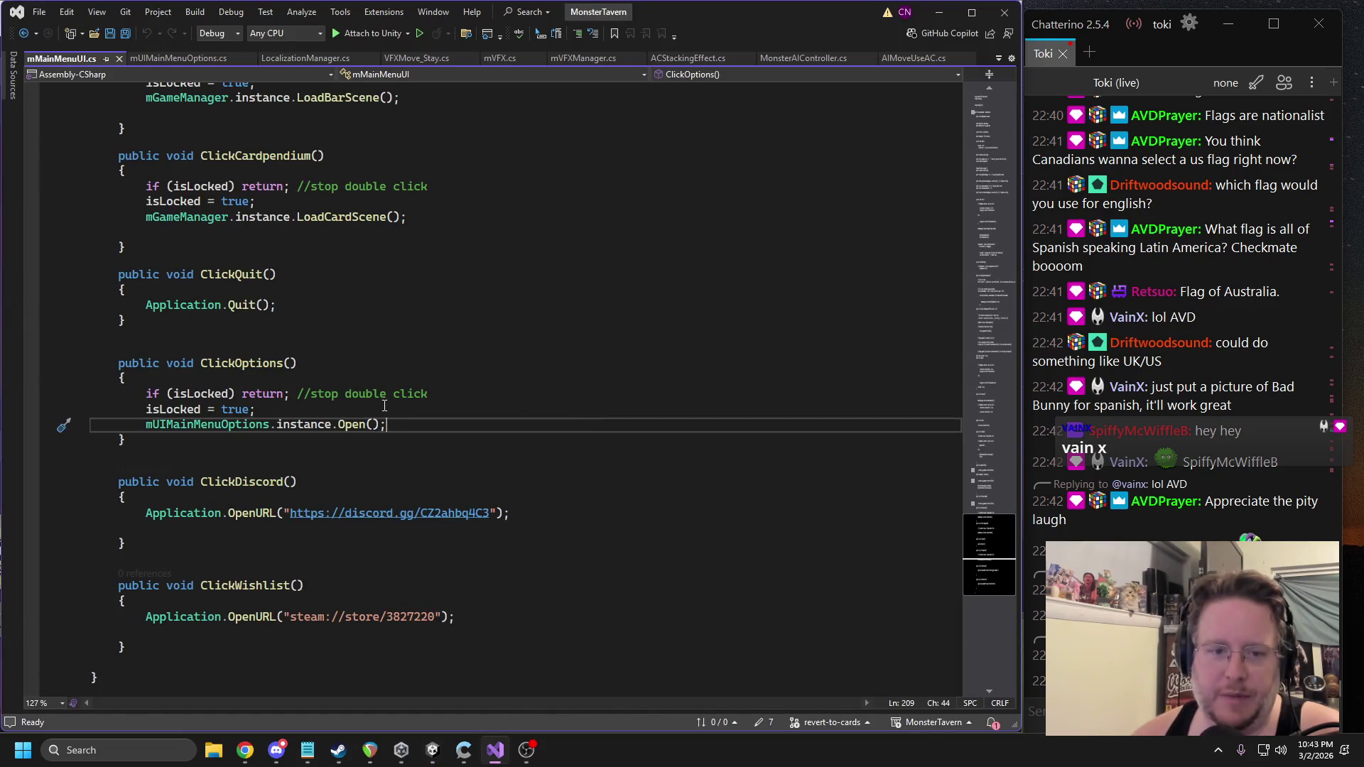
left_click(433, 751)
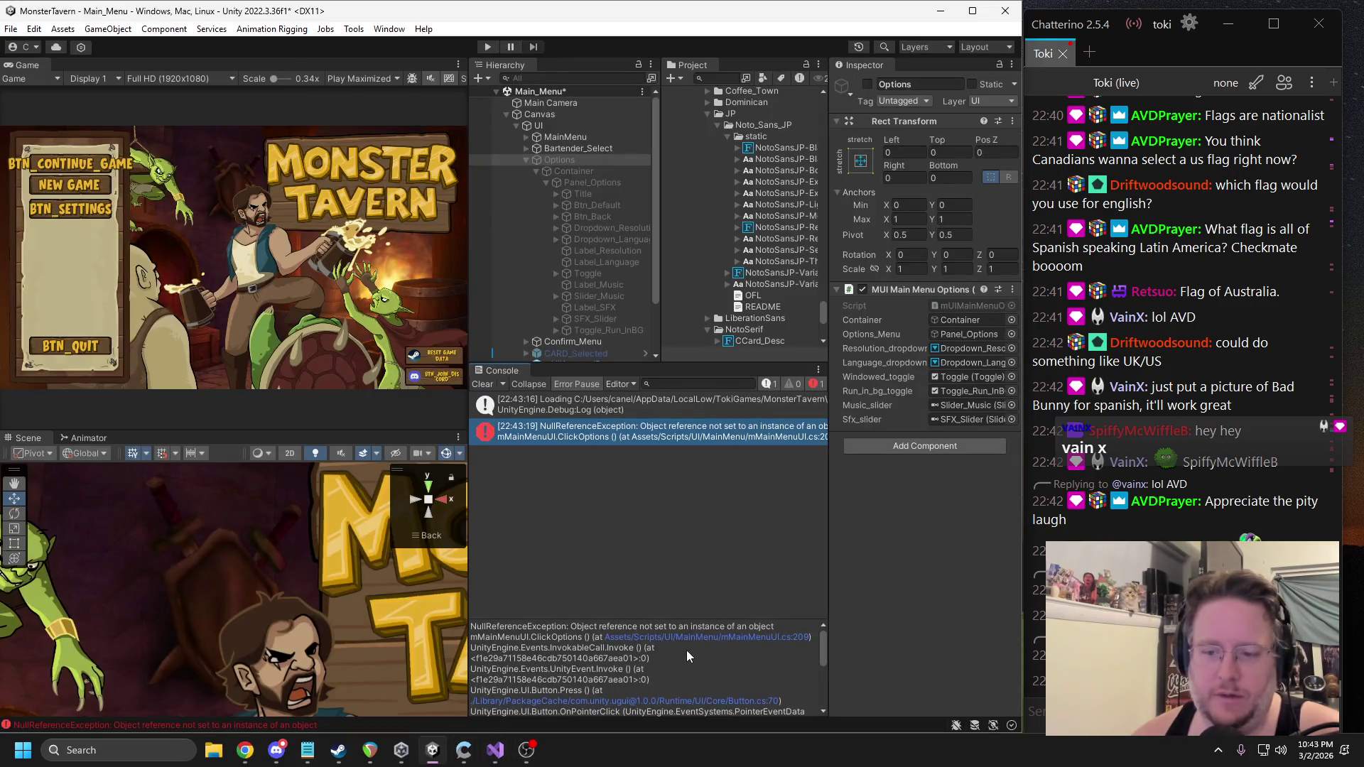
left_click(801, 638)
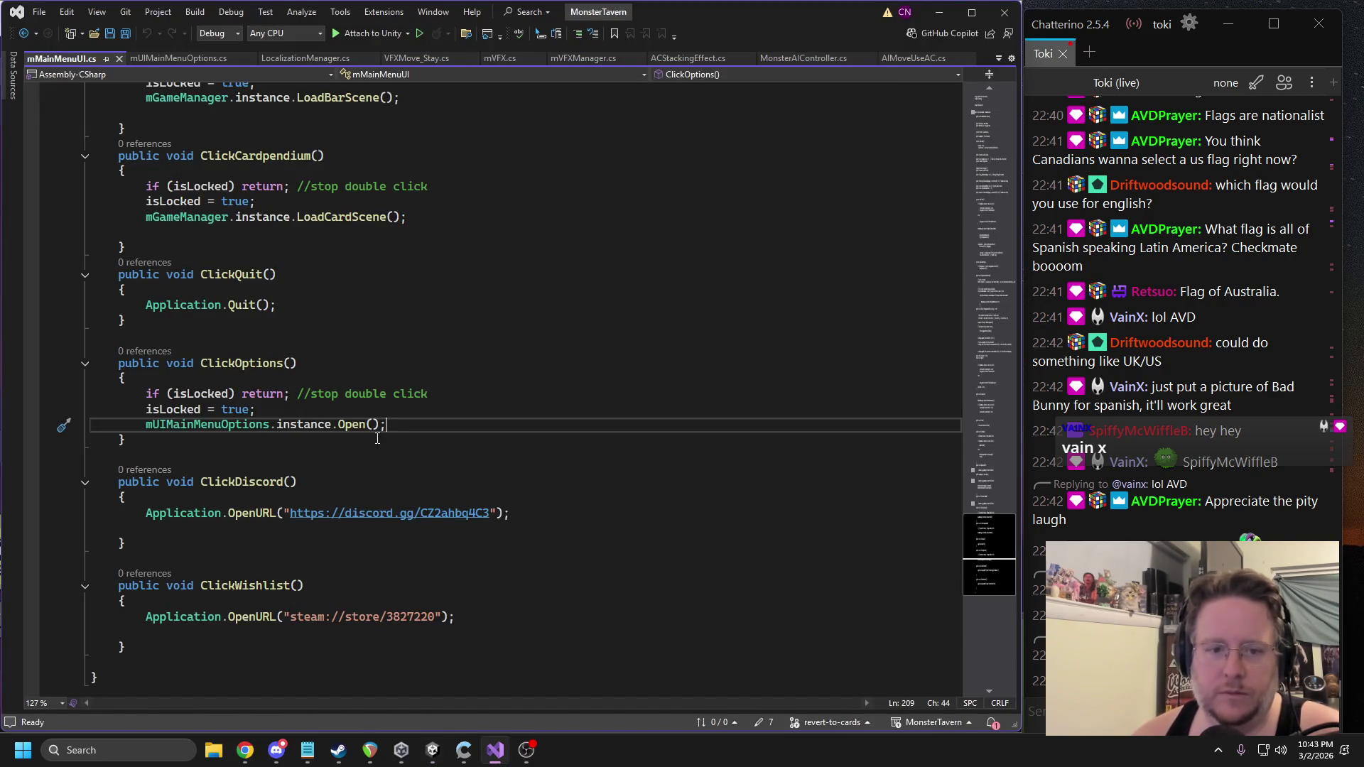
double_click(215, 424)
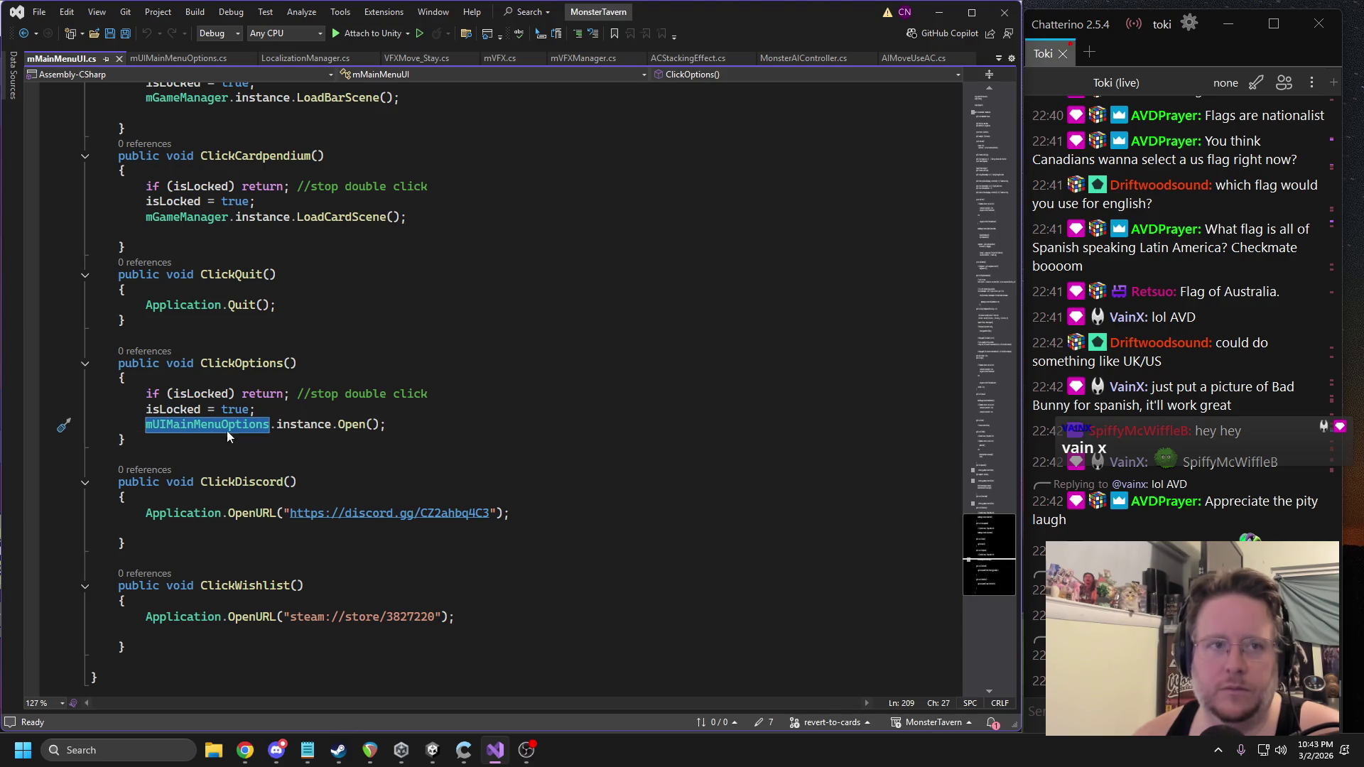
scroll(391, 367, "up", 3)
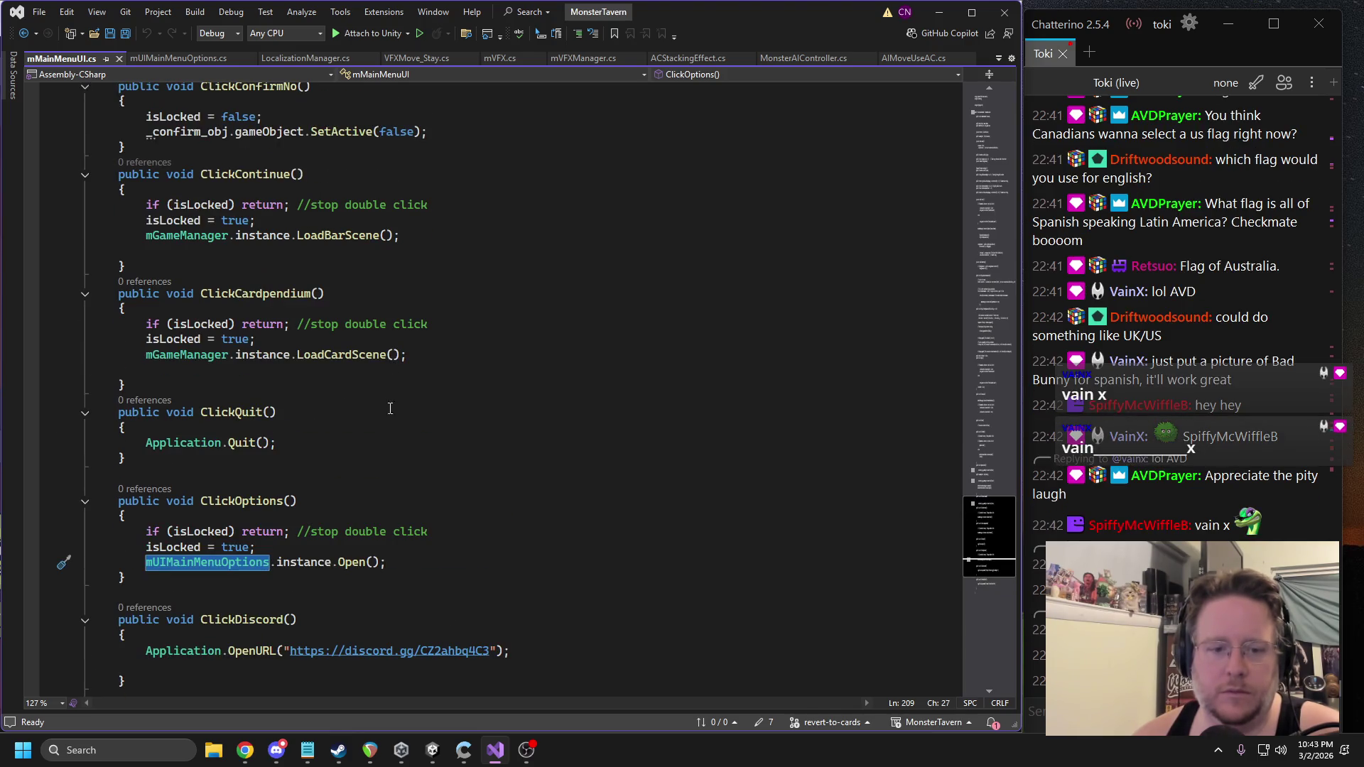
left_click(432, 751)
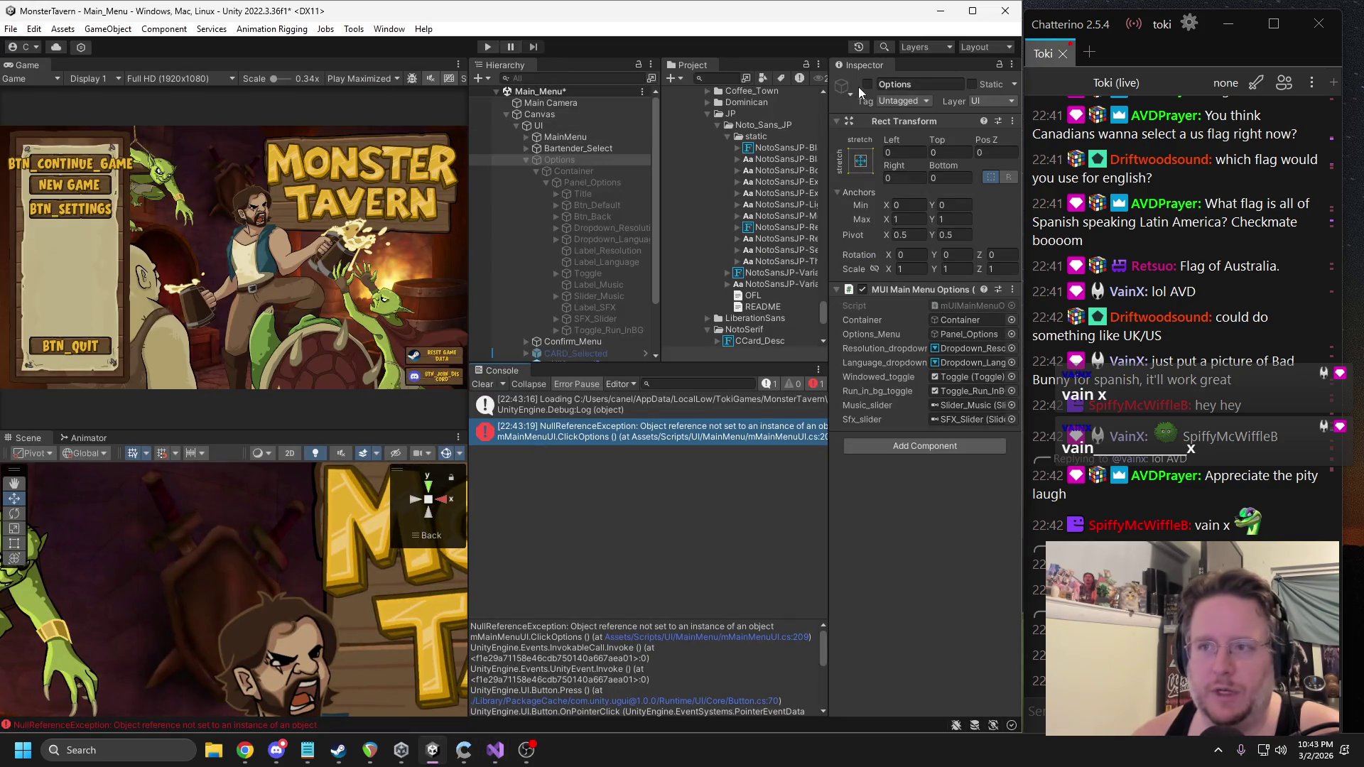
Re-enable Options, deactivate its Container, and rerun the game to check the Language row.
left_click(868, 86)
left_click(569, 172)
left_click(868, 84)
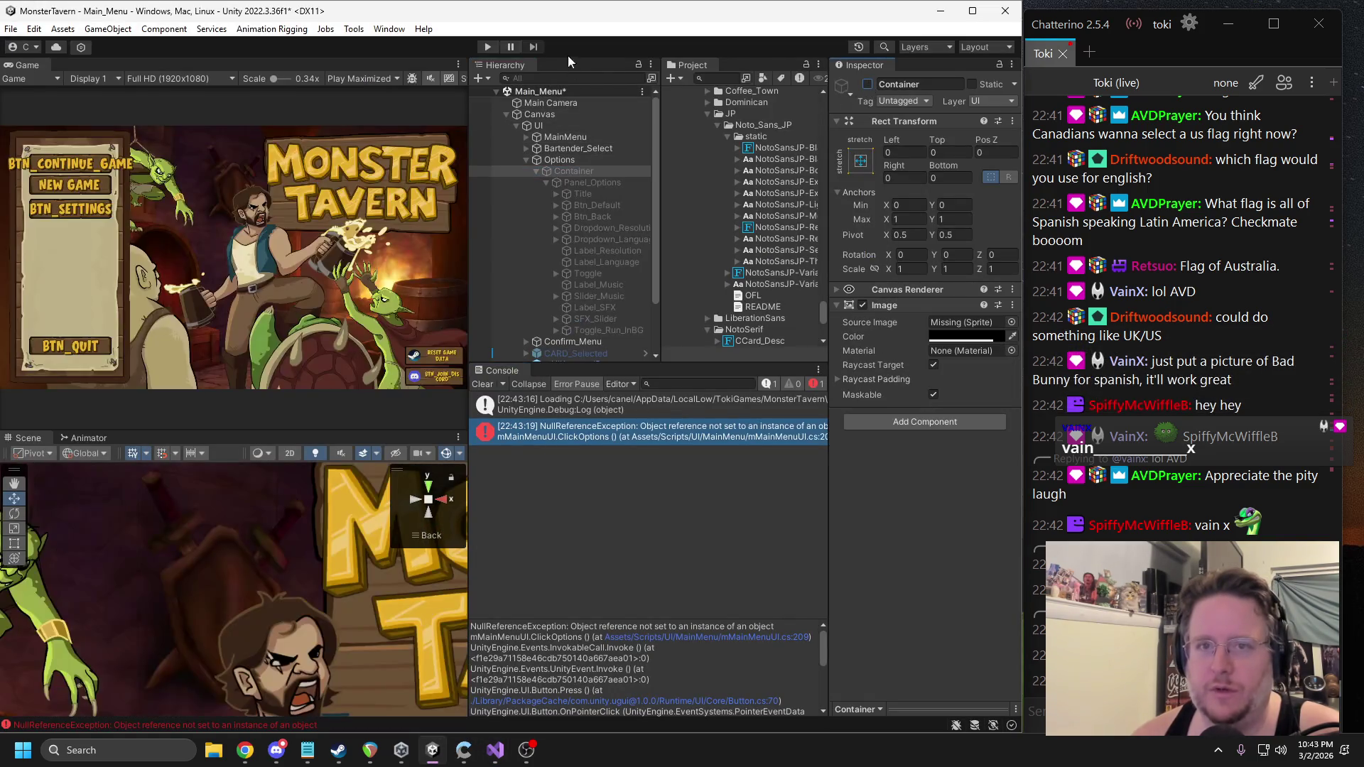
left_click(488, 47)
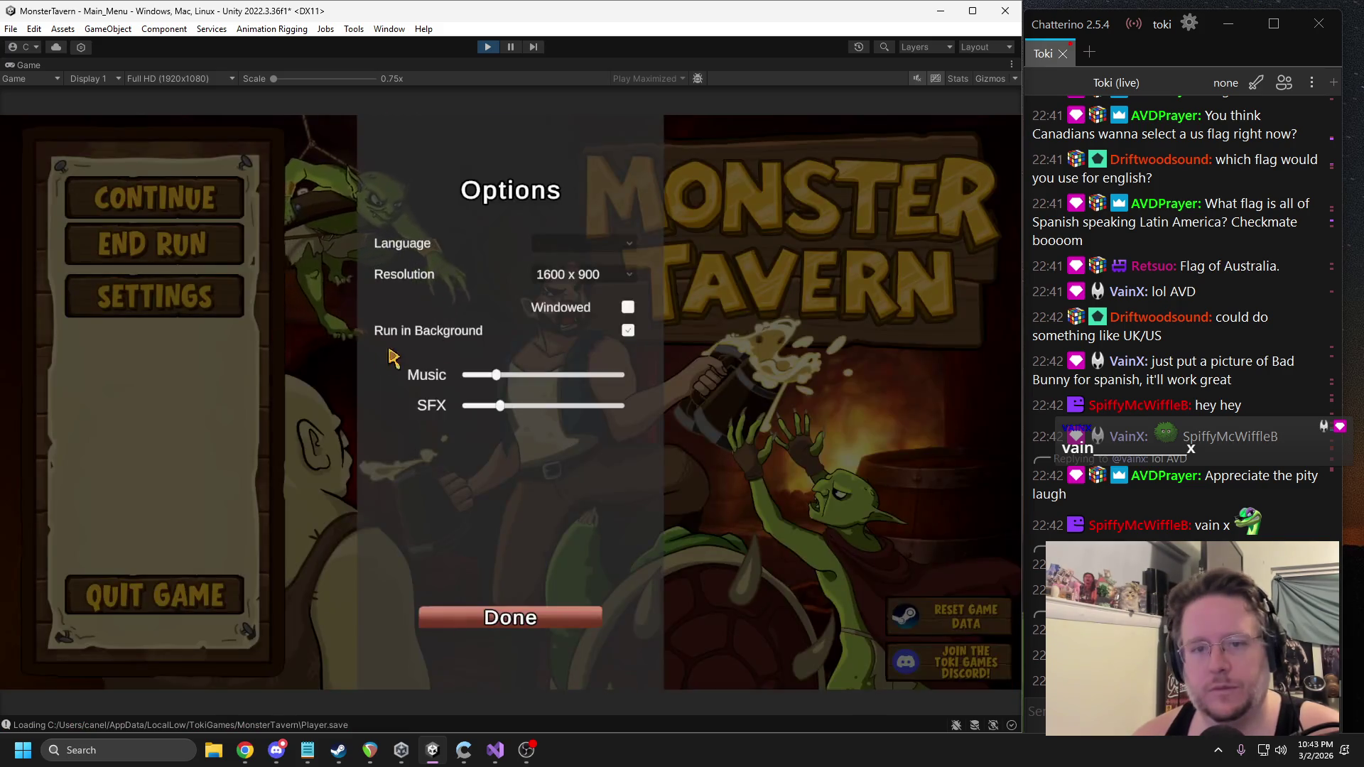
left_click(489, 50)
left_click(495, 751)
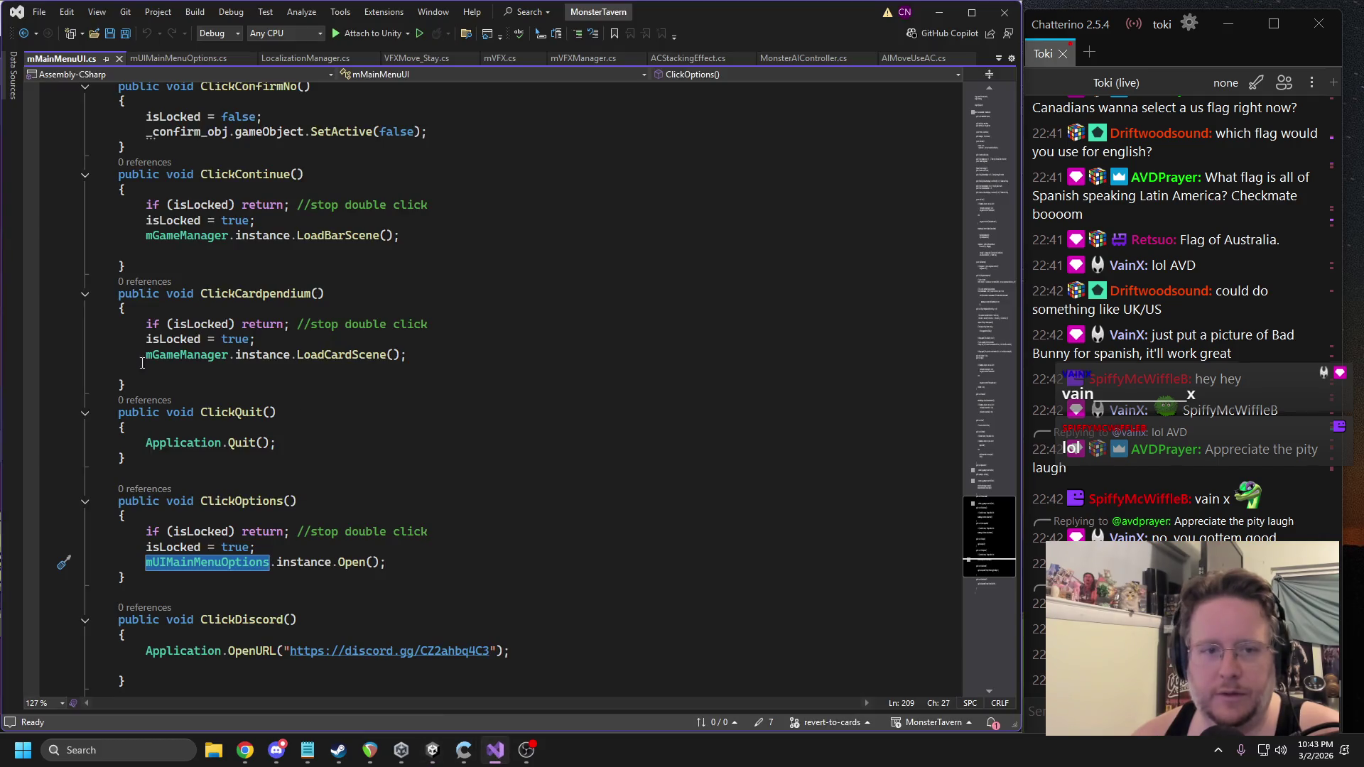
Inspect the AddOptions definition and the language_displays declaration from OpenOptions.
left_click(147, 61)
scroll(216, 230, "up", 1)
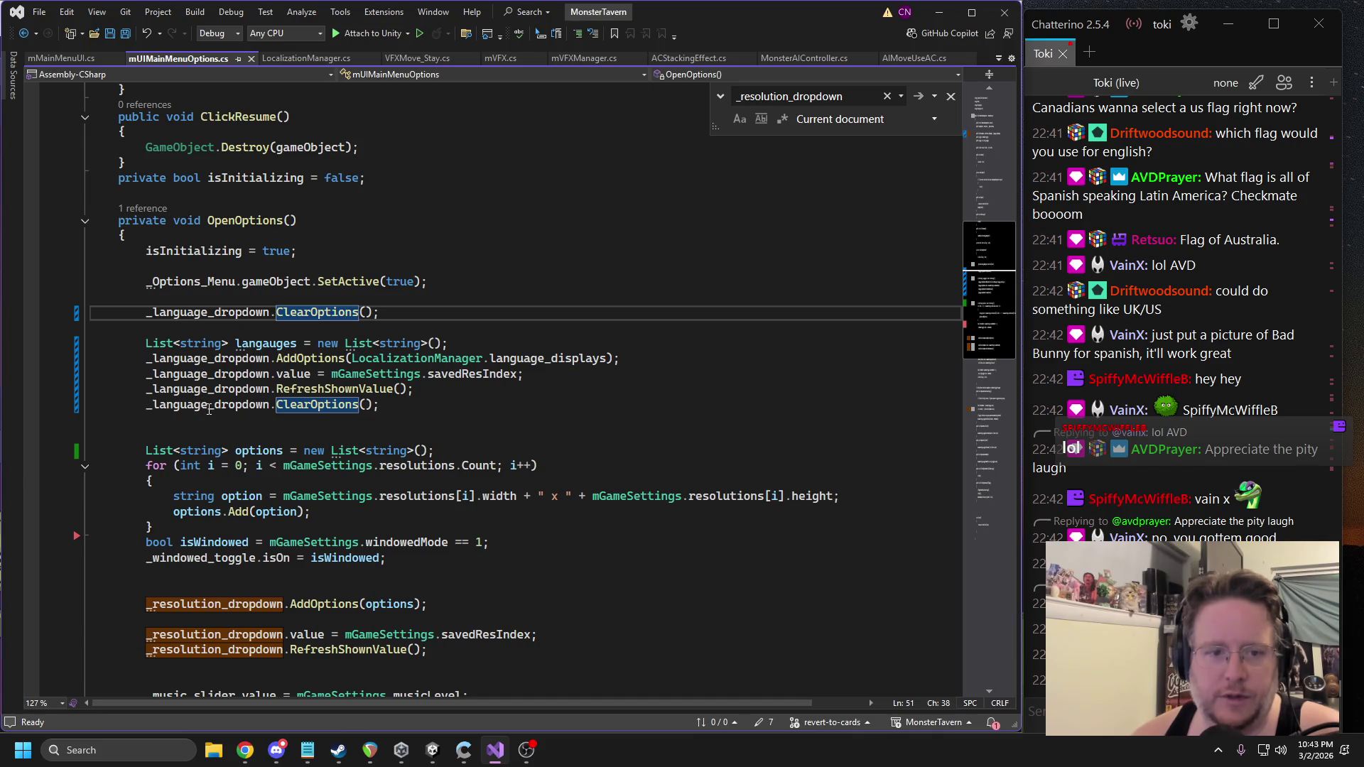
double_click(208, 408)
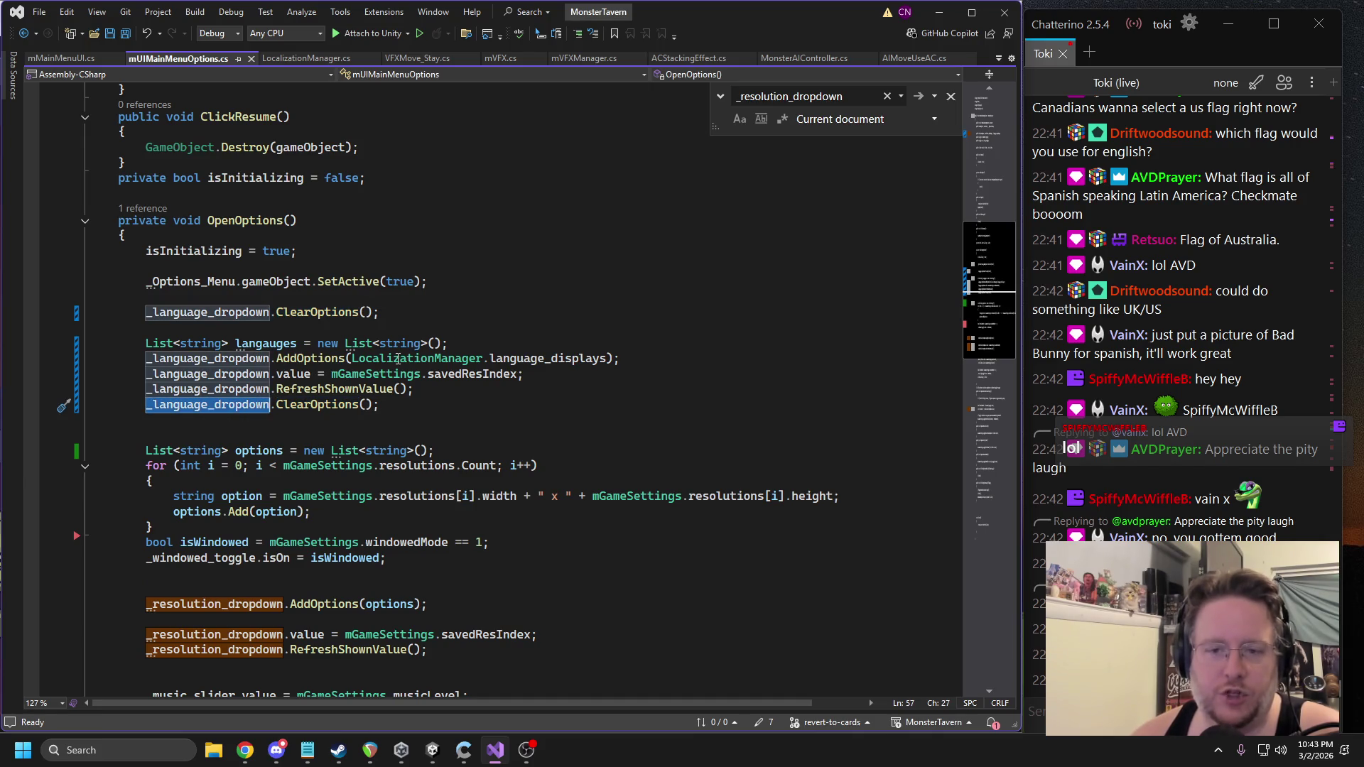
mouse_move(321, 363)
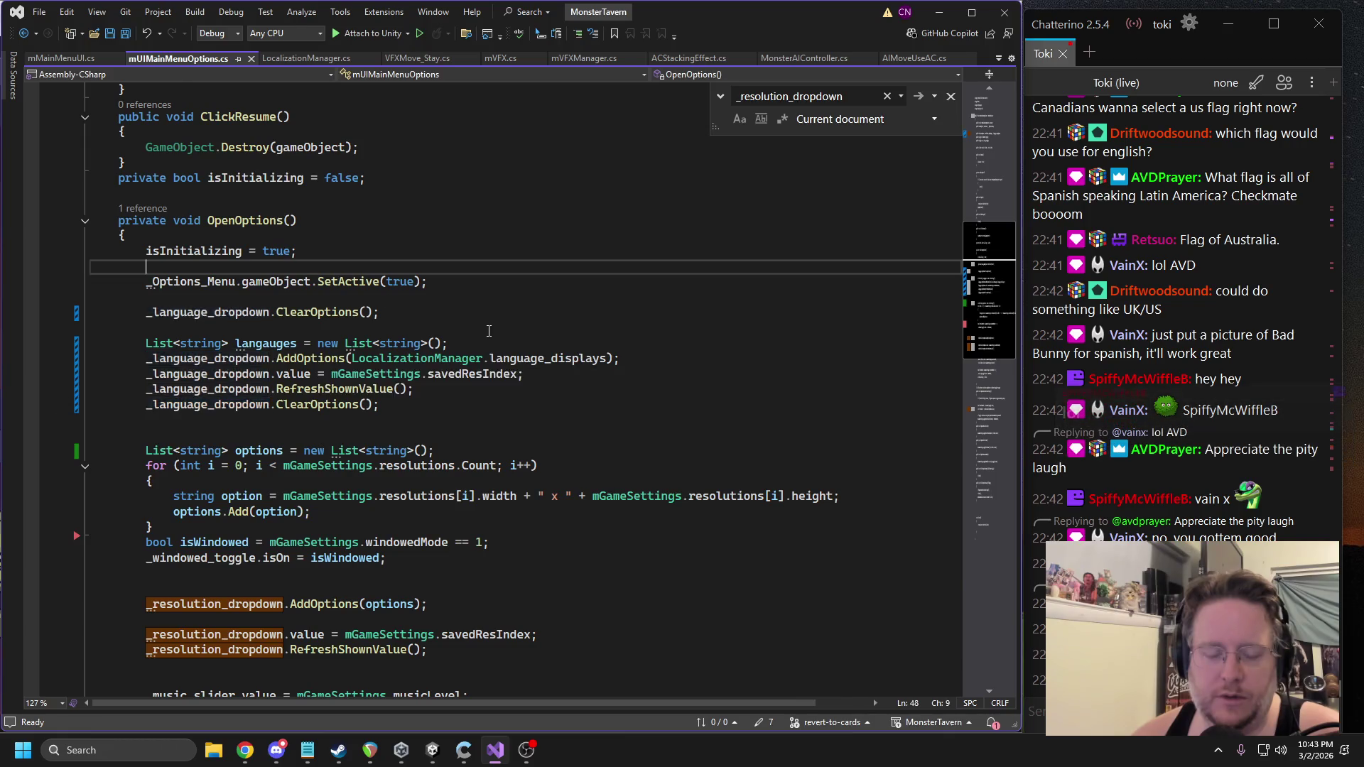
left_click(309, 358, "ctrl")
left_click(986, 59)
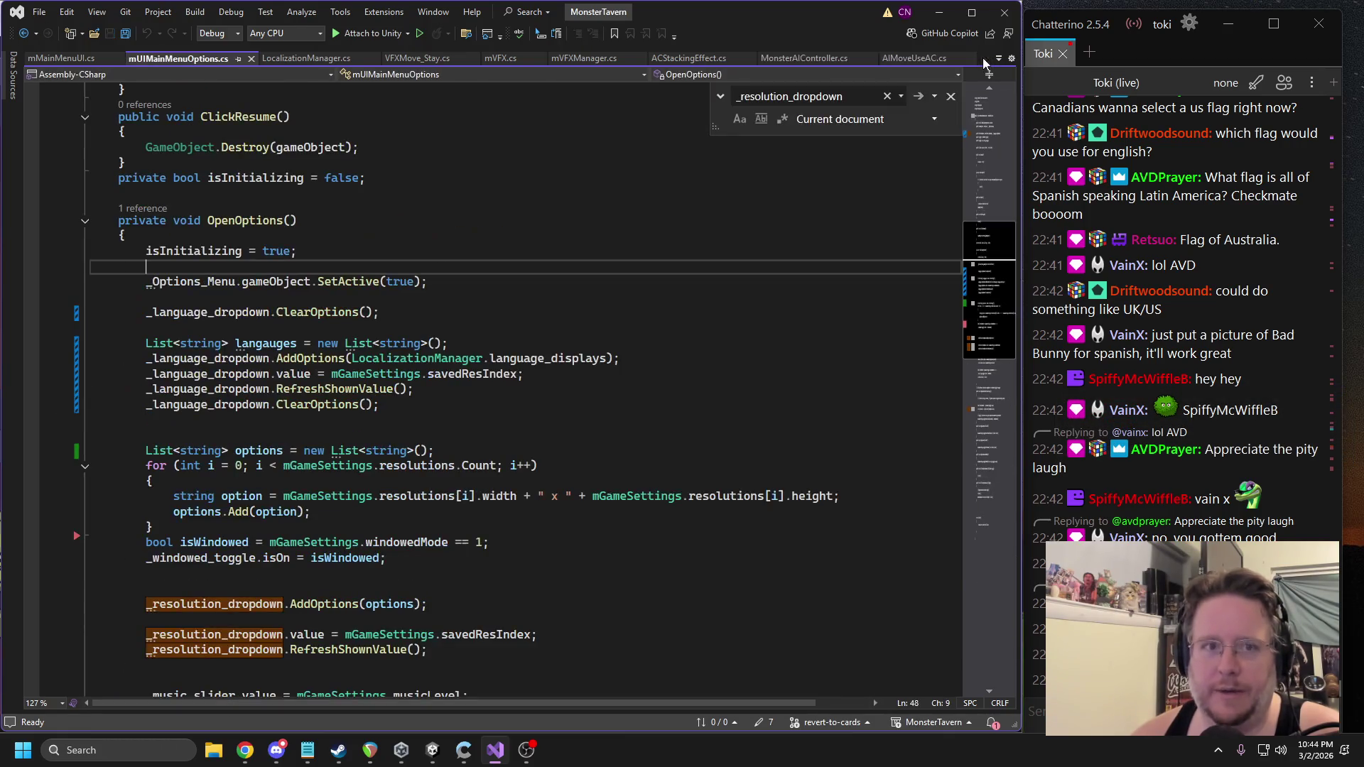
mouse_move(520, 372)
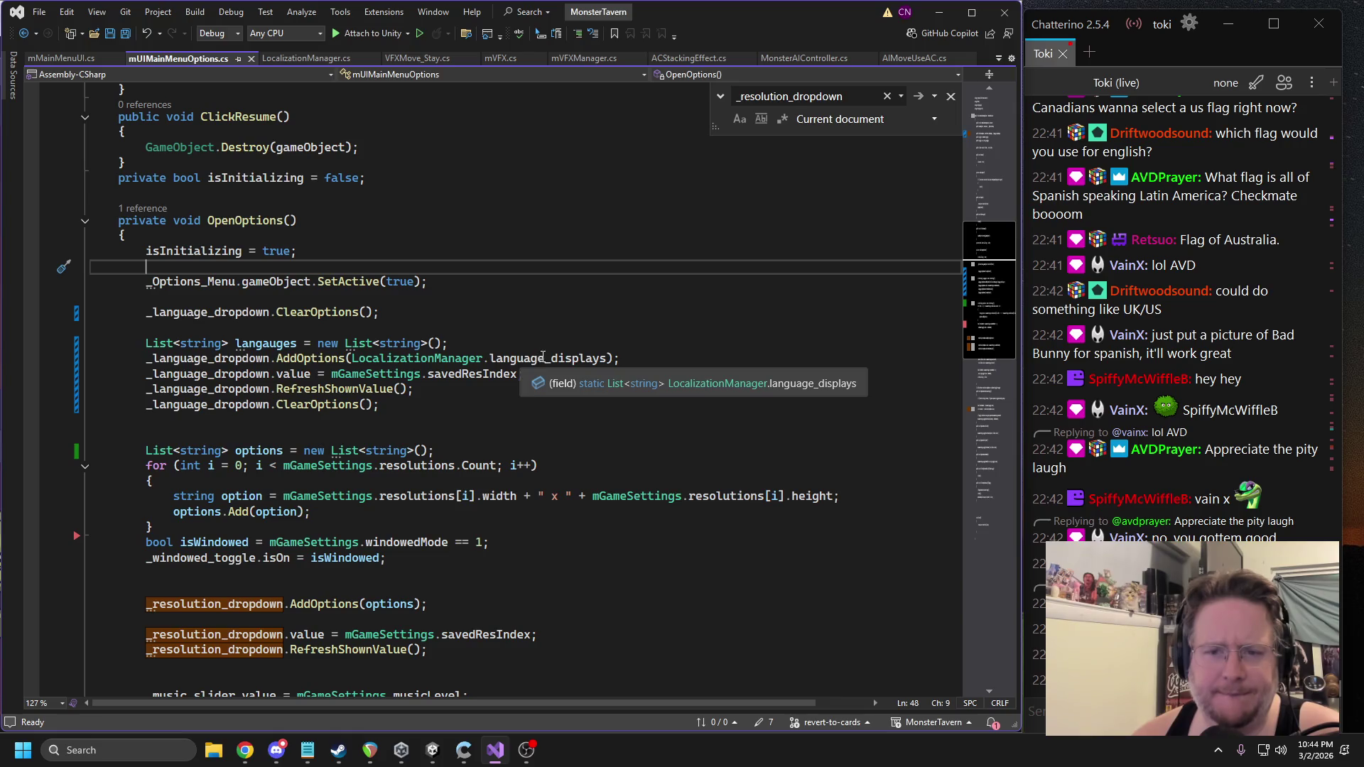
left_click(810, 387)
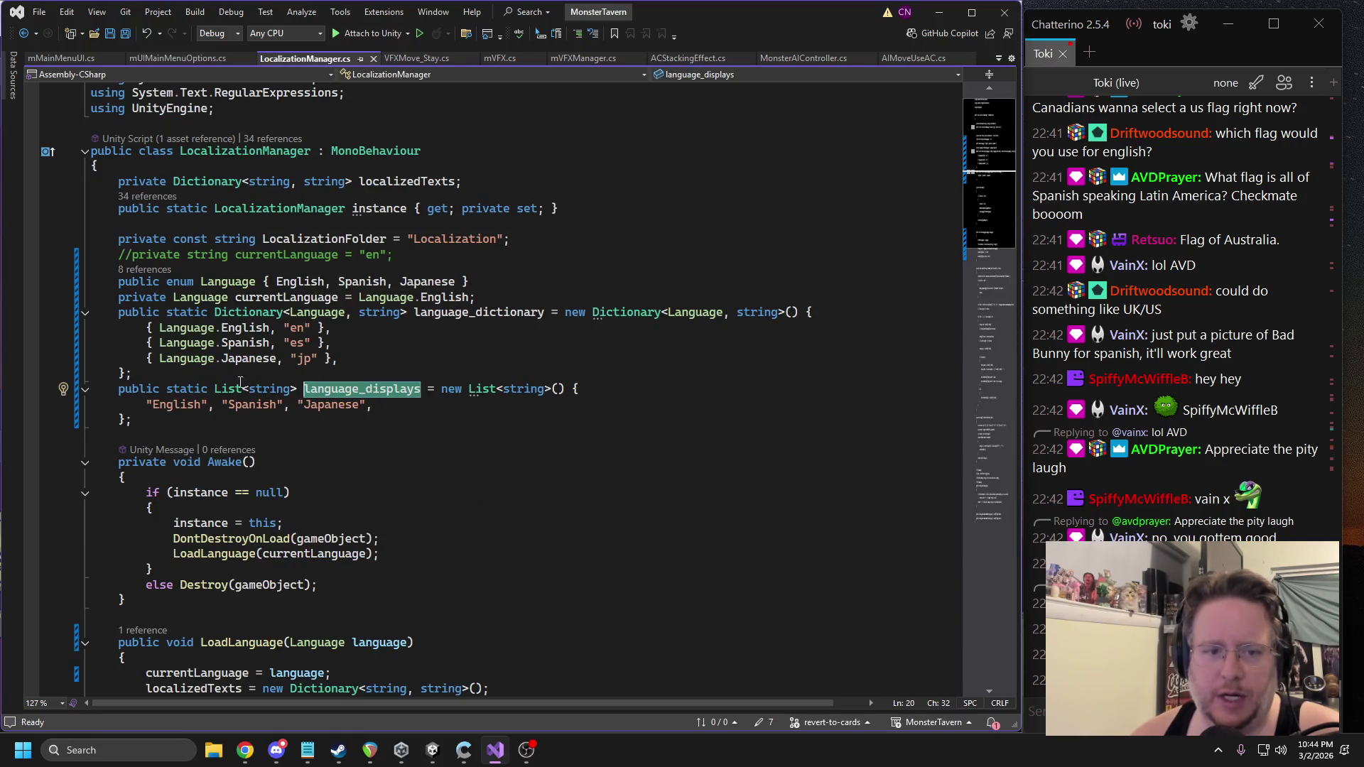
left_click(392, 410)
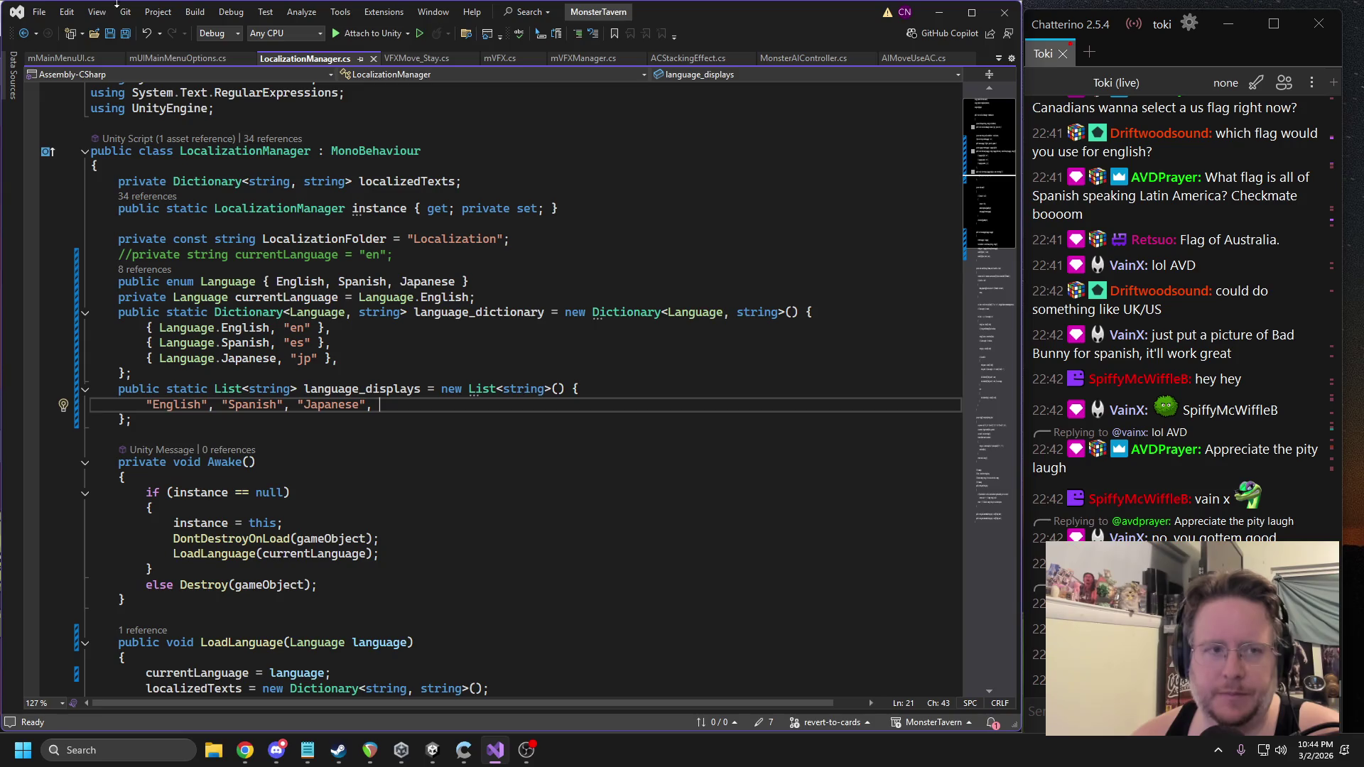
left_click(23, 33)
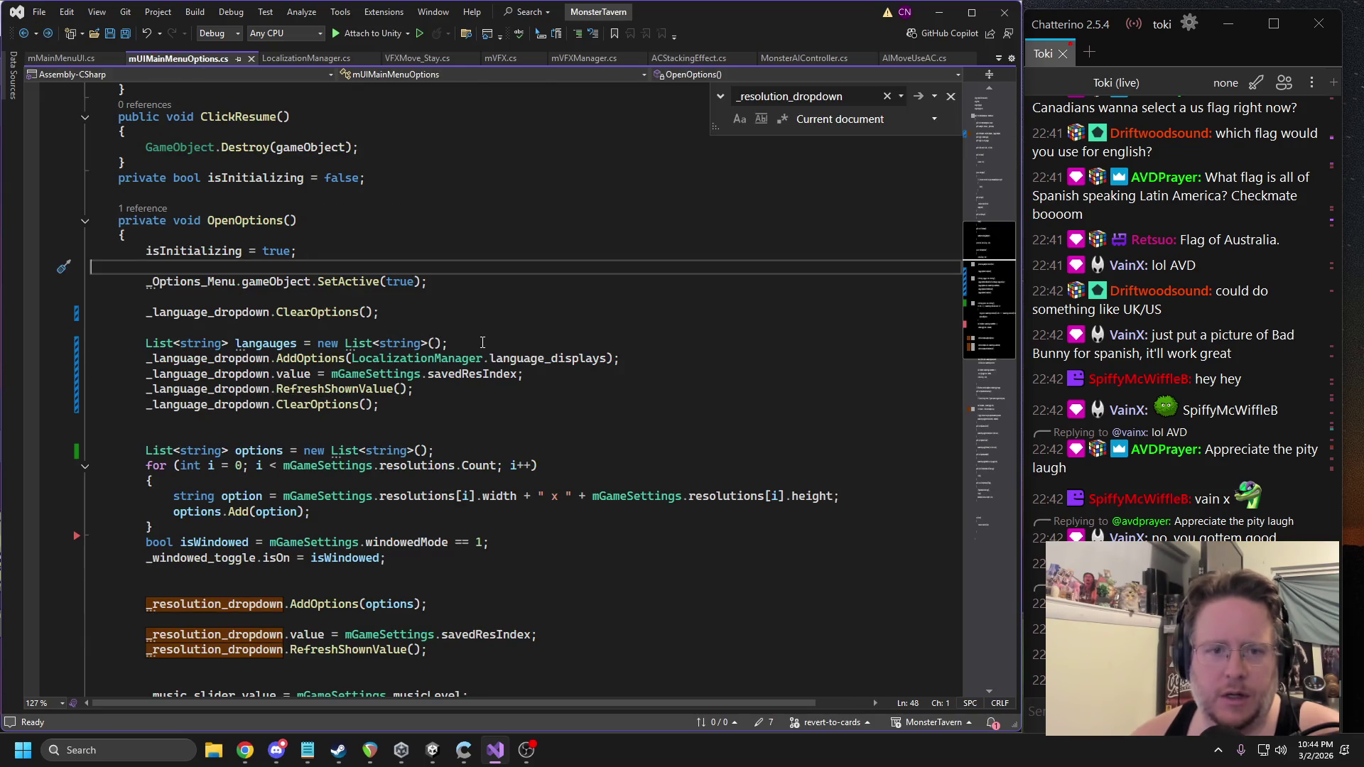
Build the langauges list from LocalizationManager.language_displays, pass langauges to AddOptions, and save.
double_click(276, 341)
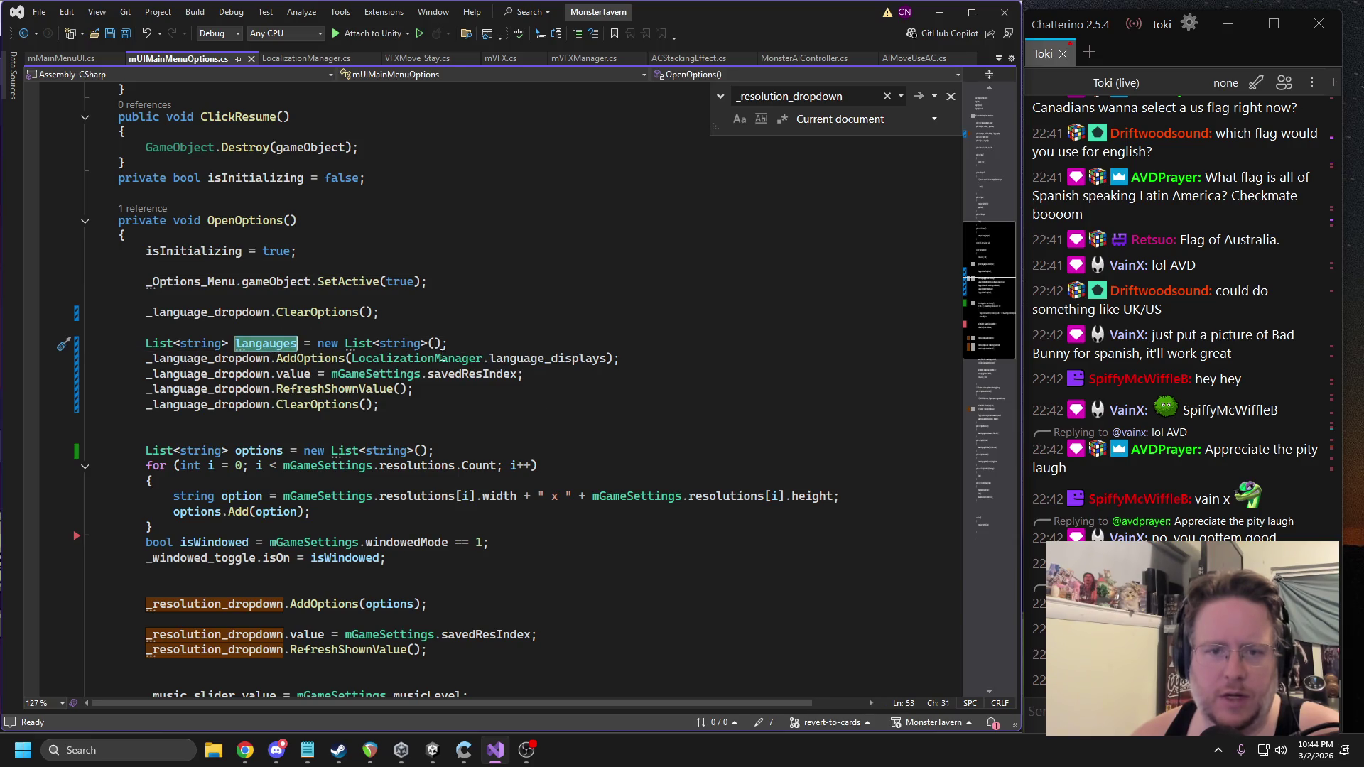
left_click_drag(352, 359, 602, 367)
key("ctrl+x")
left_click(433, 344)
key("ctrl+v")
double_click(267, 343)
key("ctrl+c")
left_click(351, 359)
key("ctrl+v")
left_click(363, 299)
key("ctrl+s")
Go to the definition of savedResIndex from the _language_dropdown.value line.
left_click(463, 377)
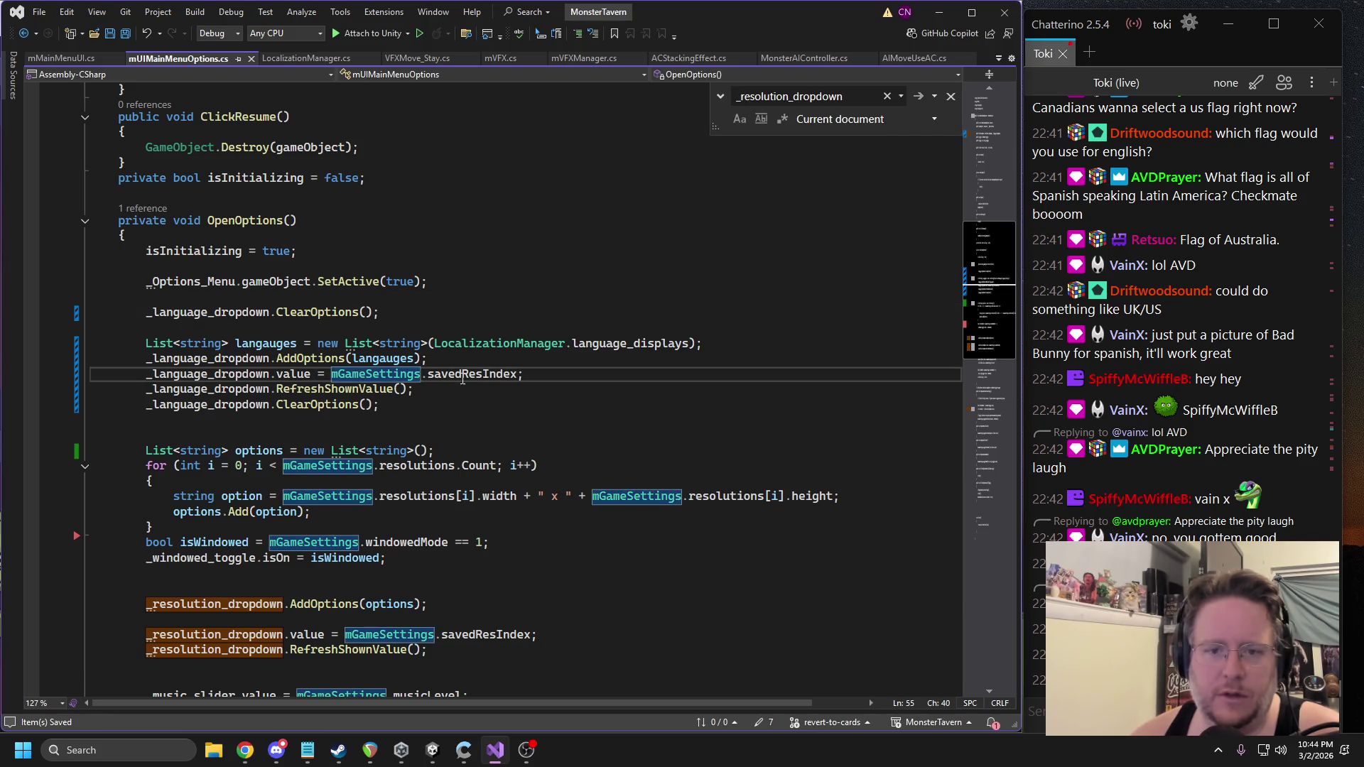
double_click(493, 375)
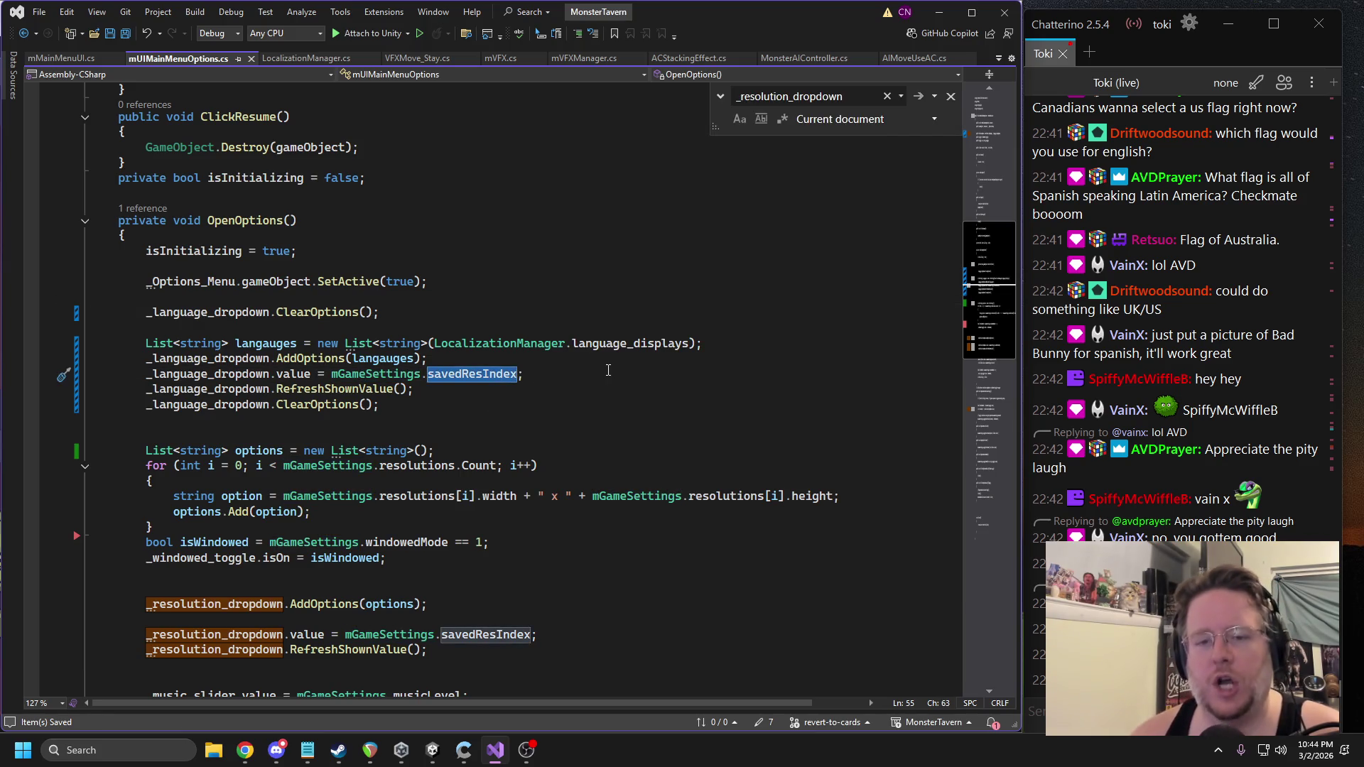
left_click(466, 380, "ctrl")
Duplicate the savedResIndex declaration as a new public static int savedLanguageIndex field.
left_click(366, 301)
key("Return")
key("Up")
key("ctrl+d")
double_click(299, 315)
type("saved")
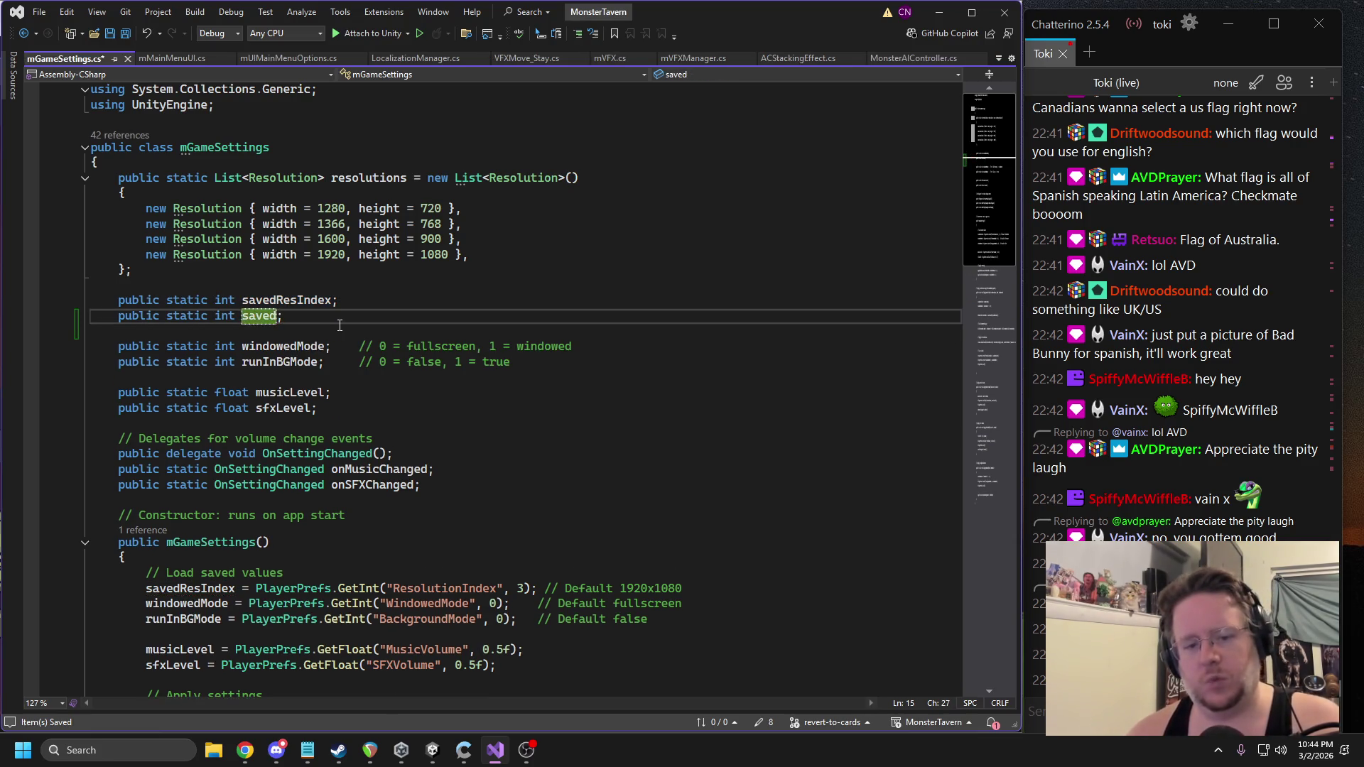
type("LanguageIndex")
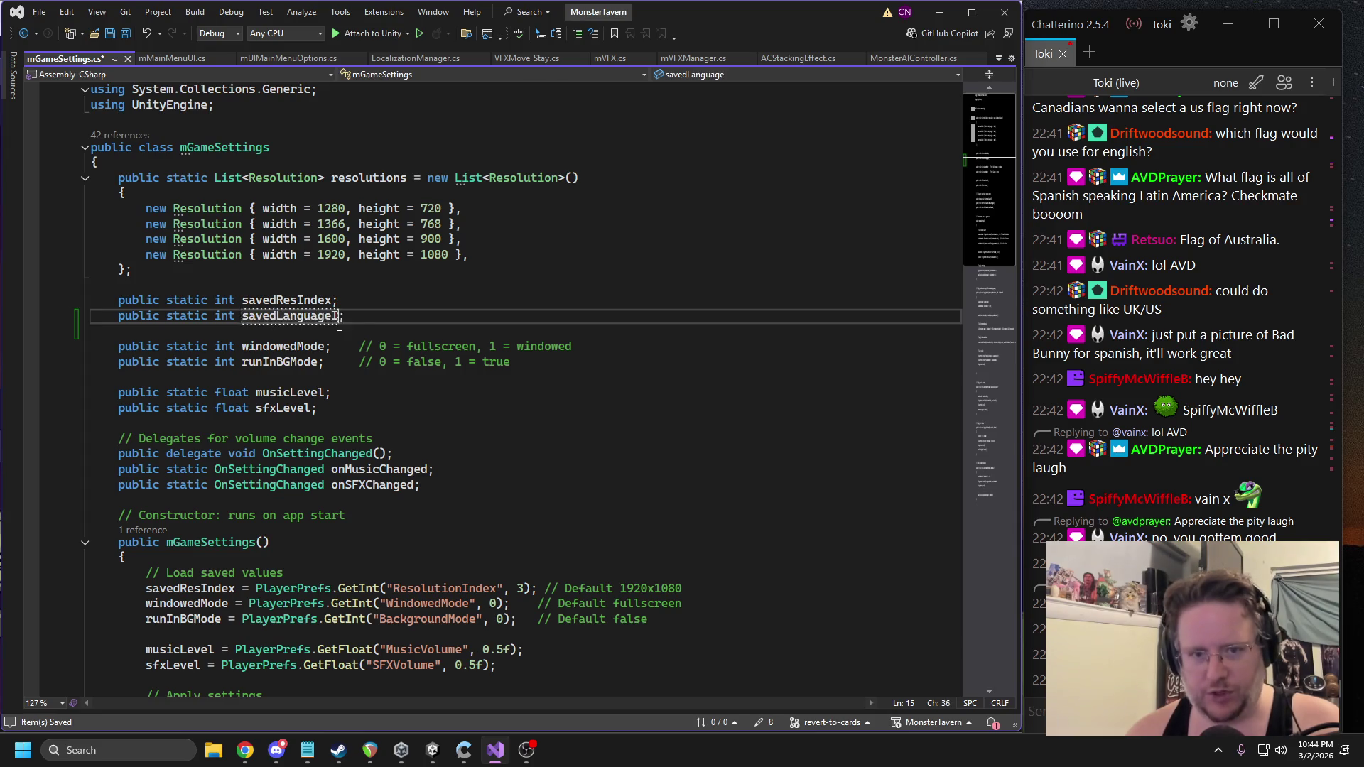
Duplicate the savedResIndex loading line in the constructor so it assigns savedLanguageIndex.
scroll(327, 398, "down", 2)
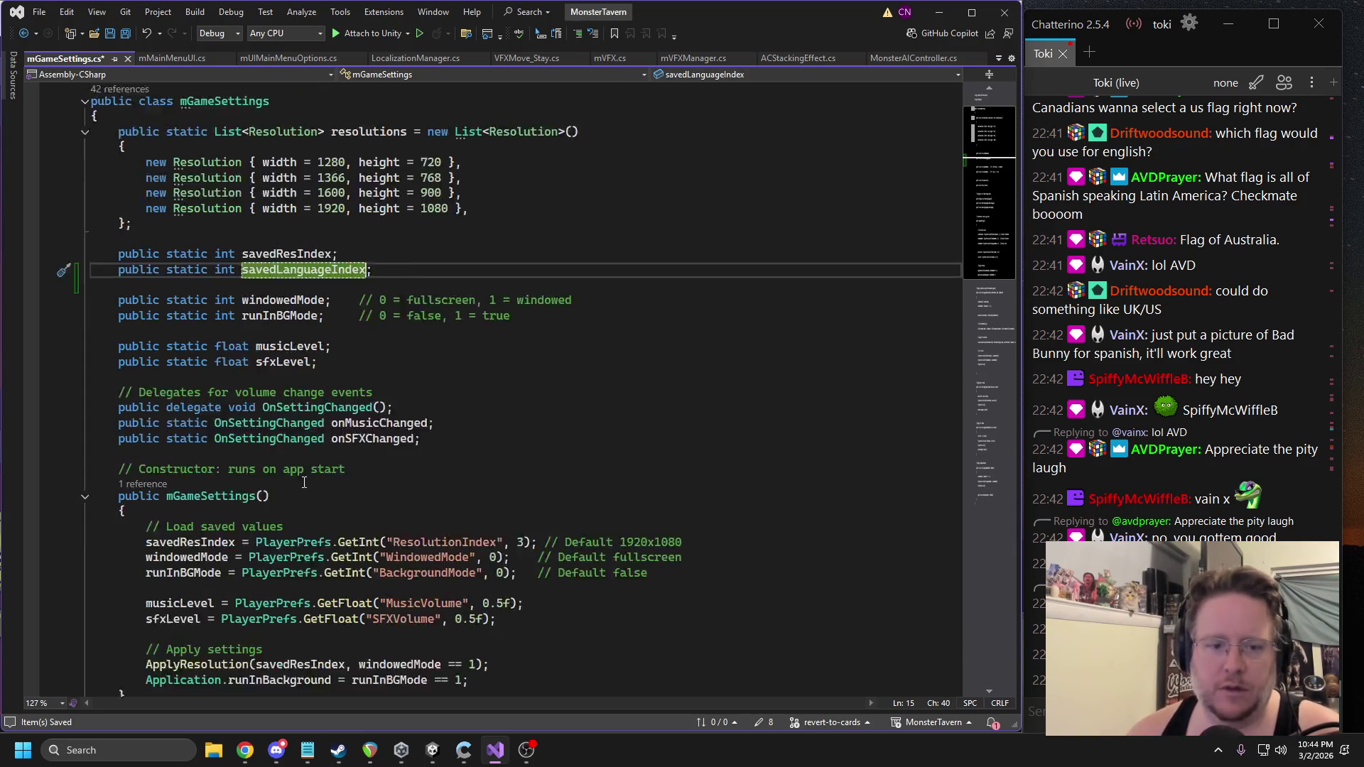
triple_click(222, 498)
key("ctrl+c")
key("Return")
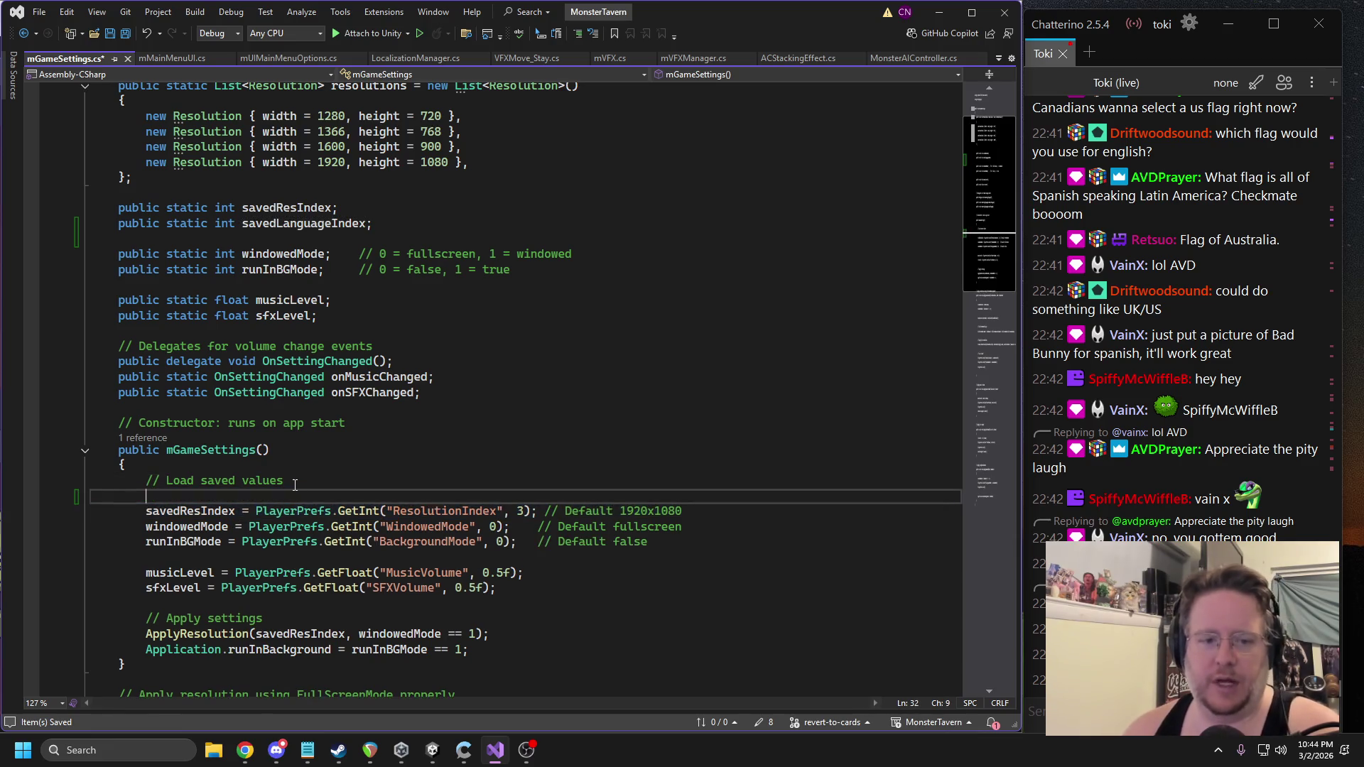
key("Up")
key("ctrl+v")
double_click(306, 223)
key("ctrl+c")
double_click(189, 496)
key("ctrl+v")
left_click(119, 506)
key("BackSpace")
Change the duplicated line's key to "LanguageIndex" with default 0 and its comment to English.
double_click(478, 496)
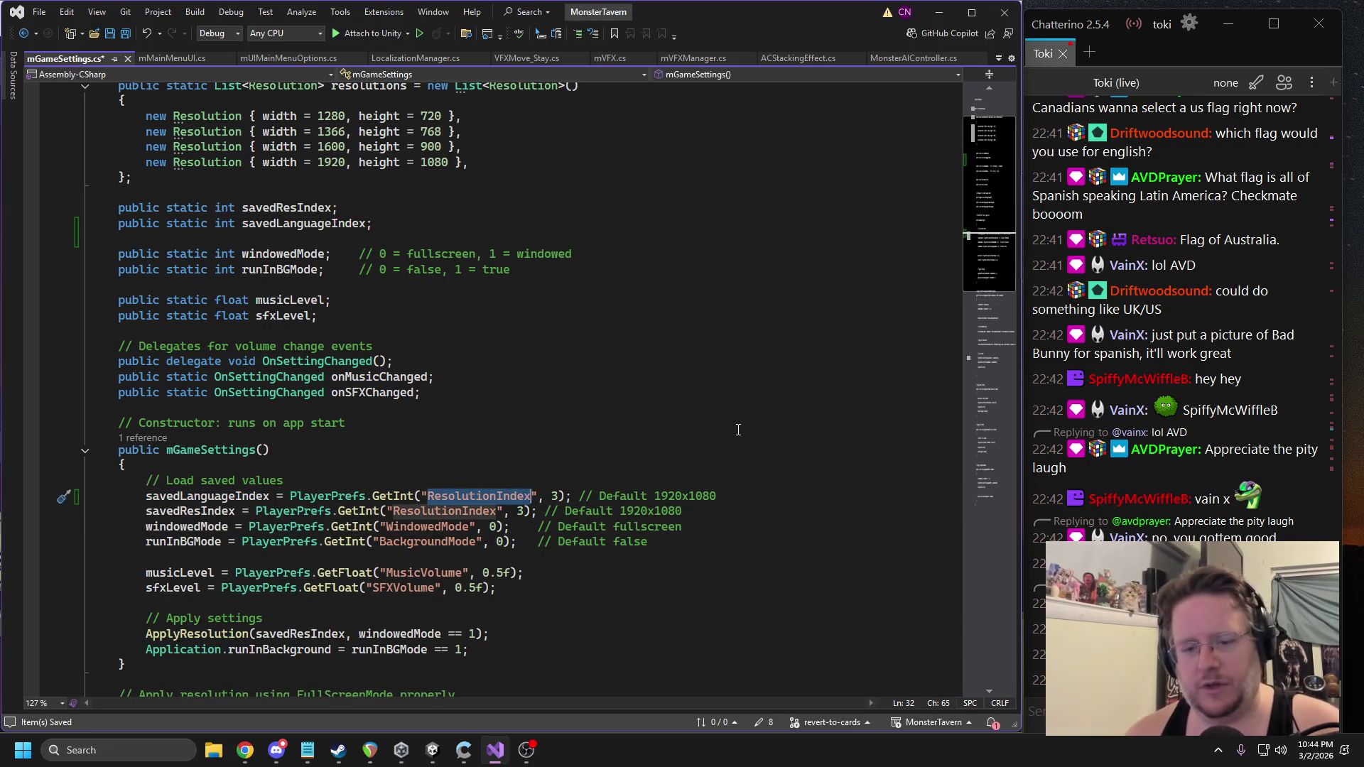
type("LanguageIndex\", ")
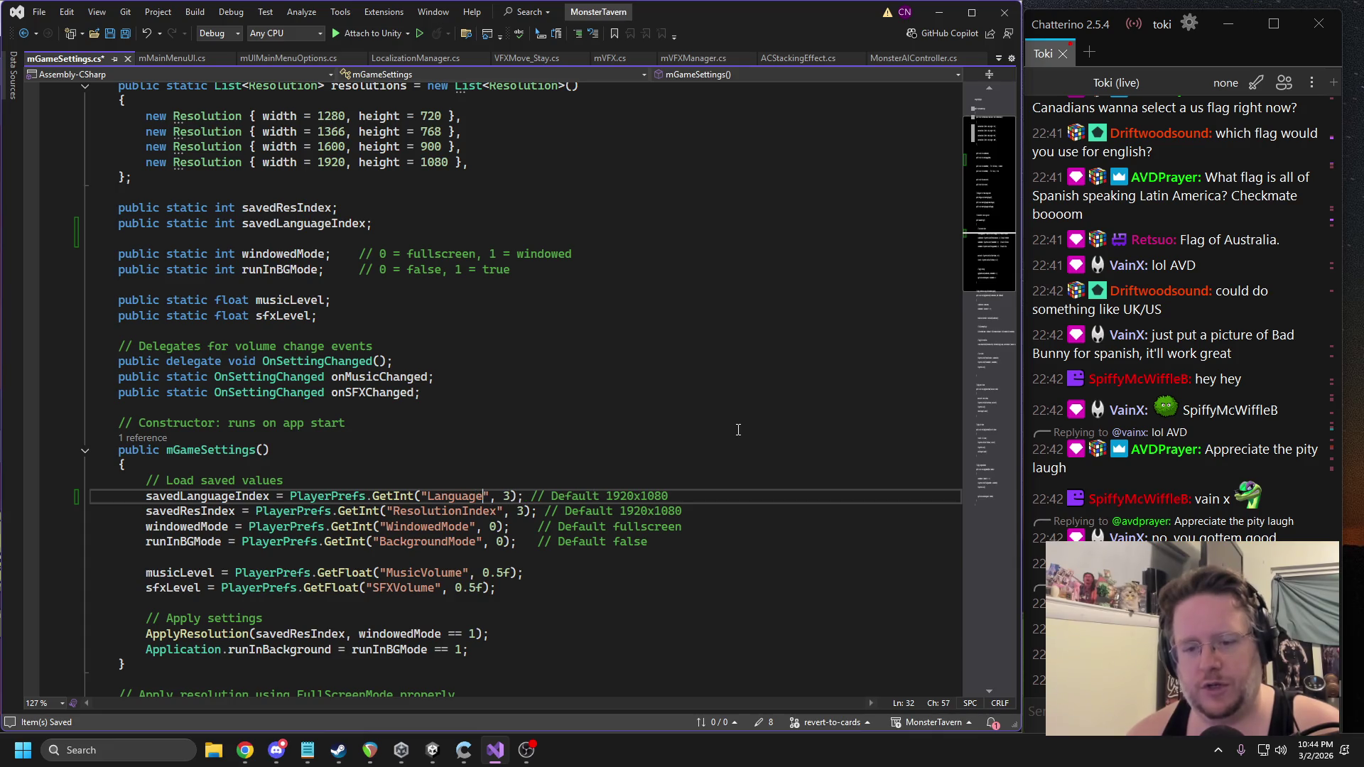
type("0")
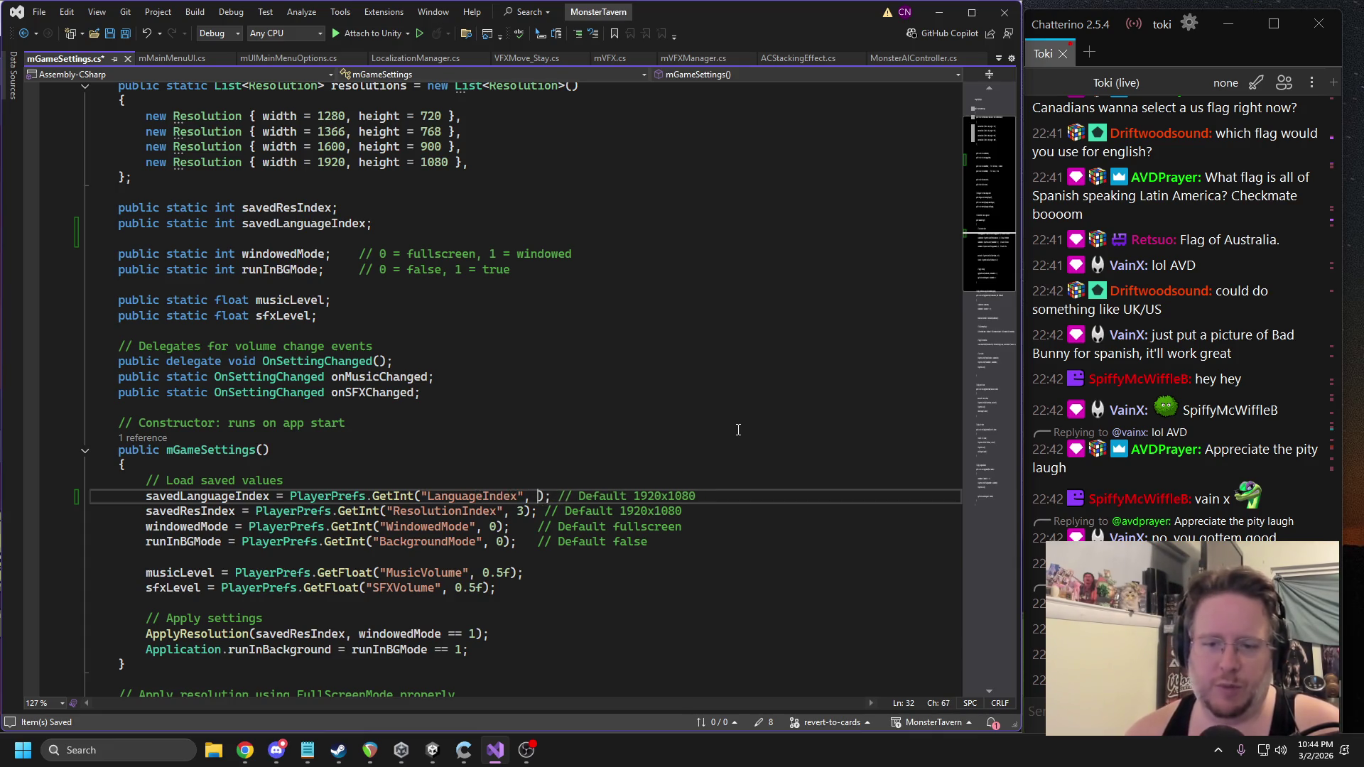
double_click(643, 496)
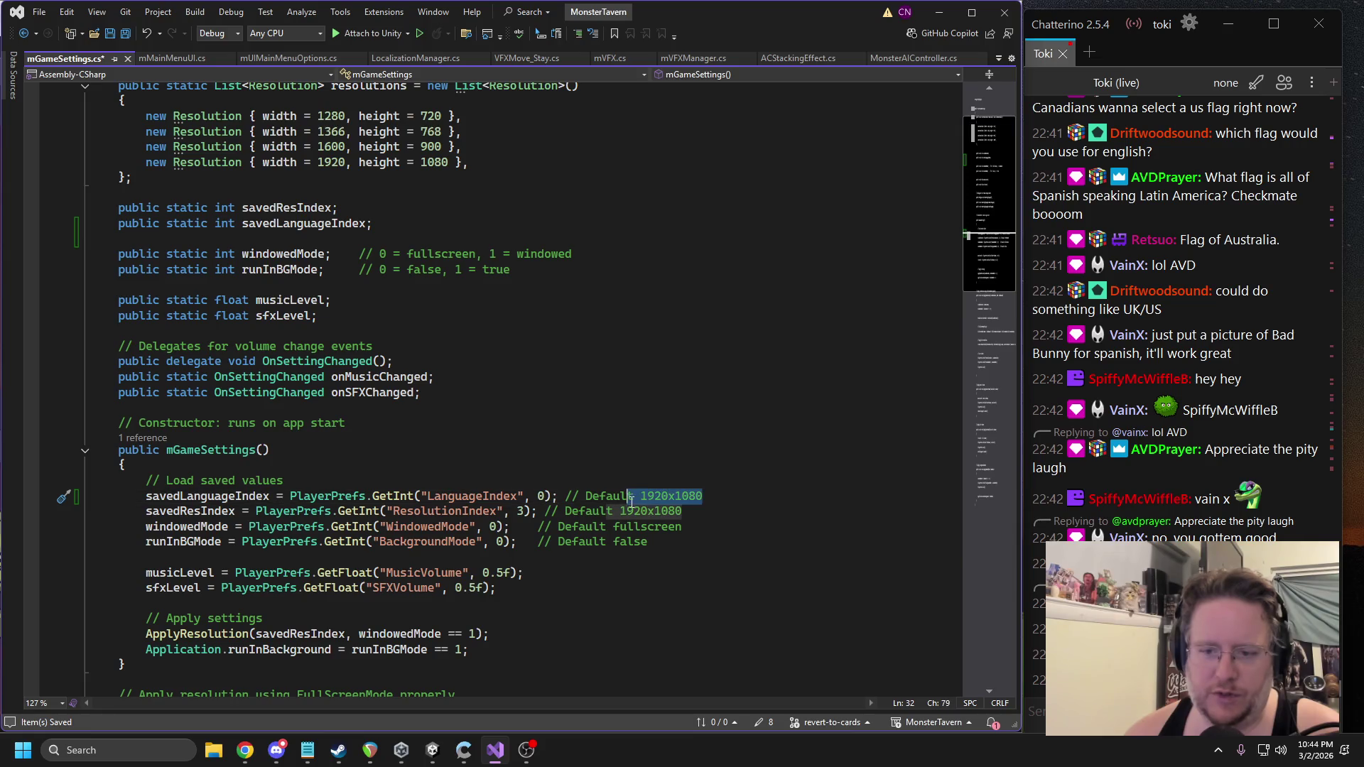
type("English")
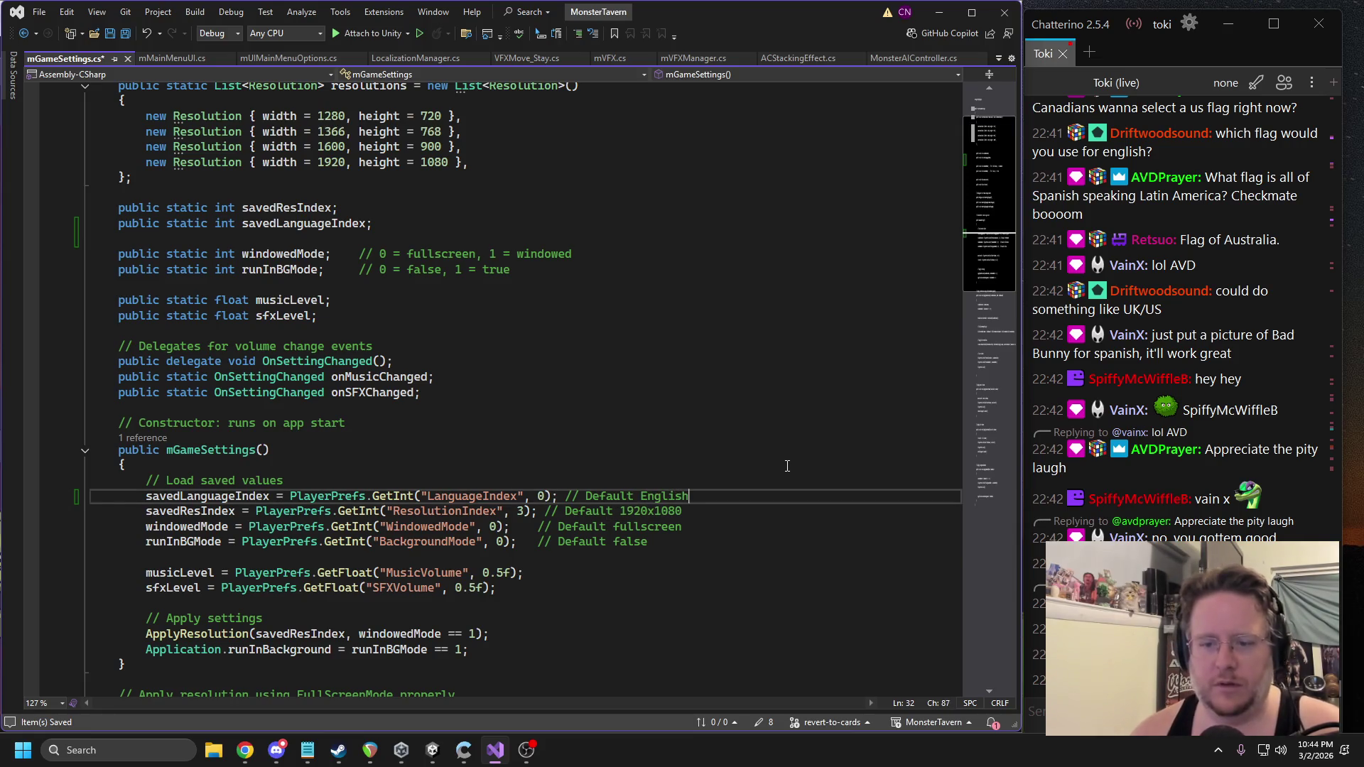
Add a public static void ApplyLanguage(int langugeIndex) method after the constructor.
left_click(231, 511)
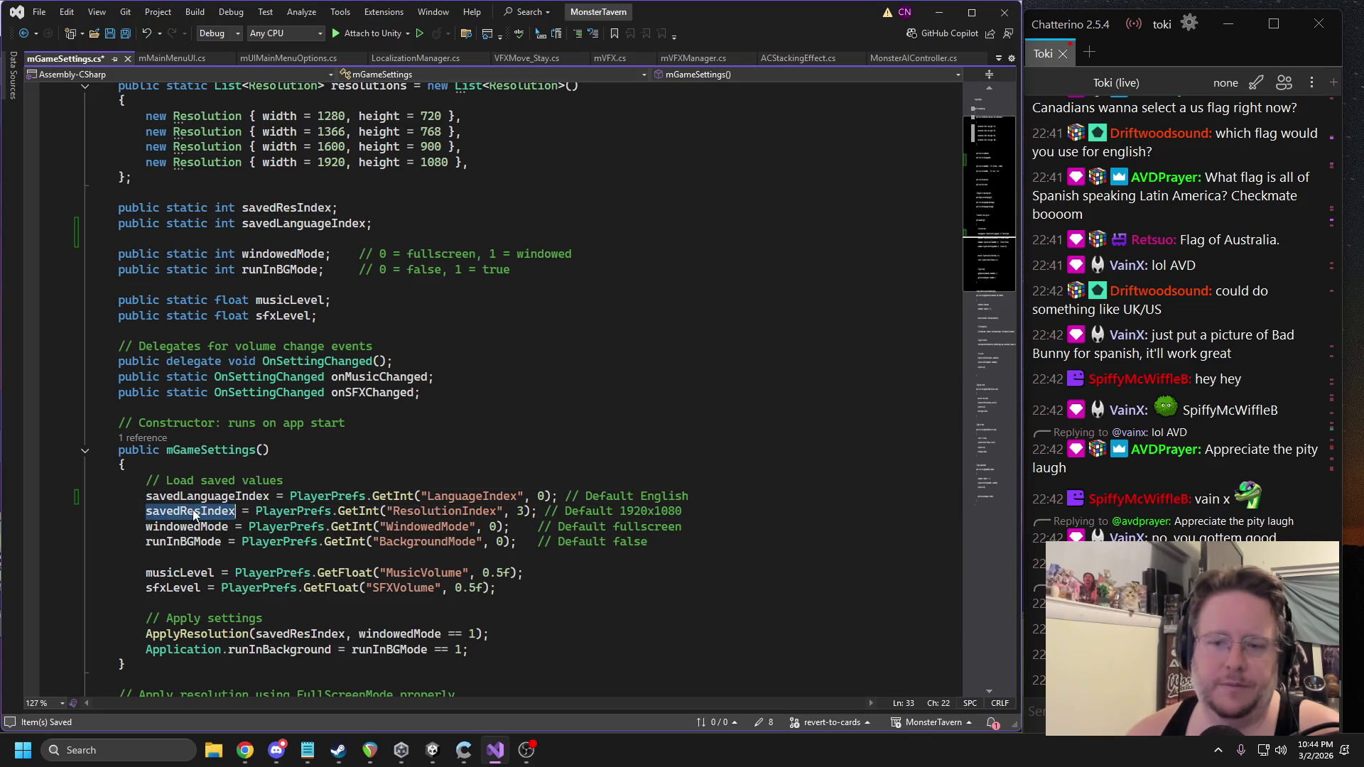
key("ctrl+f")
scroll(440, 403, "down", 5)
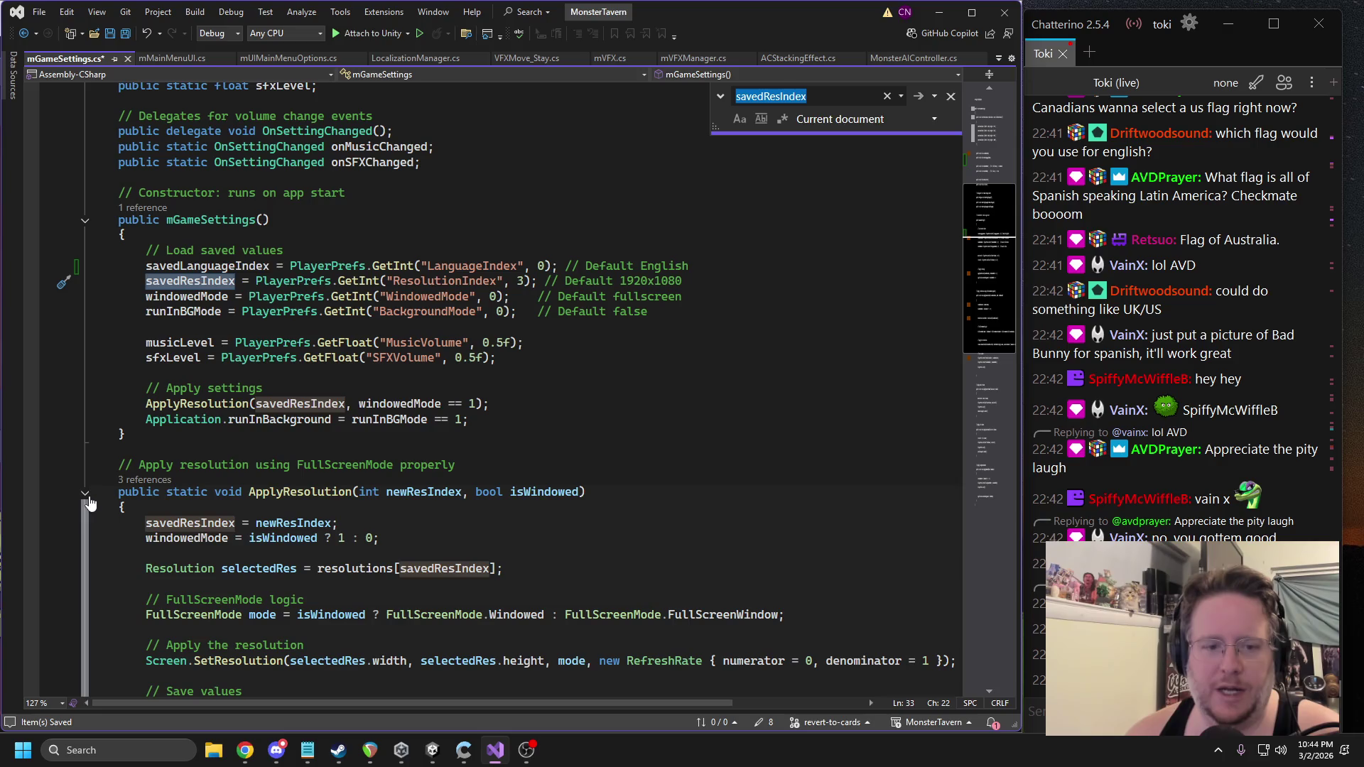
left_click(196, 443)
type("public sta")
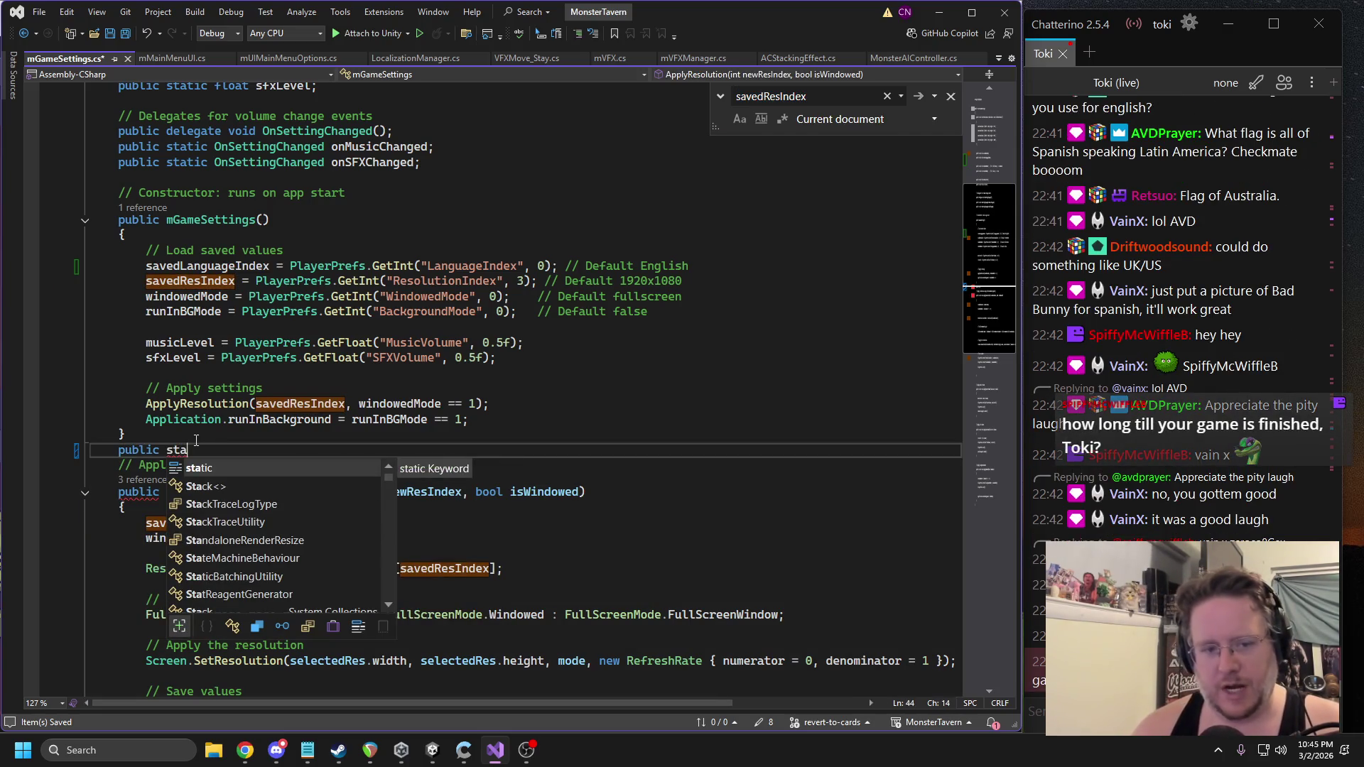
key("Tab")
type("void Apply")
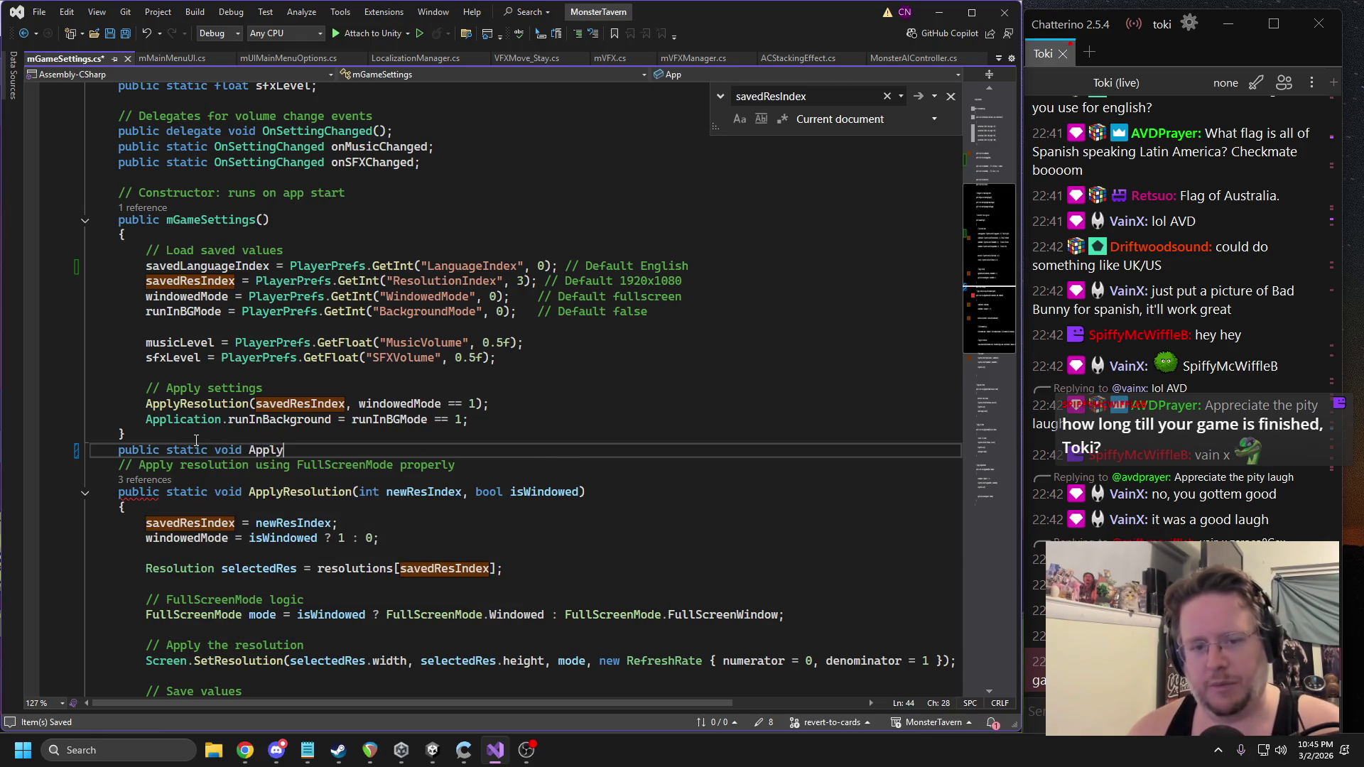
type("Language(int ")
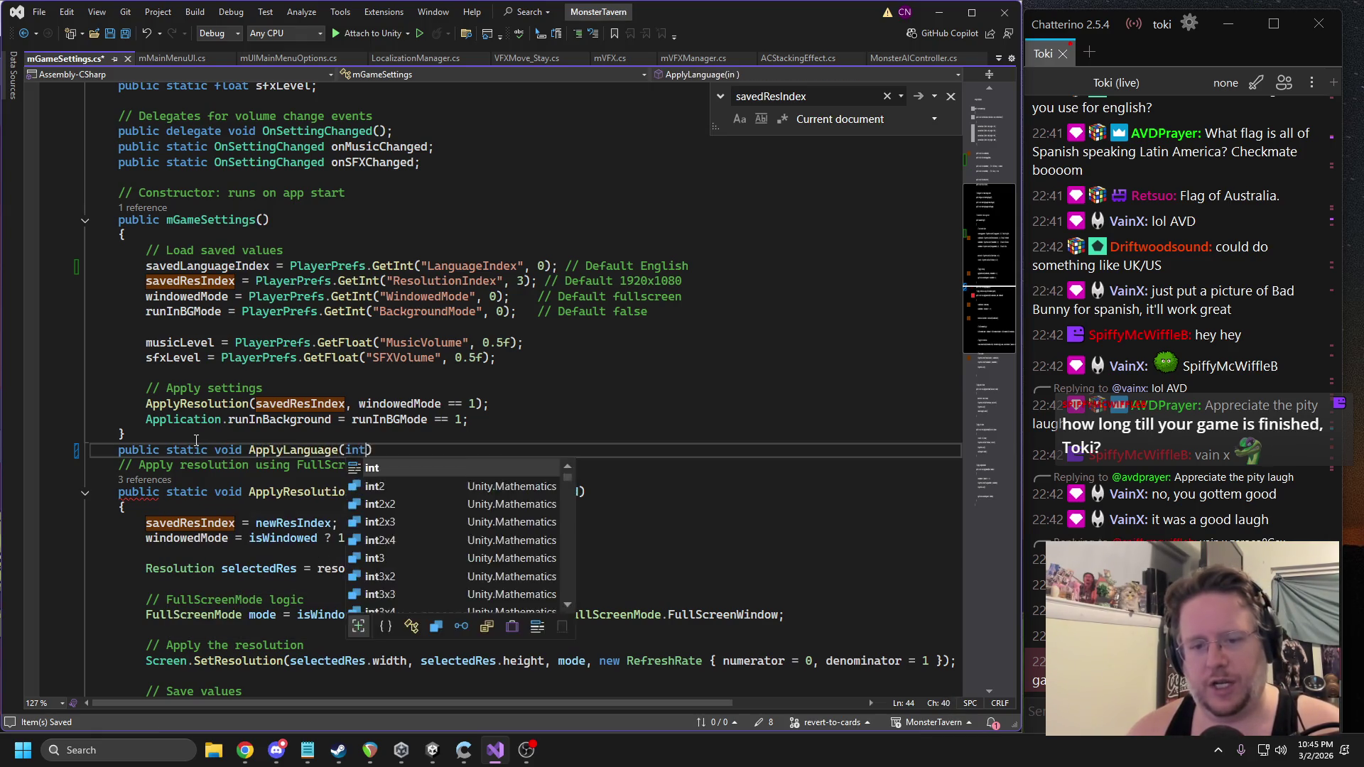
type("langugeInde")
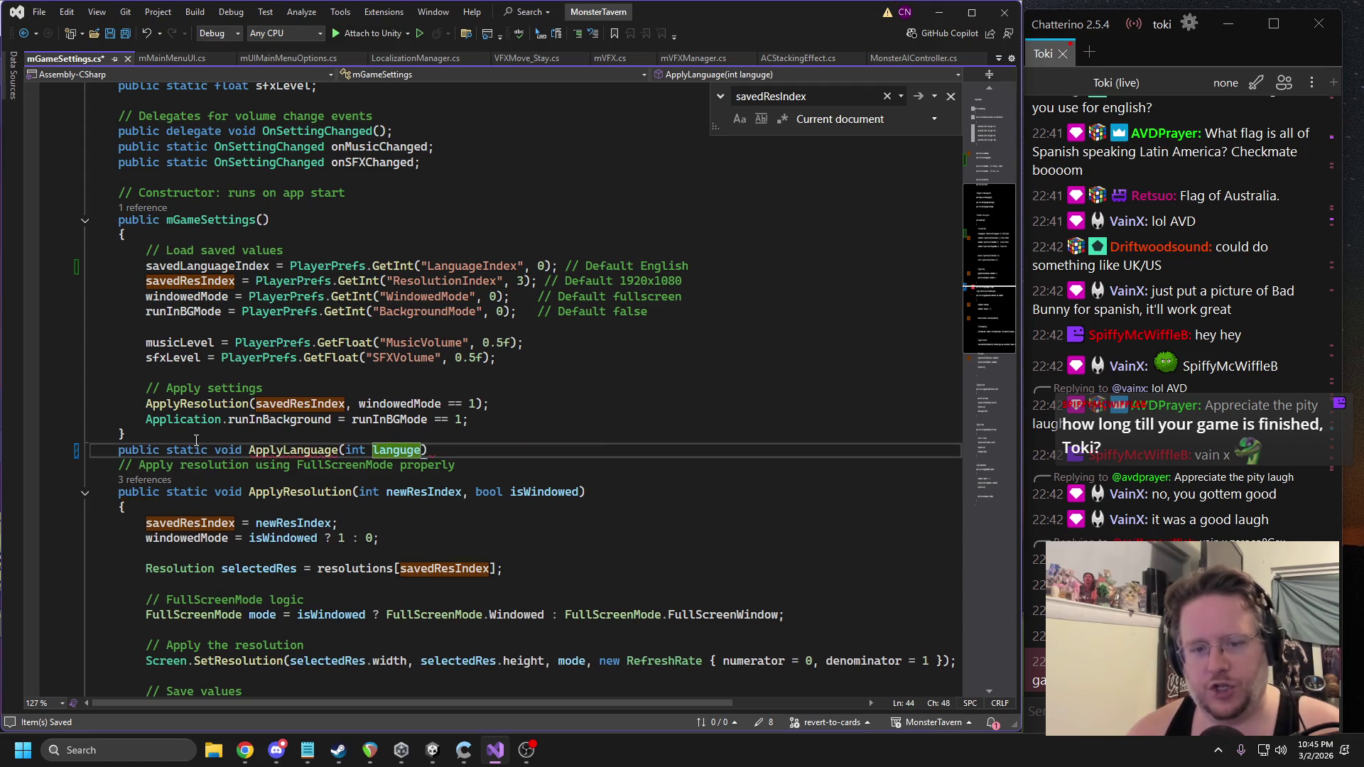
type("x)")
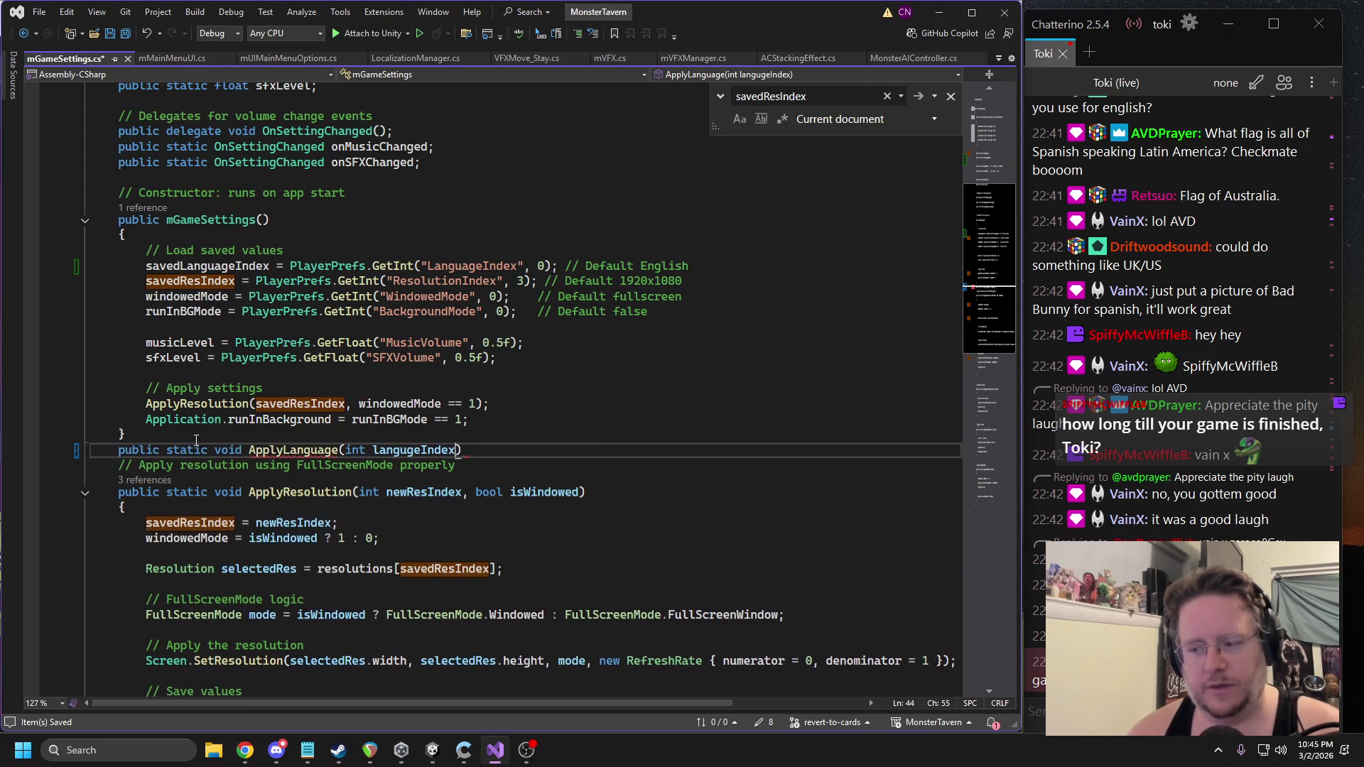
key("Return")
type("{")
key("Return")
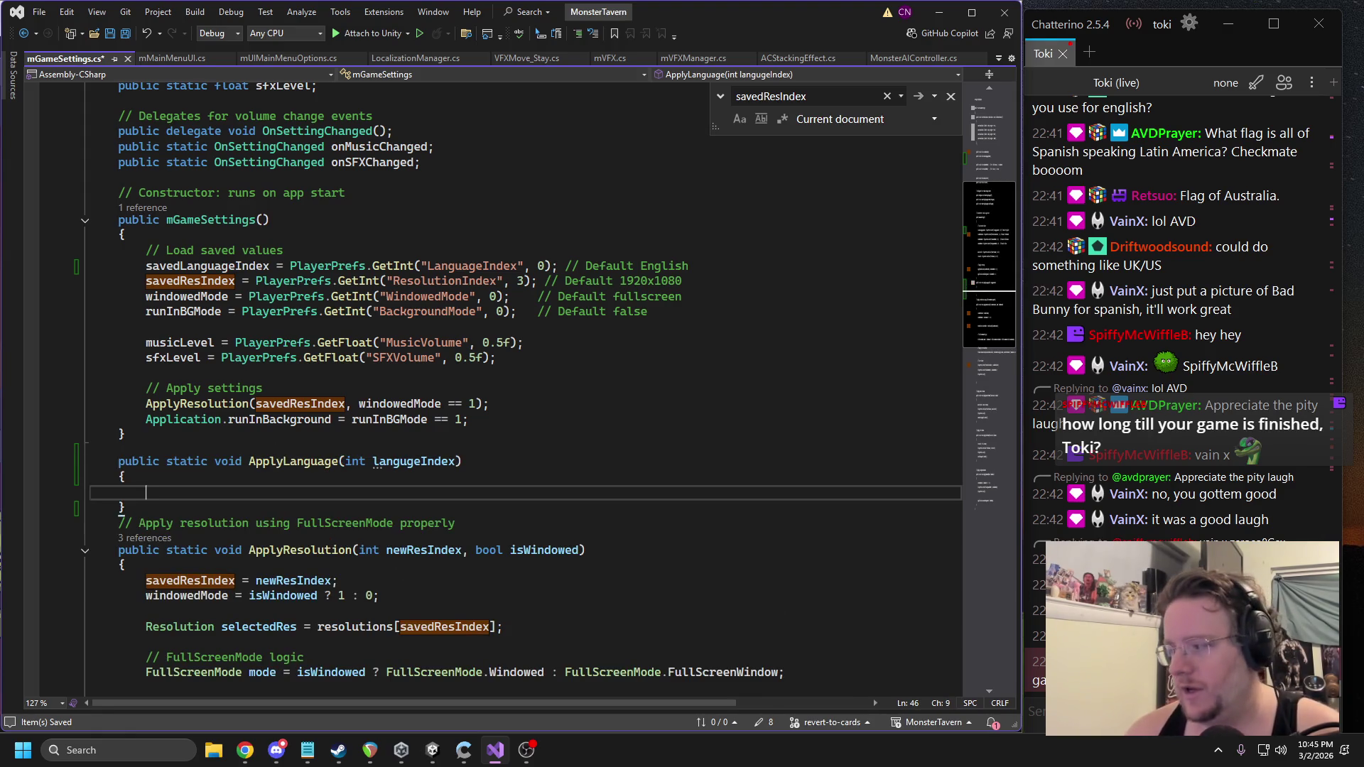
Briefly check the Windows notification and calendar panel, then return to the code.
key("alt+Tab")
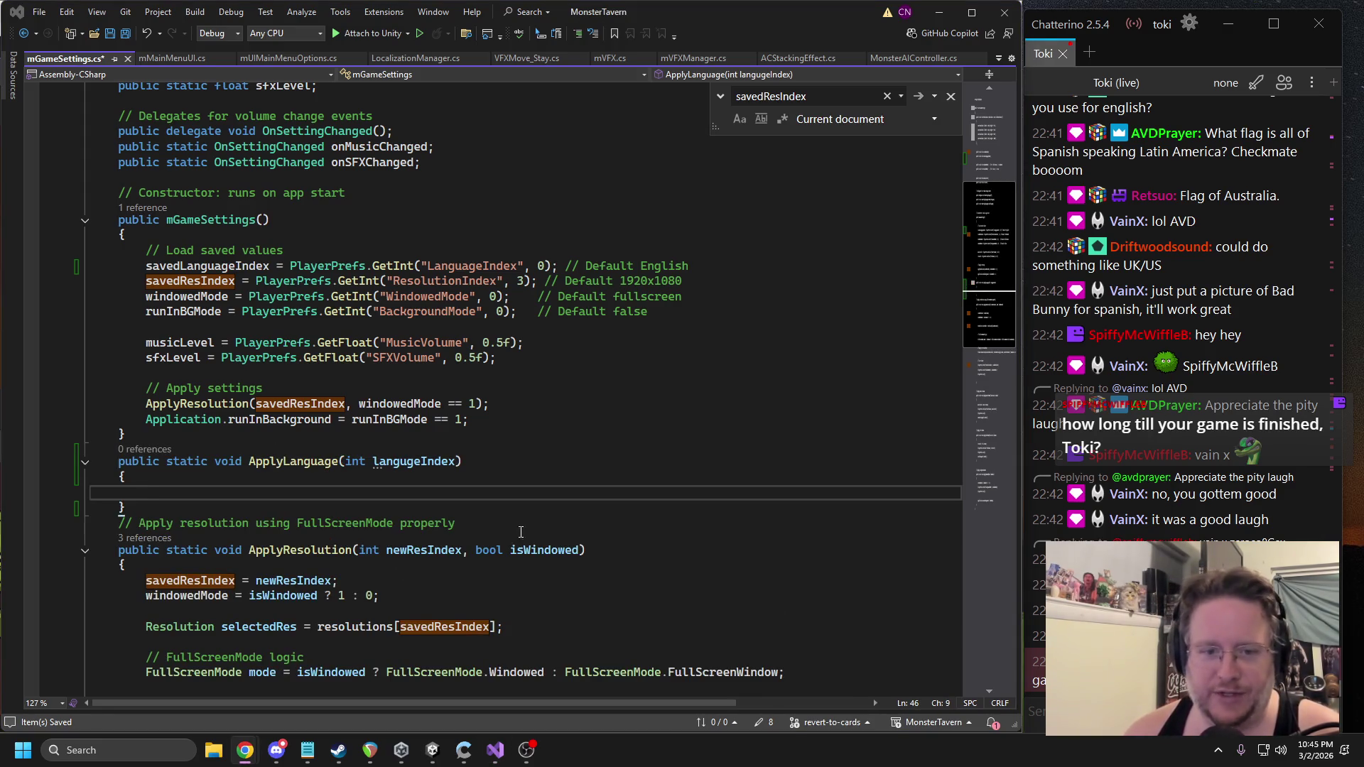
left_click(1326, 750)
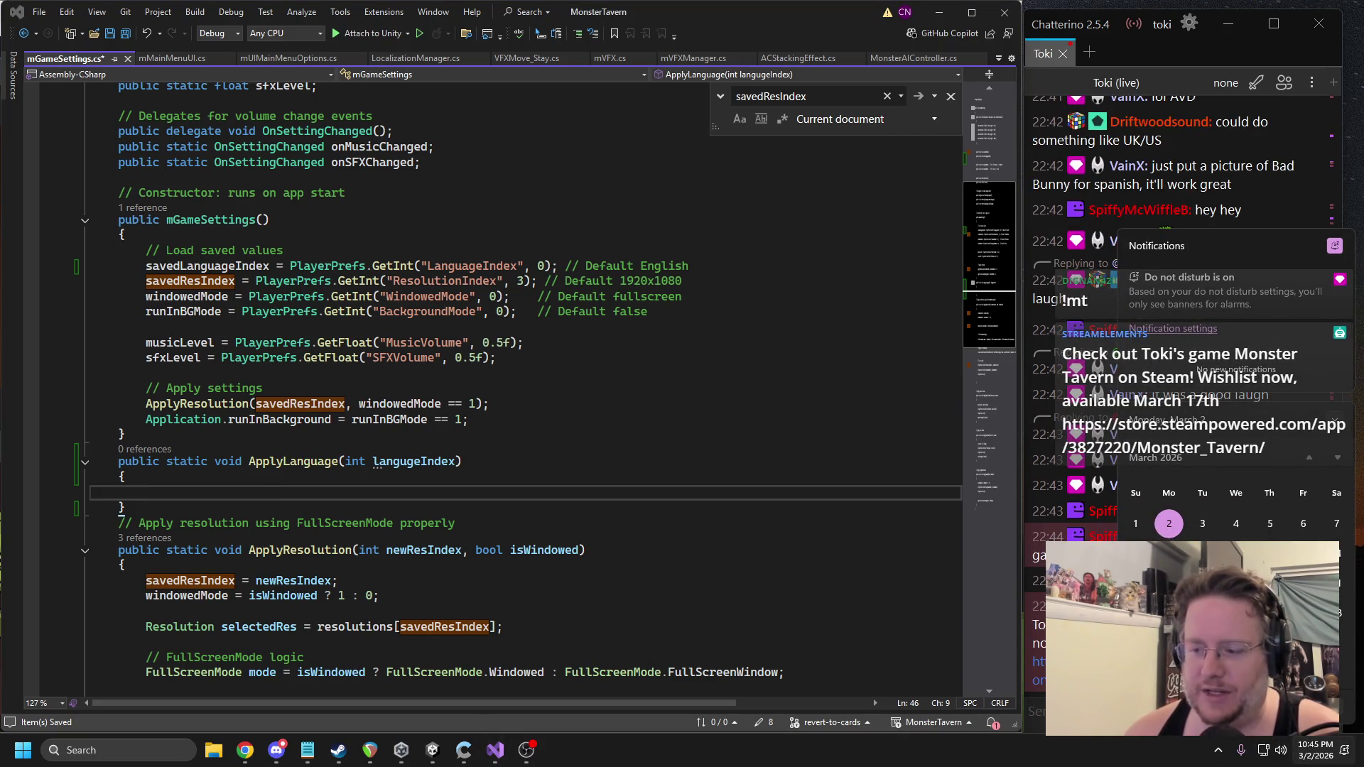
left_click(1029, 583)
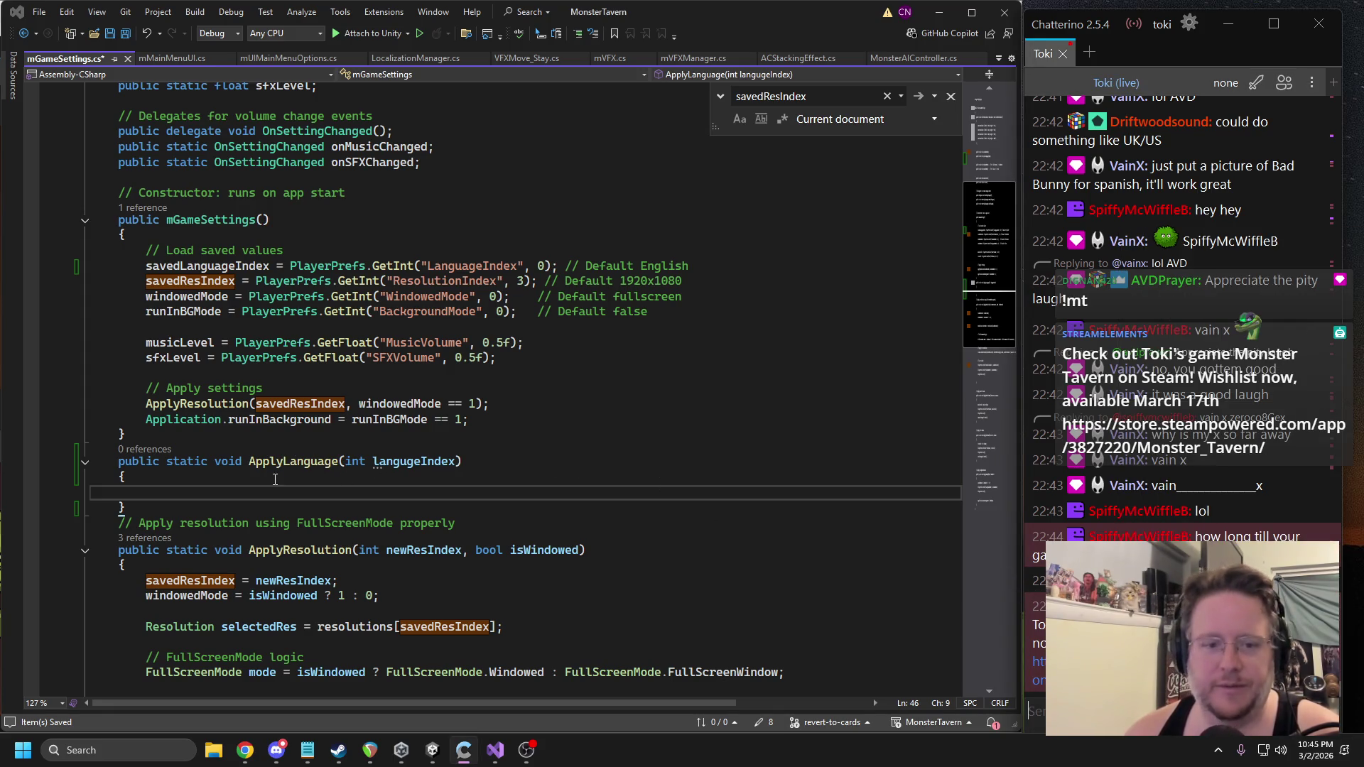
scroll(375, 570, "down", 1)
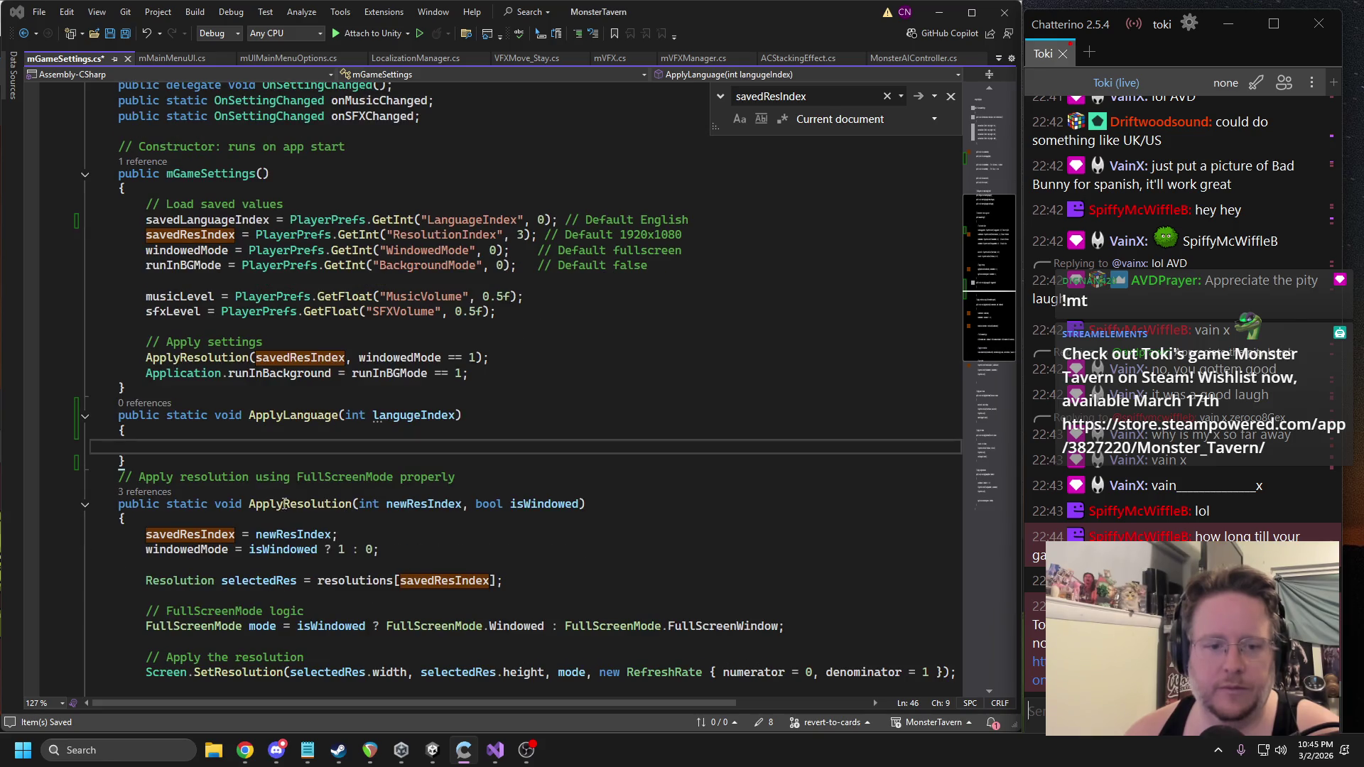
triple_click(236, 521)
Make ApplyLanguage's body assign savedLanguageIndex = langugeIndex;.
double_click(188, 221)
key("ctrl+c")
left_click(312, 446)
key("ctrl+v")
type("=")
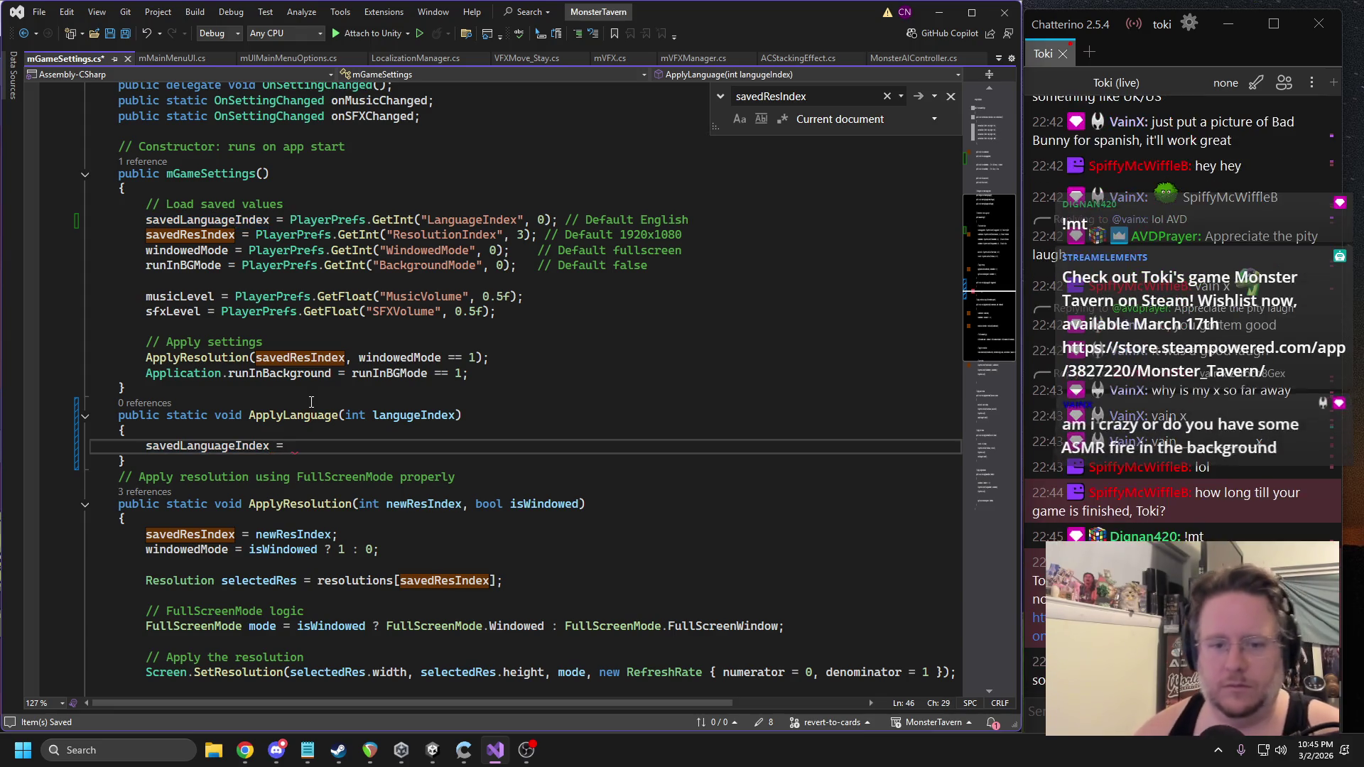
double_click(400, 416)
key("ctrl+c")
left_click(291, 446)
key("ctrl+v")
type(";")
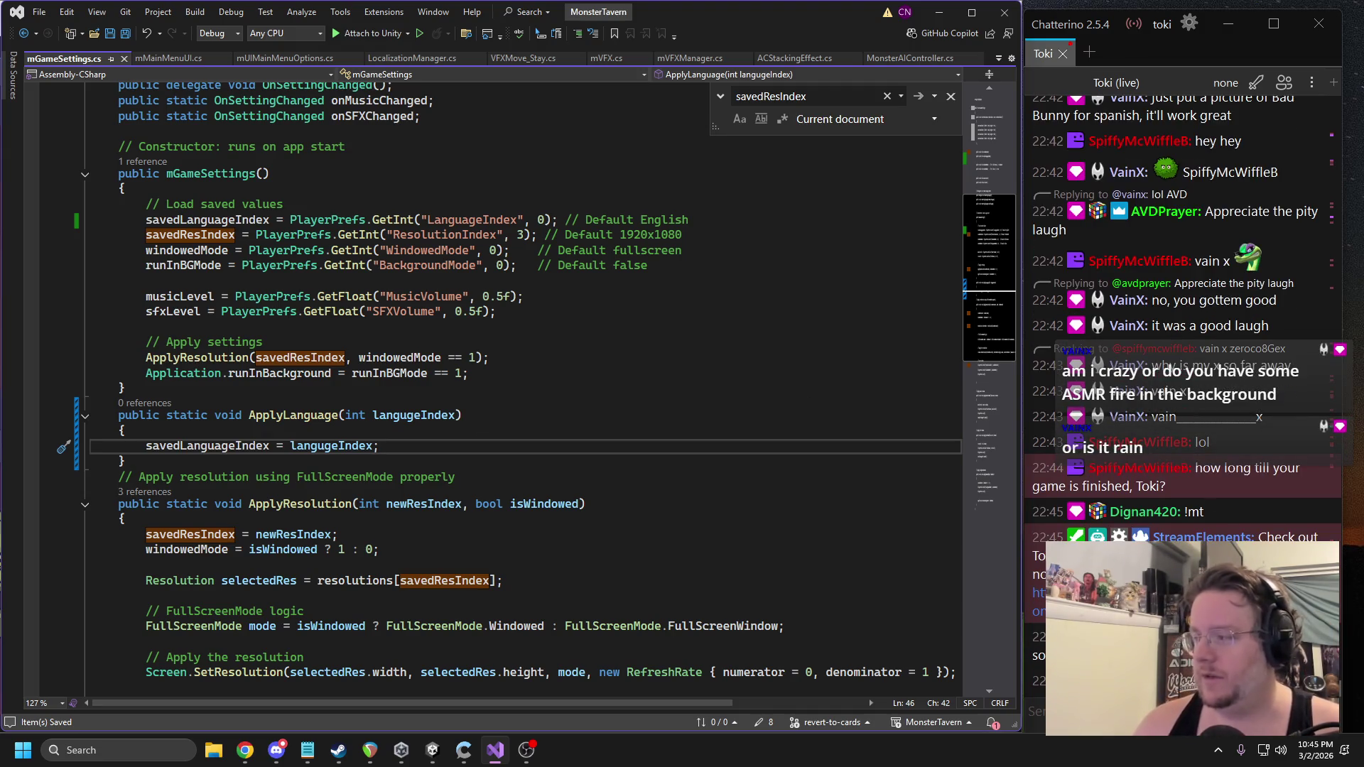
key("alt+Tab")
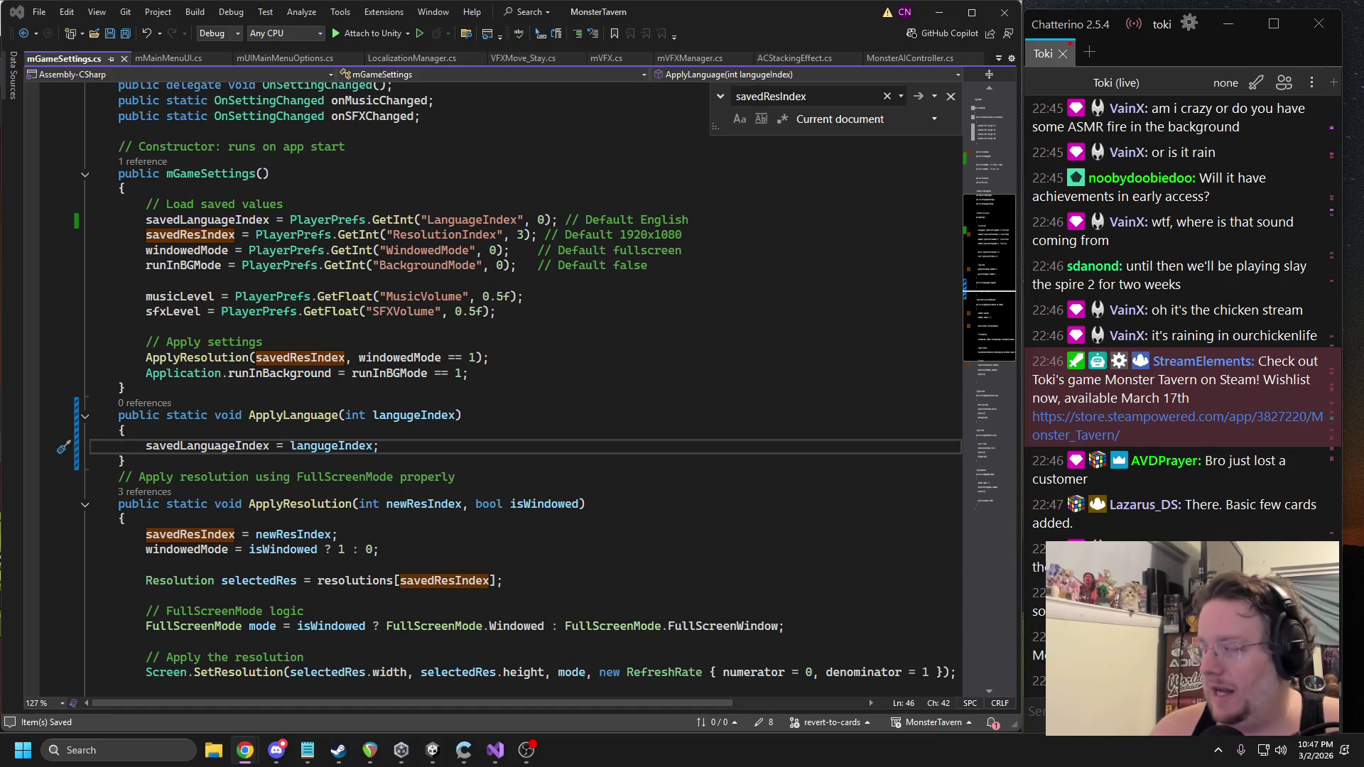
Copy the ResolutionIndex PlayerPrefs.SetInt line into ApplyLanguage below the assignment.
scroll(327, 486, "down", 1)
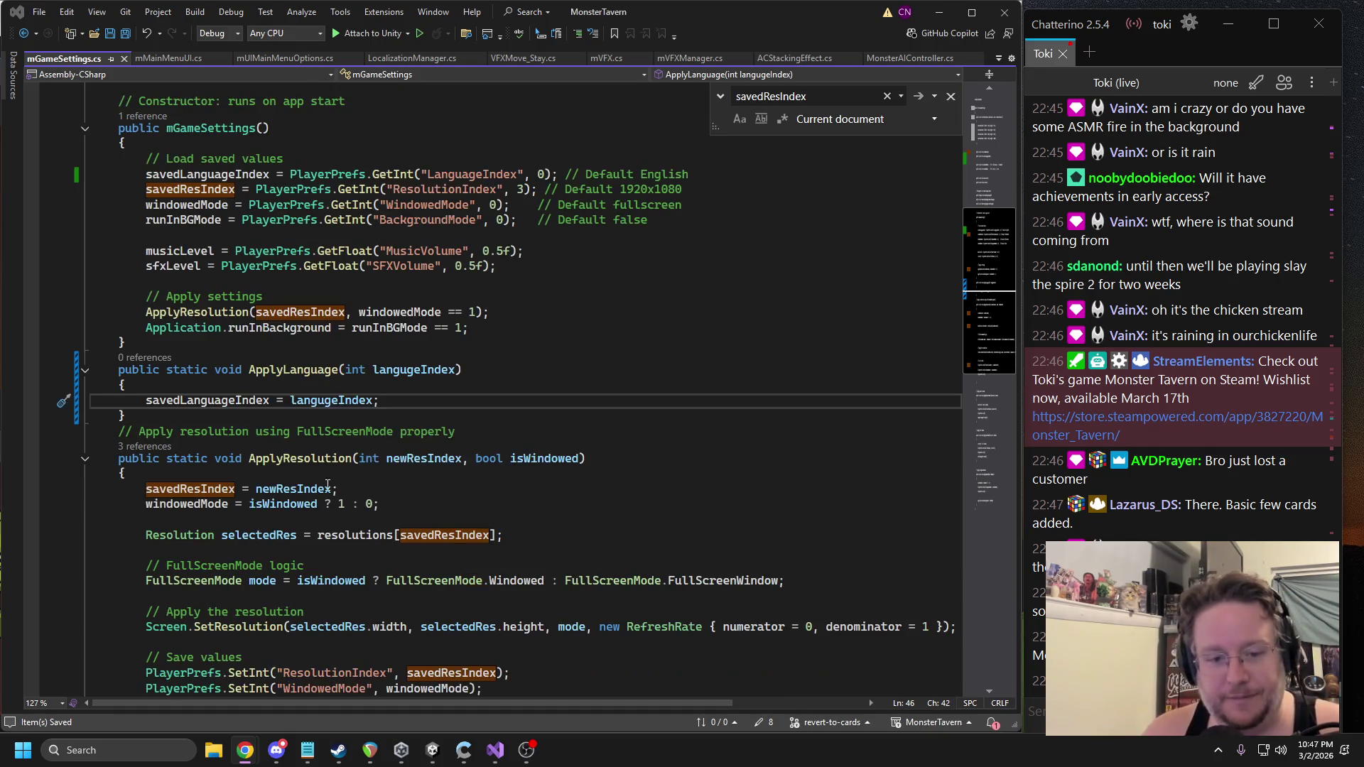
scroll(336, 400, "down", 1)
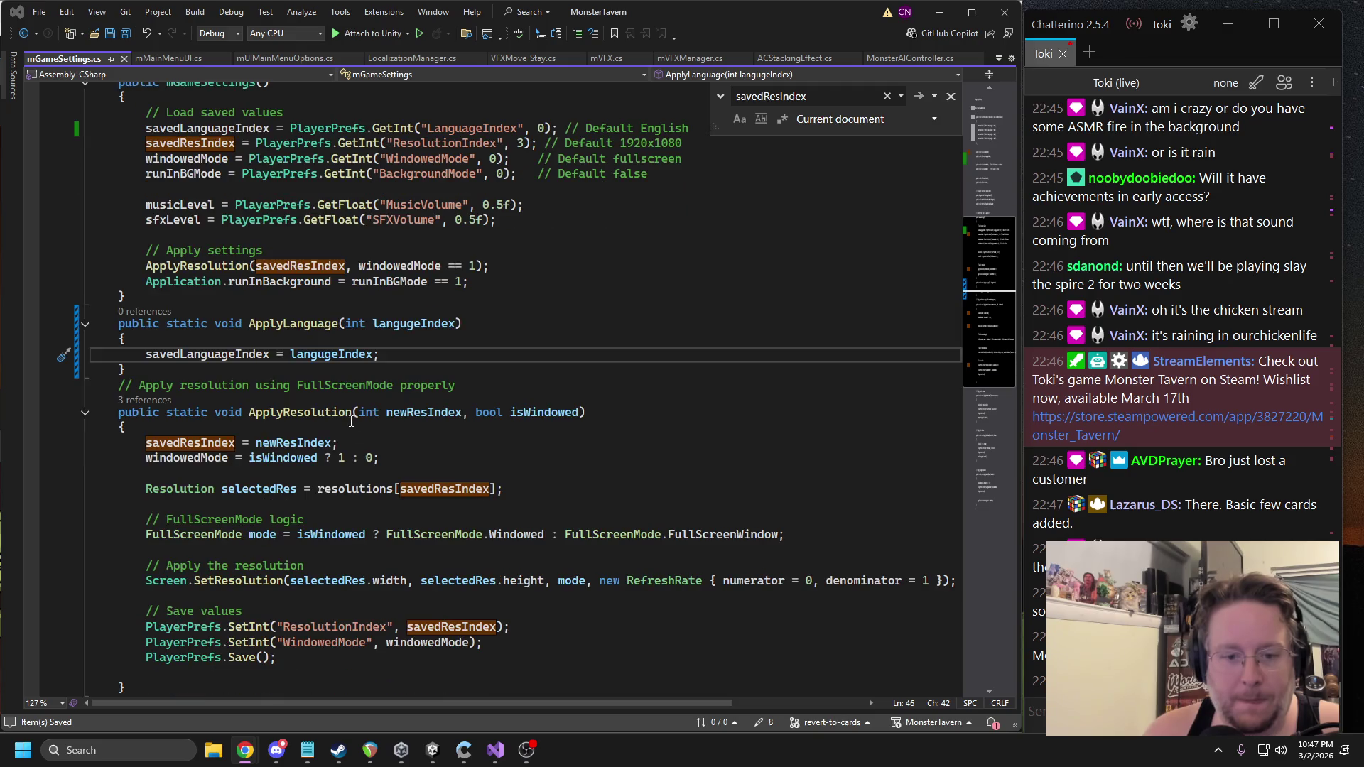
double_click(260, 488)
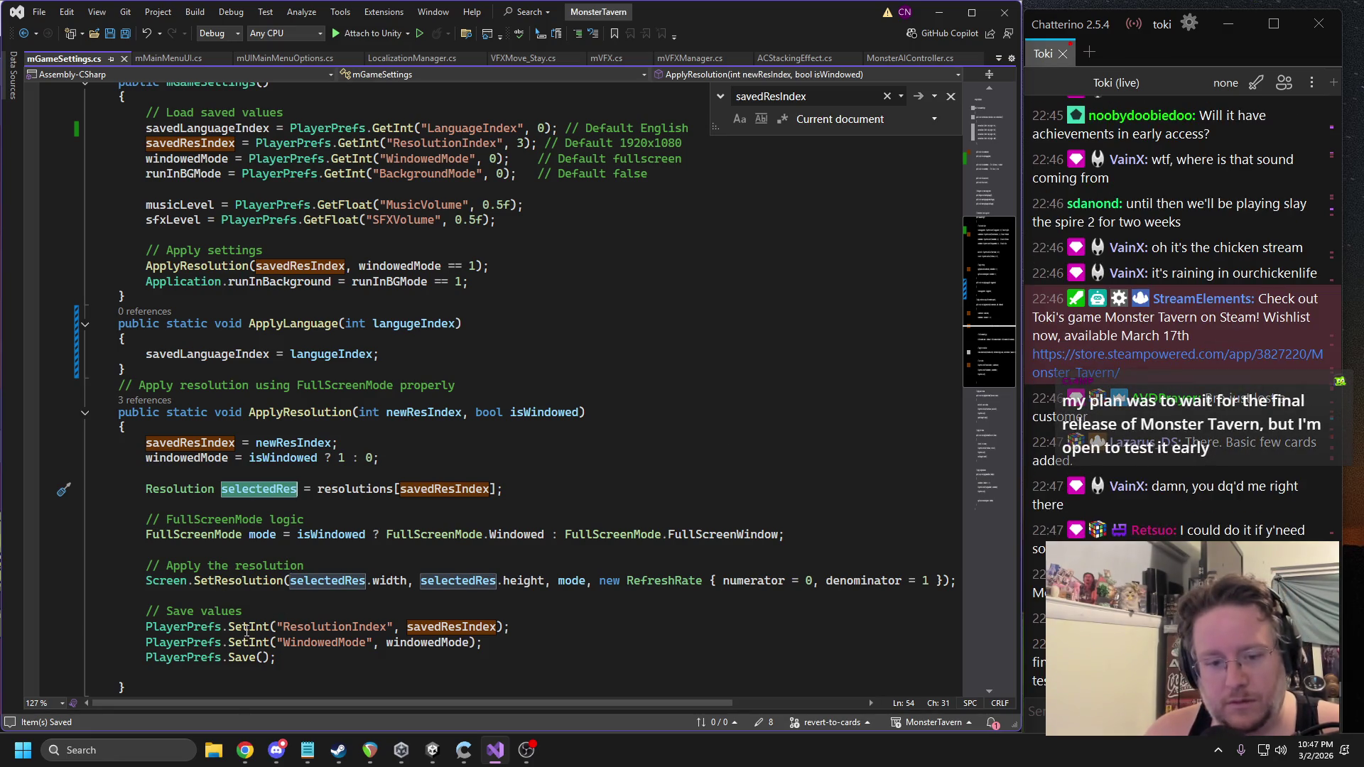
left_click(235, 612)
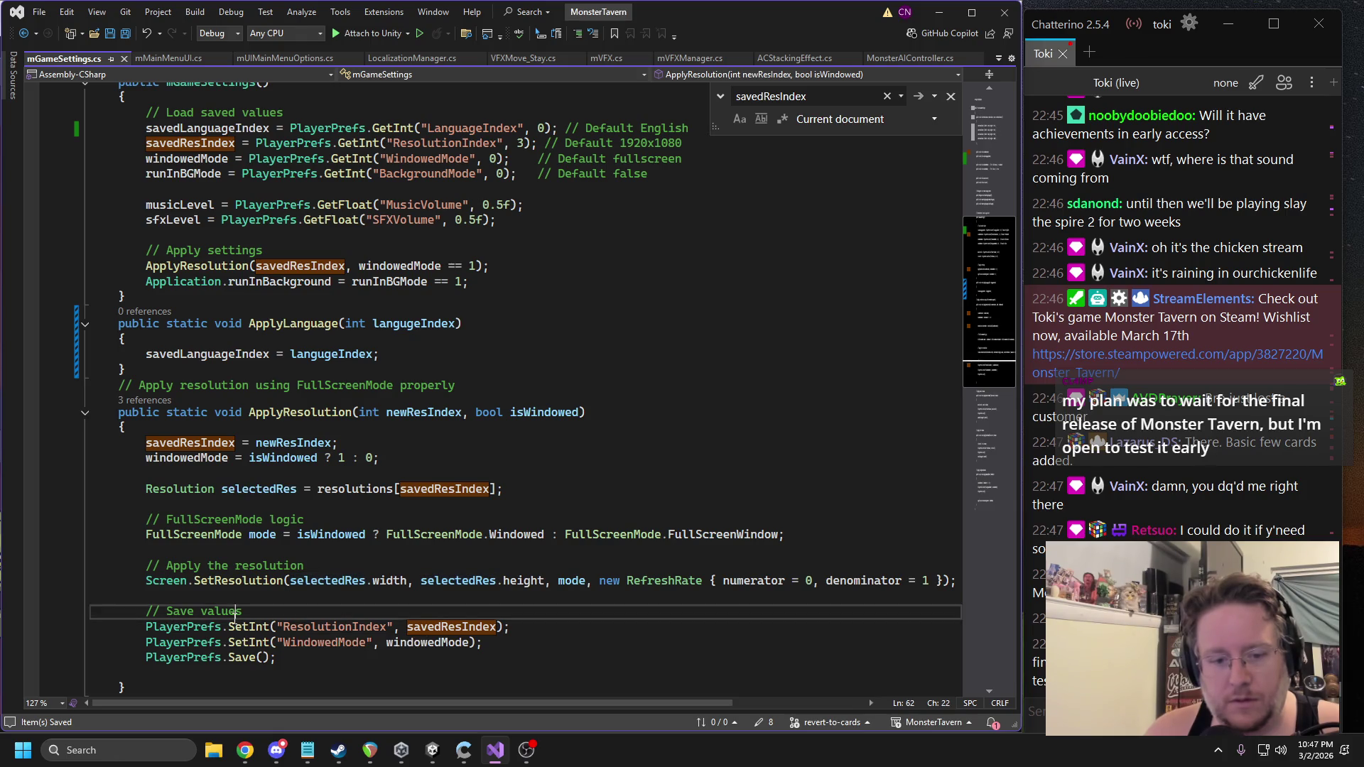
triple_click(237, 627)
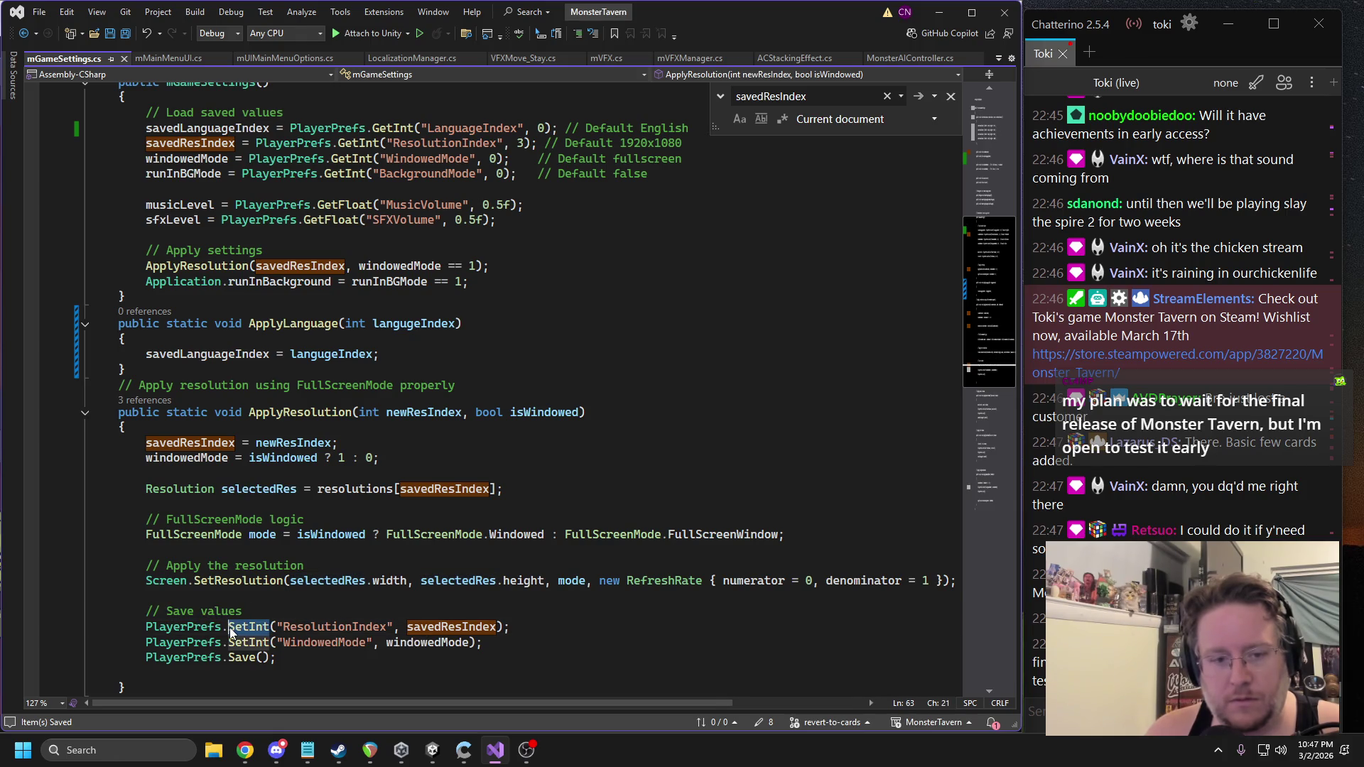
left_click(392, 355)
key("Return")
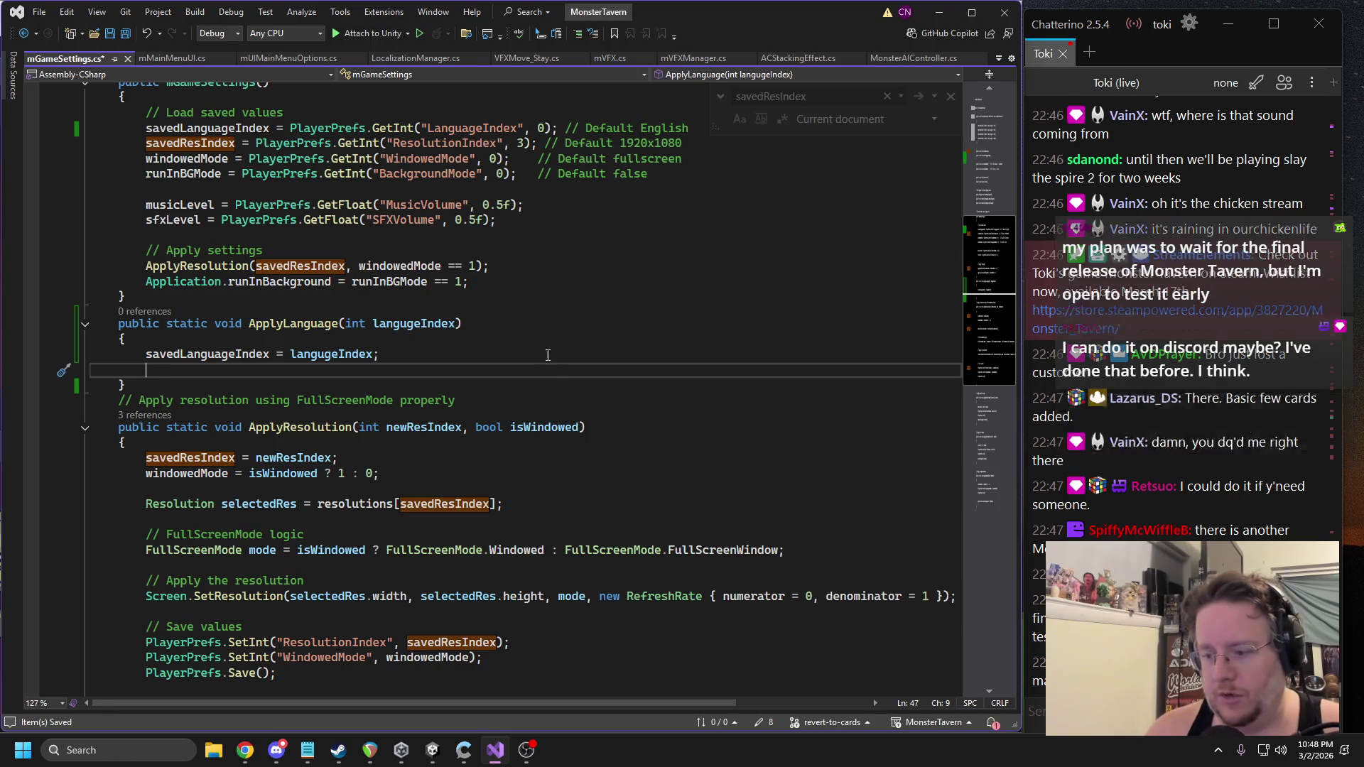
key("ctrl+v")
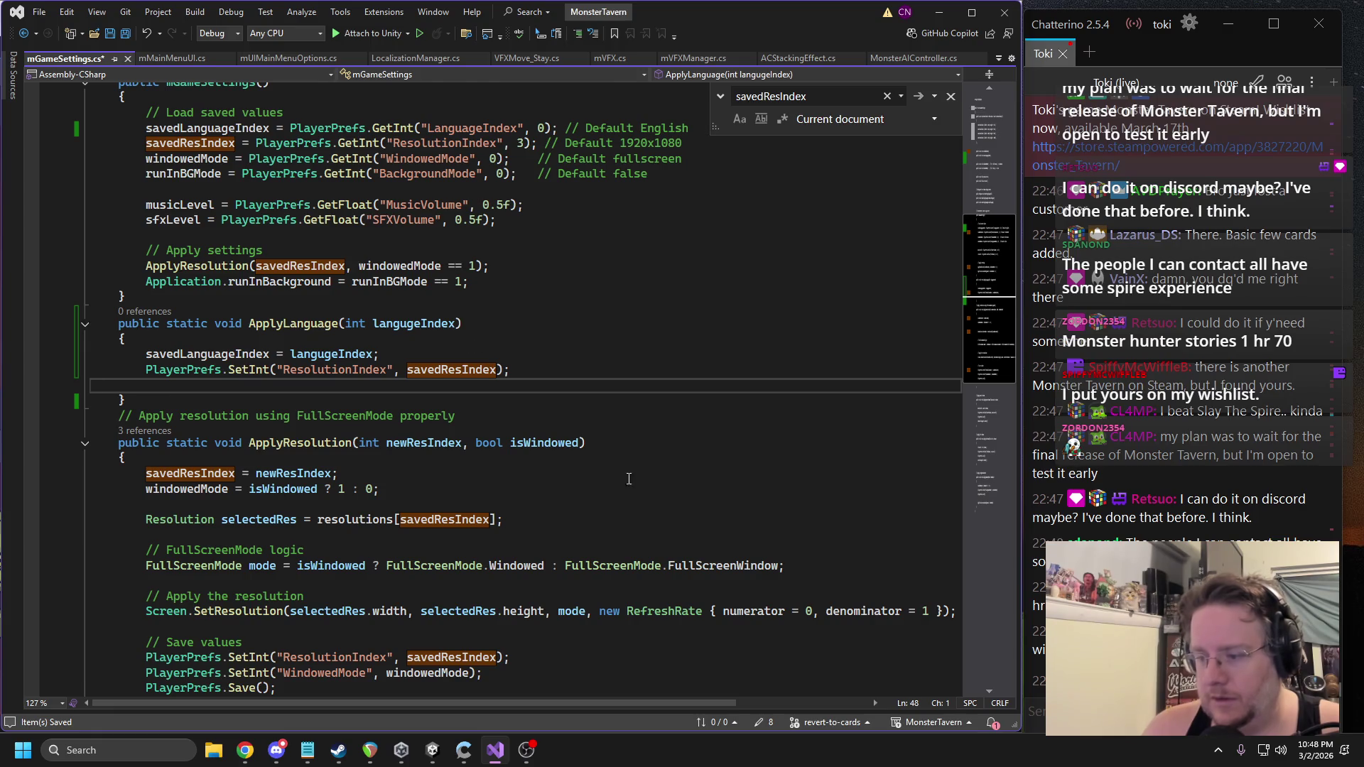
Add a PlayerPrefs.Save() call and rename the pasted key to "LanguageIndex".
scroll(629, 479, "down", 1)
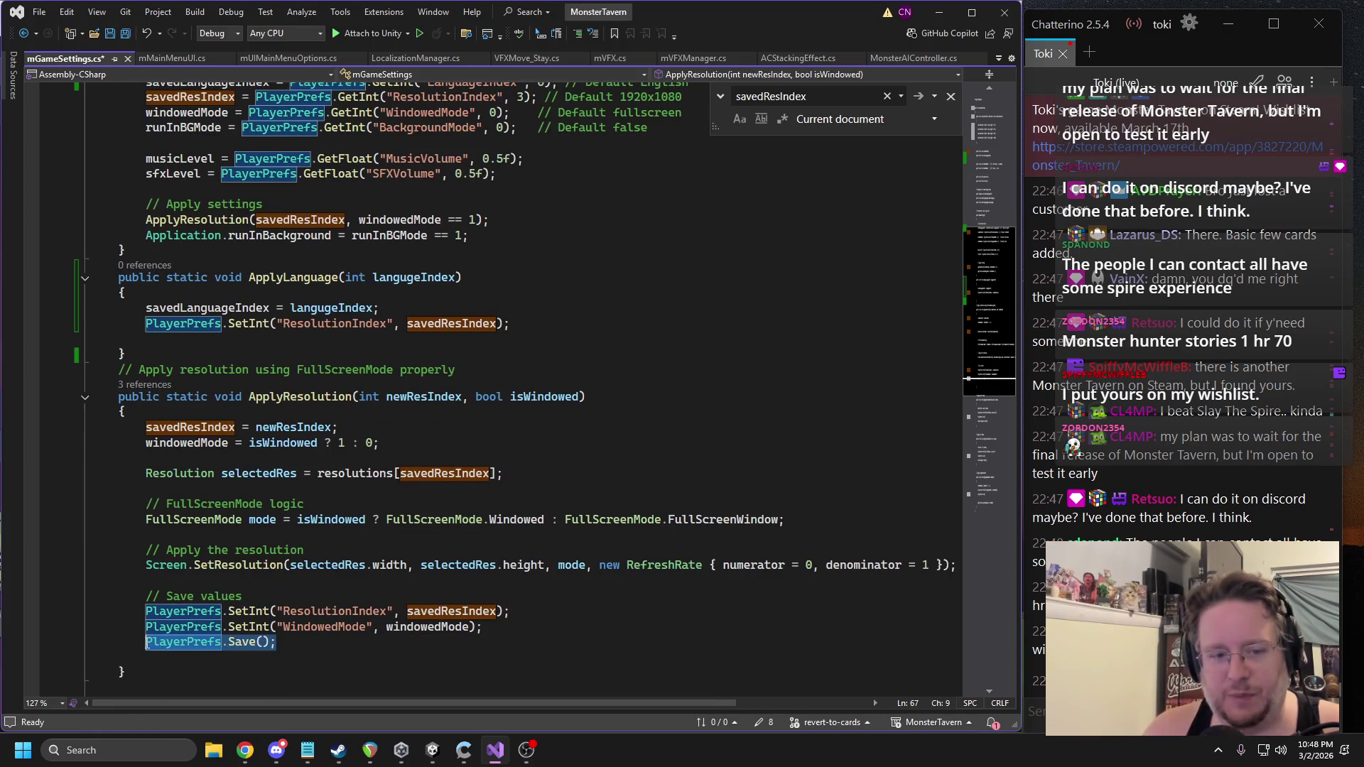
left_click(184, 338)
key("Tab")
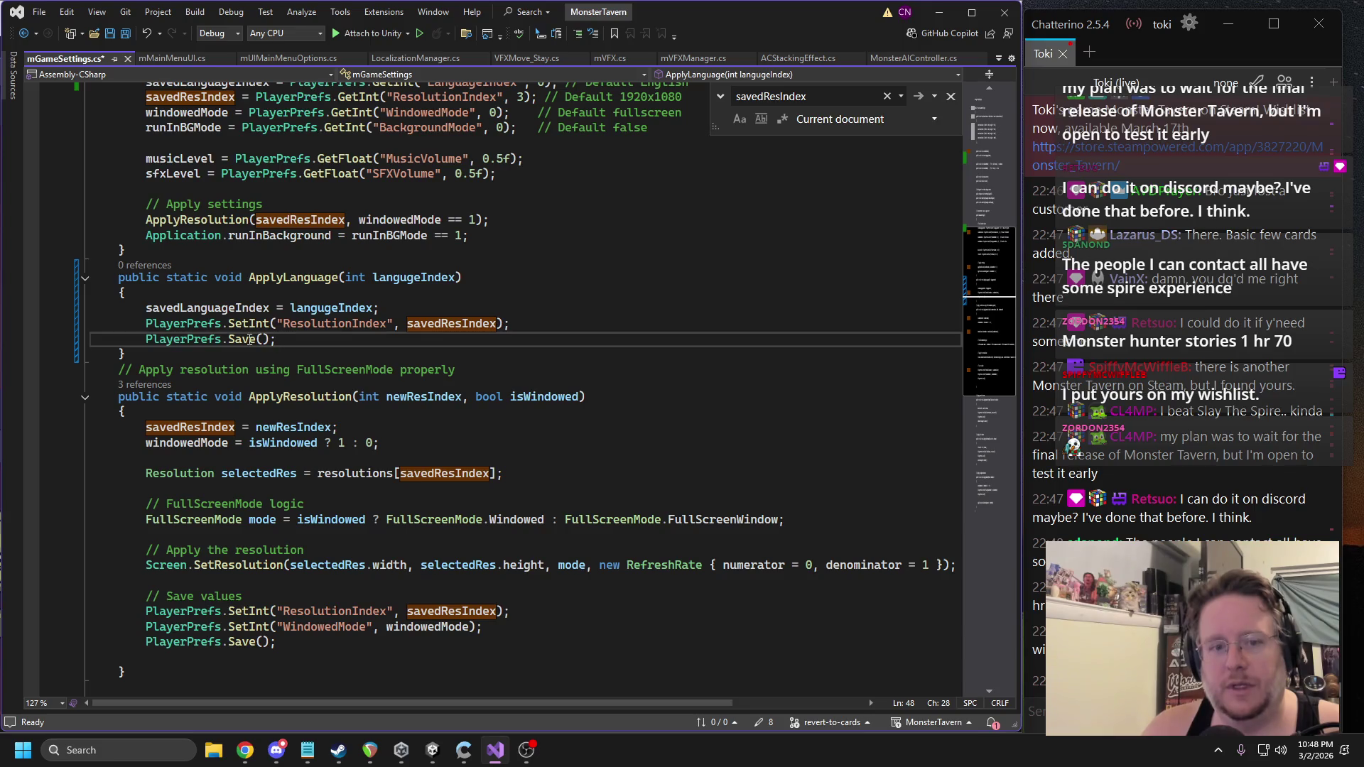
scroll(425, 308, "up", 2)
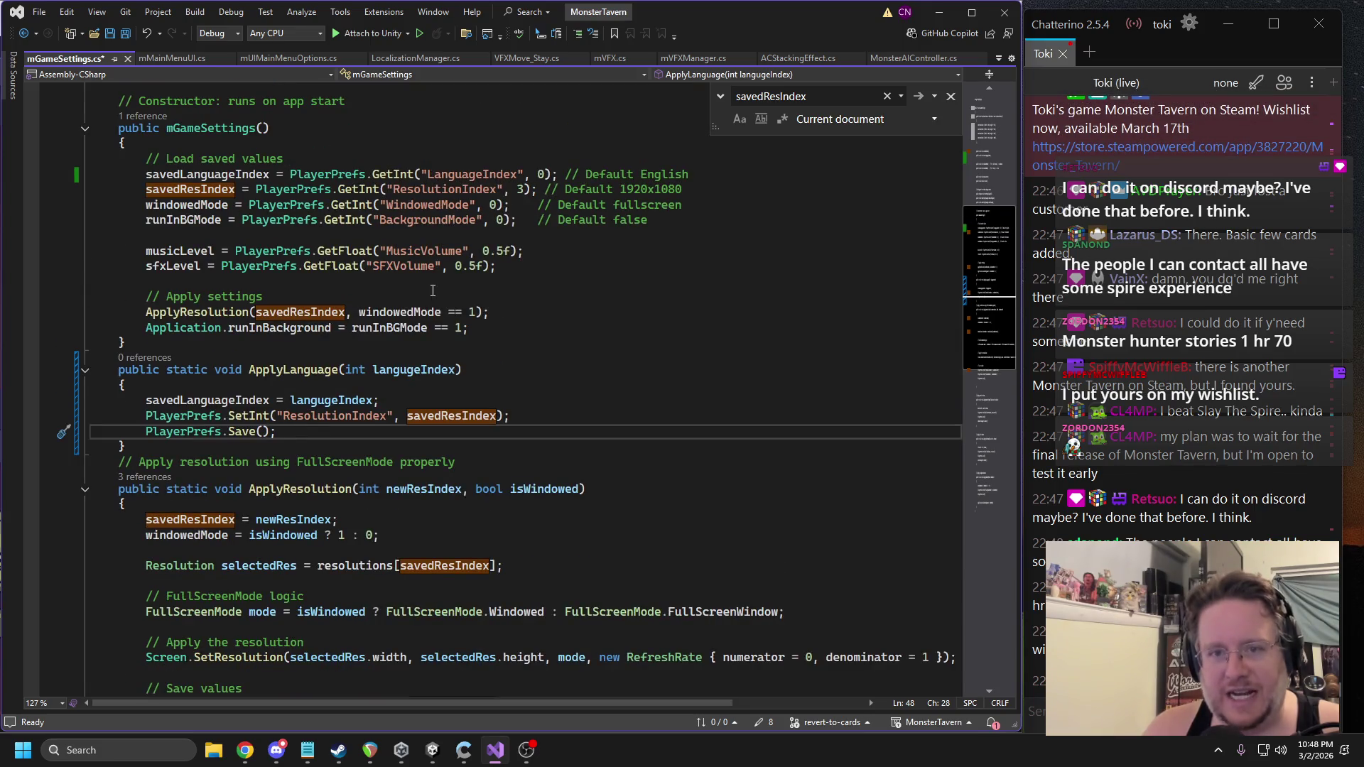
double_click(314, 417)
type("LanguageIndex")
left_click(526, 400)
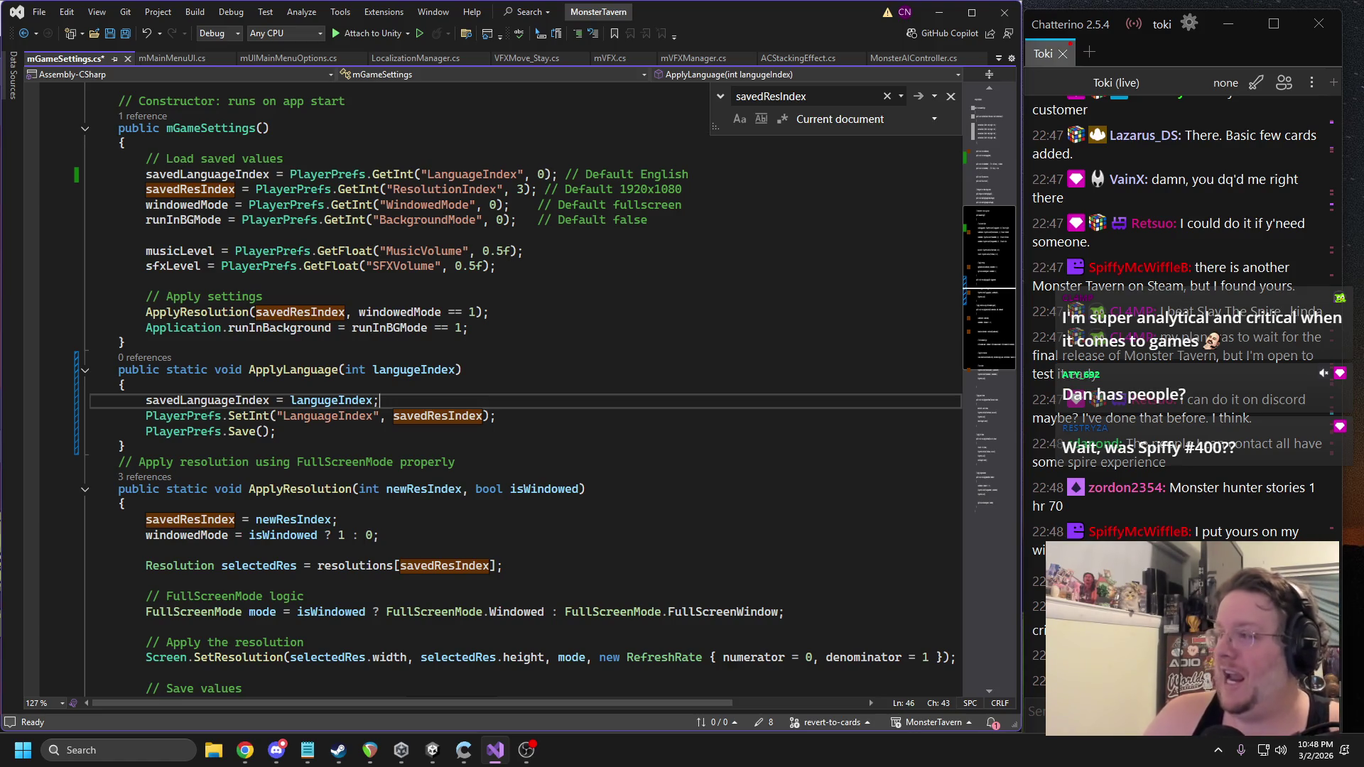
key("alt+Tab")
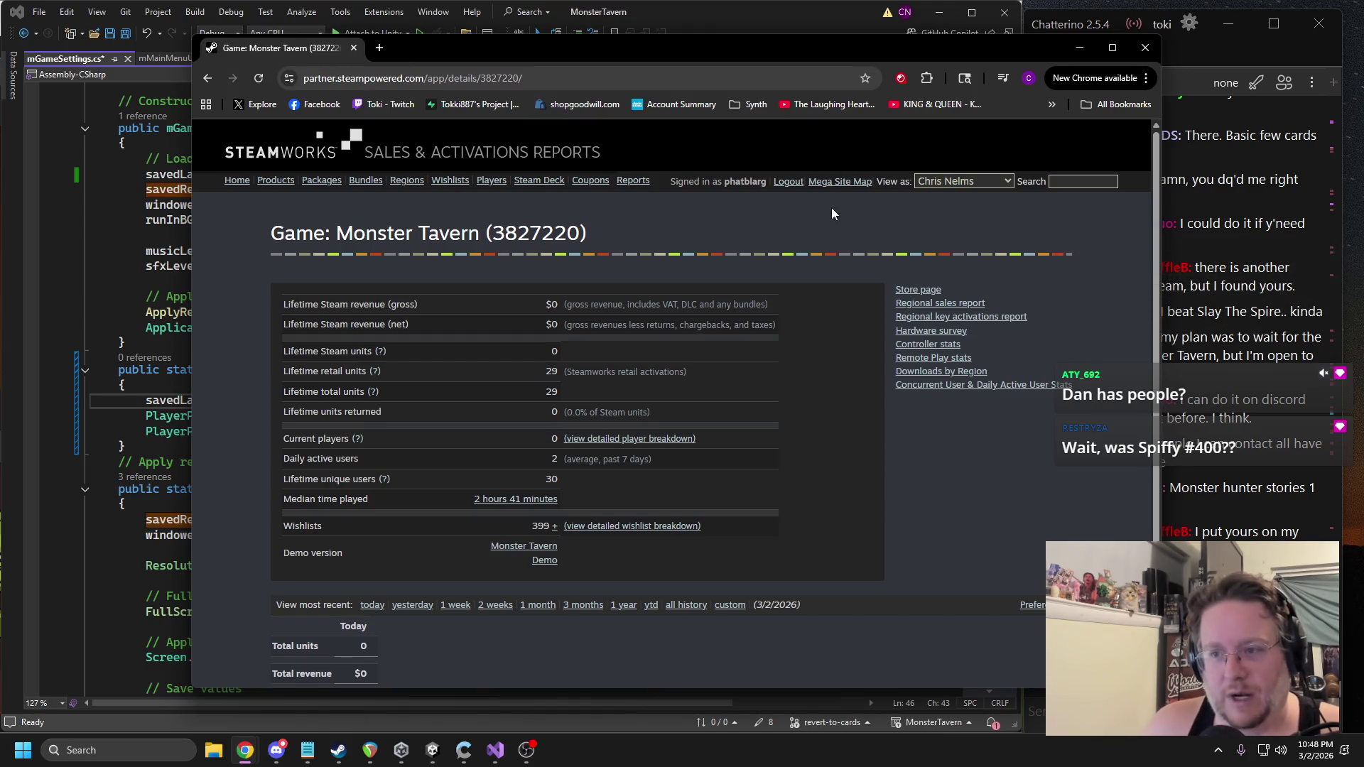
Reload the Monster Tavern Steamworks sales report (399 wishlists), then move the browser off-screen.
double_click(540, 527)
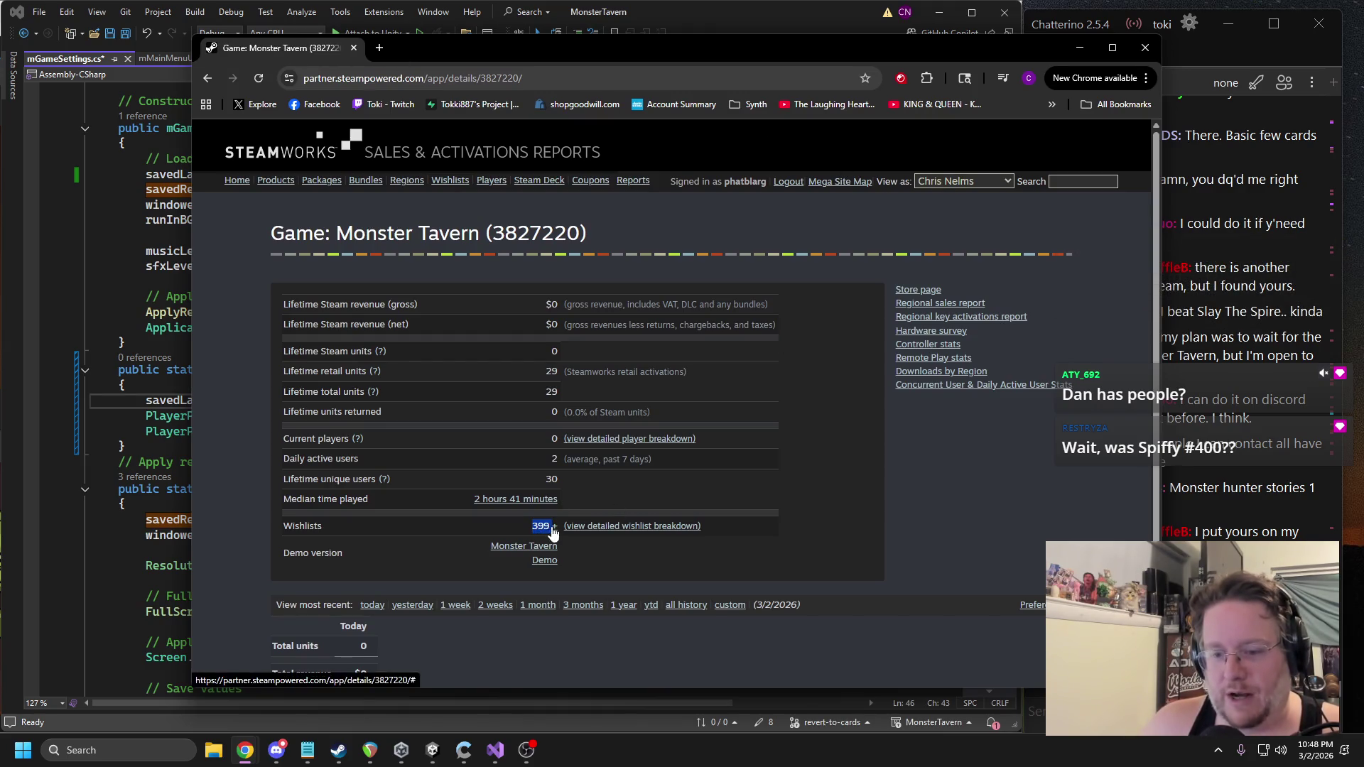
left_click_drag(614, 61, 496, 54)
left_click(494, 62)
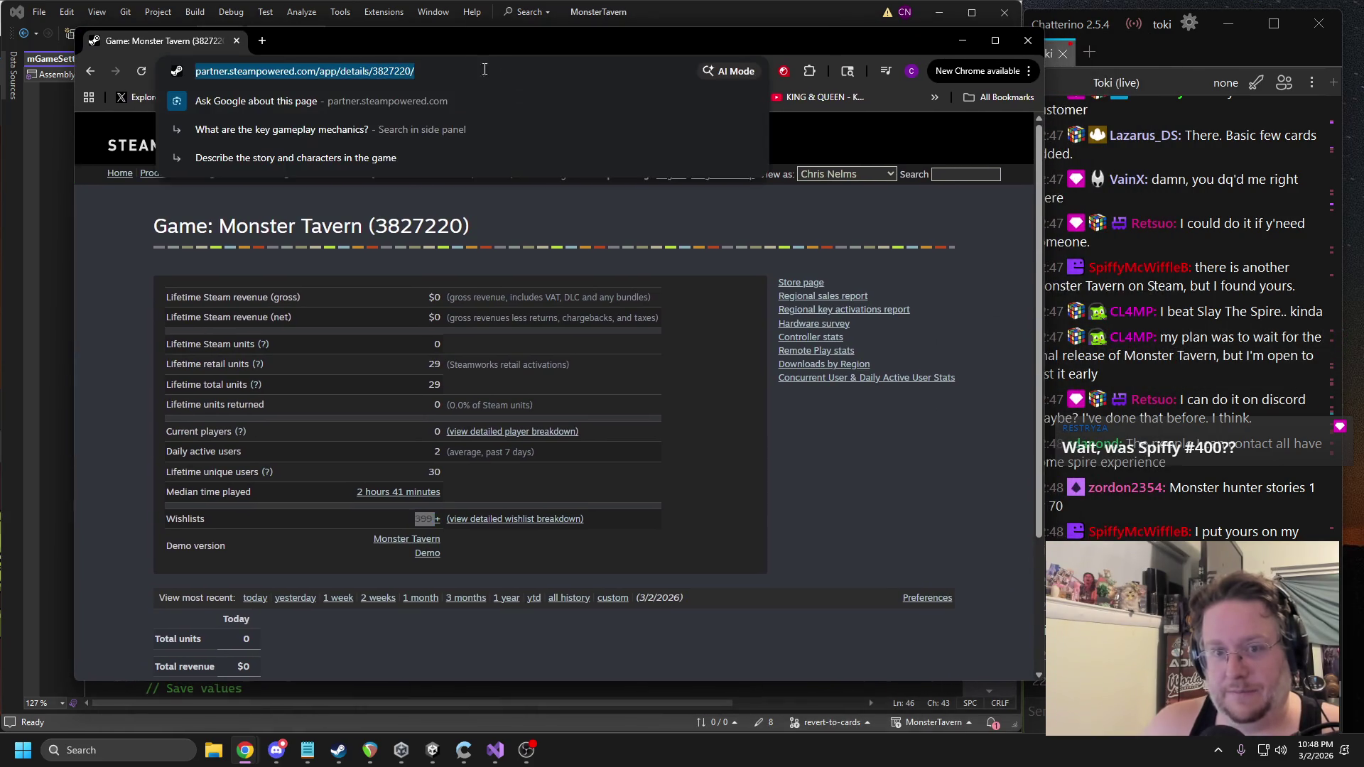
key("Return")
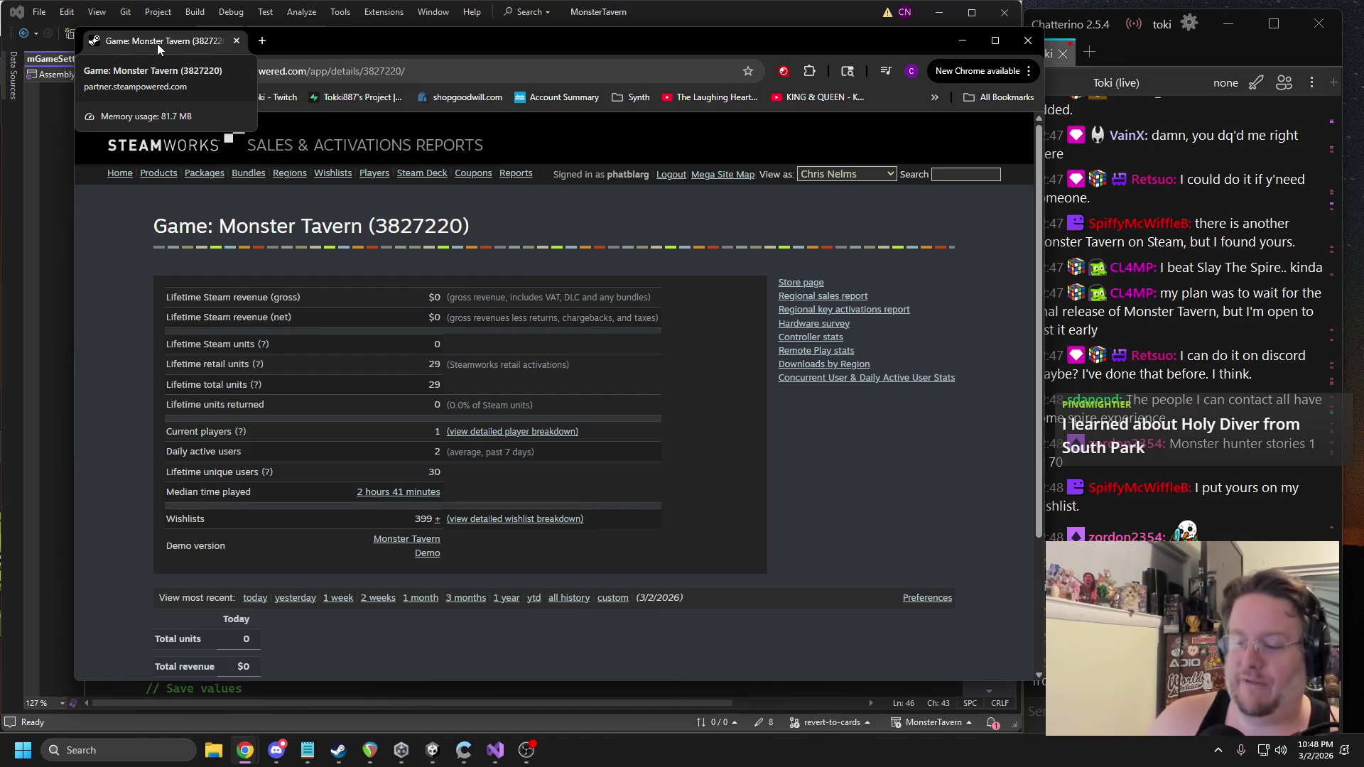
left_click_drag(156, 44, 1363, 44)
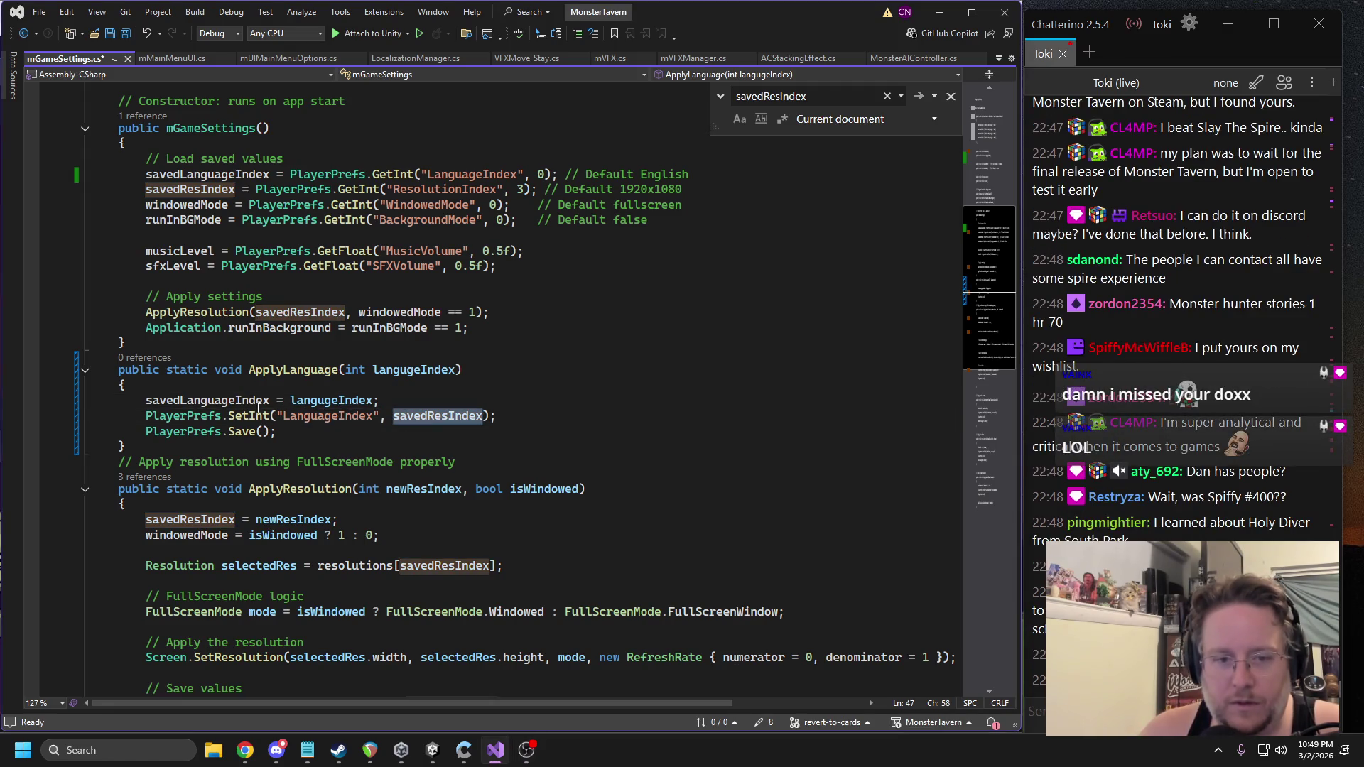
Replace savedResIndex with savedLanguageIndex in ApplyLanguage's SetInt call and save mGameSettings.cs.
double_click(212, 401)
key("ctrl+c")
double_click(432, 417)
key("ctrl+v")
key("ctrl+s")
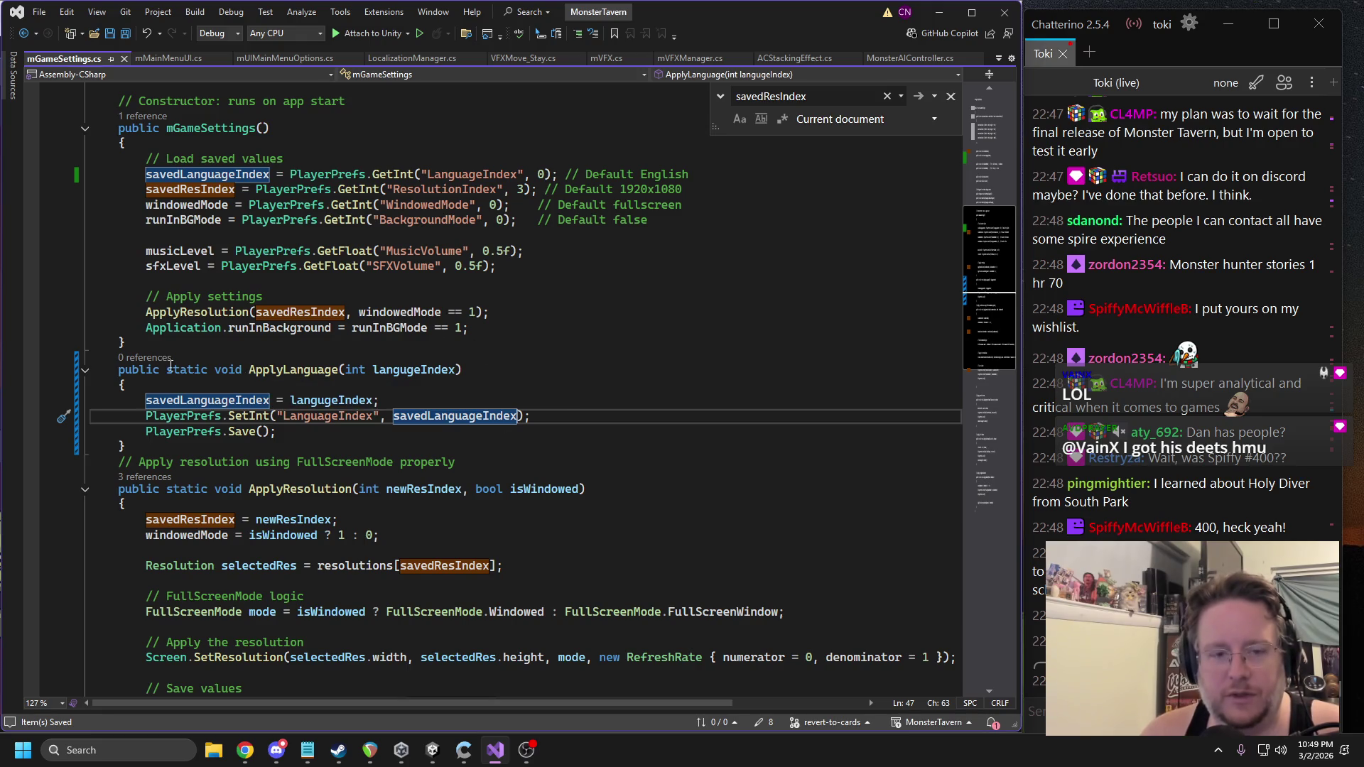
left_click(338, 369)
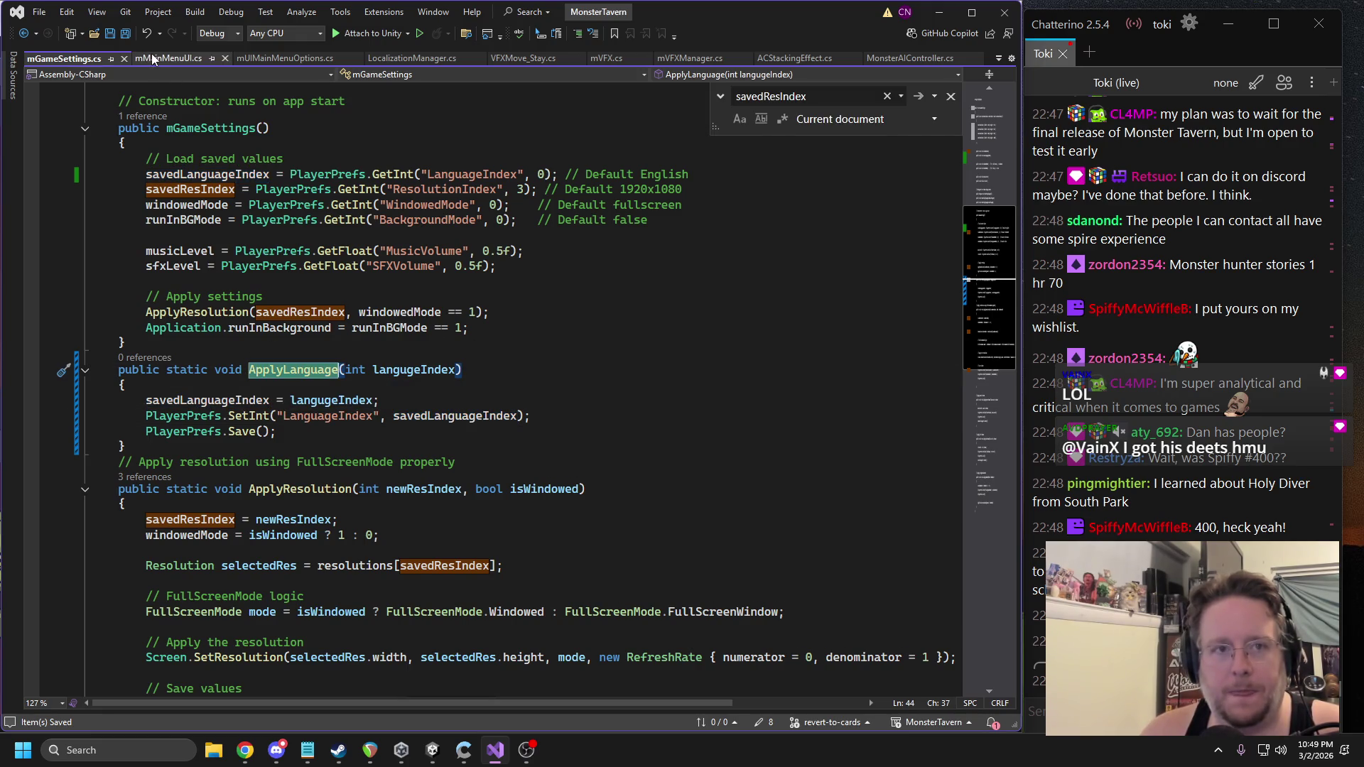
Open mMainMenuUI.cs and then mUIMainMenuOptions.cs to review OpenOptions.
left_click(152, 59)
left_click(313, 58)
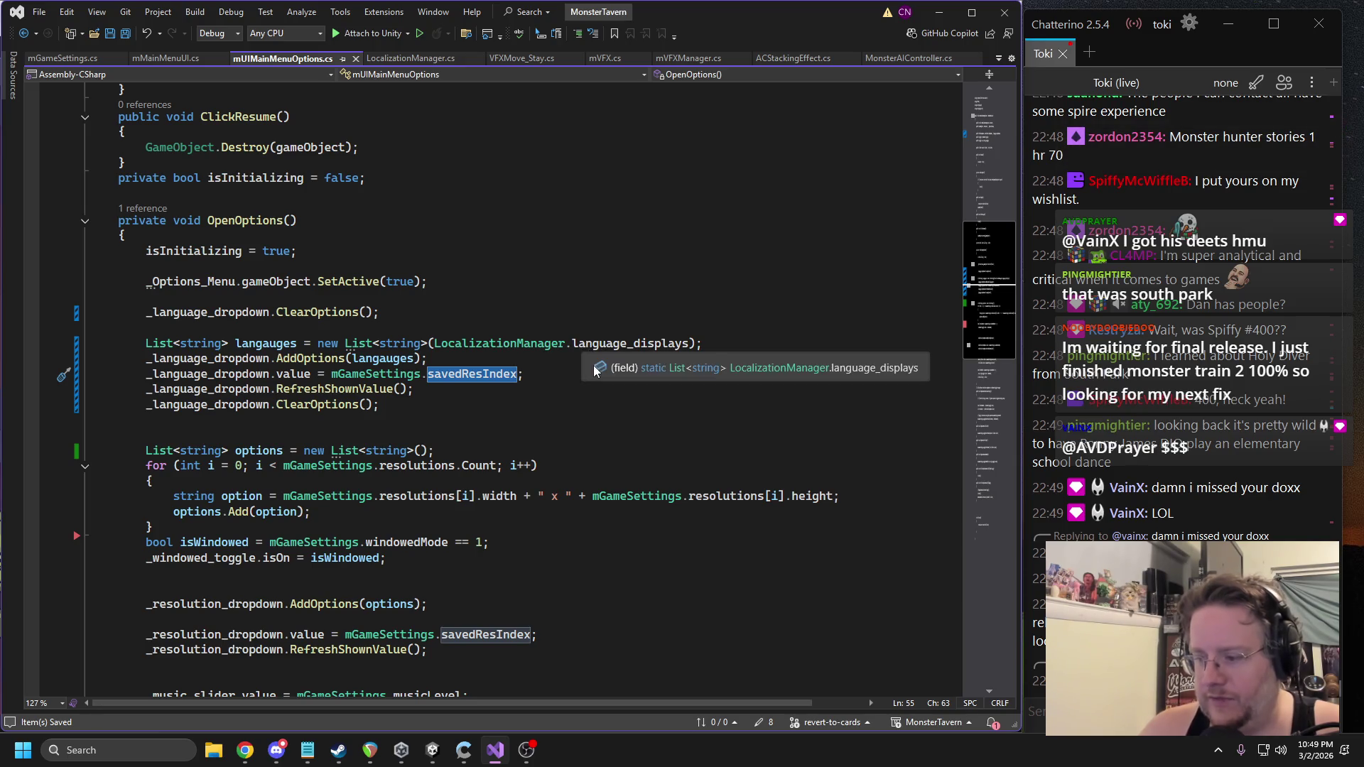
mouse_move(630, 348)
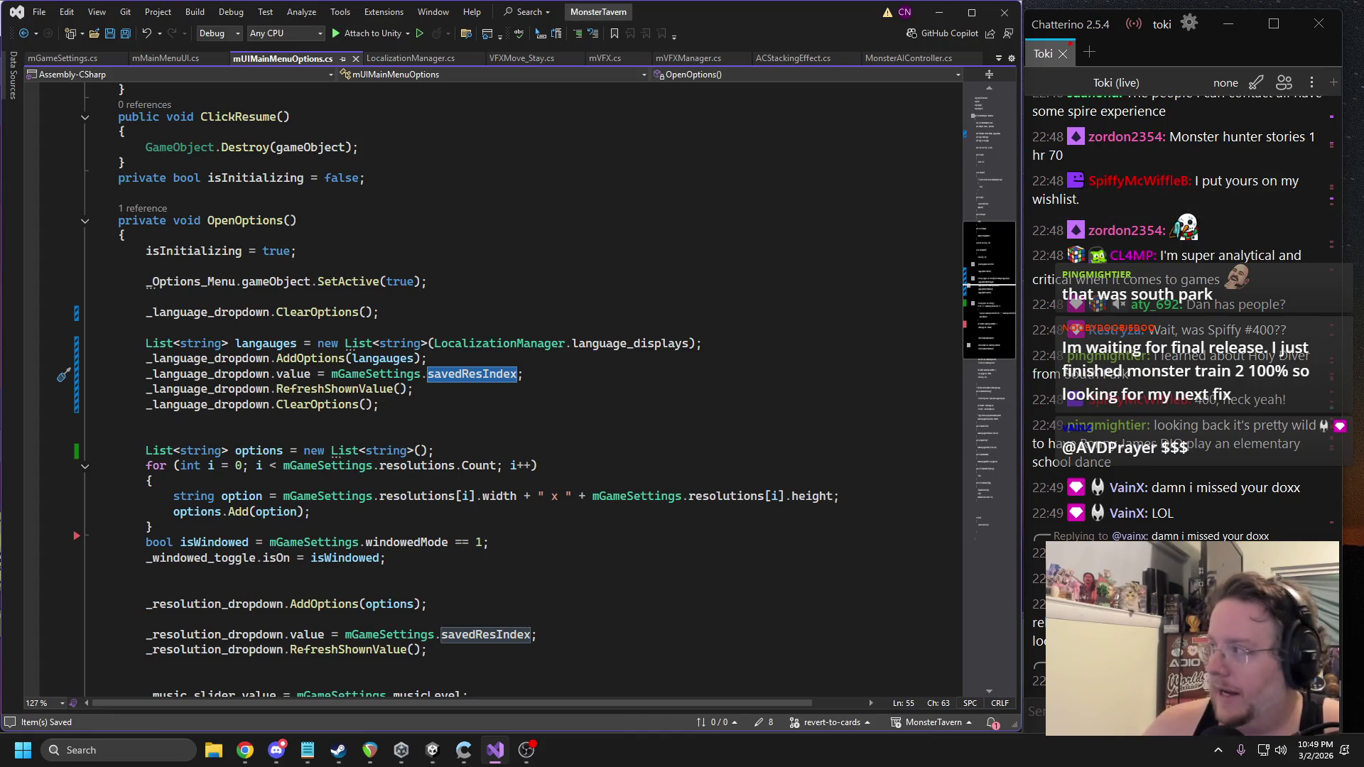
key("alt+Tab")
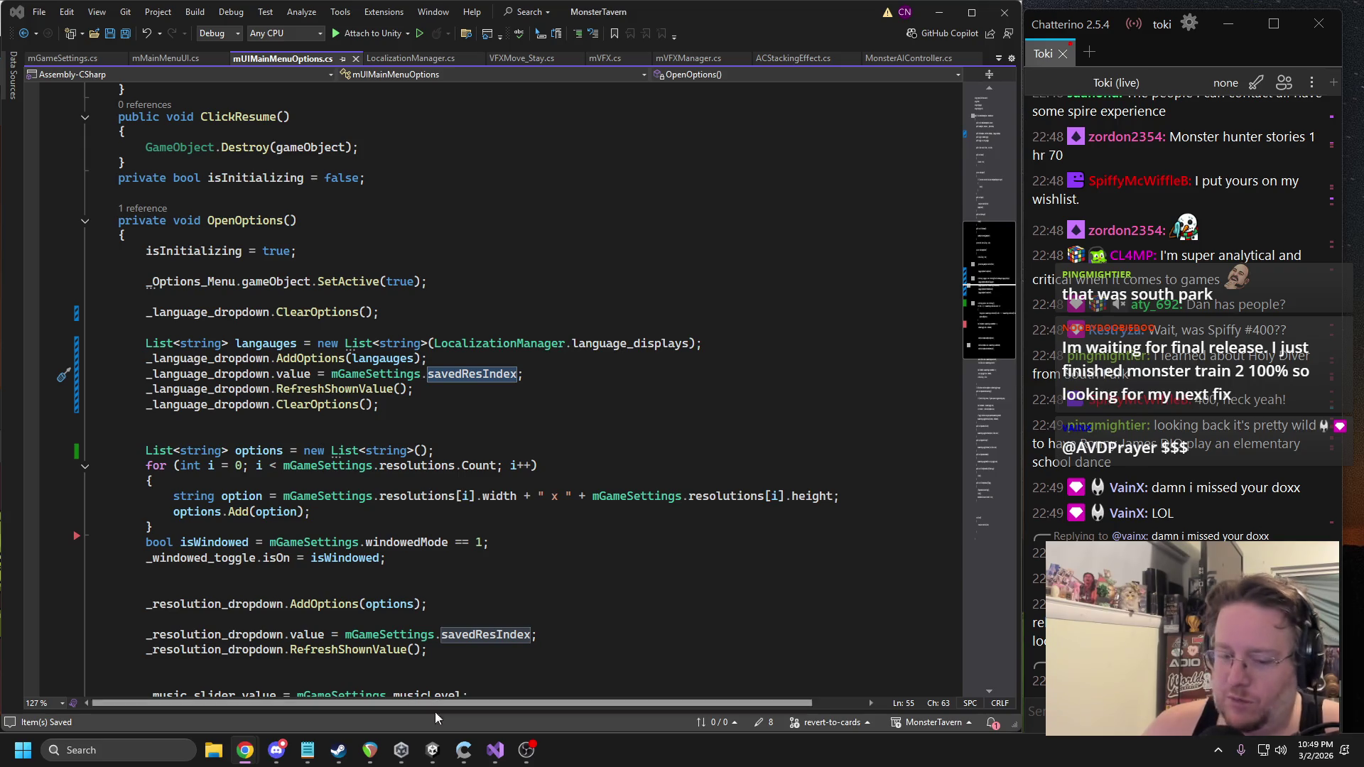
left_click(526, 750)
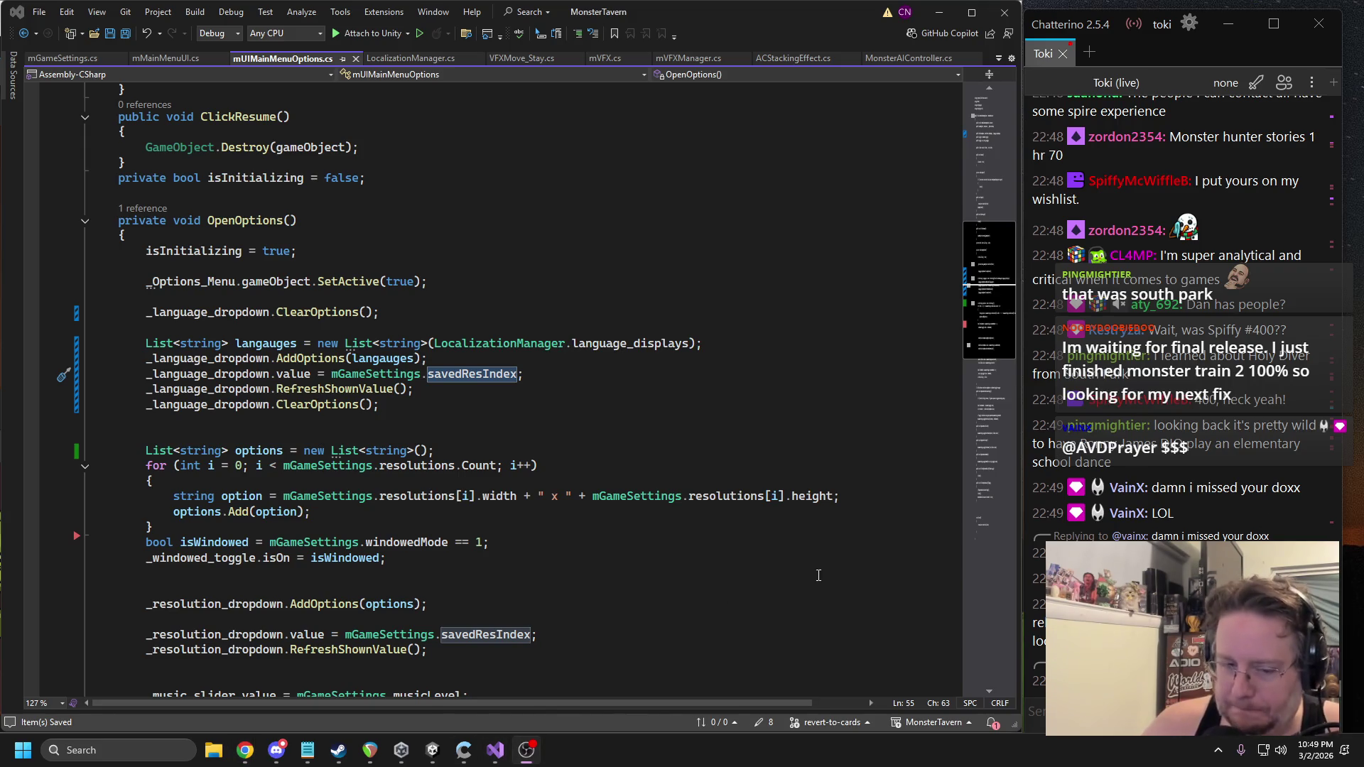
Switch to the Unity editor and start Play mode to test the recompiled game.
key("alt+Tab")
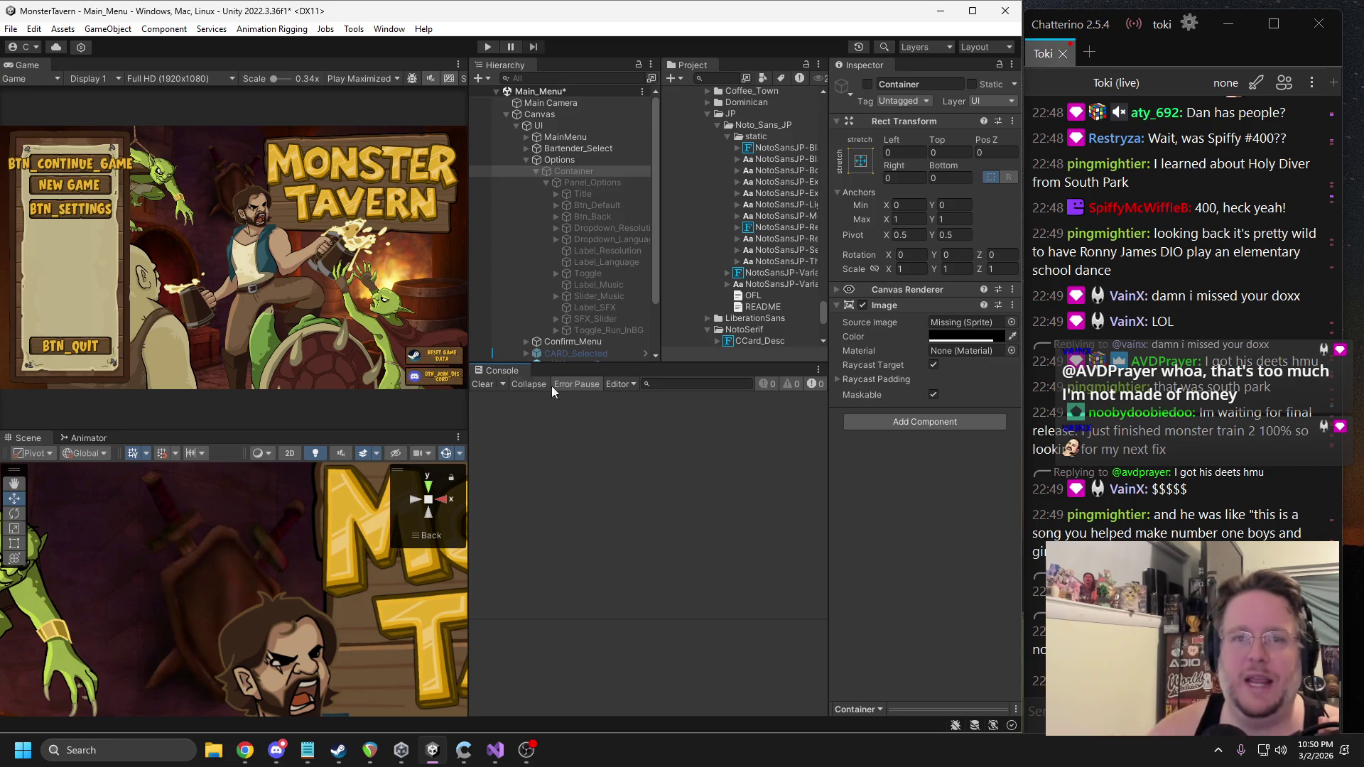
left_click(488, 47)
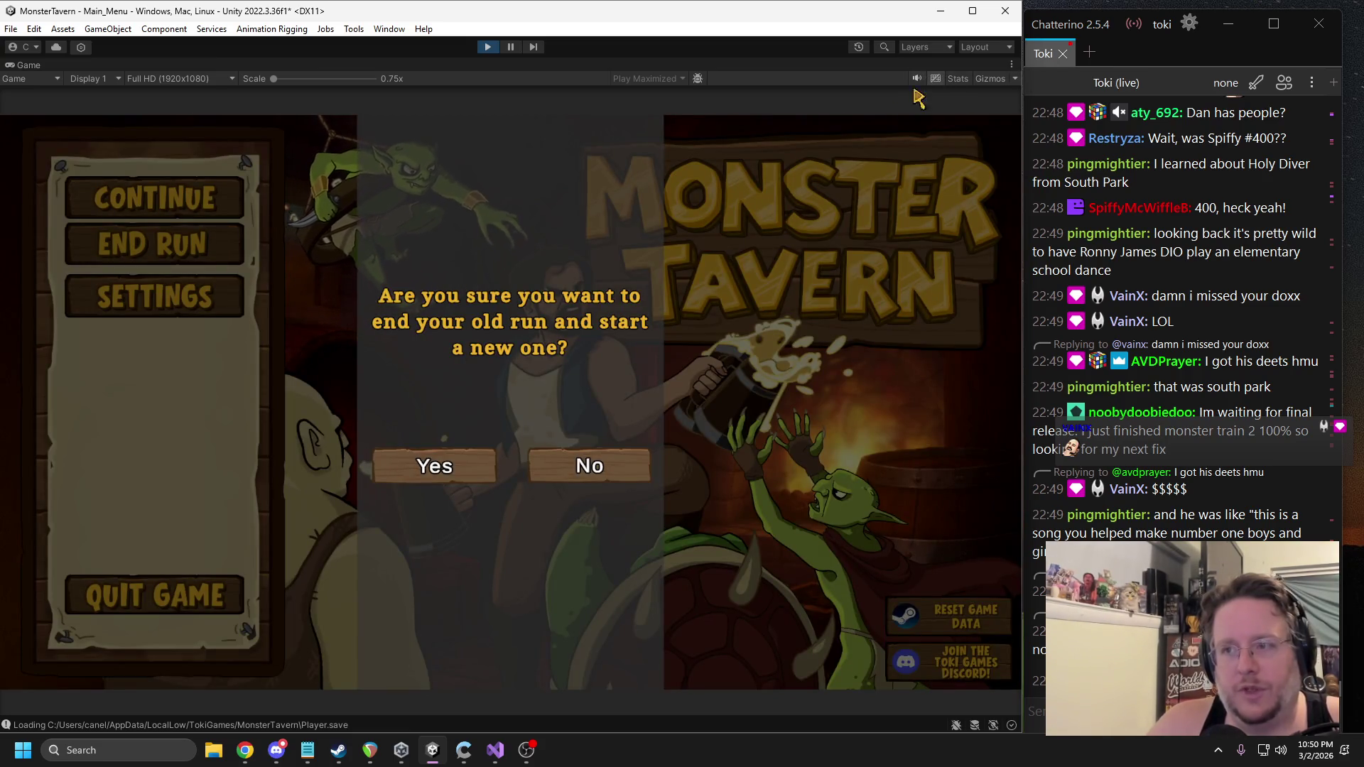
Confirm ending the old run, then step difficulty from Keg Wipe up to Tavern Boss and back to New Hire.
left_click(466, 473)
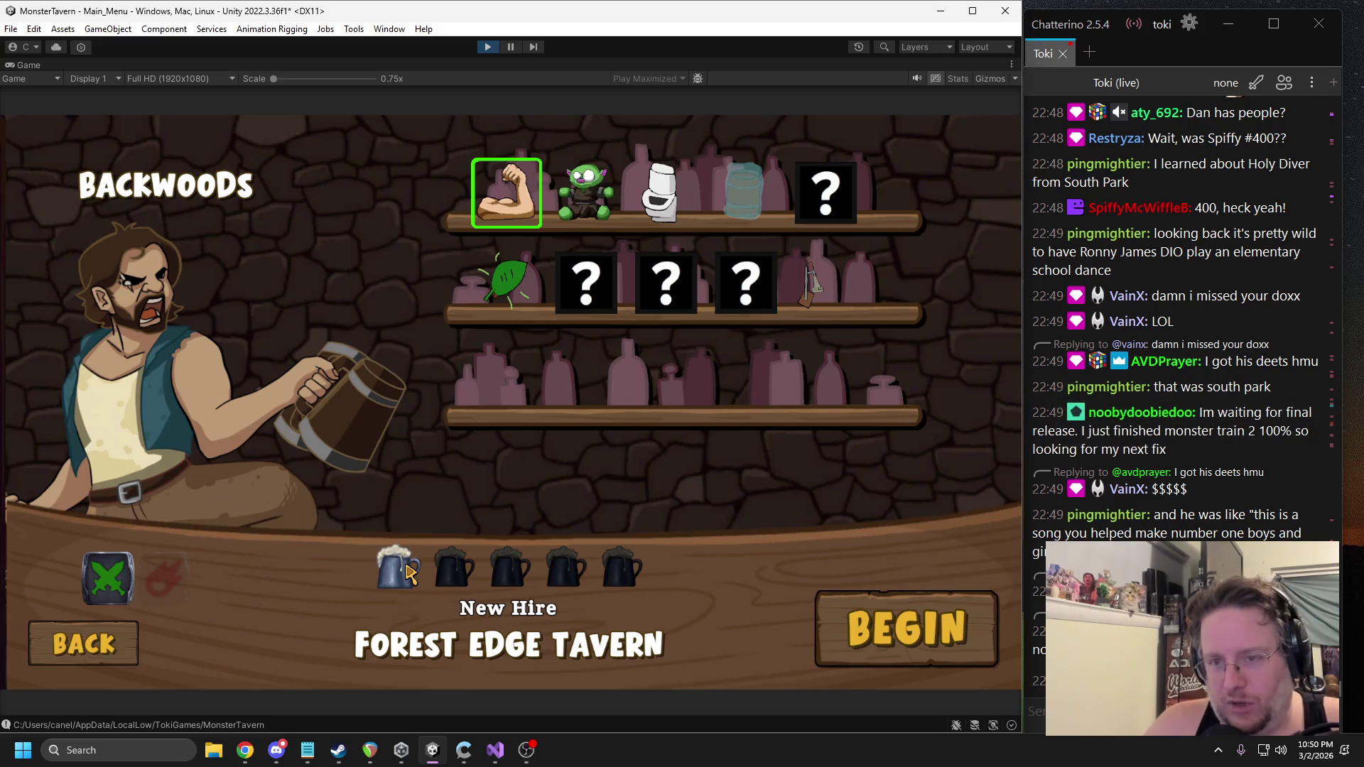
left_click(459, 574)
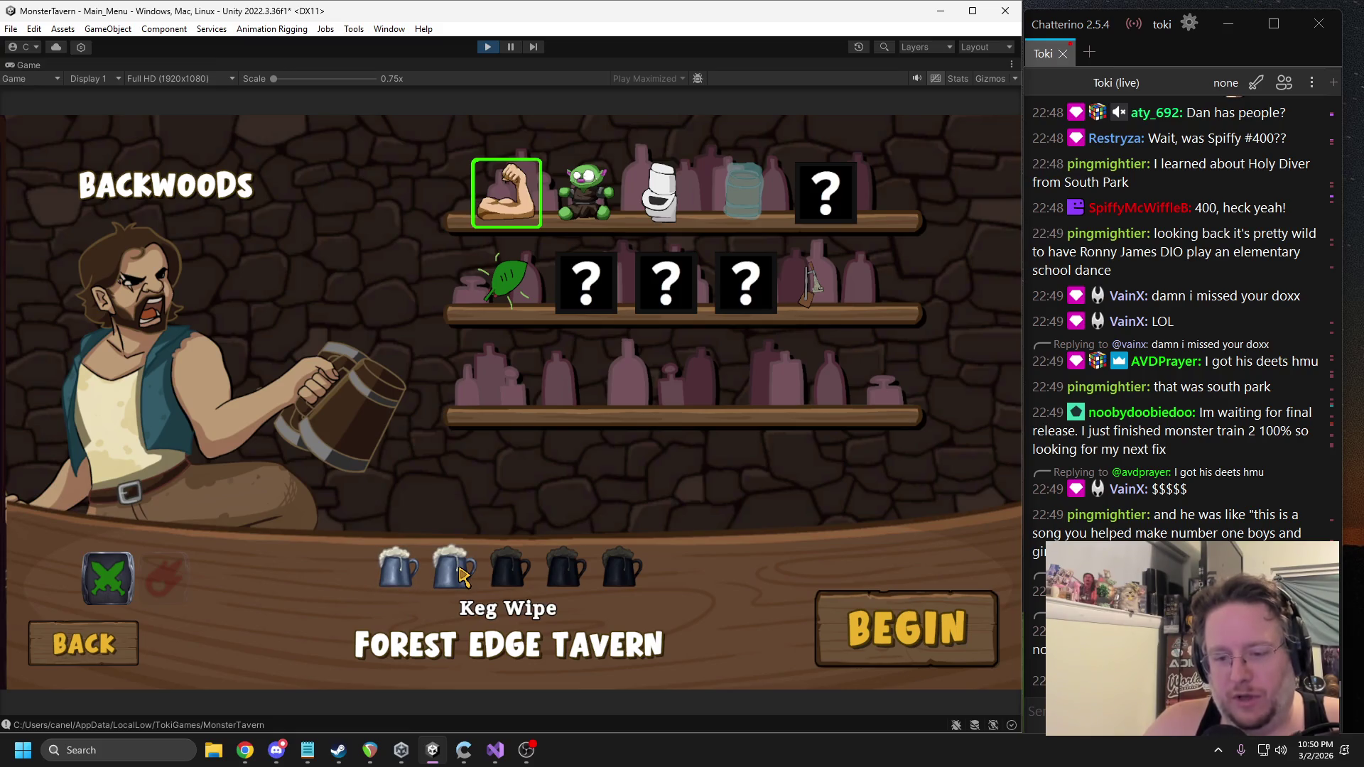
left_click(515, 574)
left_click(569, 574)
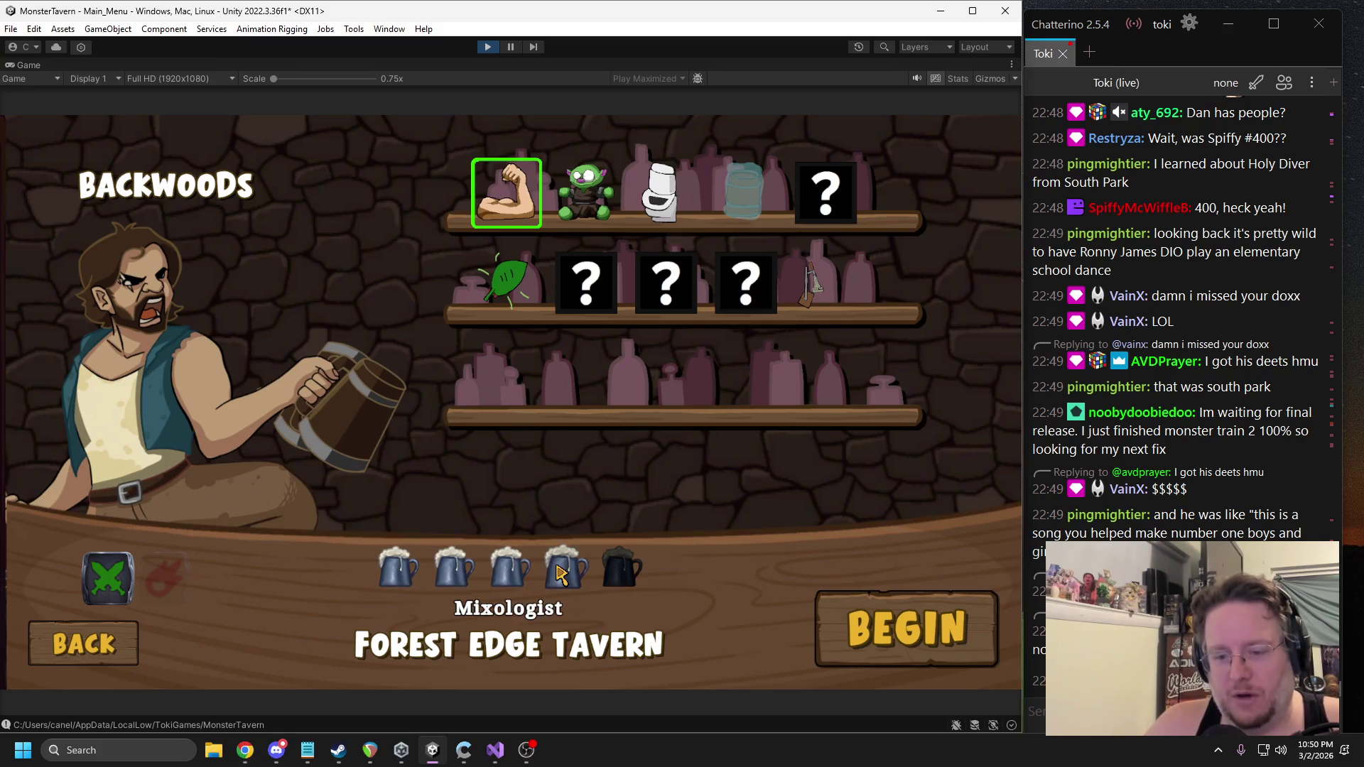
left_click(611, 572)
left_click(621, 574)
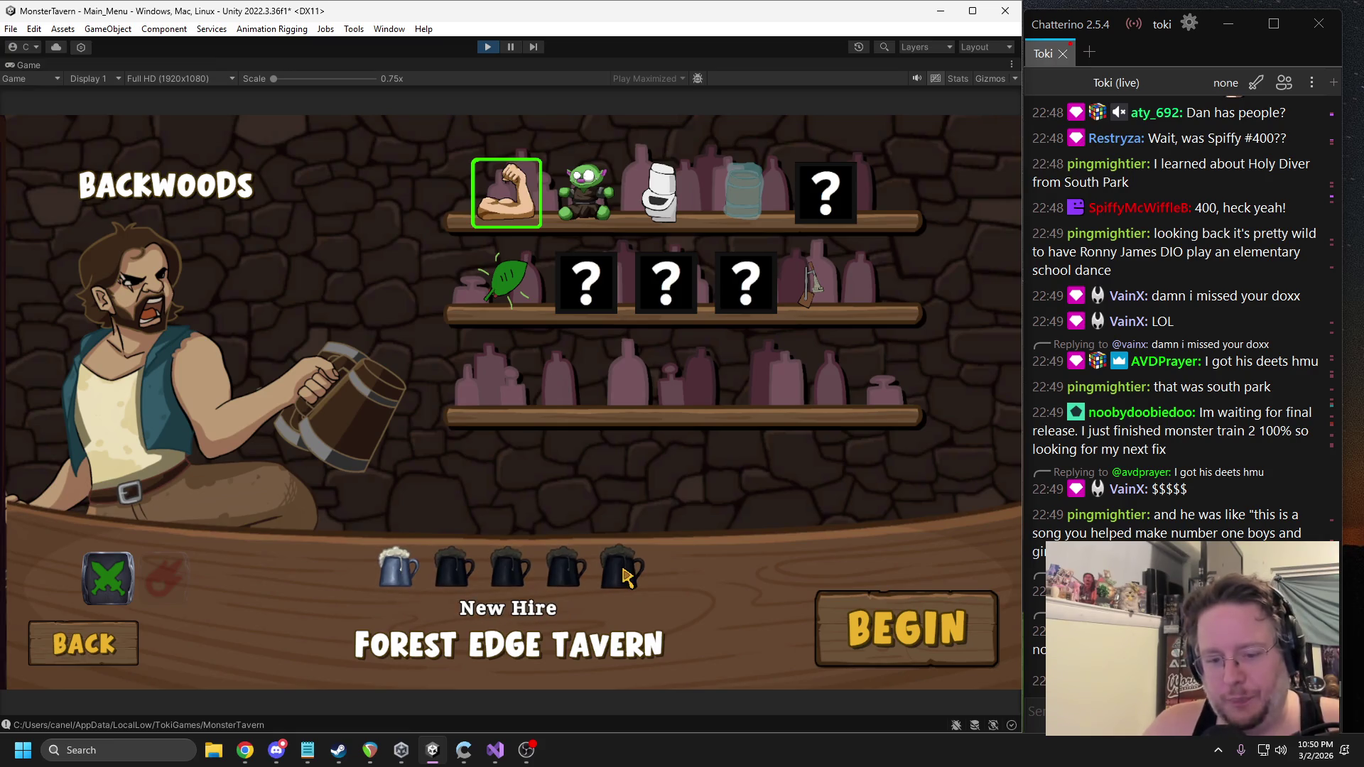
mouse_move(245, 747)
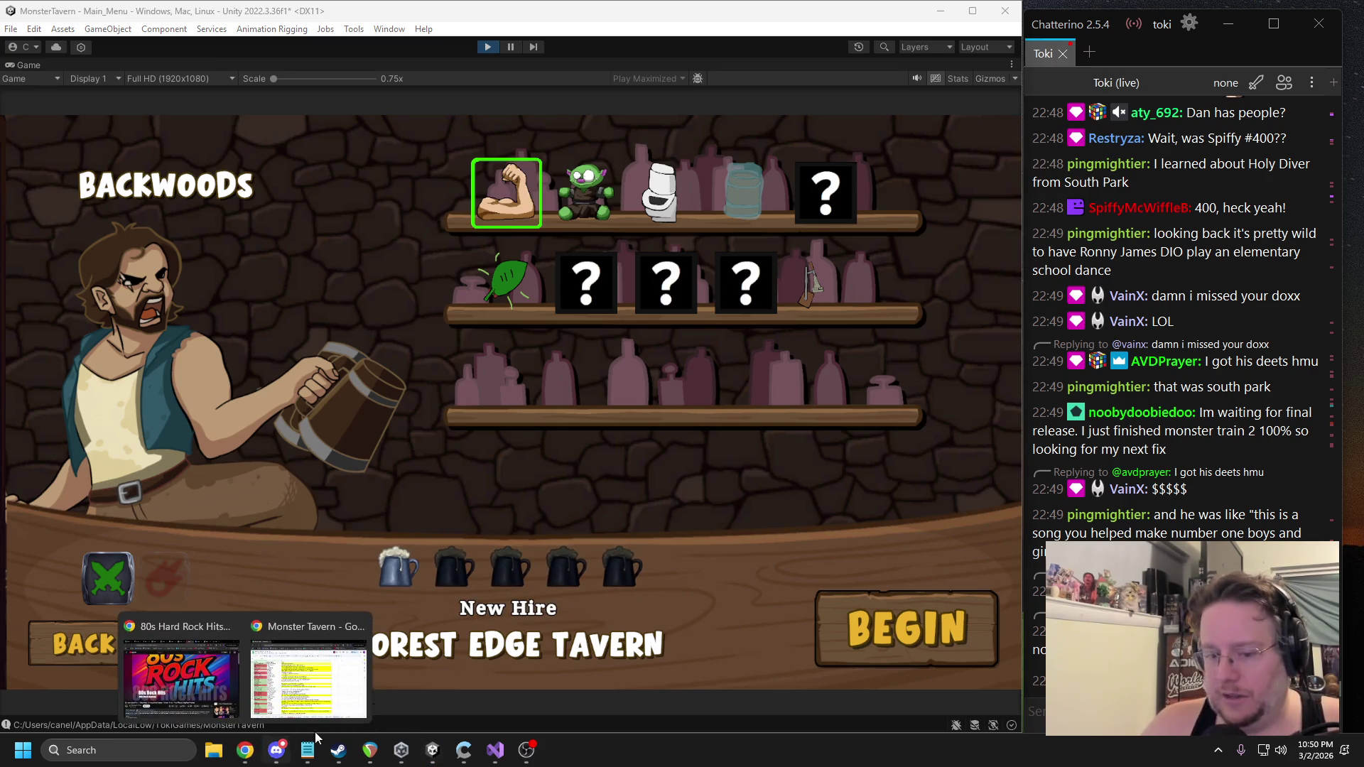